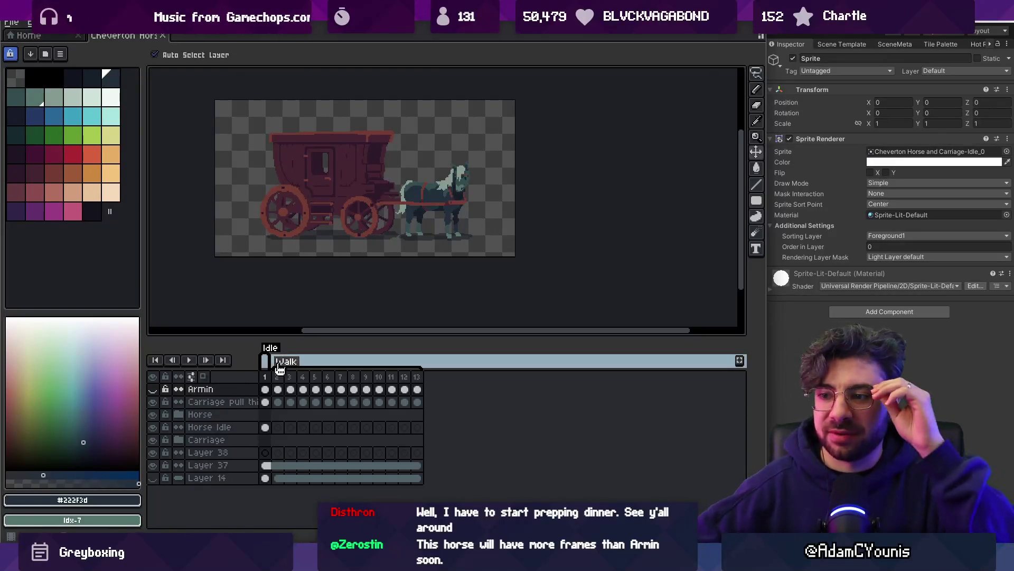
Preview the horse's Walk frames and expand the Carriage group to list its layers, such as Layer 25
{"action": "mouse_move", "coordinate": [277, 376]}
{"action": "left_mouse_down"}
{"action": "mouse_move", "coordinate": [412, 369]}
{"action": "mouse_move", "coordinate": [317, 375]}
{"action": "mouse_move", "coordinate": [356, 372]}
{"action": "left_mouse_up"}
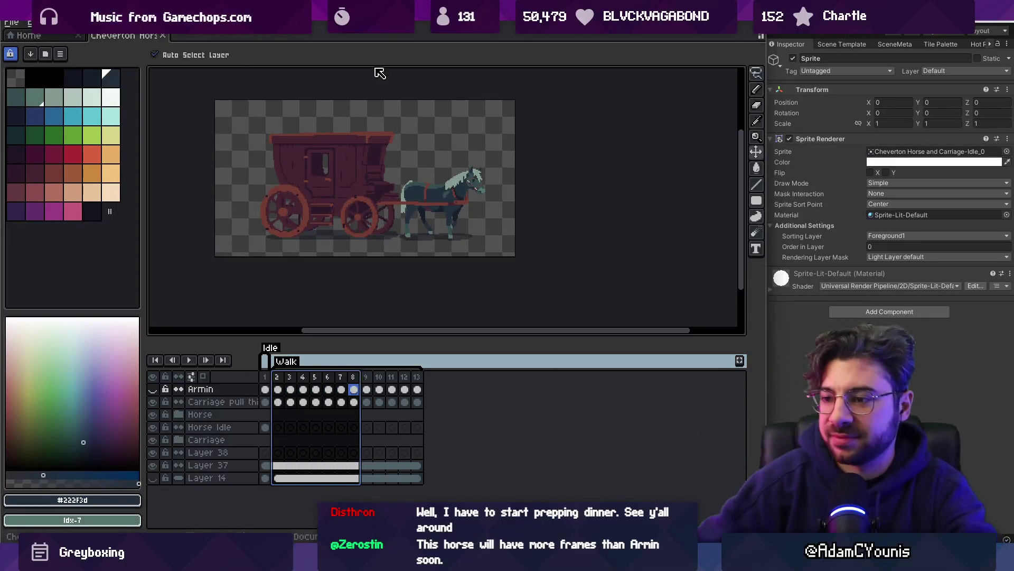
{"action": "left_click", "coordinate": [222, 440]}
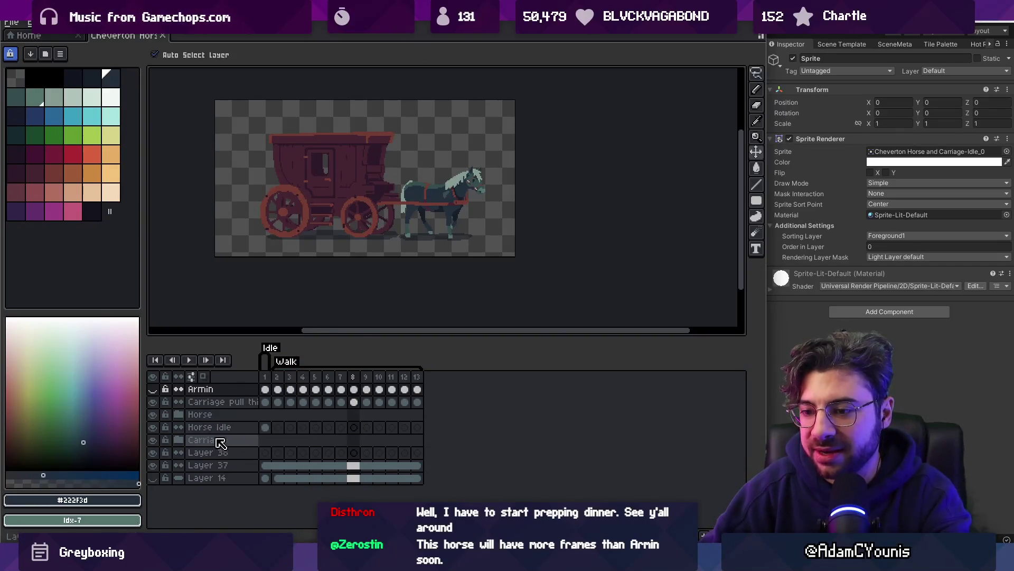
{"action": "left_click", "coordinate": [178, 439]}
{"action": "left_click", "coordinate": [227, 453]}
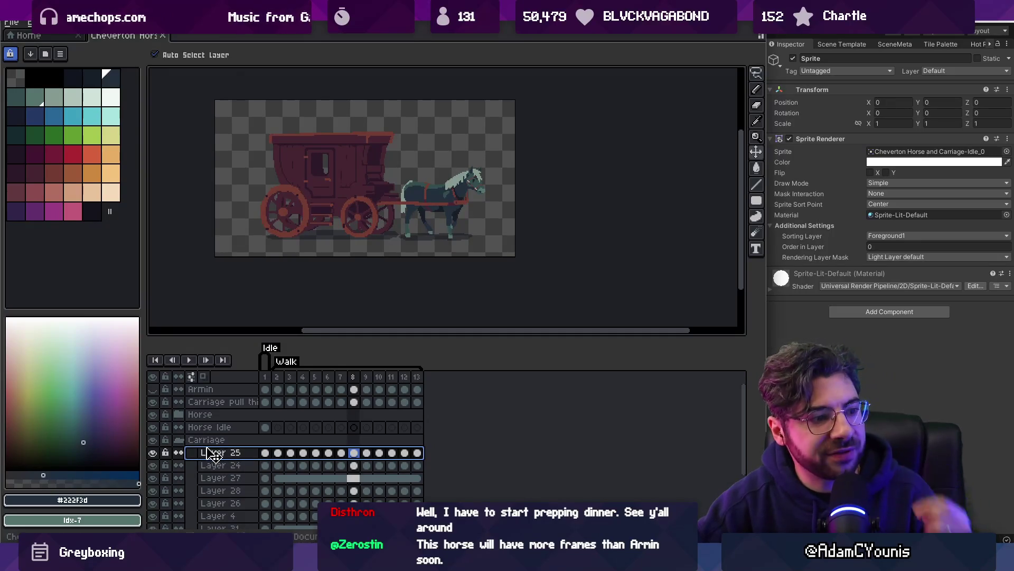
Select the Carriage group, test-move the carriage body up and right, then undo the move
{"action": "left_click", "coordinate": [206, 439]}
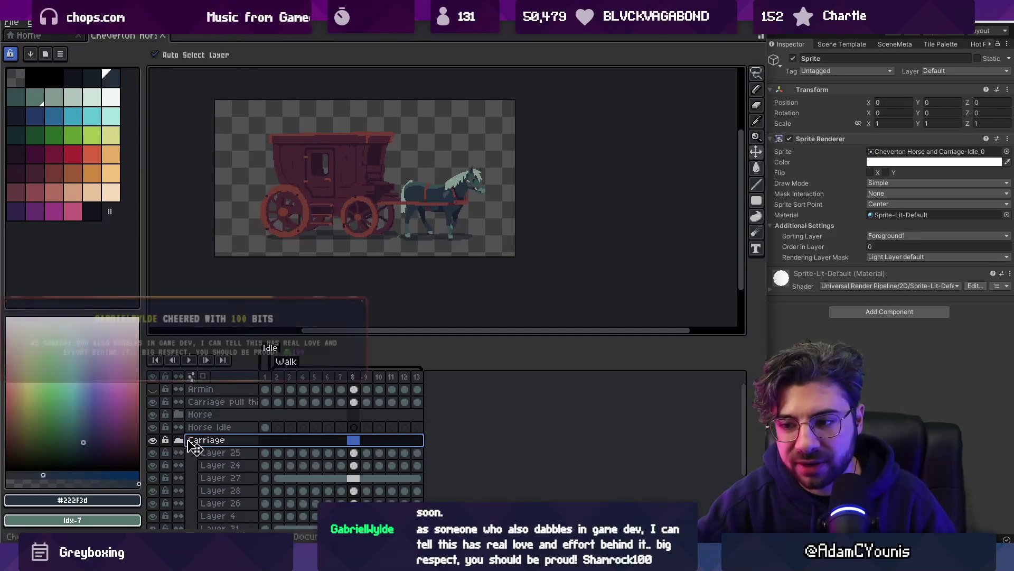
{"action": "left_click", "coordinate": [179, 439]}
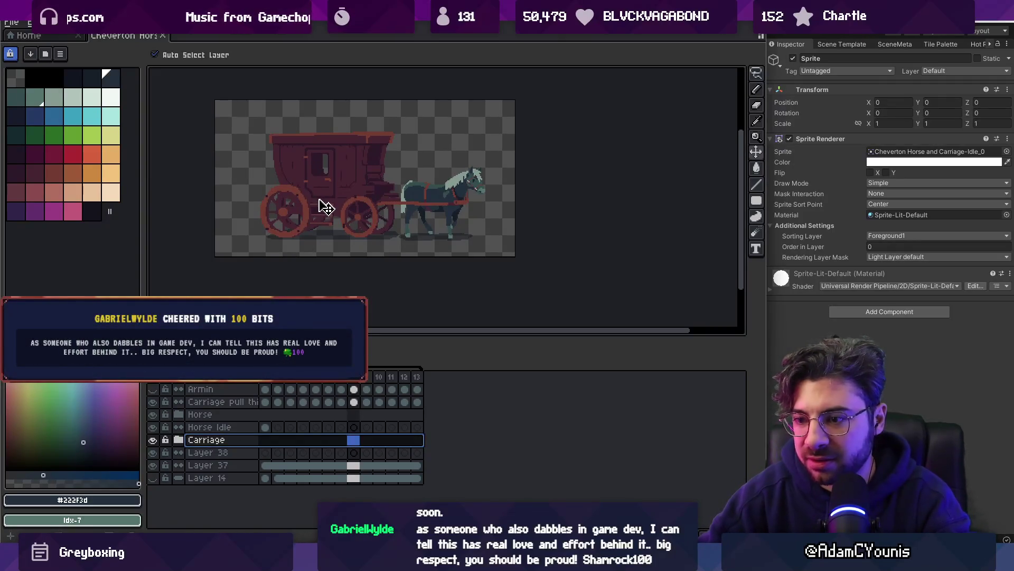
{"action": "left_click_drag", "start_coordinate": [320, 206], "coordinate": [334, 199]}
{"action": "key", "text": "ctrl+z"}
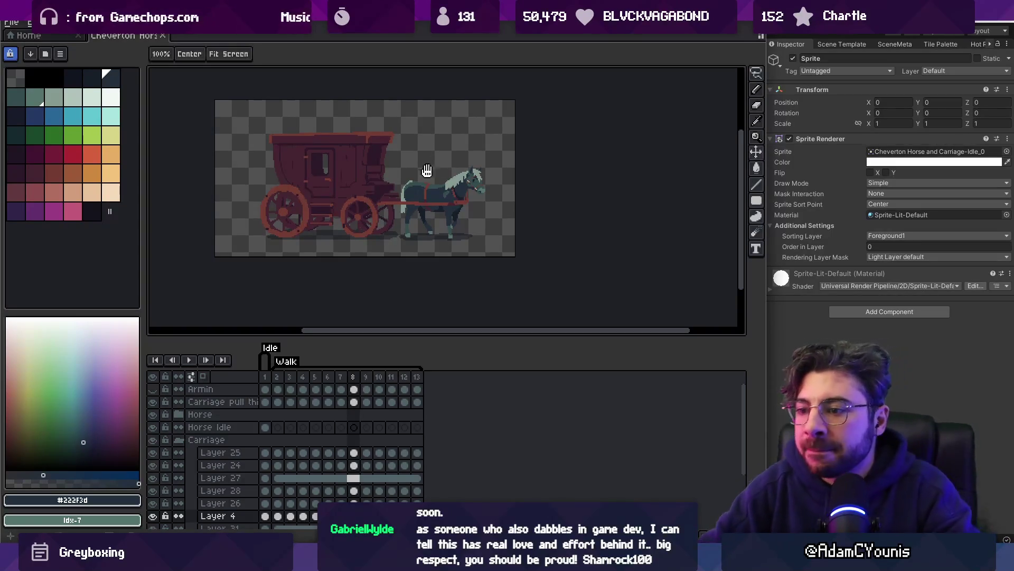
With auto layer selection off, test moving the Carriage group and undo the move
{"action": "left_click_drag", "start_coordinate": [324, 193], "coordinate": [355, 197]}
{"action": "left_click", "coordinate": [206, 443]}
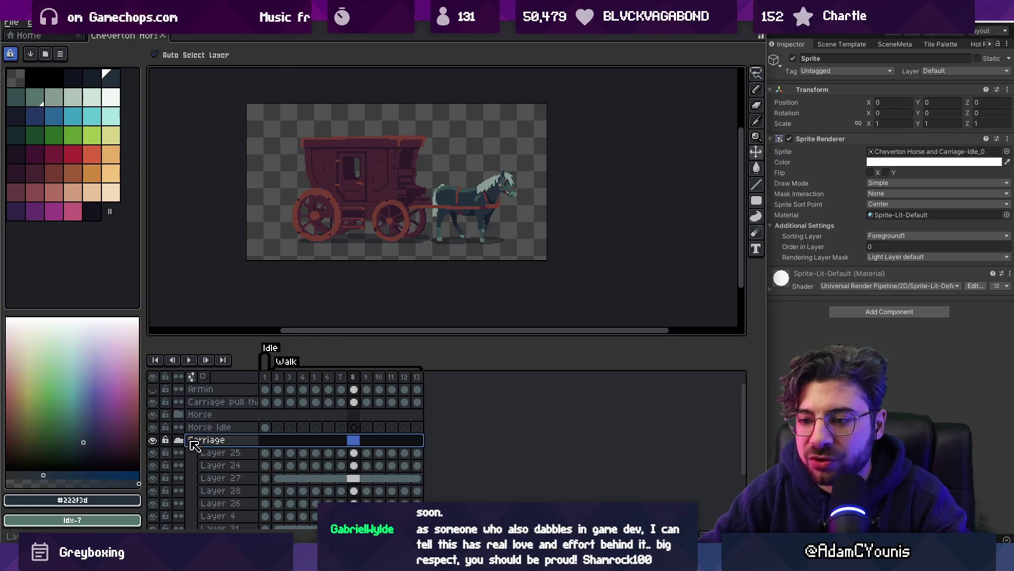
{"action": "left_click", "coordinate": [193, 445]}
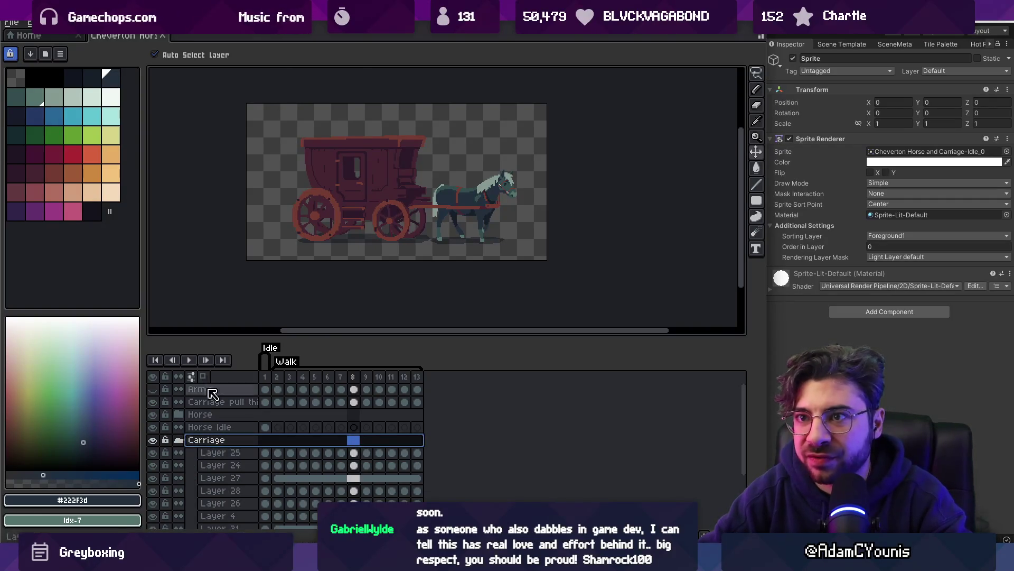
{"action": "left_click", "coordinate": [190, 56]}
{"action": "left_click_drag", "start_coordinate": [391, 190], "coordinate": [397, 174]}
{"action": "key", "text": "ctrl+z"}
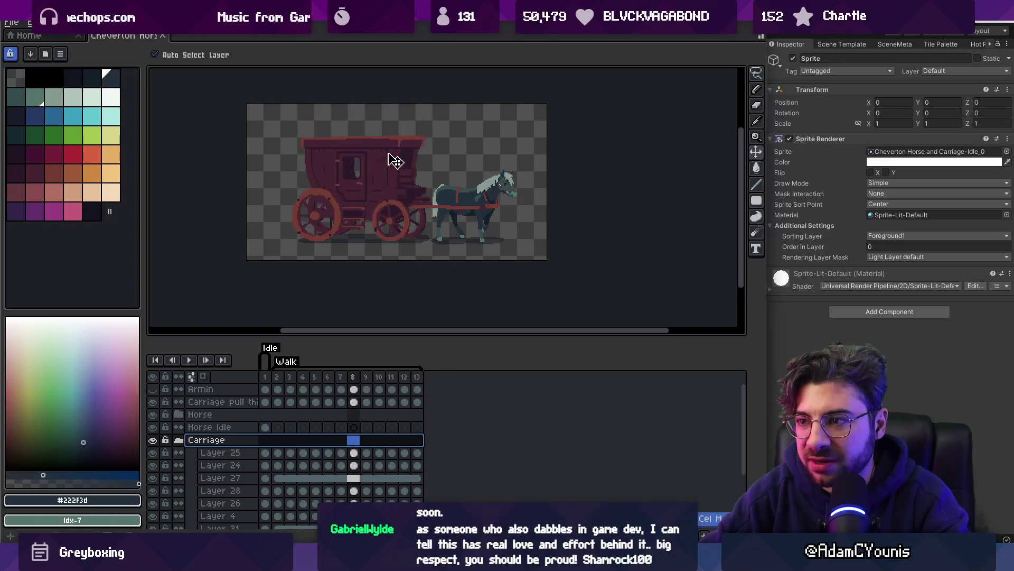
{"action": "key", "text": "ctrl+z"}
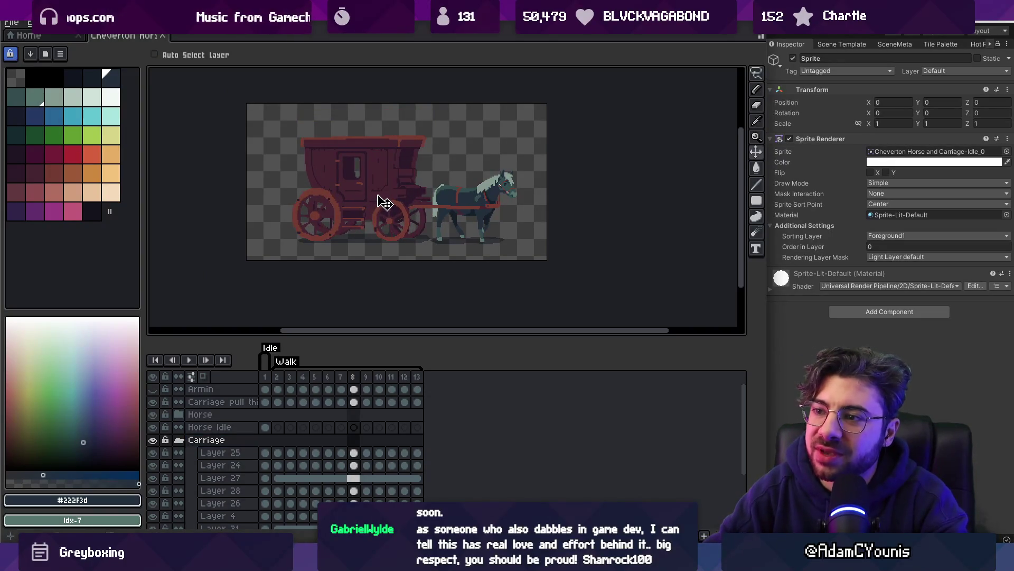
{"action": "key", "text": "ctrl+z"}
{"action": "key", "text": "ctrl+z"}
{"action": "key", "text": "ctrl+z"}
{"action": "key", "text": "ctrl+y"}
{"action": "key", "text": "ctrl+y"}
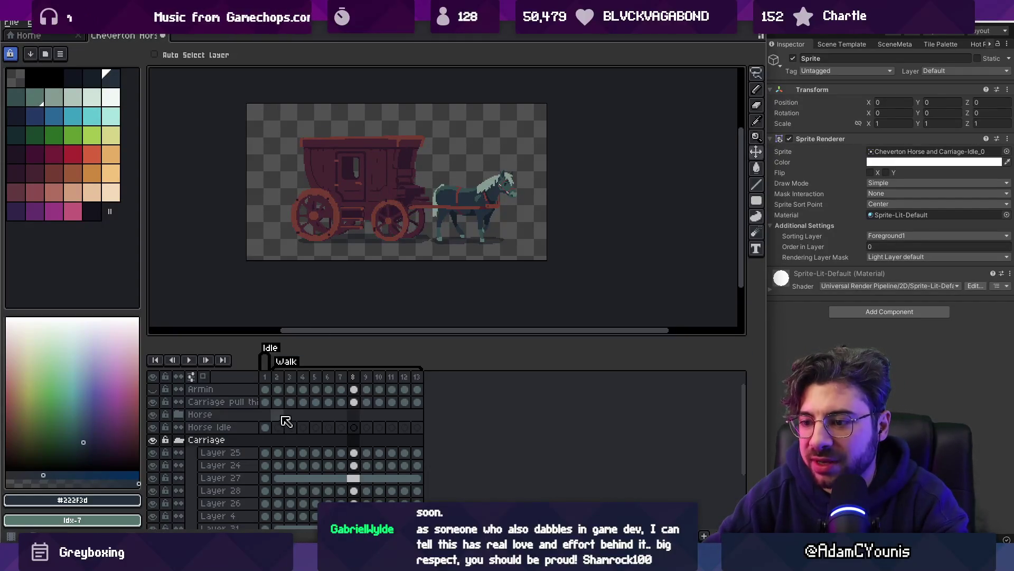
Zoom in on the carriage and compare frames 1 and 2
{"action": "mouse_move", "coordinate": [265, 376]}
{"action": "left_mouse_down"}
{"action": "mouse_move", "coordinate": [392, 375]}
{"action": "mouse_move", "coordinate": [265, 373]}
{"action": "left_mouse_up"}
{"action": "key", "text": "z"}
{"action": "left_click", "coordinate": [335, 224]}
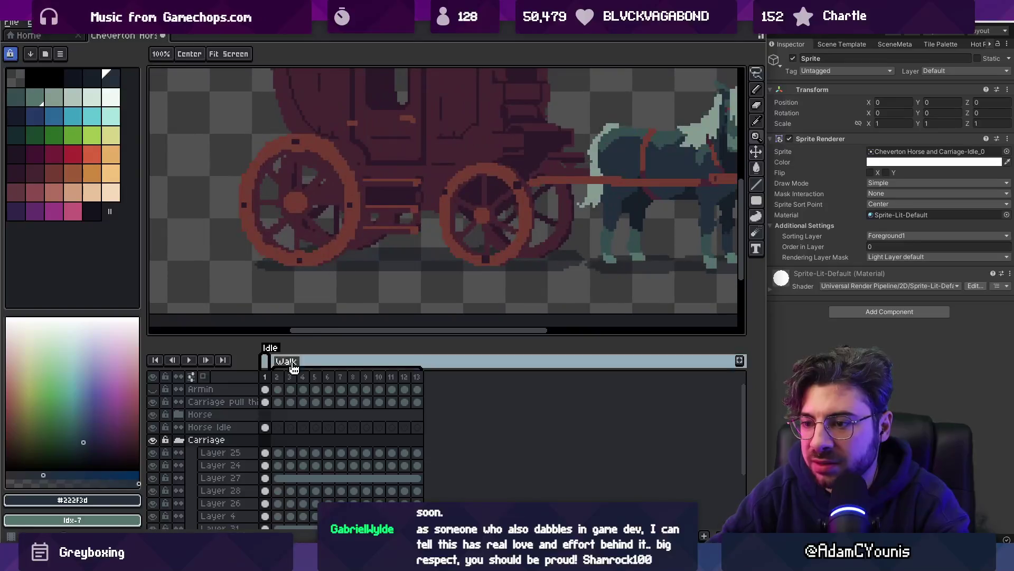
{"action": "key", "text": "v"}
{"action": "left_click", "coordinate": [277, 376], "text": "shift"}
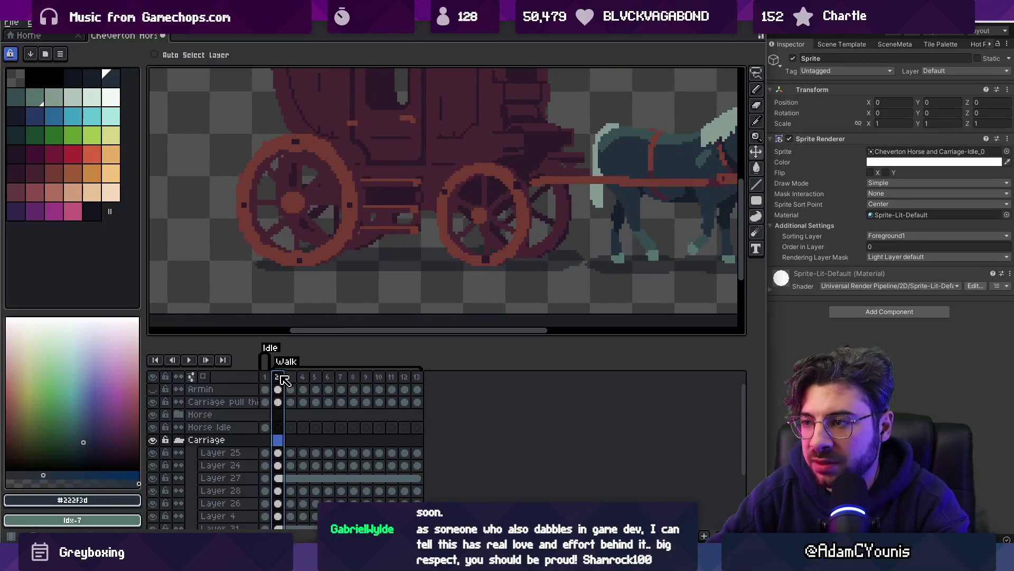
{"action": "key", "text": "Escape"}
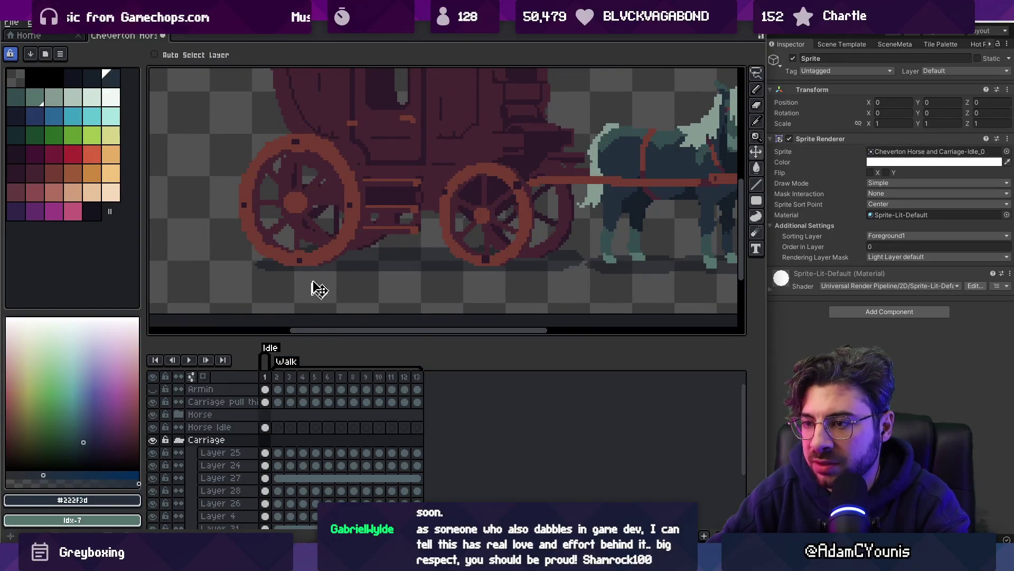
Go to frame 2 and add a new empty Layer 39 for the driver
{"action": "key", "text": "Left"}
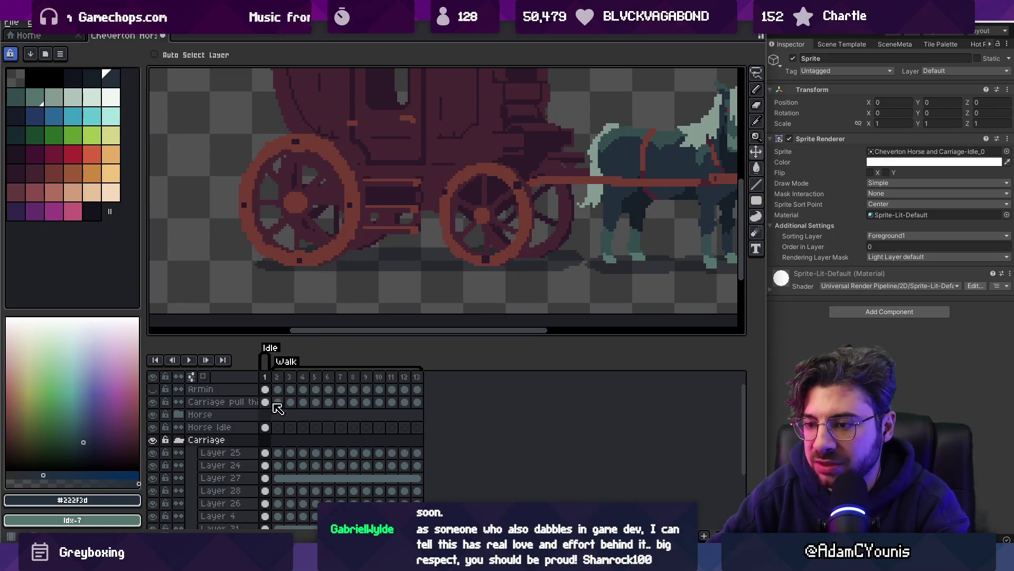
{"action": "left_click", "coordinate": [276, 376]}
{"action": "scroll", "coordinate": [375, 241], "scroll_direction": "down", "scroll_amount": 5}
{"action": "scroll", "coordinate": [401, 228], "scroll_direction": "up", "scroll_amount": 1}
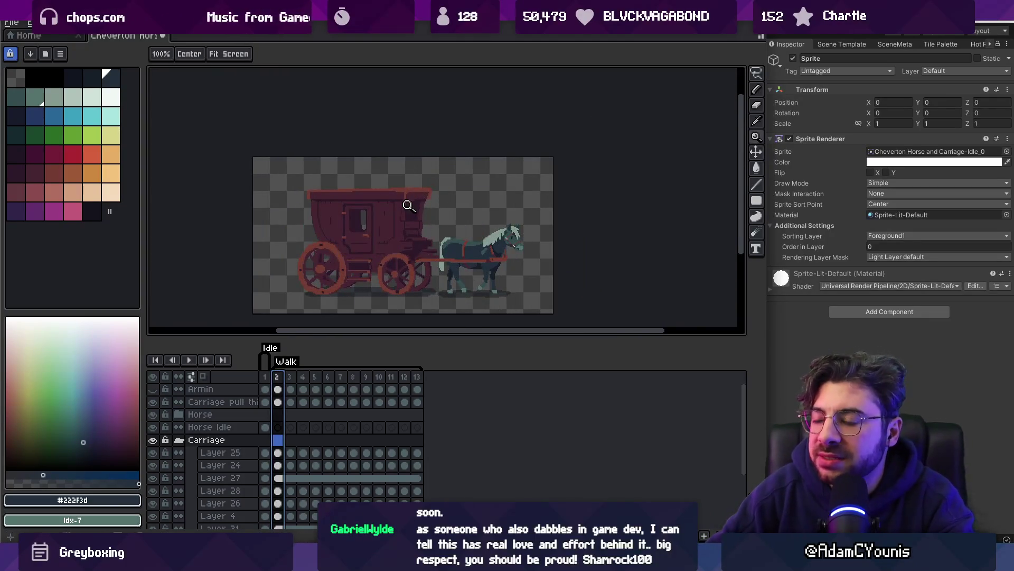
{"action": "mouse_move", "coordinate": [277, 378]}
{"action": "left_mouse_down"}
{"action": "mouse_move", "coordinate": [370, 379]}
{"action": "mouse_move", "coordinate": [277, 378]}
{"action": "left_mouse_up"}
{"action": "scroll", "coordinate": [401, 249], "scroll_direction": "up", "scroll_amount": 1}
{"action": "key", "text": "v"}
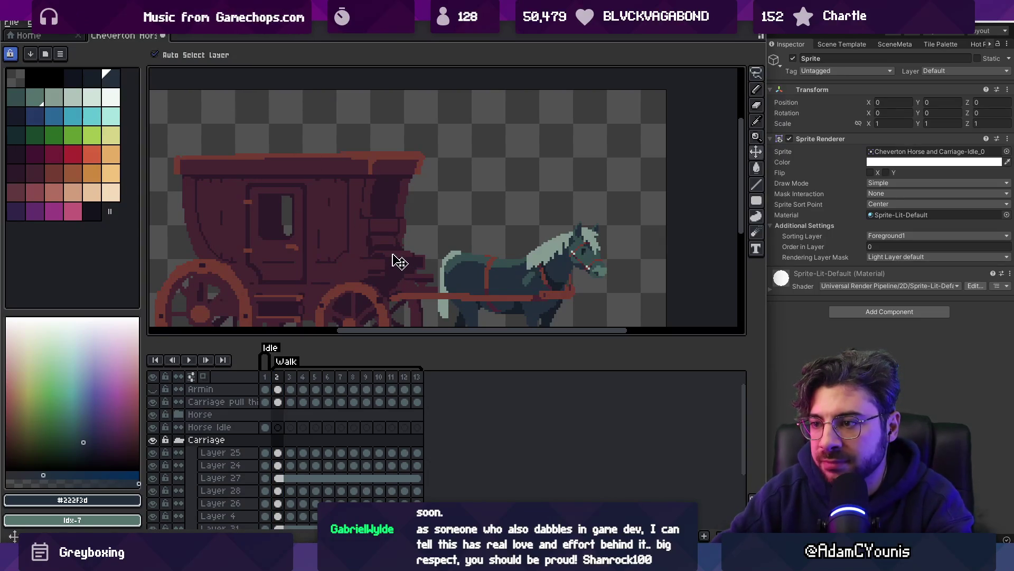
{"action": "key", "text": "shift+n"}
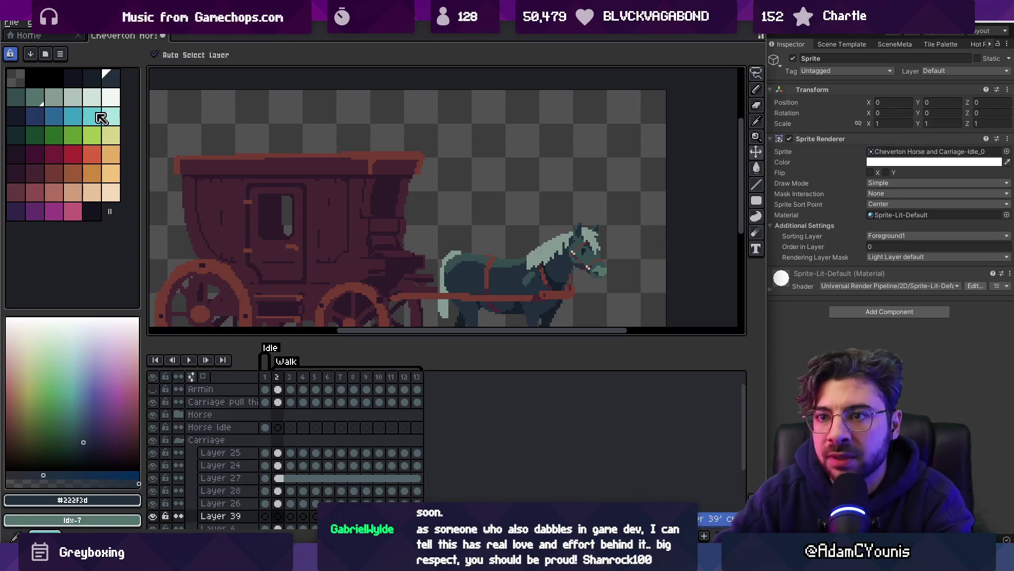
Paint an orange seated-driver silhouette at the carriage front with the pencil
{"action": "left_click", "coordinate": [74, 175]}
{"action": "key", "text": "b"}
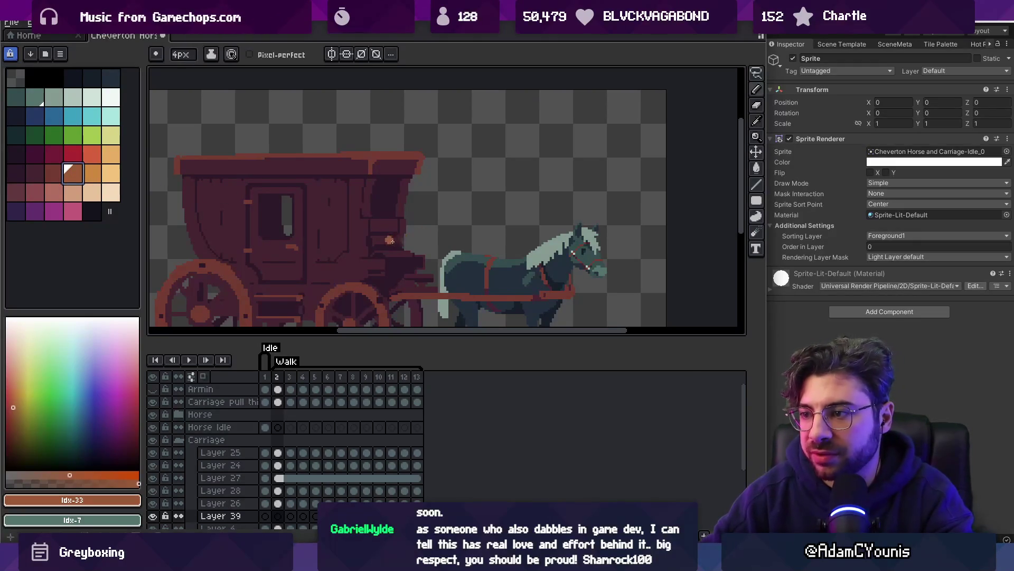
{"action": "left_click_drag", "start_coordinate": [393, 247], "coordinate": [403, 264]}
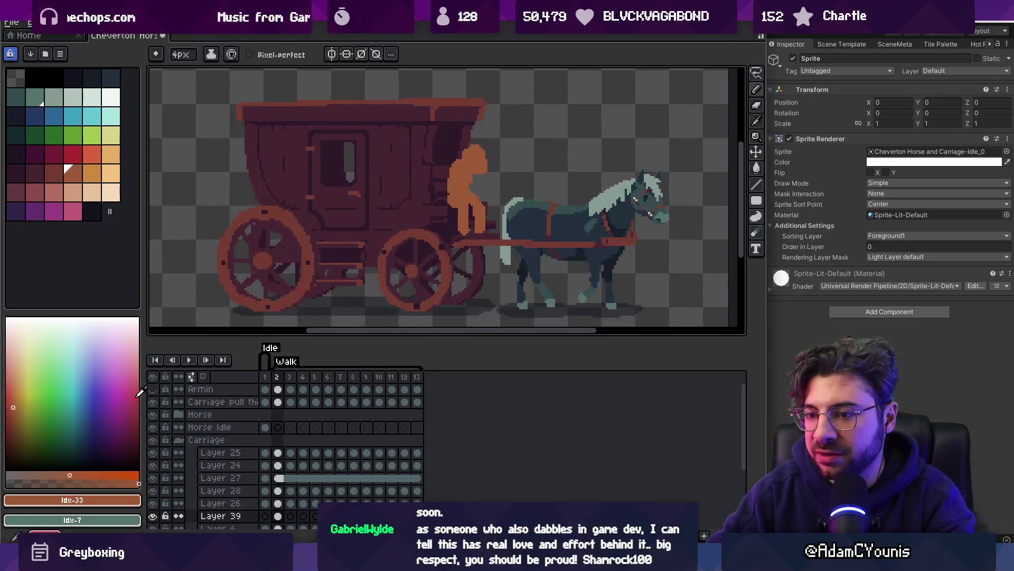
Make the Armin character layer visible and move Armin up above the horse's back
{"action": "left_click", "coordinate": [153, 388]}
{"action": "key", "text": "v"}
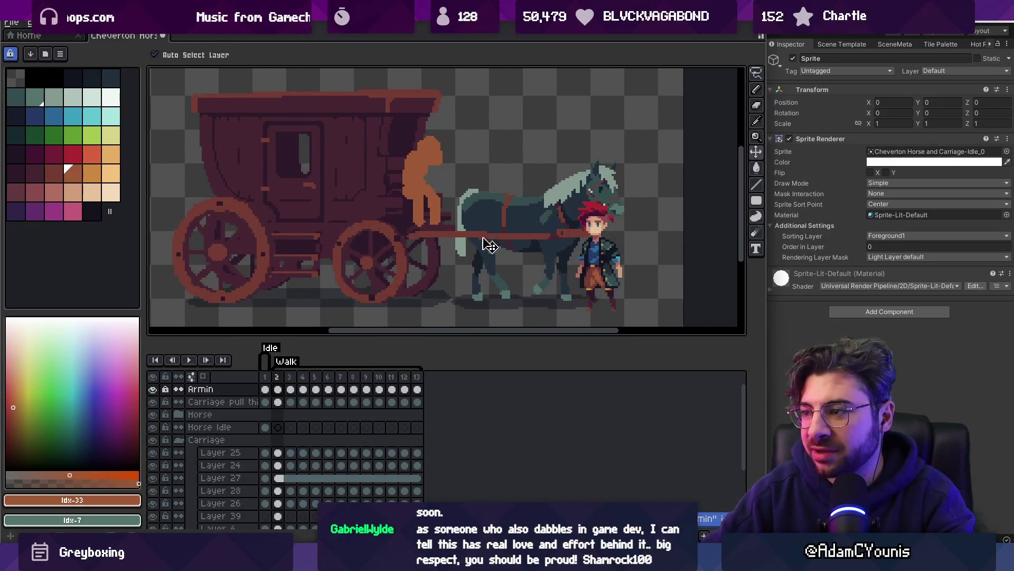
{"action": "mouse_move", "coordinate": [613, 273]}
{"action": "left_mouse_down"}
{"action": "mouse_move", "coordinate": [487, 197]}
{"action": "mouse_move", "coordinate": [357, 190]}
{"action": "mouse_move", "coordinate": [518, 187]}
{"action": "left_mouse_up"}
Zoom in on the driver and refine the orange silhouette with a 1px pencil and eraser
{"action": "key", "text": "z"}
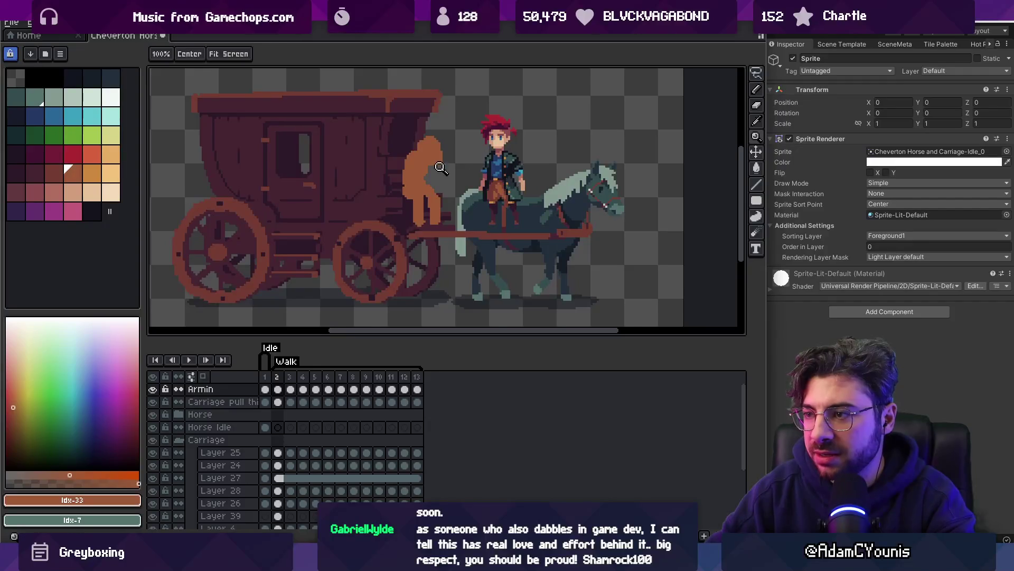
{"action": "left_click", "coordinate": [441, 168]}
{"action": "left_click", "coordinate": [421, 170], "text": "alt"}
{"action": "key", "text": "b"}
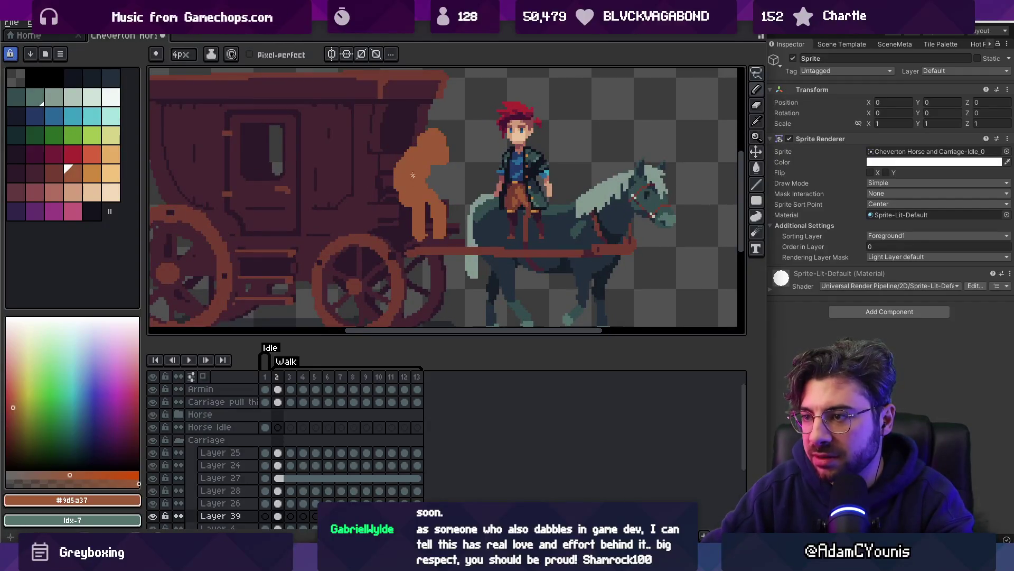
{"action": "key", "text": "e"}
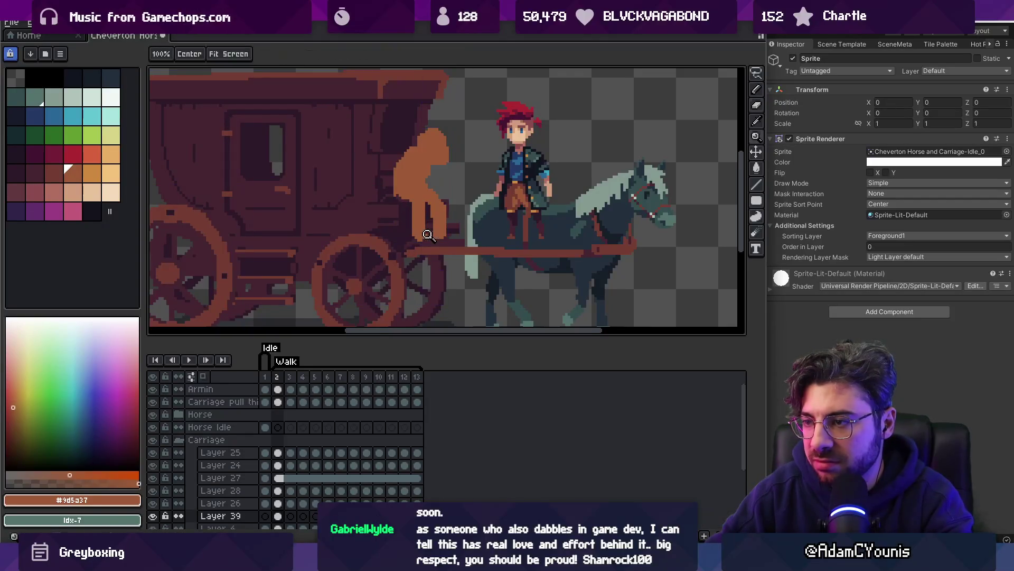
{"action": "scroll", "coordinate": [423, 230], "scroll_direction": "up", "scroll_amount": 1}
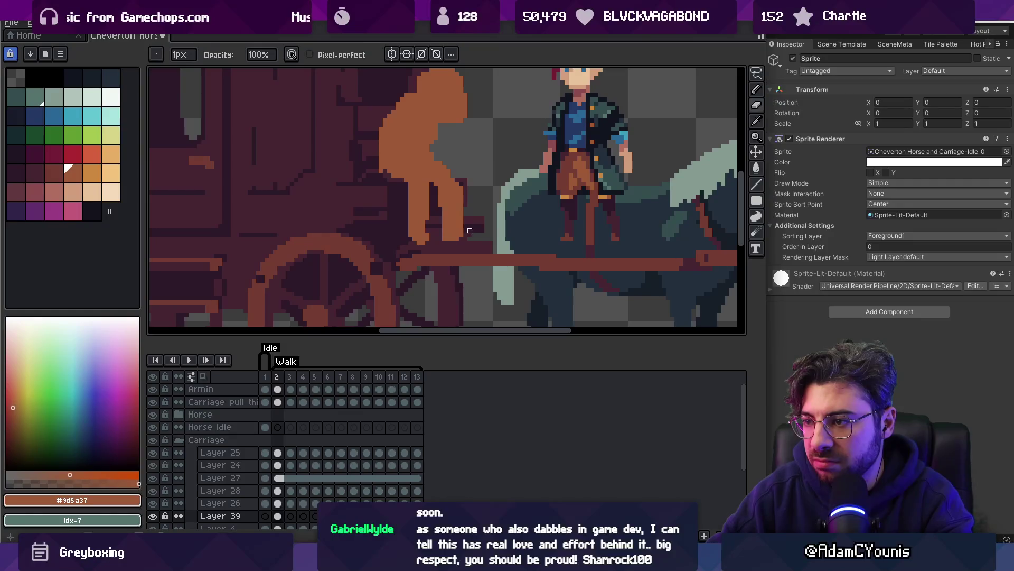
{"action": "scroll", "coordinate": [446, 235], "scroll_direction": "up", "scroll_amount": 2}
{"action": "key", "text": "b"}
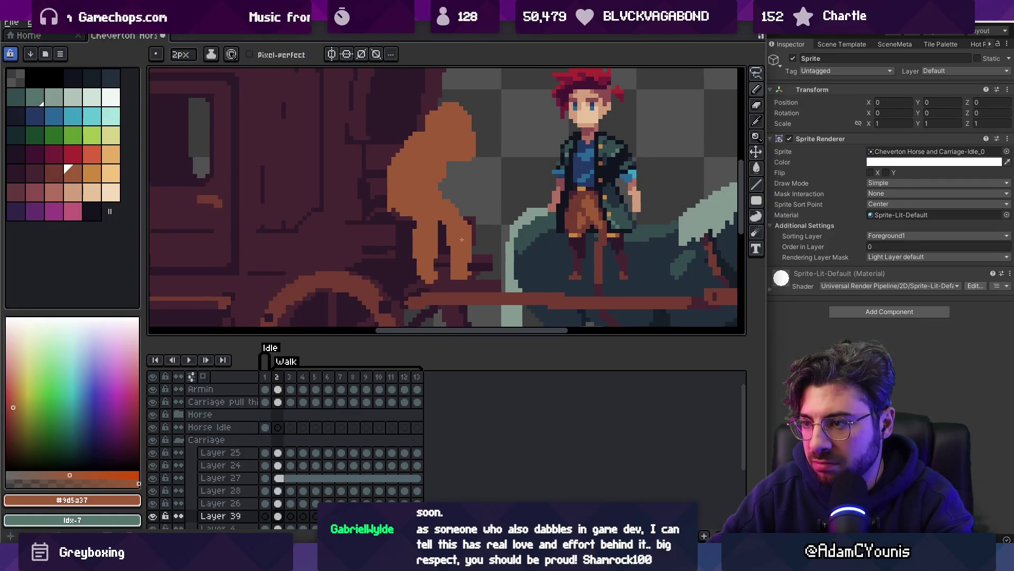
{"action": "scroll", "coordinate": [462, 239], "scroll_direction": "down", "scroll_amount": 3}
{"action": "scroll", "coordinate": [451, 236], "scroll_direction": "up", "scroll_amount": 3}
{"action": "key", "text": "e"}
{"action": "scroll", "coordinate": [466, 244], "scroll_direction": "down", "scroll_amount": 3}
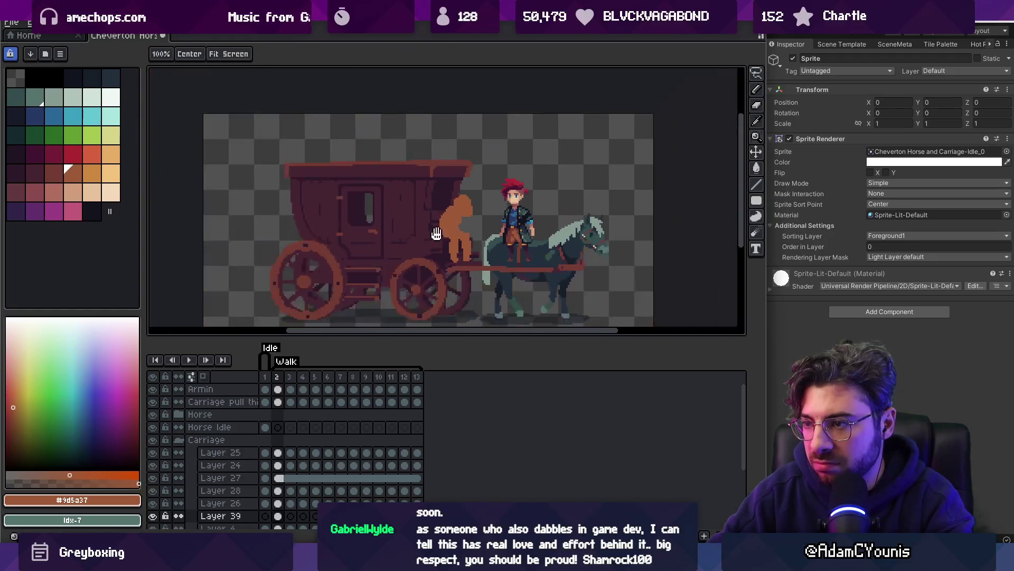
{"action": "scroll", "coordinate": [420, 268], "scroll_direction": "up", "scroll_amount": 3}
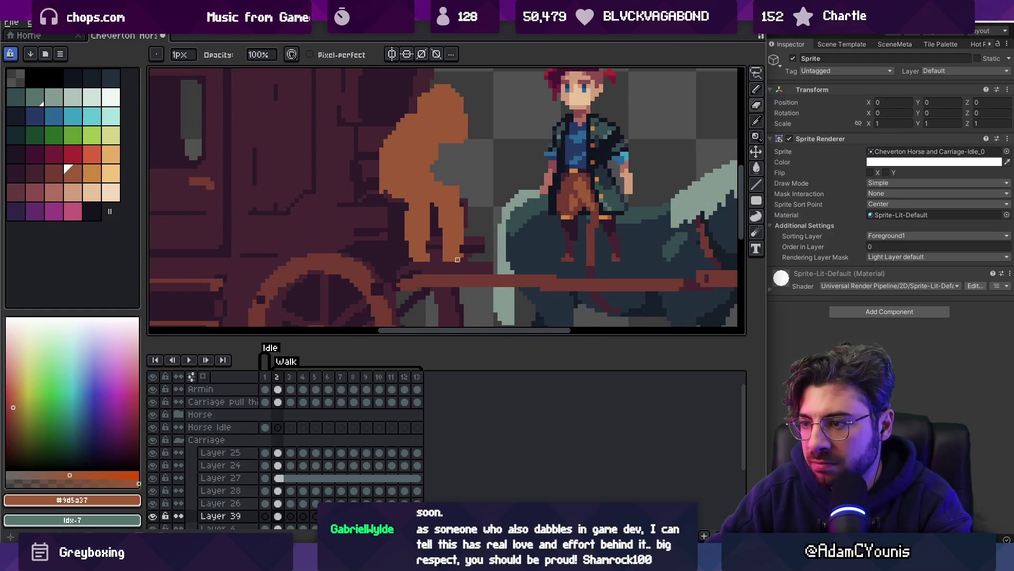
{"action": "key", "text": "z"}
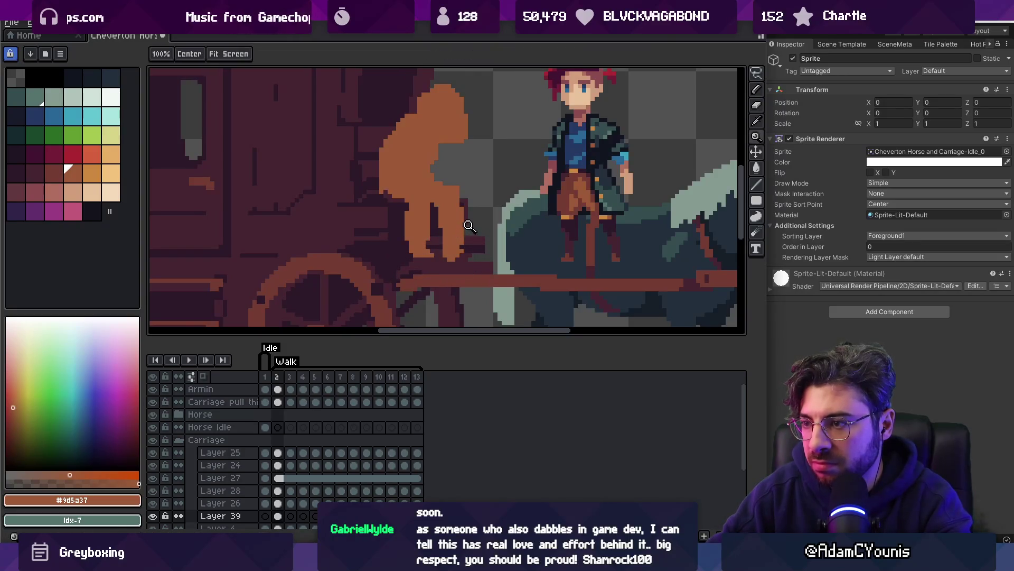
{"action": "left_click", "coordinate": [470, 227]}
{"action": "key", "text": "b"}
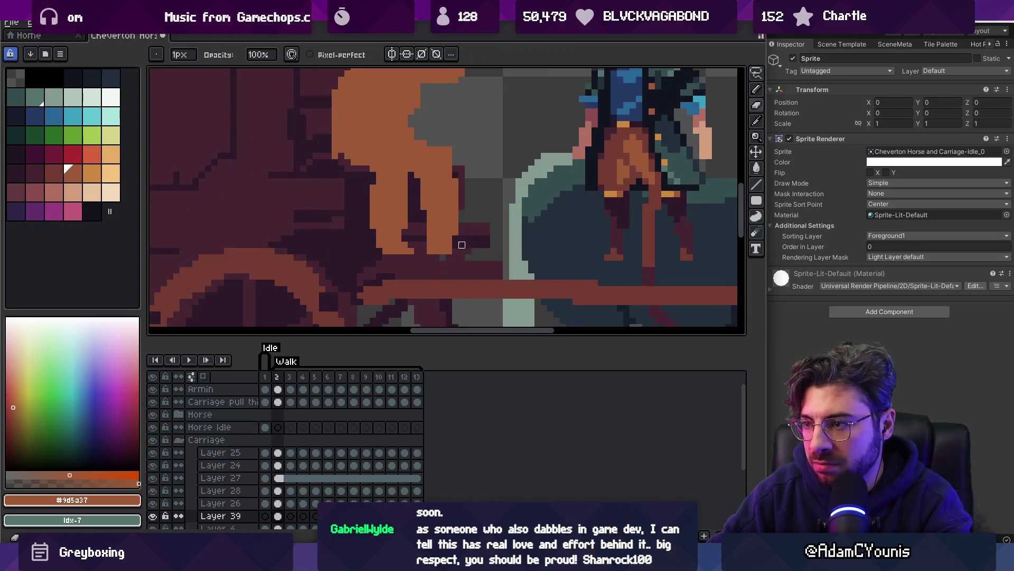
{"action": "scroll", "coordinate": [462, 244], "scroll_direction": "down", "scroll_amount": 3}
{"action": "scroll", "coordinate": [465, 269], "scroll_direction": "up", "scroll_amount": 3}
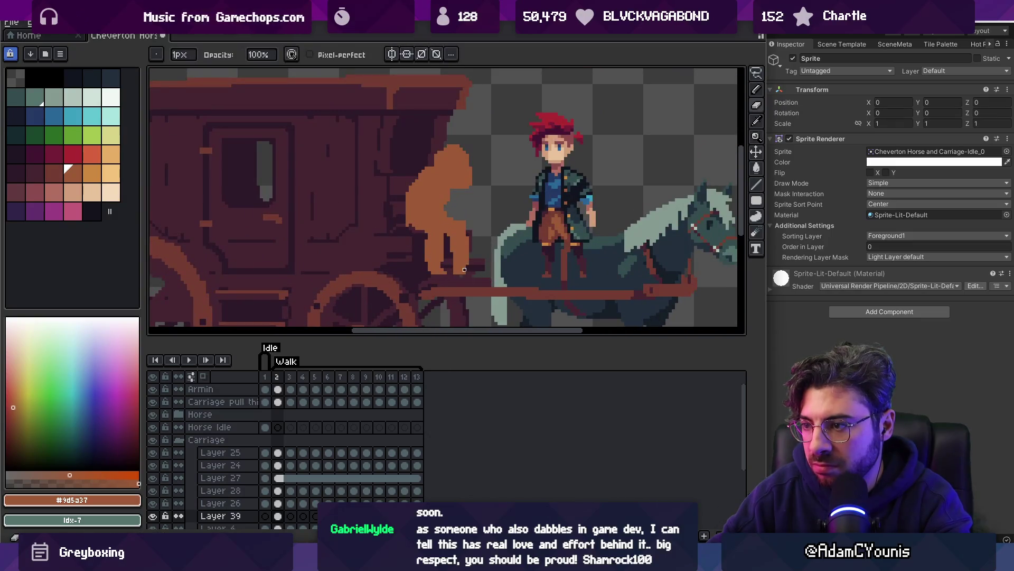
{"action": "scroll", "coordinate": [475, 237], "scroll_direction": "down", "scroll_amount": 3}
{"action": "scroll", "coordinate": [460, 230], "scroll_direction": "up", "scroll_amount": 4}
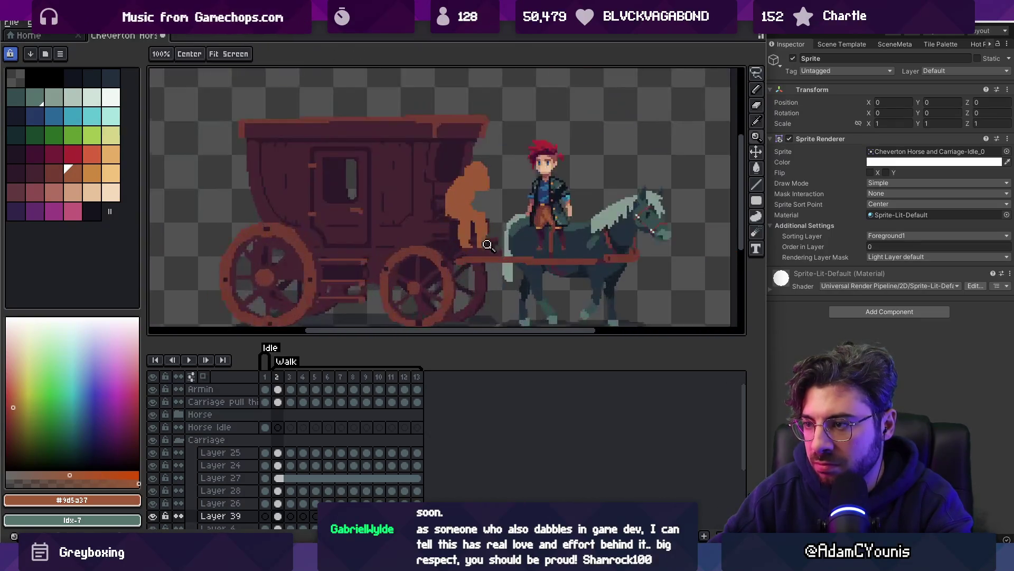
{"action": "key", "text": "z"}
{"action": "scroll", "coordinate": [454, 226], "scroll_direction": "down", "scroll_amount": 3}
{"action": "scroll", "coordinate": [465, 212], "scroll_direction": "up", "scroll_amount": 4}
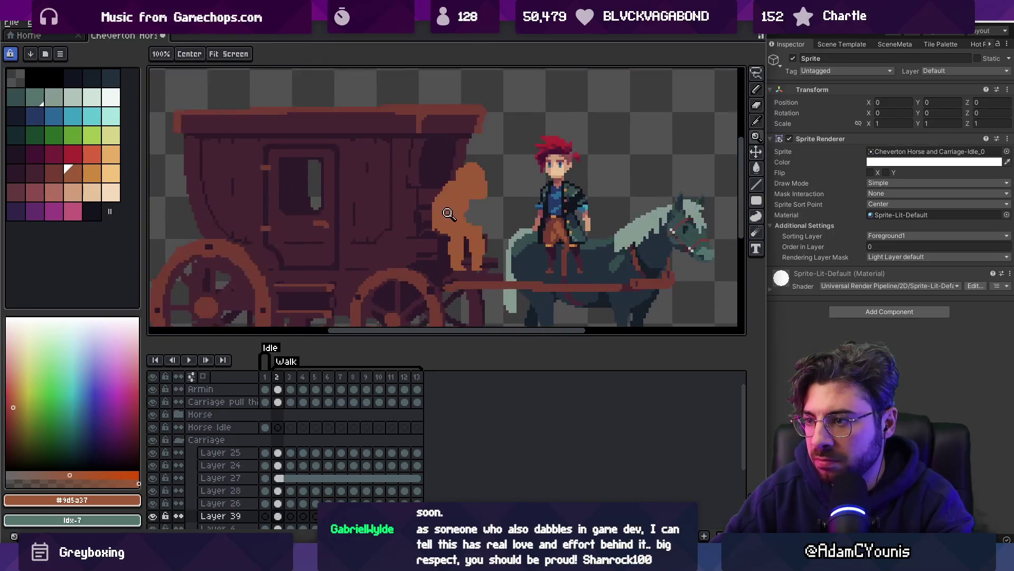
{"action": "key", "text": "b"}
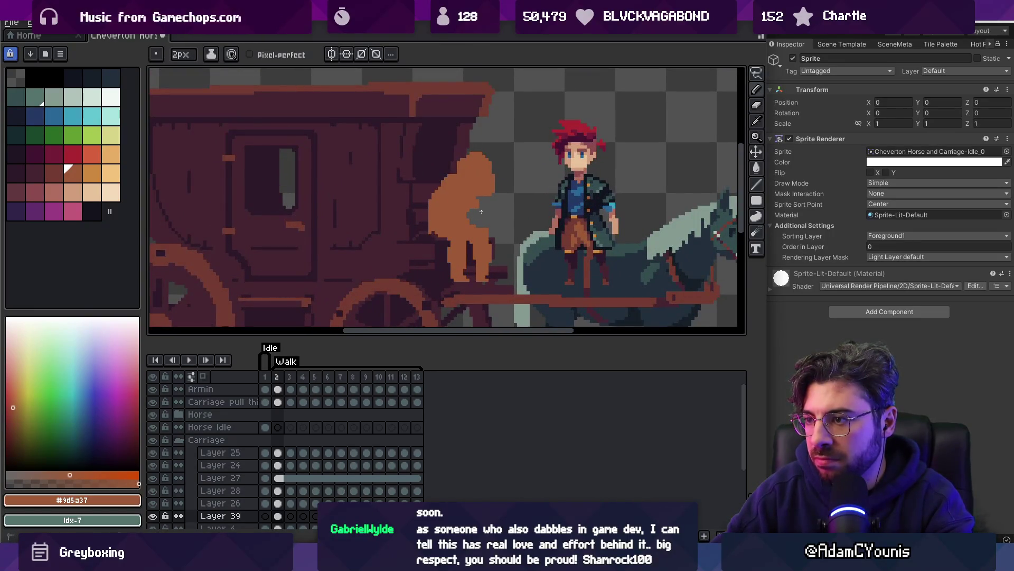
{"action": "key", "text": "z"}
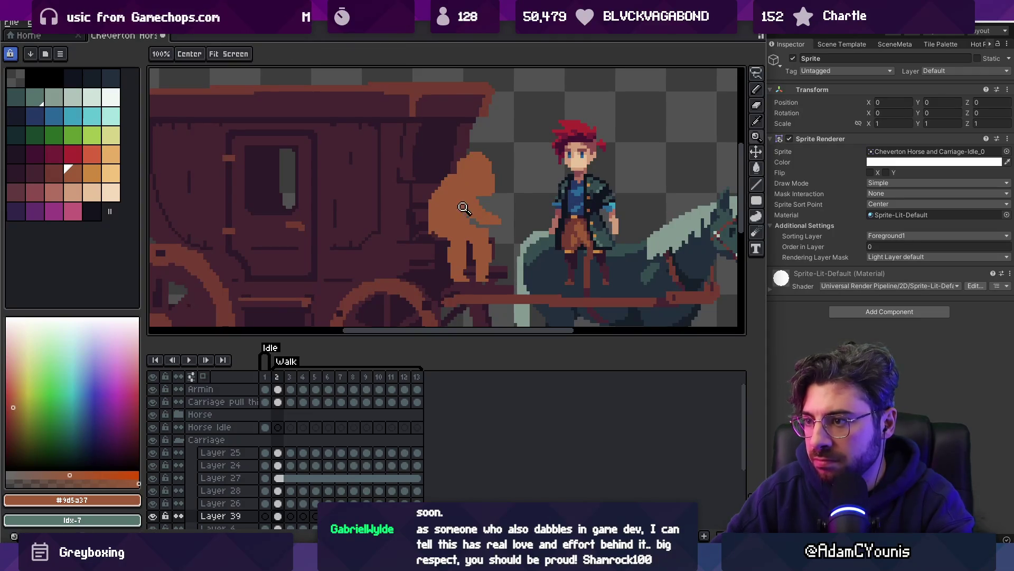
{"action": "scroll", "coordinate": [454, 211], "scroll_direction": "down", "scroll_amount": 3}
{"action": "scroll", "coordinate": [455, 212], "scroll_direction": "up", "scroll_amount": 4}
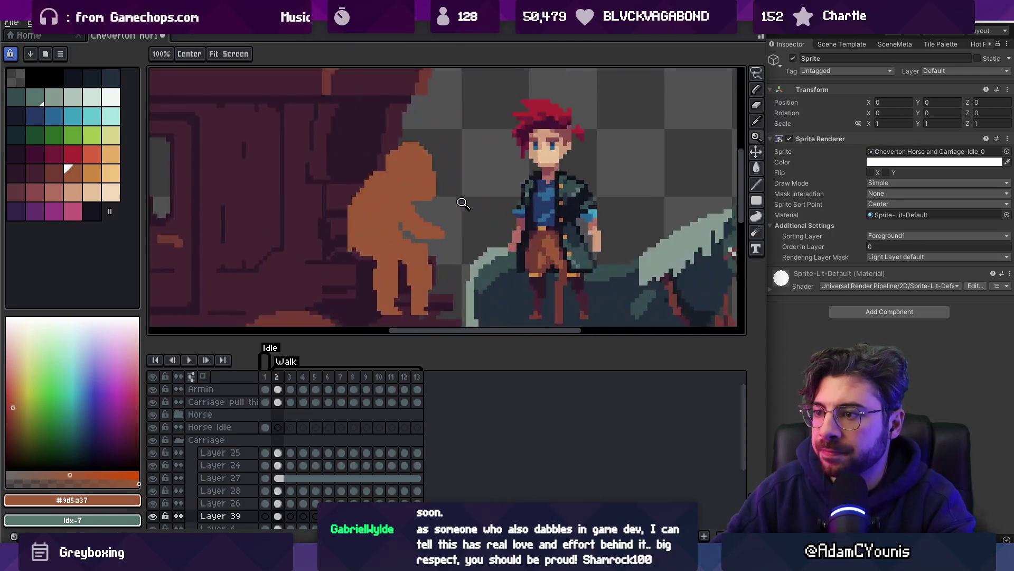
{"action": "key", "text": "b"}
{"action": "scroll", "coordinate": [422, 174], "scroll_direction": "up", "scroll_amount": 2}
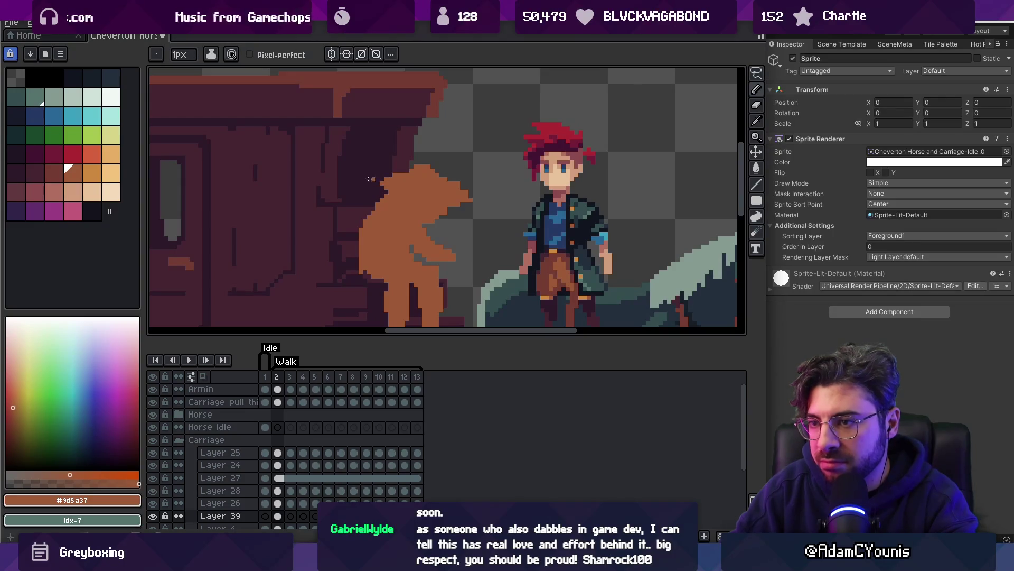
Paint a dark brown (#743c33) wide-brimmed hat over the driver's head
{"action": "left_click", "coordinate": [54, 170]}
{"action": "key", "text": "b"}
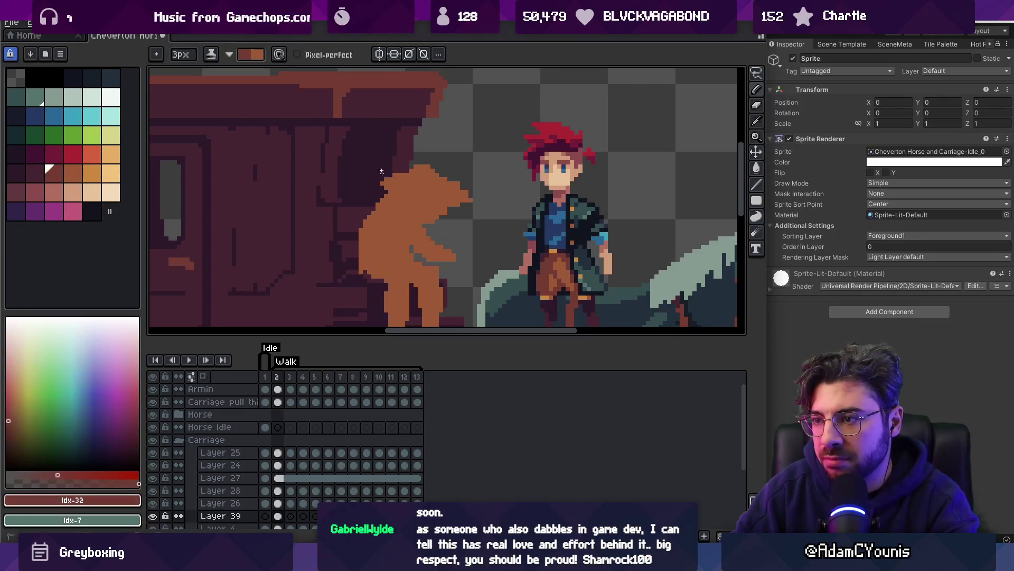
{"action": "mouse_move", "coordinate": [381, 172]}
{"action": "left_mouse_down"}
{"action": "mouse_move", "coordinate": [422, 204]}
{"action": "mouse_move", "coordinate": [447, 196]}
{"action": "left_mouse_up"}
{"action": "scroll", "coordinate": [455, 185], "scroll_direction": "down", "scroll_amount": 2}
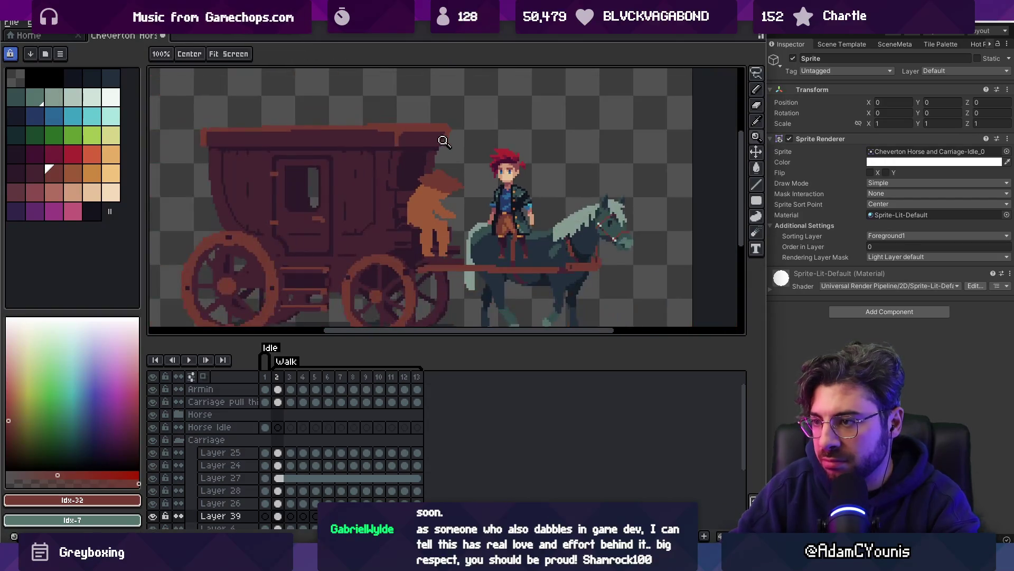
{"action": "scroll", "coordinate": [438, 186], "scroll_direction": "up", "scroll_amount": 2}
Refine the hat outline pixel by pixel, eyedropping the hat brown and orange body colours
{"action": "left_click", "coordinate": [425, 187], "text": "alt"}
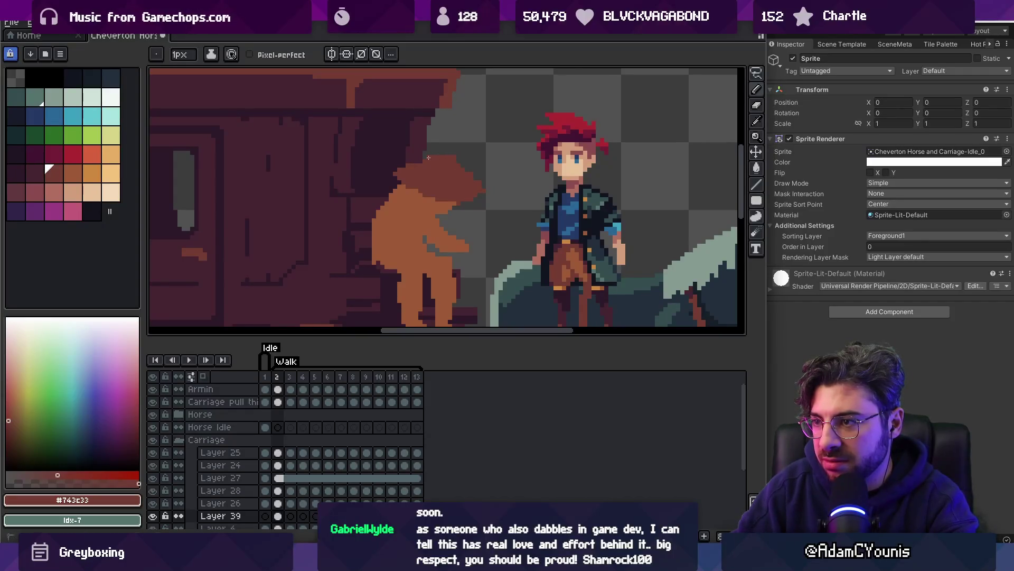
{"action": "scroll", "coordinate": [439, 155], "scroll_direction": "down", "scroll_amount": 3}
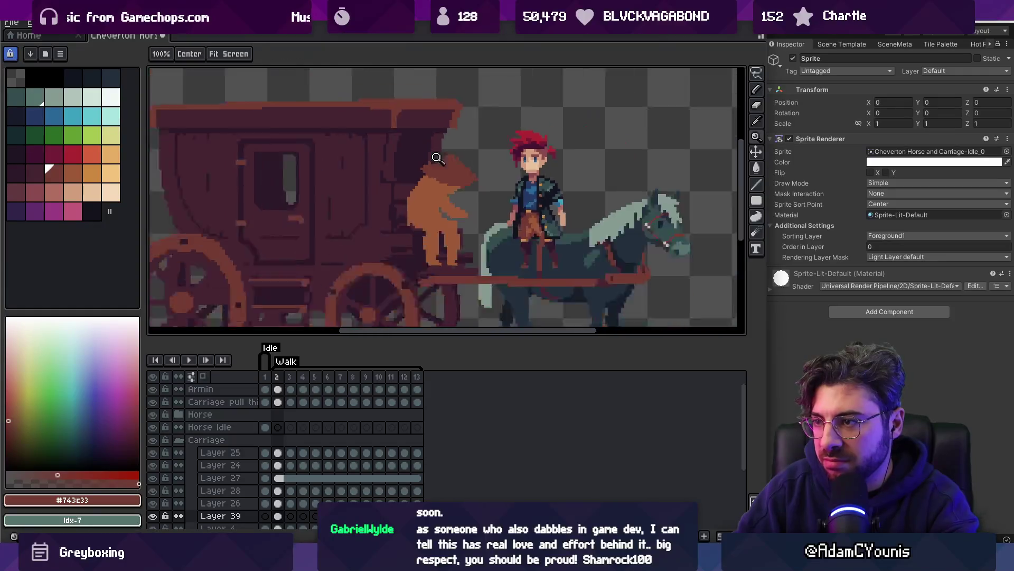
{"action": "scroll", "coordinate": [480, 167], "scroll_direction": "up", "scroll_amount": 4}
{"action": "key", "text": "b"}
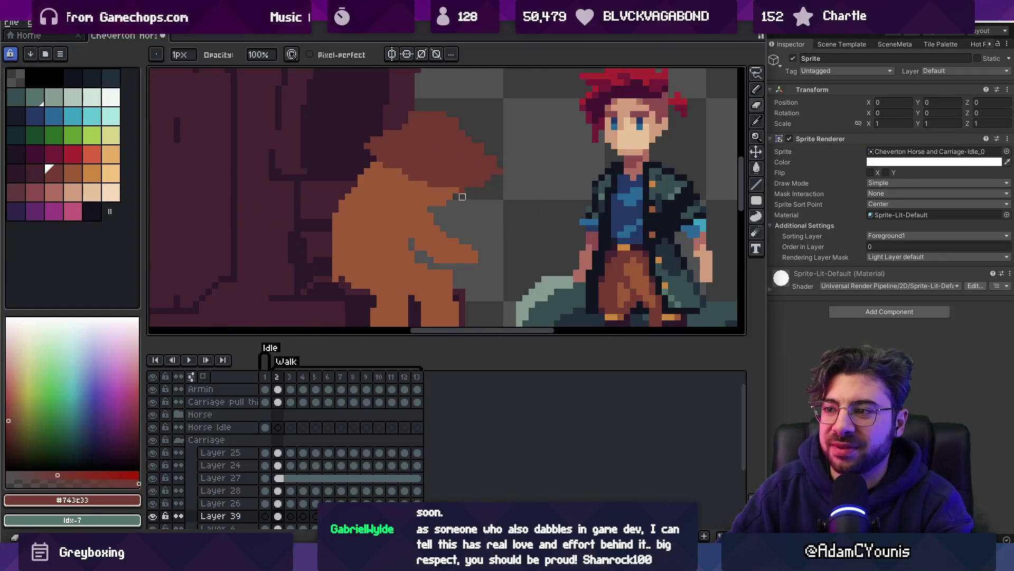
{"action": "left_click", "coordinate": [437, 189], "text": "alt"}
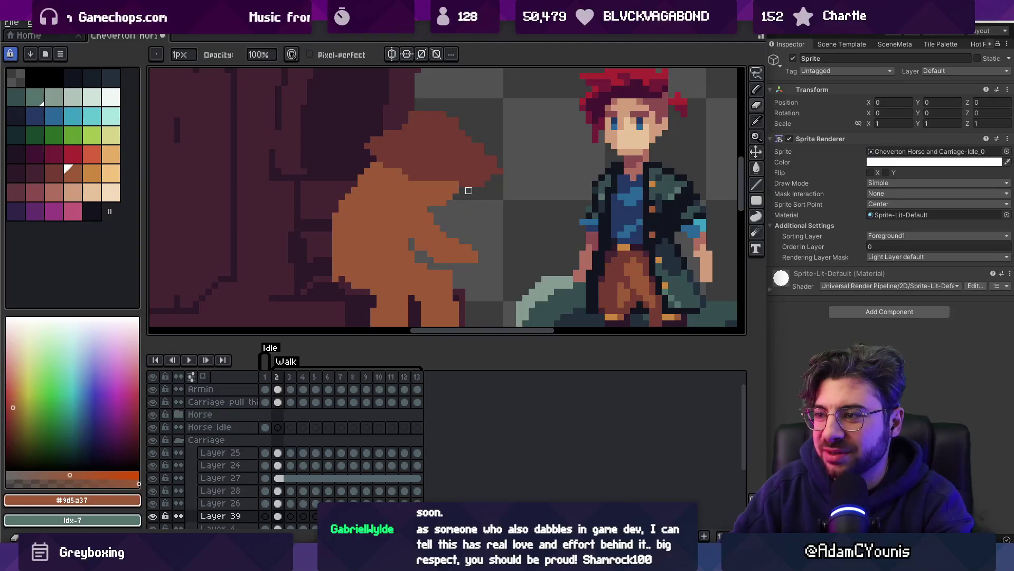
{"action": "scroll", "coordinate": [509, 176], "scroll_direction": "down", "scroll_amount": 3}
{"action": "scroll", "coordinate": [507, 163], "scroll_direction": "up", "scroll_amount": 1}
{"action": "scroll", "coordinate": [490, 176], "scroll_direction": "up", "scroll_amount": 3}
{"action": "left_click", "coordinate": [459, 169], "text": "alt"}
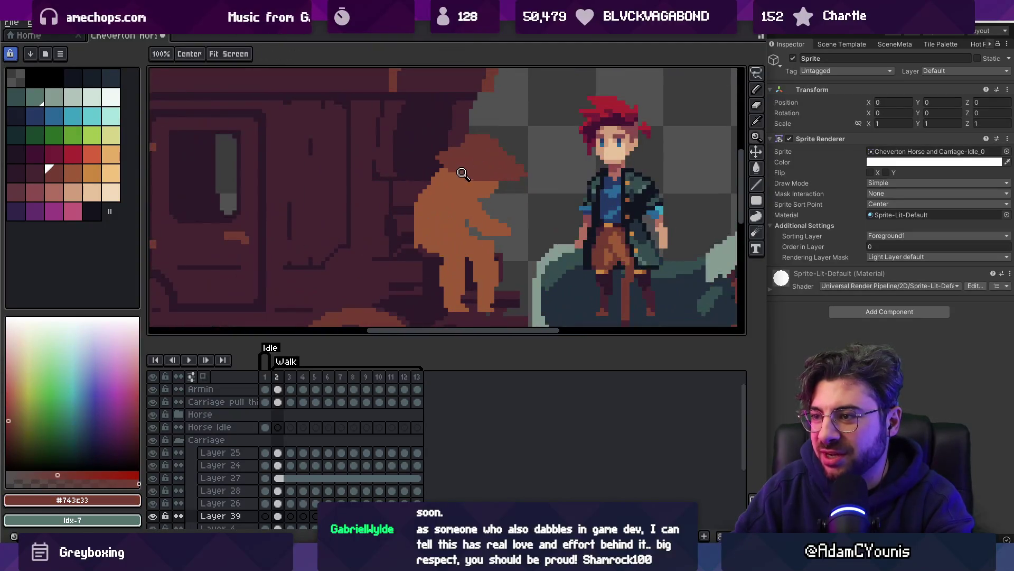
{"action": "scroll", "coordinate": [464, 170], "scroll_direction": "down", "scroll_amount": 2}
{"action": "scroll", "coordinate": [476, 158], "scroll_direction": "up", "scroll_amount": 1}
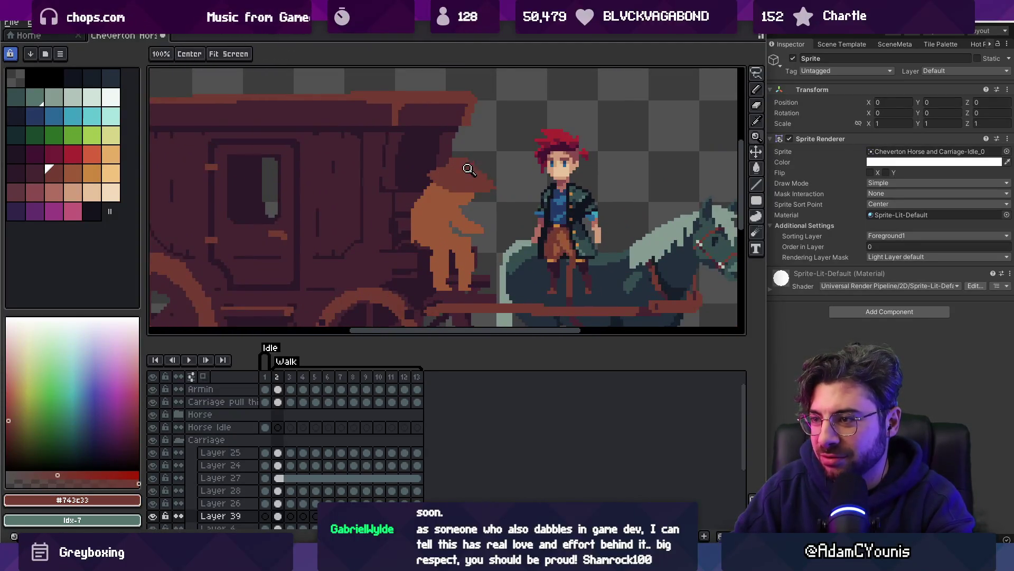
{"action": "scroll", "coordinate": [479, 166], "scroll_direction": "up", "scroll_amount": 1}
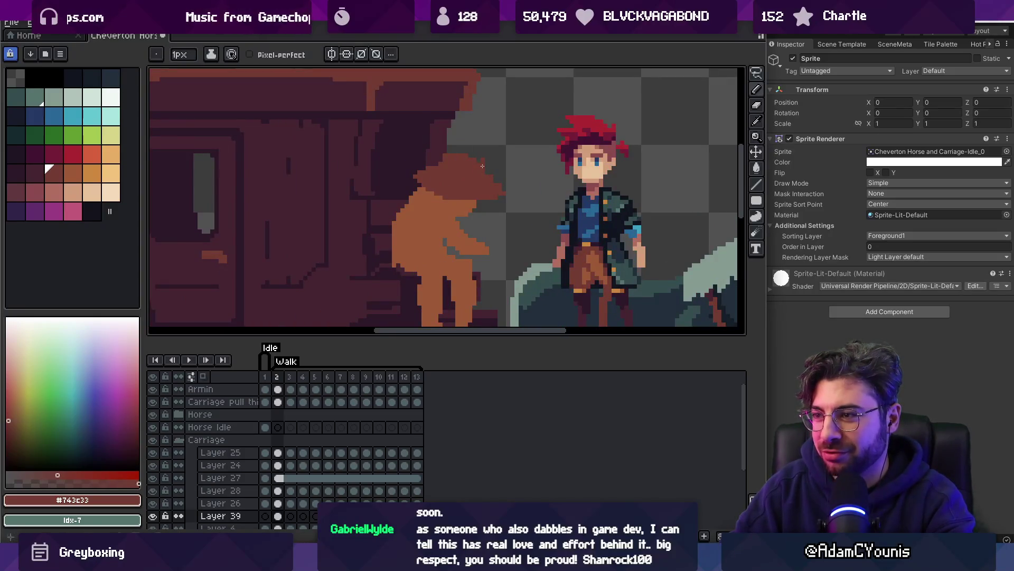
{"action": "scroll", "coordinate": [477, 155], "scroll_direction": "down", "scroll_amount": 3}
{"action": "scroll", "coordinate": [507, 105], "scroll_direction": "up", "scroll_amount": 4}
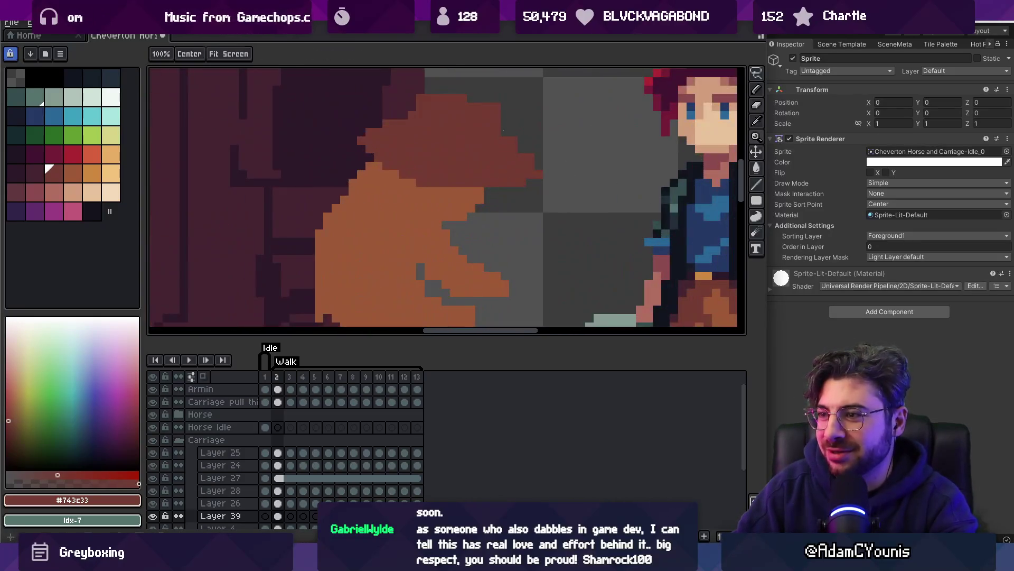
{"action": "scroll", "coordinate": [426, 132], "scroll_direction": "up", "scroll_amount": 2}
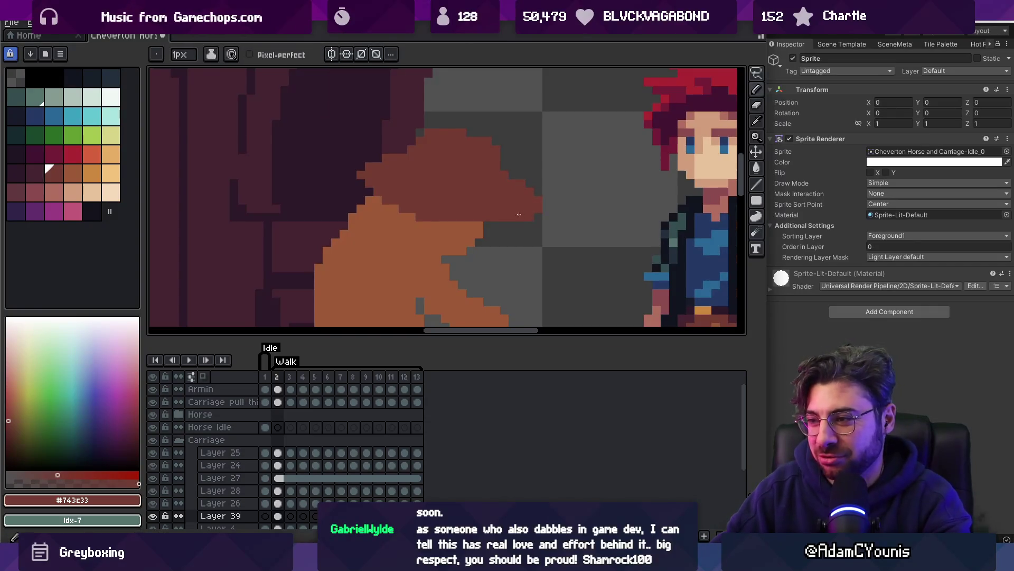
Sample the orange body colour again and erase stray pixels around the driver figure
{"action": "key", "text": "z"}
{"action": "scroll", "coordinate": [494, 226], "scroll_direction": "down", "scroll_amount": 3}
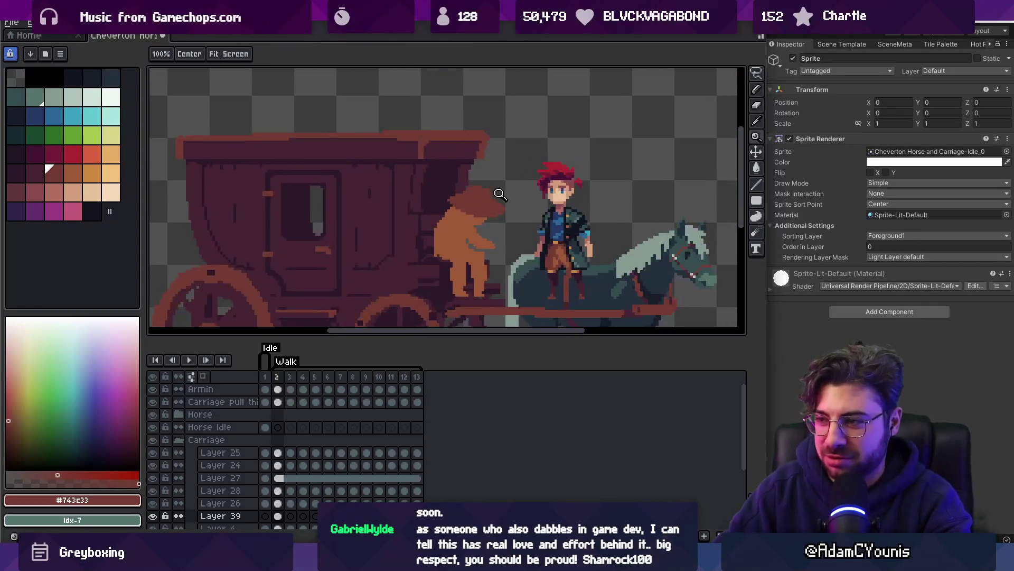
{"action": "scroll", "coordinate": [488, 199], "scroll_direction": "up", "scroll_amount": 3}
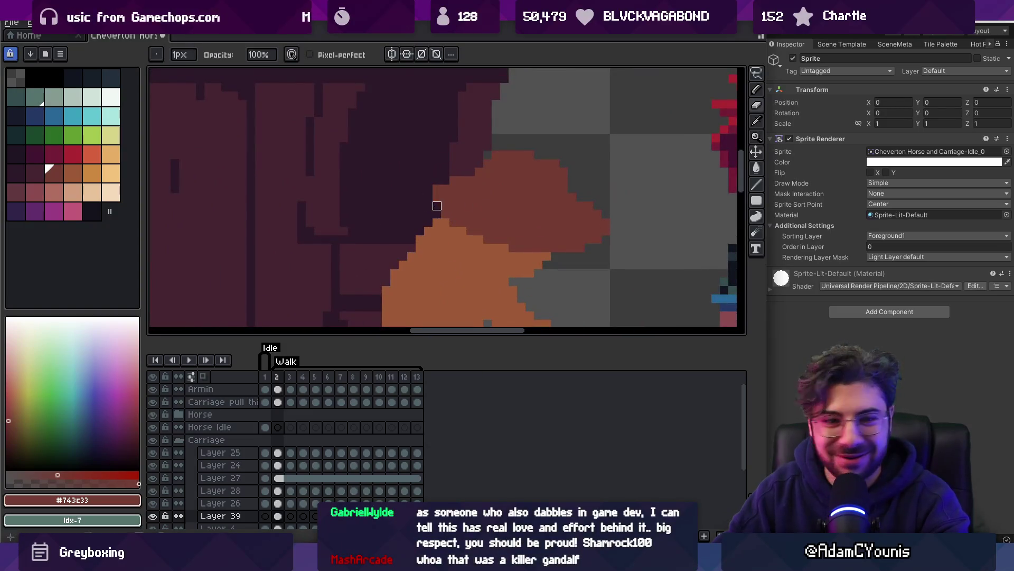
{"action": "key", "text": "alt"}
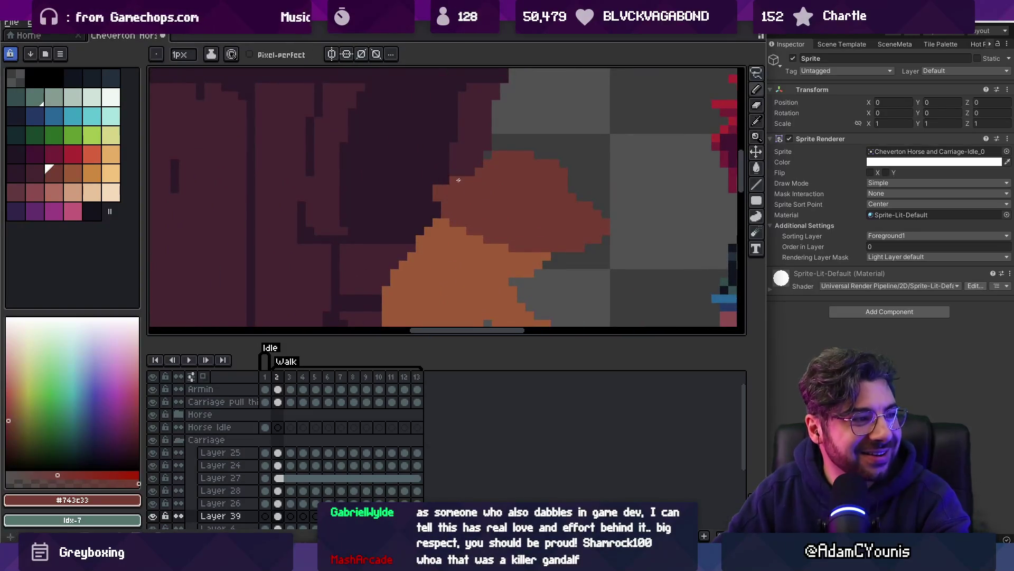
{"action": "scroll", "coordinate": [465, 175], "scroll_direction": "down", "scroll_amount": 3}
{"action": "scroll", "coordinate": [475, 197], "scroll_direction": "up", "scroll_amount": 3}
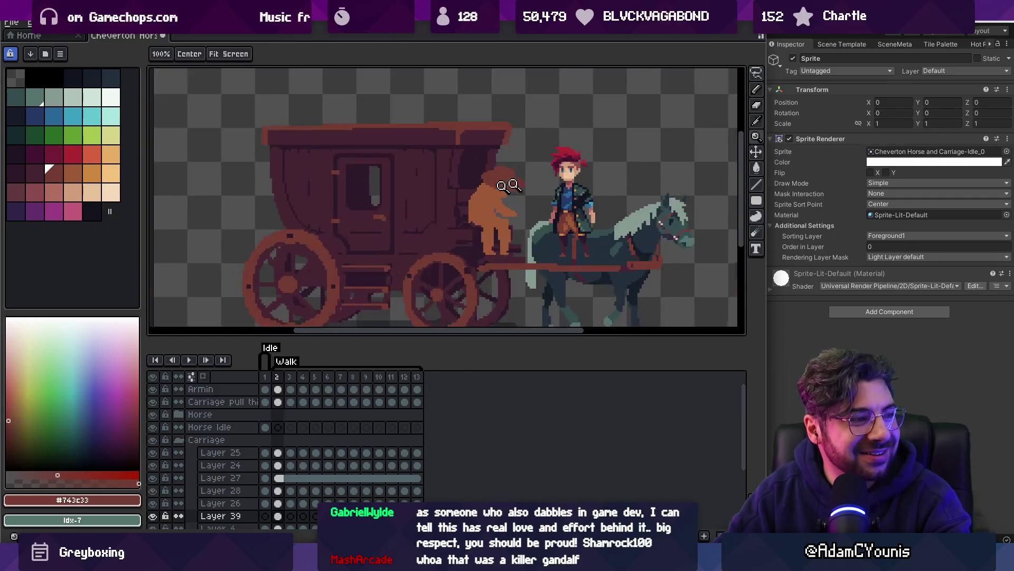
{"action": "key", "text": "alt"}
{"action": "left_click", "coordinate": [475, 197]}
{"action": "key", "text": "e"}
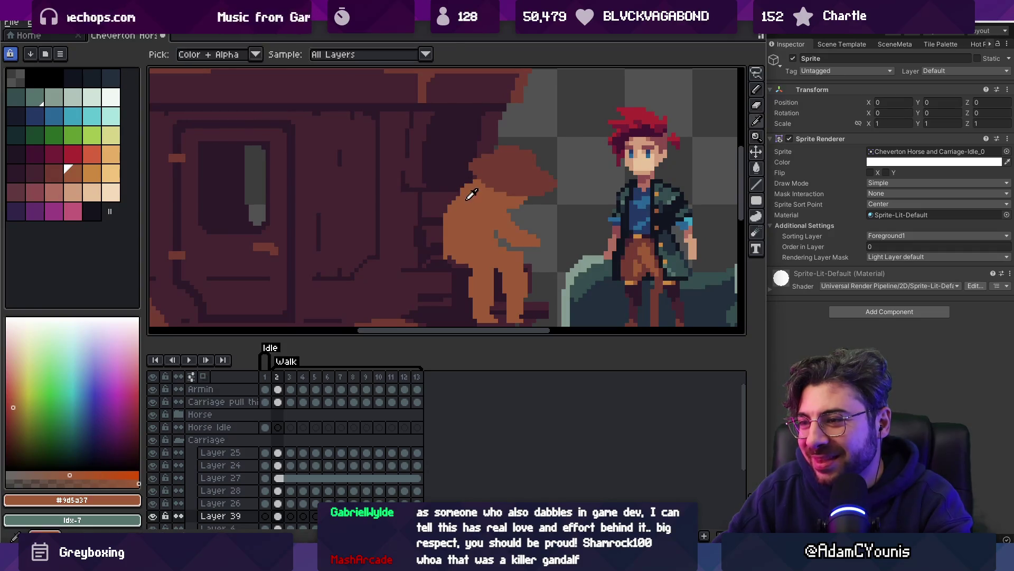
{"action": "key", "text": "z"}
{"action": "scroll", "coordinate": [457, 199], "scroll_direction": "down", "scroll_amount": 3}
{"action": "left_click", "coordinate": [485, 203]}
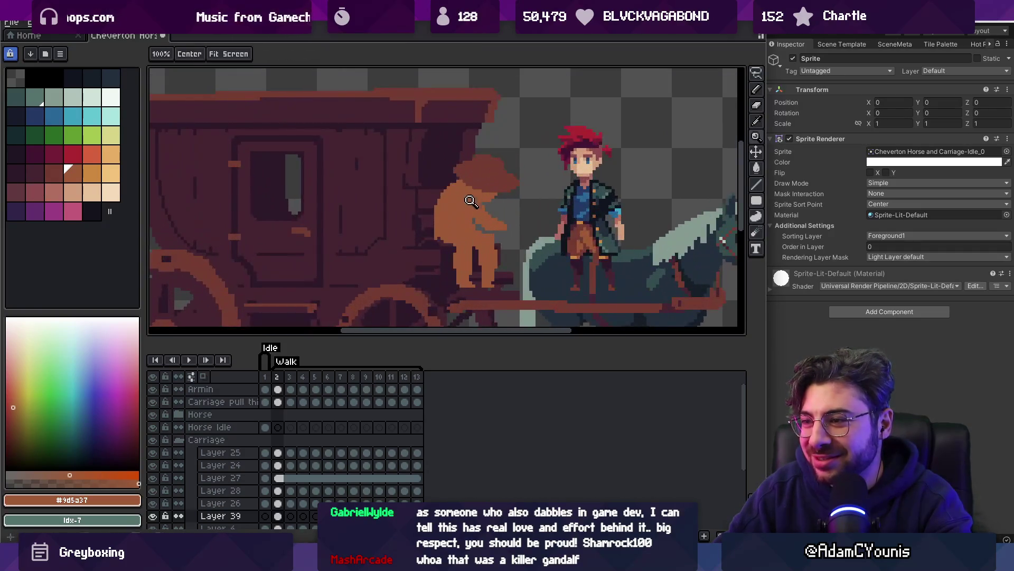
Freehand-select the driver's head and hat area, then reframe the view around him
{"action": "key", "text": "m"}
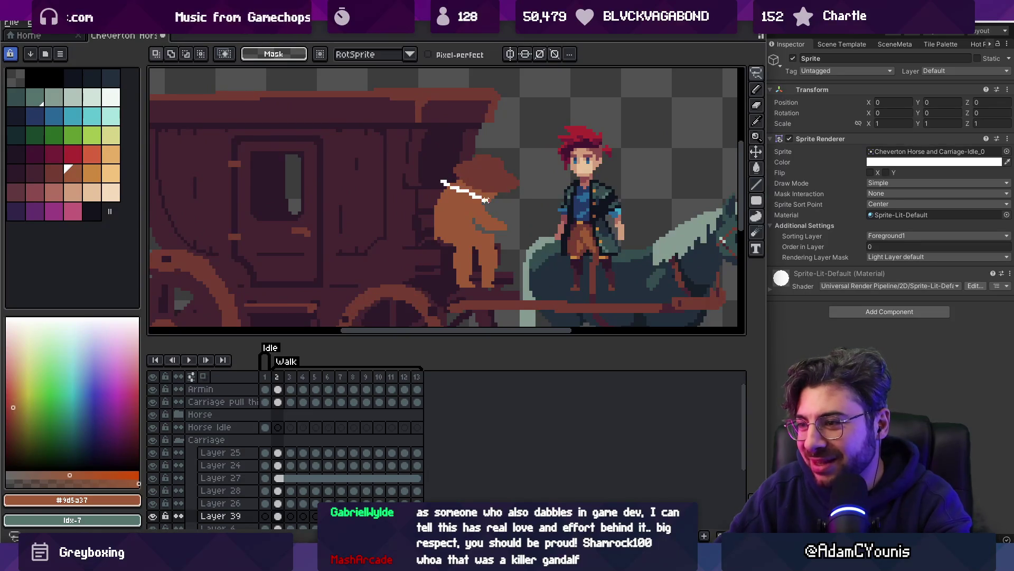
{"action": "mouse_move", "coordinate": [484, 200]}
{"action": "left_mouse_down"}
{"action": "mouse_move", "coordinate": [517, 158]}
{"action": "mouse_move", "coordinate": [485, 169]}
{"action": "left_mouse_up"}
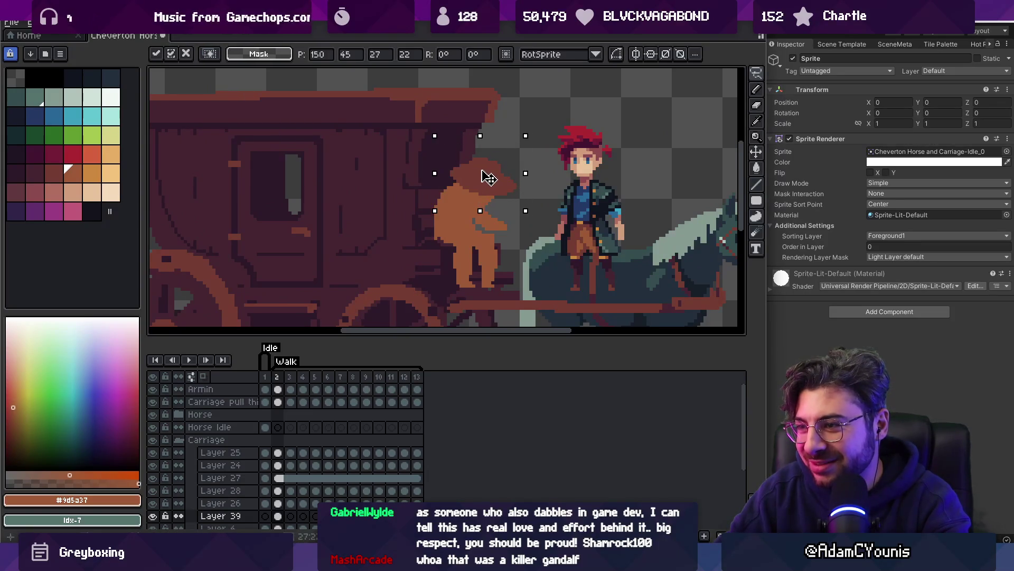
{"action": "key", "text": "z"}
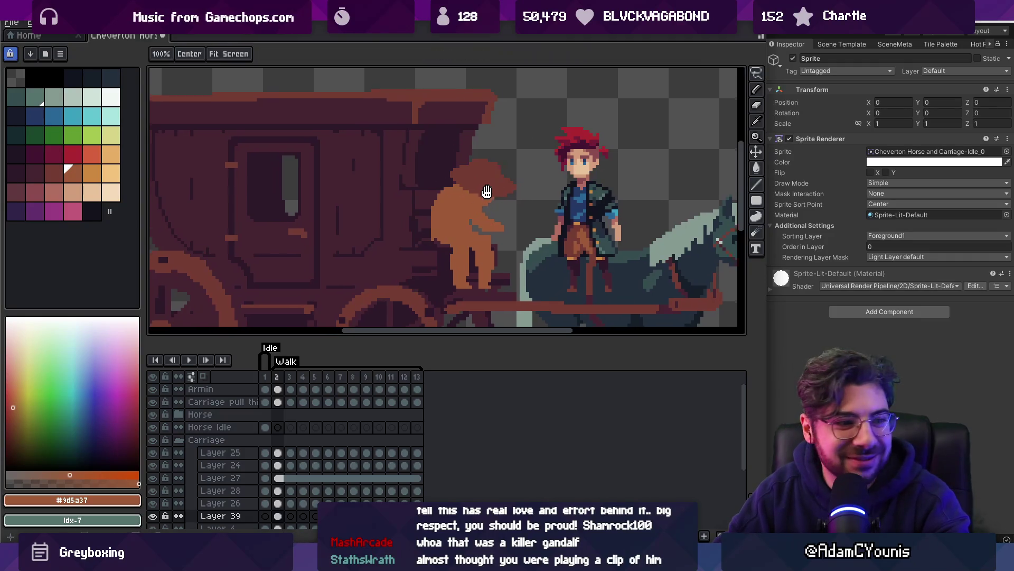
{"action": "left_click_drag", "start_coordinate": [486, 192], "coordinate": [478, 198]}
{"action": "scroll", "coordinate": [477, 194], "scroll_direction": "down", "scroll_amount": 1}
{"action": "scroll", "coordinate": [510, 192], "scroll_direction": "up", "scroll_amount": 2}
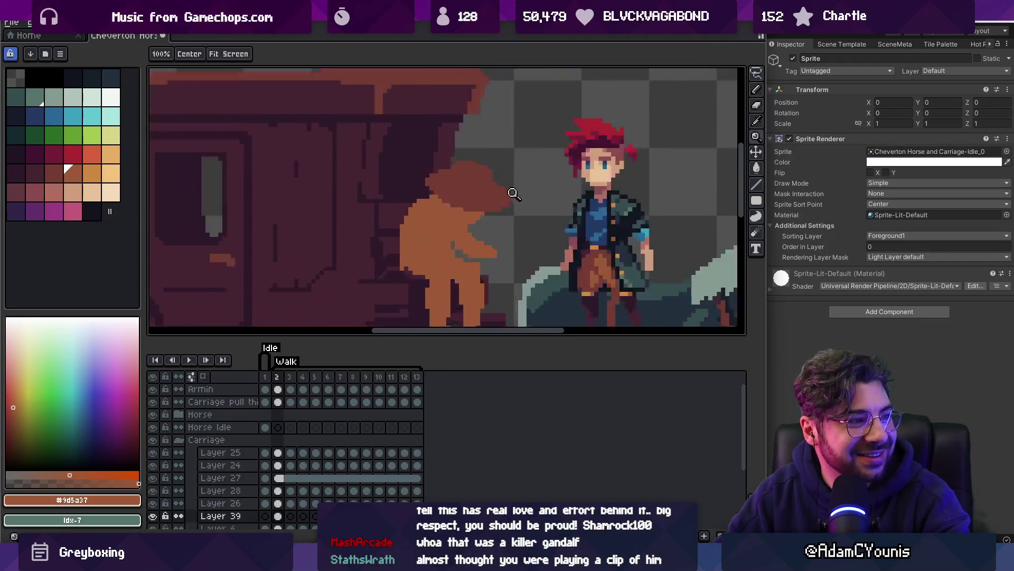
Reshape the right edge of the hat brim so its front tip juts further forward
{"action": "key", "text": "b"}
{"action": "left_click_drag", "start_coordinate": [518, 183], "coordinate": [537, 204]}
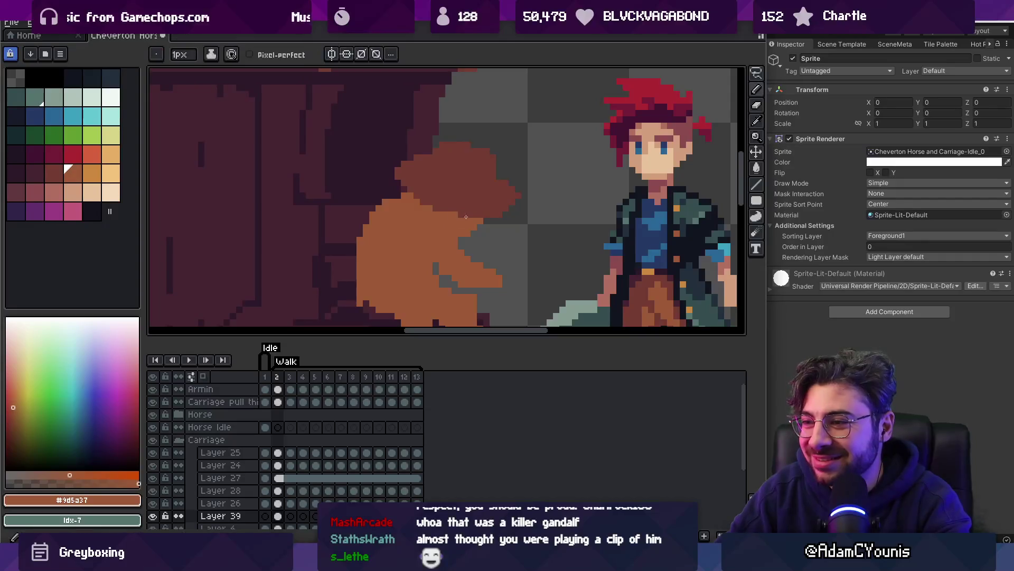
{"action": "key", "text": "z"}
{"action": "scroll", "coordinate": [515, 195], "scroll_direction": "down", "scroll_amount": 3}
{"action": "scroll", "coordinate": [517, 192], "scroll_direction": "up", "scroll_amount": 3}
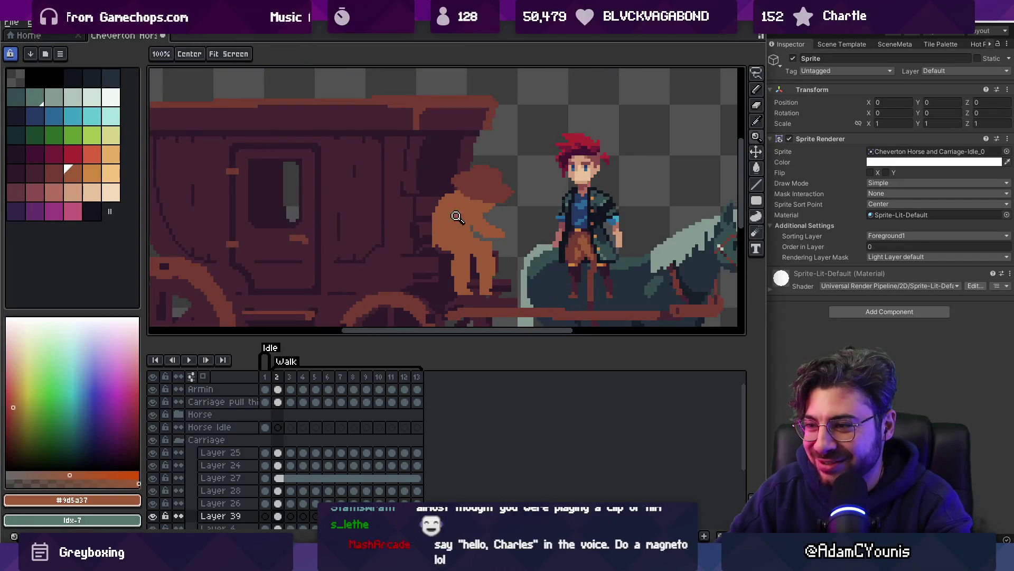
{"action": "key", "text": "b"}
{"action": "scroll", "coordinate": [432, 233], "scroll_direction": "up", "scroll_amount": 2}
{"action": "key", "text": "e"}
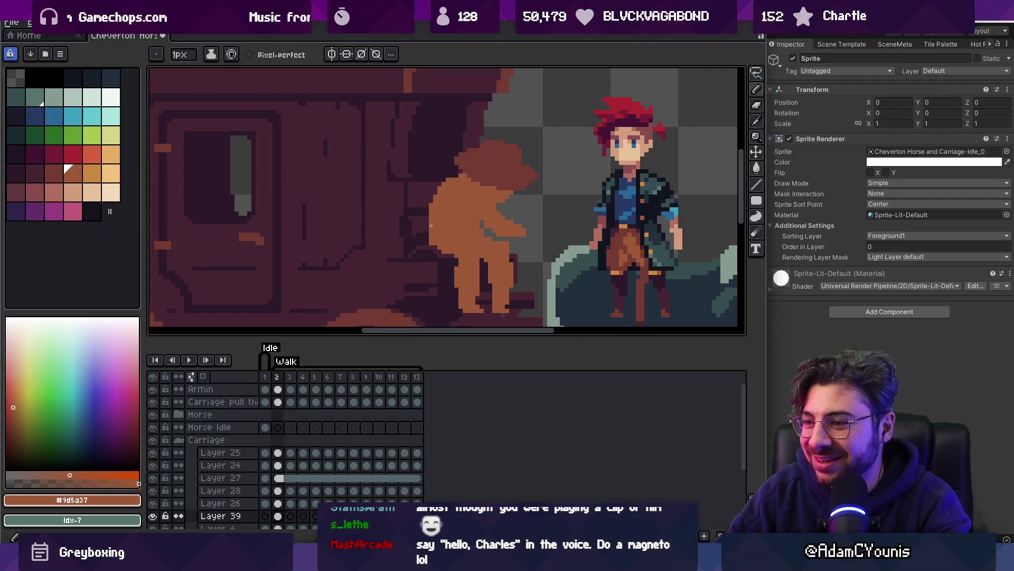
{"action": "scroll", "coordinate": [433, 227], "scroll_direction": "down", "scroll_amount": 1}
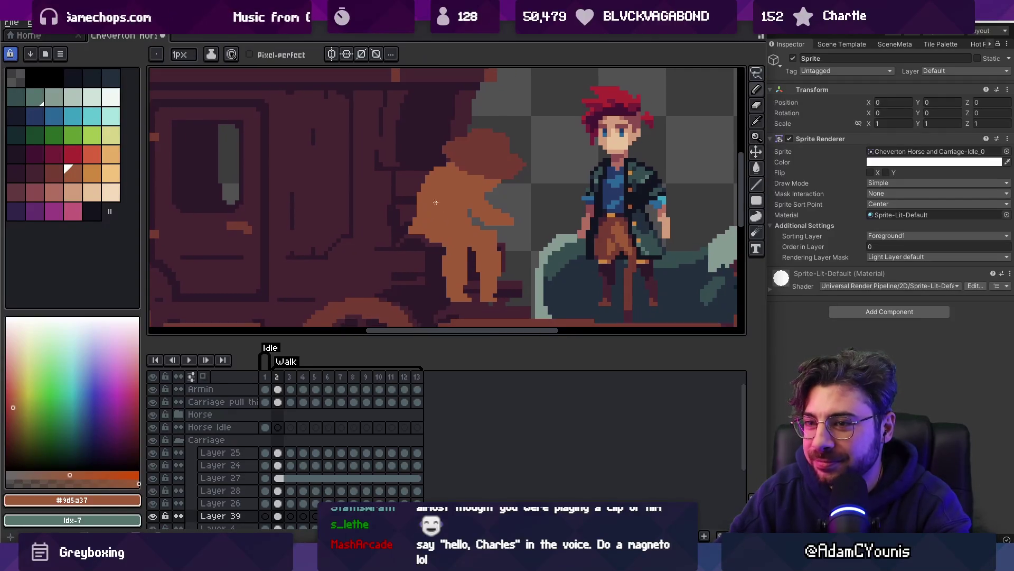
Outline the driver's back and chest in the dark coat colour
{"action": "left_click", "coordinate": [456, 180], "text": "alt"}
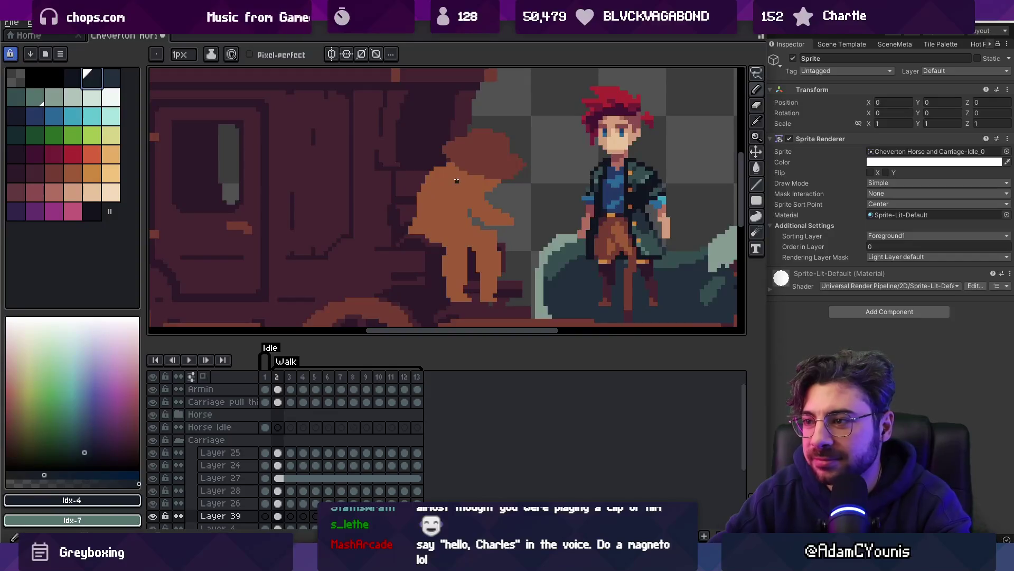
{"action": "left_click_drag", "start_coordinate": [442, 168], "coordinate": [448, 178]}
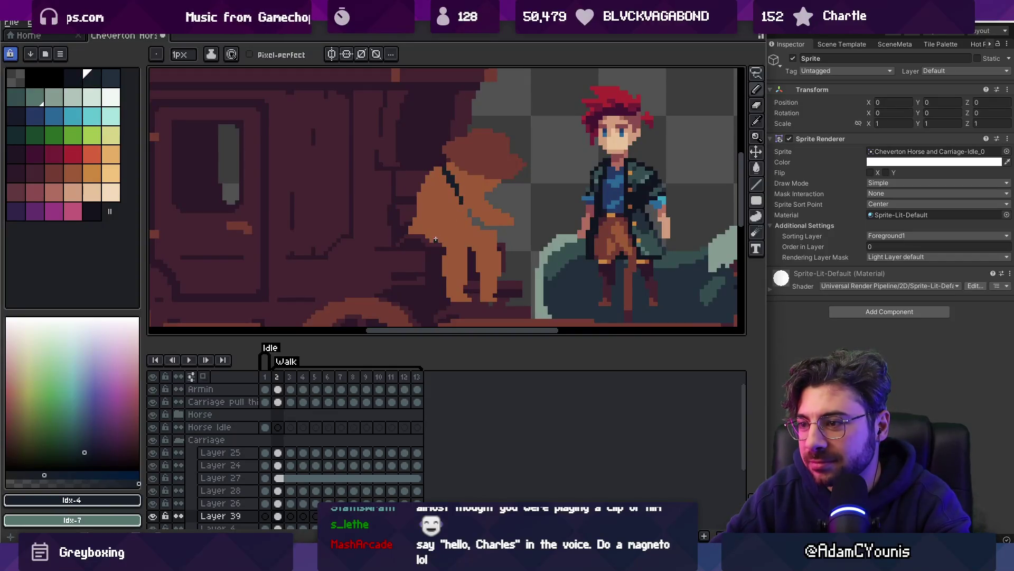
{"action": "left_click_drag", "start_coordinate": [443, 247], "coordinate": [462, 232]}
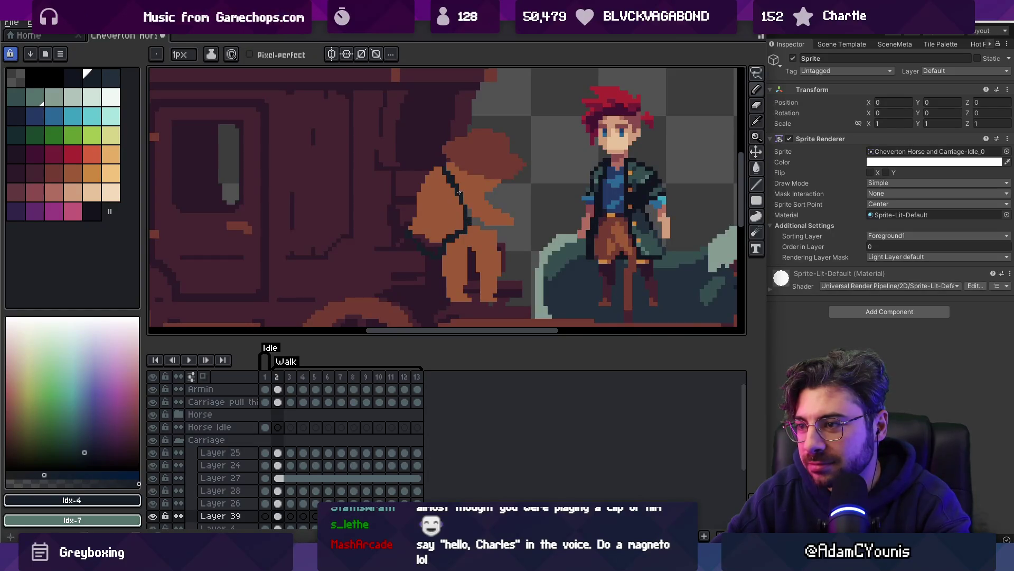
{"action": "left_click_drag", "start_coordinate": [474, 198], "coordinate": [482, 207]}
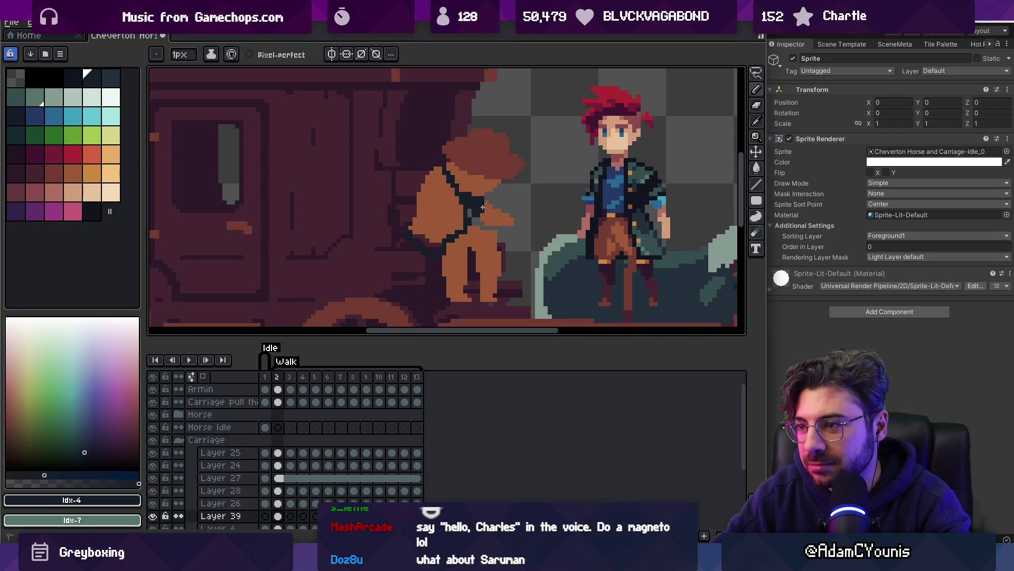
Fill the driver's torso dark with the Paint Bucket, keeping the legs orange
{"action": "left_click", "coordinate": [450, 197]}
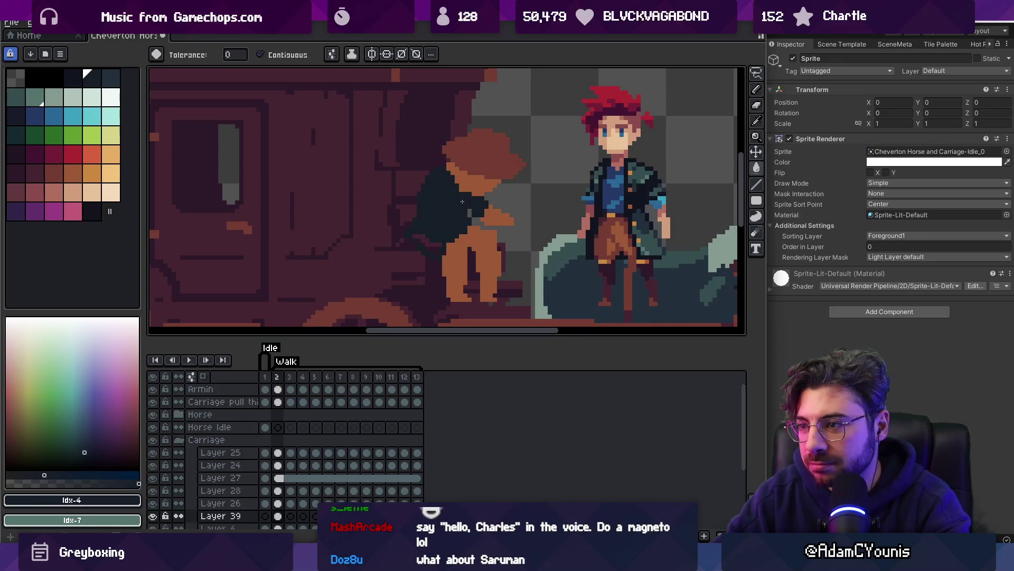
{"action": "left_click", "coordinate": [448, 224], "text": "alt"}
{"action": "left_click", "coordinate": [455, 227], "text": "alt"}
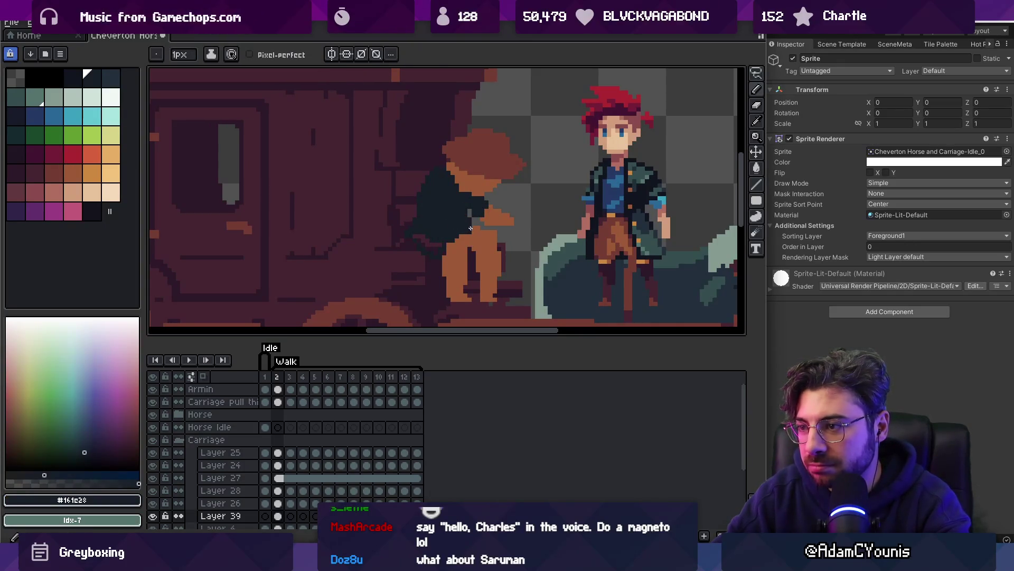
{"action": "left_click", "coordinate": [464, 234], "text": "alt"}
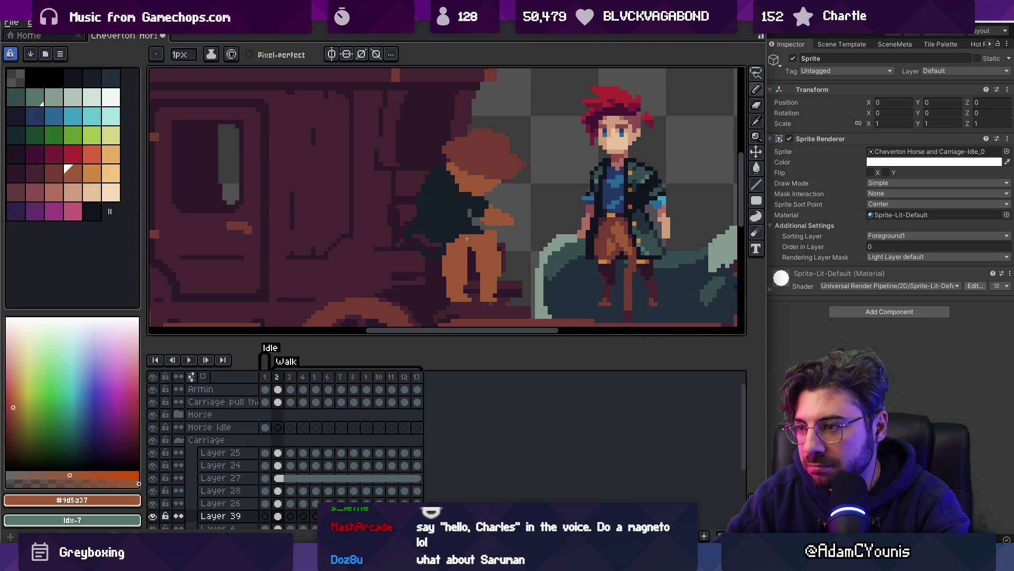
{"action": "left_click", "coordinate": [427, 244], "text": "alt"}
{"action": "key", "text": "z"}
{"action": "scroll", "coordinate": [465, 222], "scroll_direction": "down", "scroll_amount": 2}
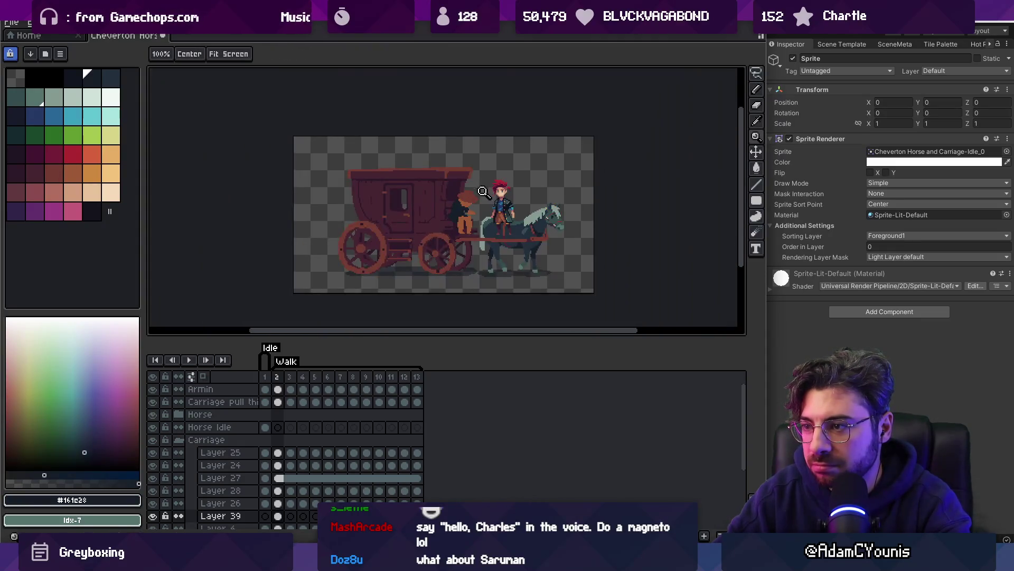
{"action": "left_click", "coordinate": [483, 191]}
{"action": "left_click", "coordinate": [476, 191]}
{"action": "key", "text": "b"}
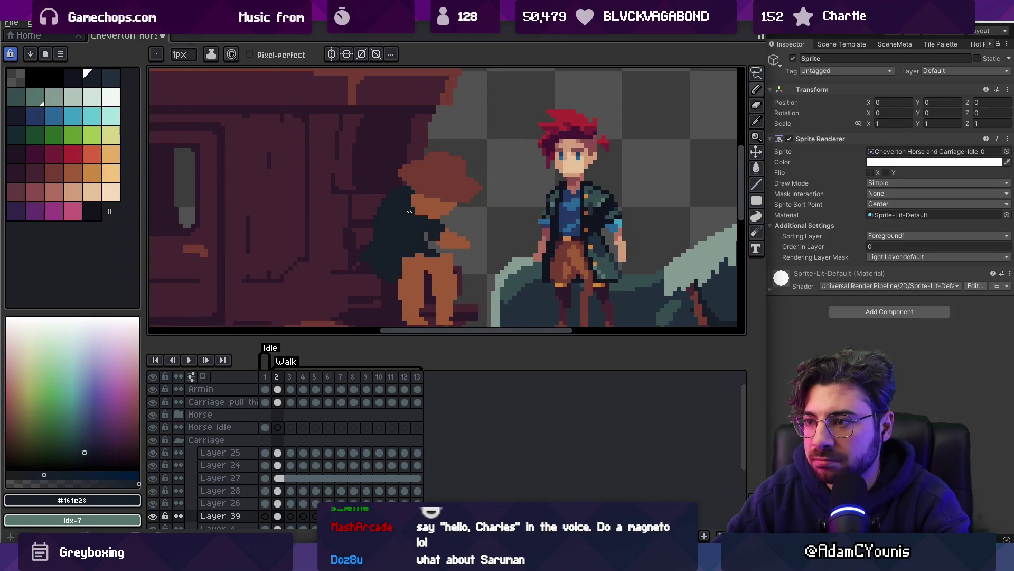
{"action": "key", "text": "z"}
{"action": "scroll", "coordinate": [410, 206], "scroll_direction": "down", "scroll_amount": 3}
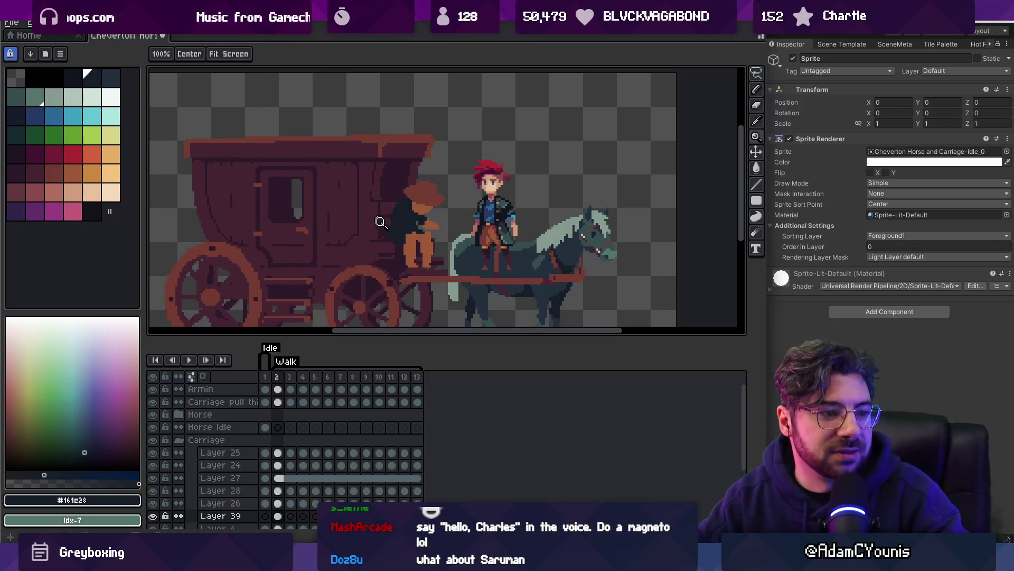
{"action": "left_click", "coordinate": [415, 175]}
{"action": "left_click", "coordinate": [415, 174]}
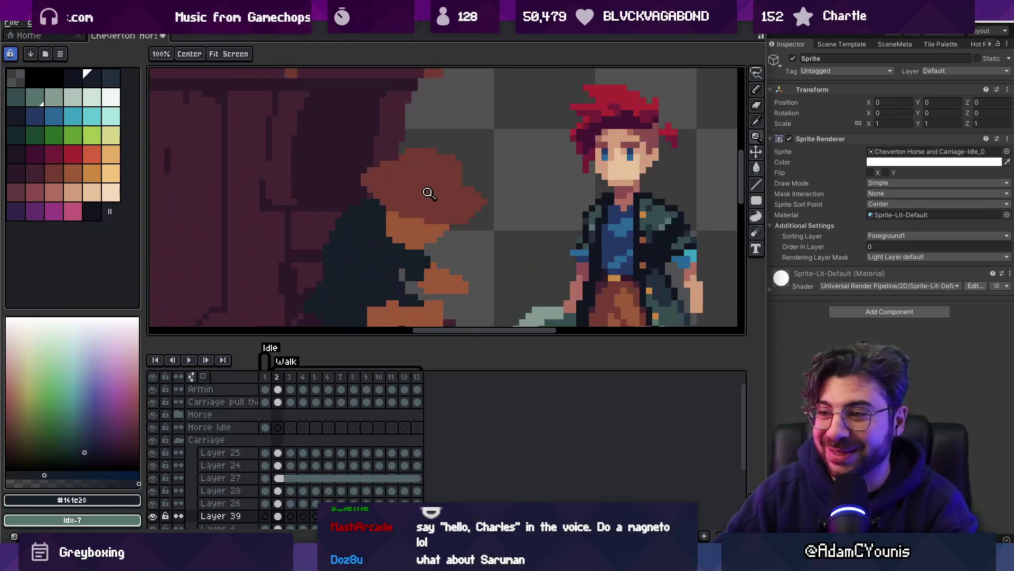
Shade the hat crown with a darker brown from the palette
{"action": "left_click", "coordinate": [51, 178]}
{"action": "key", "text": "b"}
{"action": "left_click", "coordinate": [35, 174]}
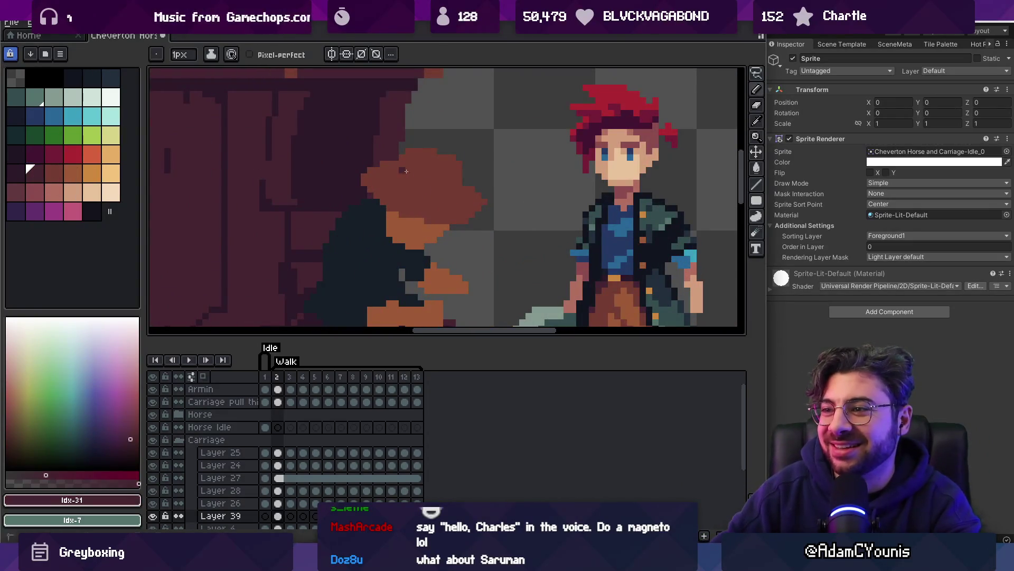
{"action": "mouse_move", "coordinate": [406, 165]}
{"action": "left_mouse_down"}
{"action": "mouse_move", "coordinate": [394, 177]}
{"action": "mouse_move", "coordinate": [414, 174]}
{"action": "mouse_move", "coordinate": [428, 194]}
{"action": "left_mouse_up"}
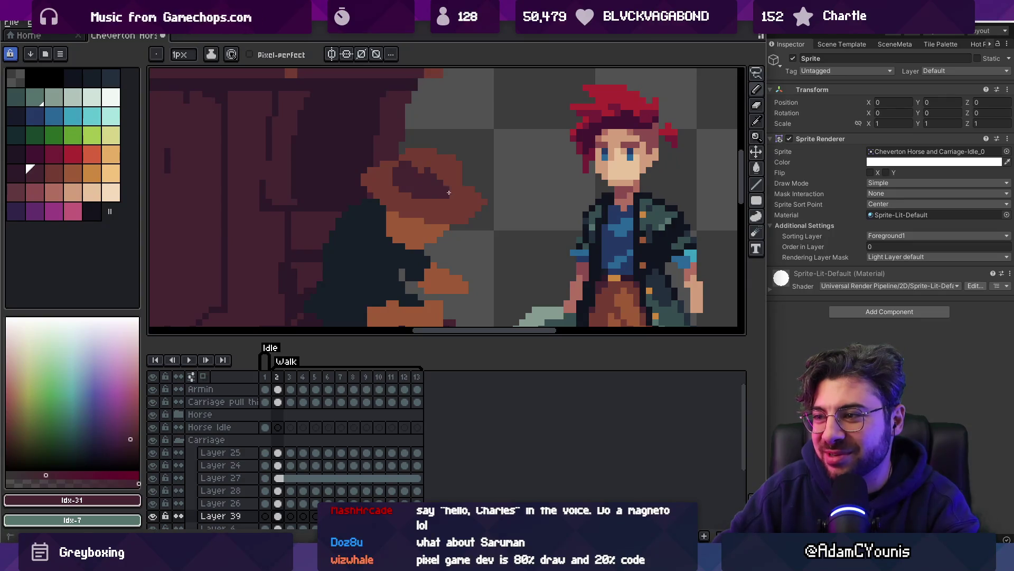
{"action": "scroll", "coordinate": [449, 192], "scroll_direction": "down", "scroll_amount": 5}
{"action": "scroll", "coordinate": [462, 176], "scroll_direction": "up", "scroll_amount": 4}
Sample the hat's darker brown from the canvas and review the hat in context
{"action": "key", "text": "i"}
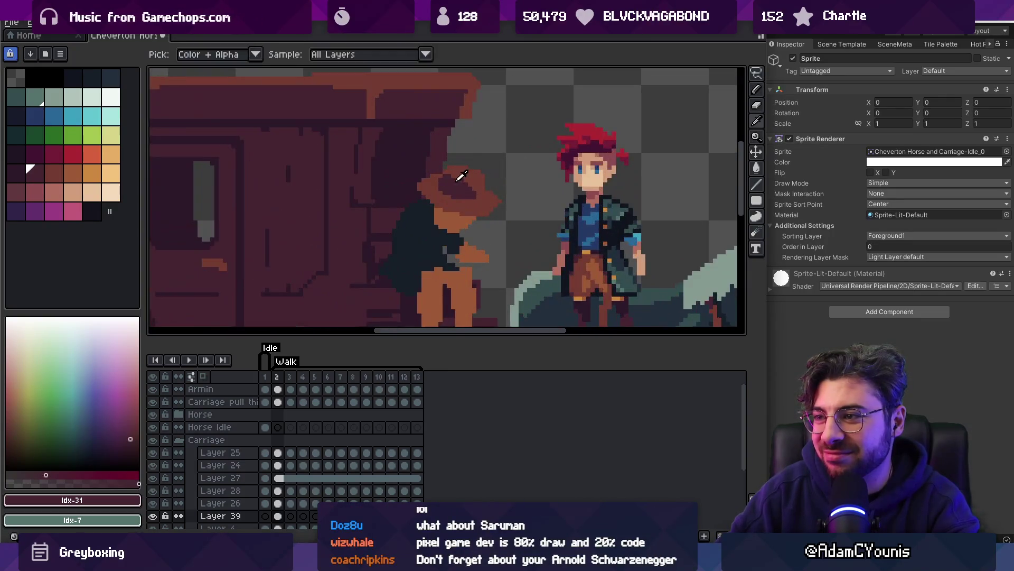
{"action": "left_click", "coordinate": [461, 176]}
{"action": "key", "text": "z"}
{"action": "scroll", "coordinate": [465, 176], "scroll_direction": "down", "scroll_amount": 4}
{"action": "scroll", "coordinate": [470, 177], "scroll_direction": "up", "scroll_amount": 5}
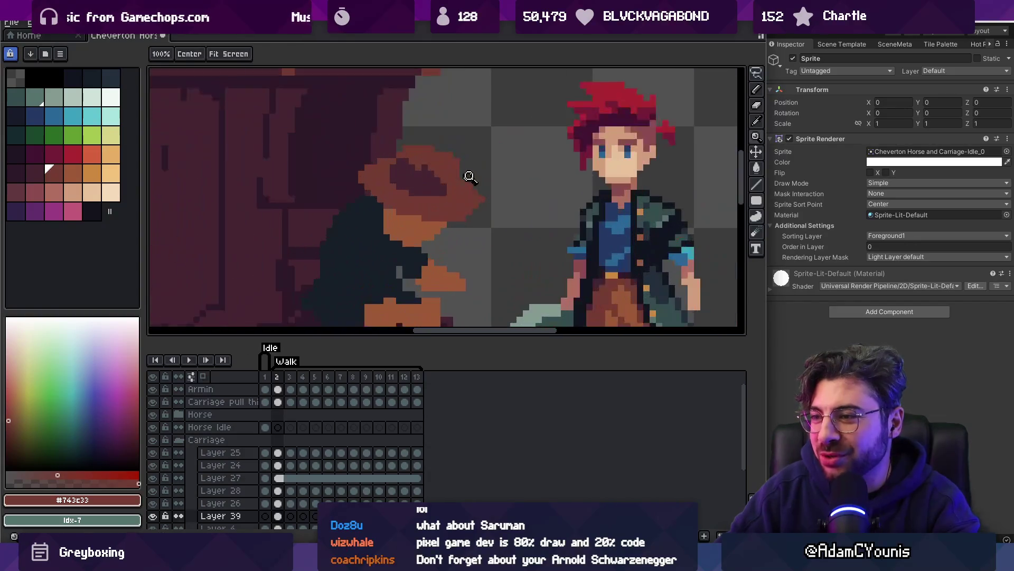
{"action": "key", "text": "b"}
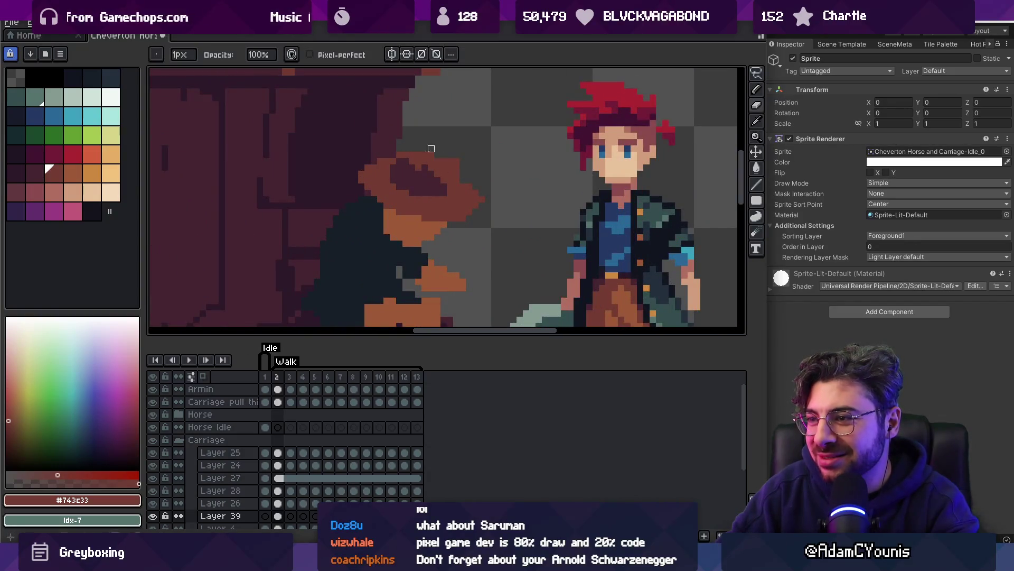
{"action": "scroll", "coordinate": [469, 155], "scroll_direction": "down", "scroll_amount": 5}
{"action": "scroll", "coordinate": [460, 148], "scroll_direction": "up", "scroll_amount": 5}
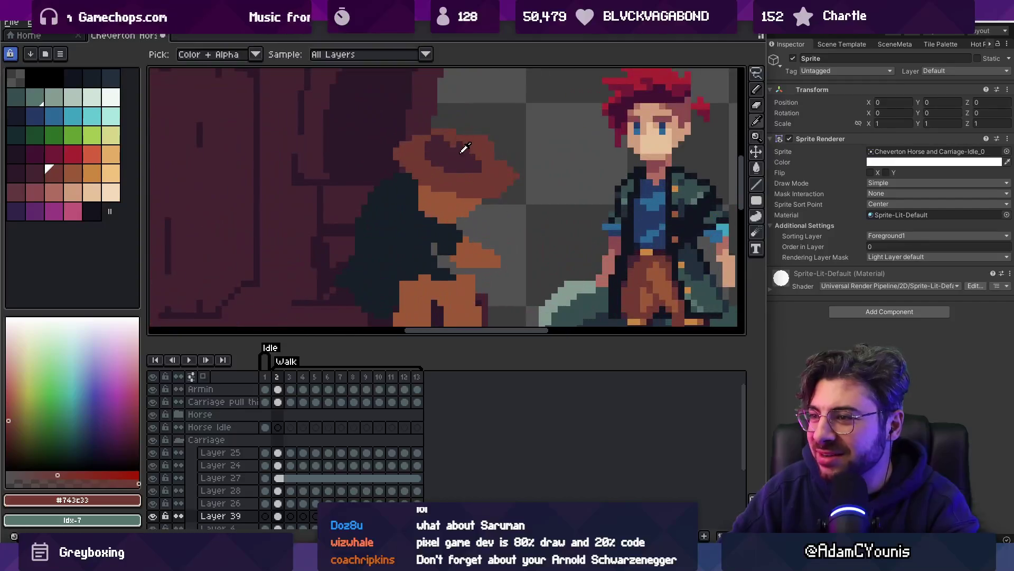
Sample the hat's shadow and base browns, then switch to a mid brown for shading
{"action": "left_click", "coordinate": [460, 147], "text": "alt"}
{"action": "key", "text": "z"}
{"action": "scroll", "coordinate": [452, 152], "scroll_direction": "down", "scroll_amount": 5}
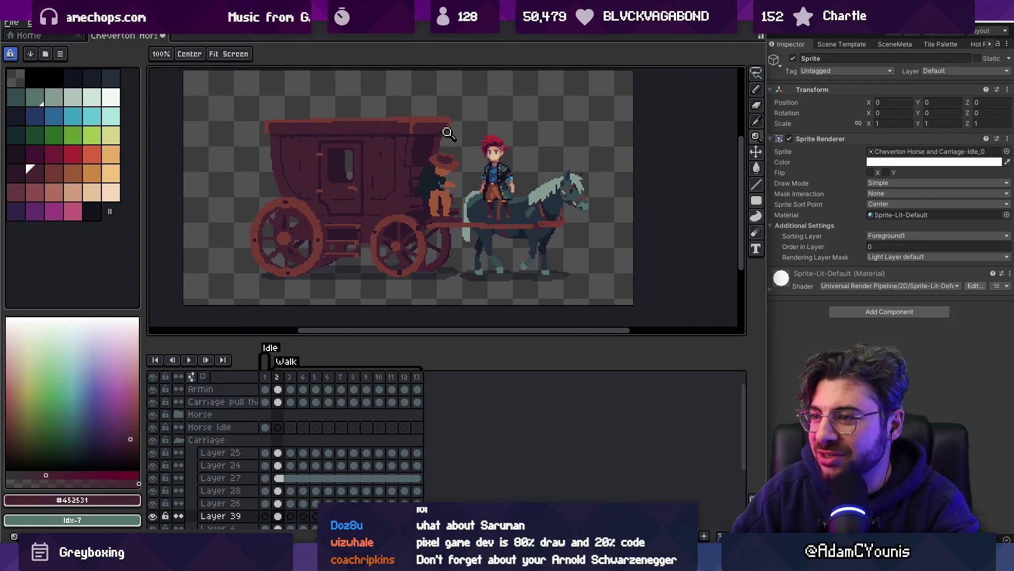
{"action": "scroll", "coordinate": [447, 154], "scroll_direction": "up", "scroll_amount": 5}
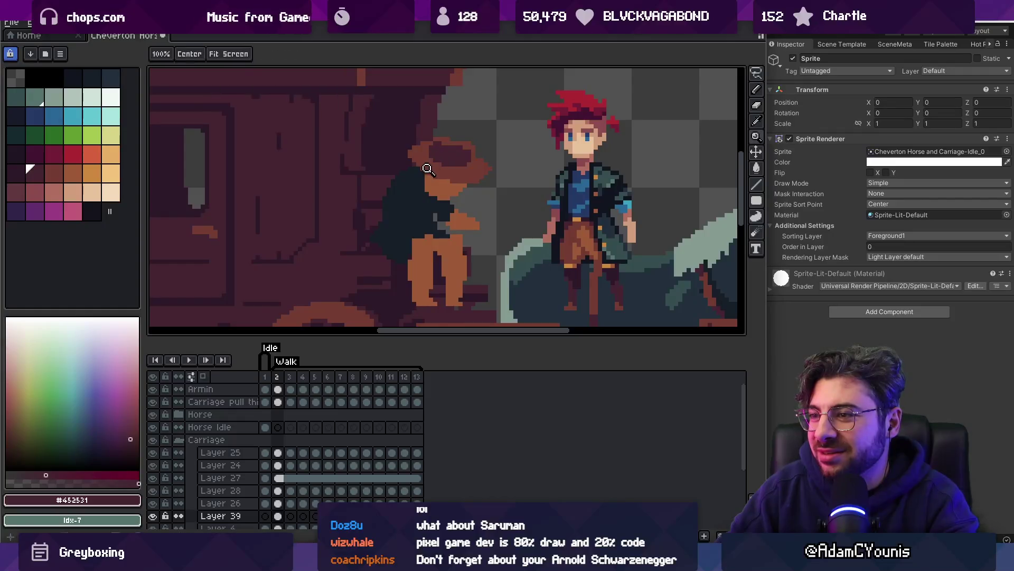
{"action": "left_click", "coordinate": [443, 179], "text": "alt"}
{"action": "left_click", "coordinate": [475, 171], "text": "alt"}
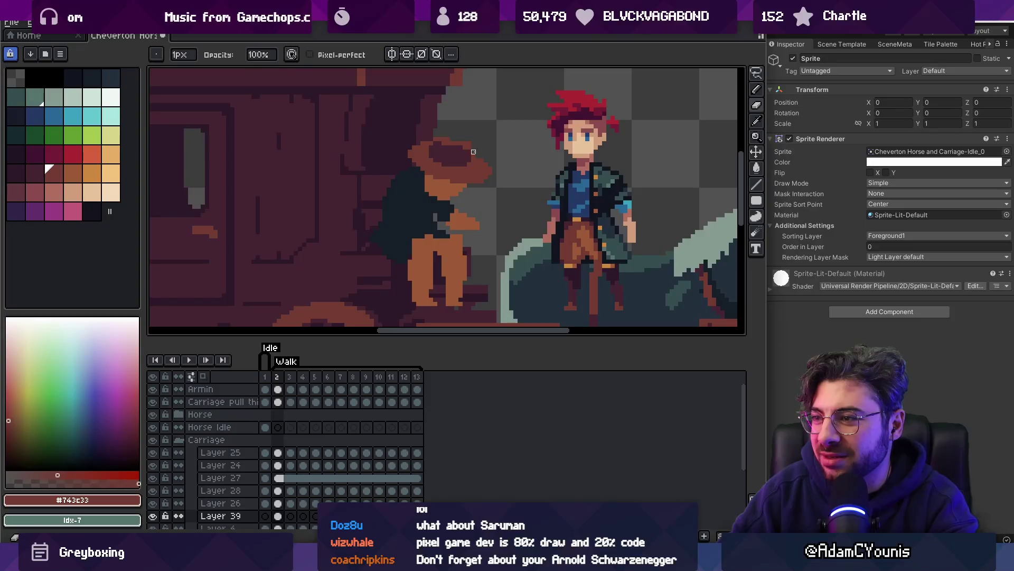
{"action": "key", "text": "z"}
{"action": "scroll", "coordinate": [446, 133], "scroll_direction": "down", "scroll_amount": 5}
{"action": "scroll", "coordinate": [447, 136], "scroll_direction": "up", "scroll_amount": 5}
{"action": "key", "text": "b"}
Shade the hat brim edge with a darker brown and check it in context
{"action": "left_click", "coordinate": [454, 168], "text": "alt"}
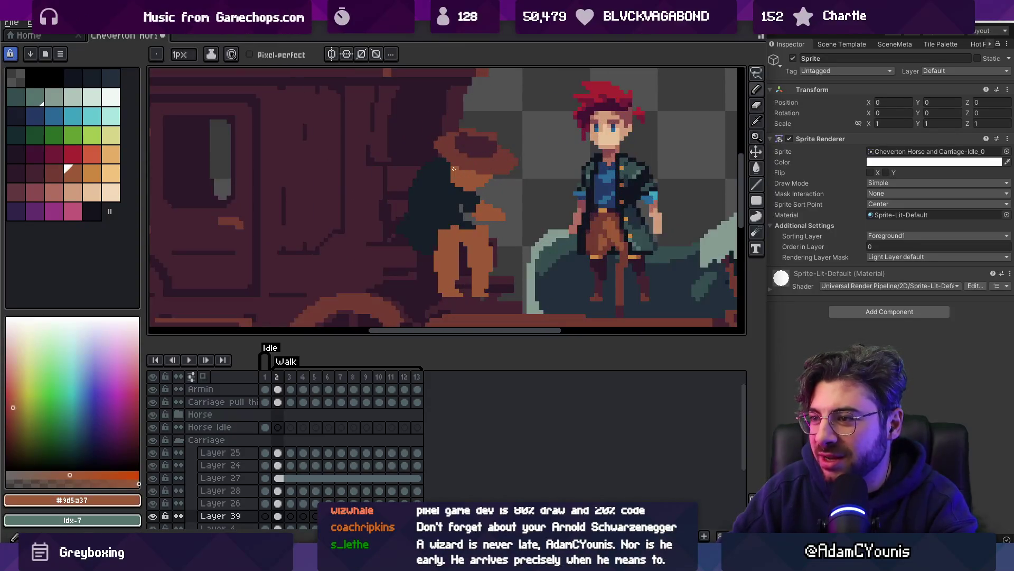
{"action": "left_click", "coordinate": [428, 147], "text": "alt"}
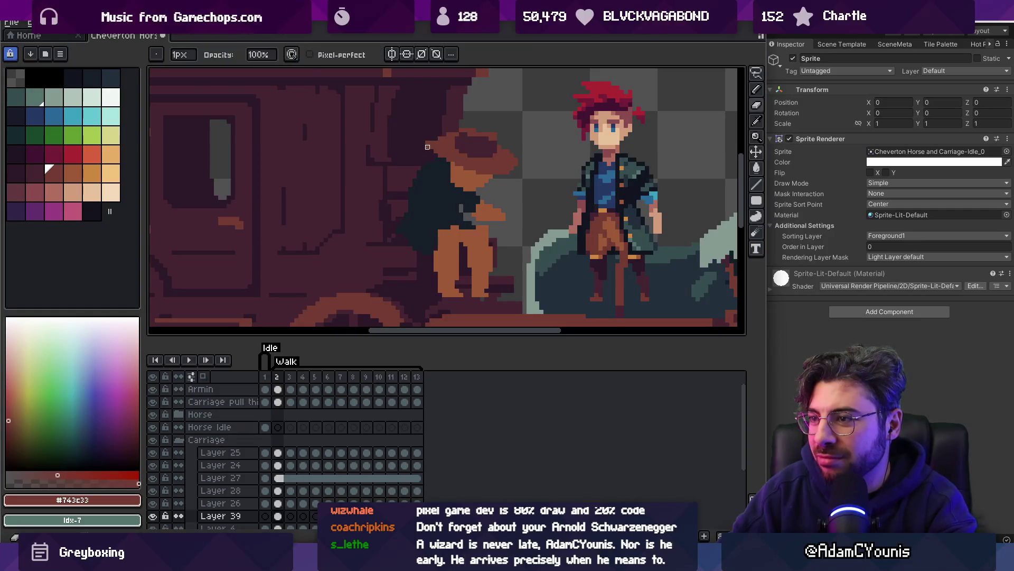
{"action": "key", "text": "z"}
{"action": "scroll", "coordinate": [453, 136], "scroll_direction": "down", "scroll_amount": 5}
{"action": "scroll", "coordinate": [497, 140], "scroll_direction": "up", "scroll_amount": 6}
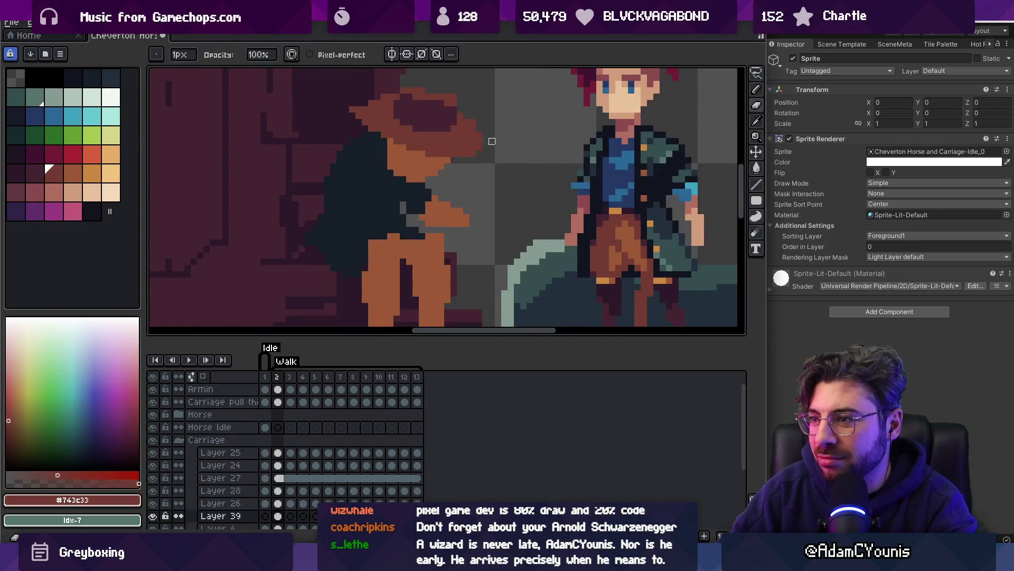
{"action": "scroll", "coordinate": [473, 117], "scroll_direction": "down", "scroll_amount": 5}
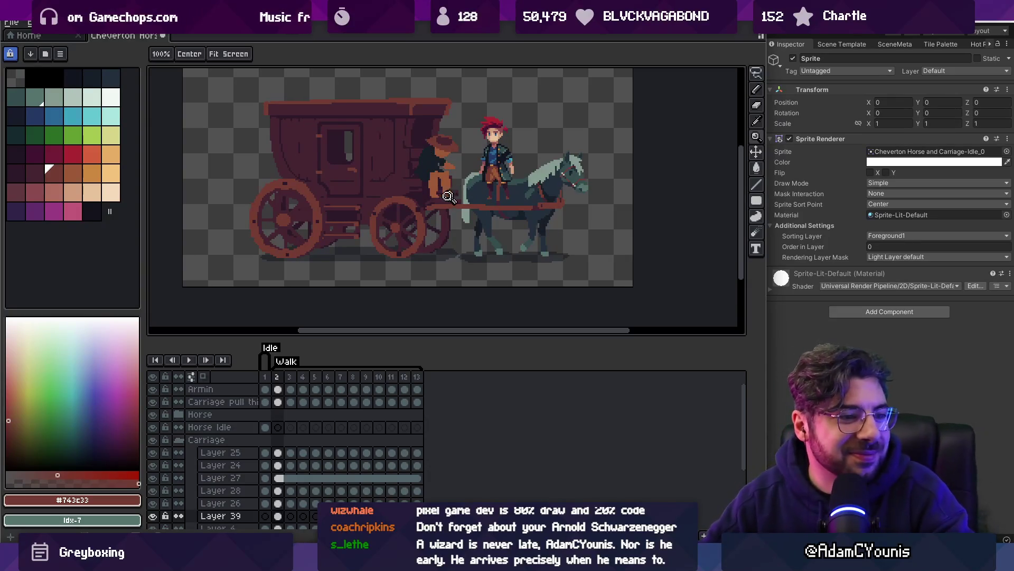
{"action": "scroll", "coordinate": [471, 140], "scroll_direction": "up", "scroll_amount": 2}
Resample the hat's brown and zoom out to view the whole scene
{"action": "left_click", "coordinate": [475, 145]}
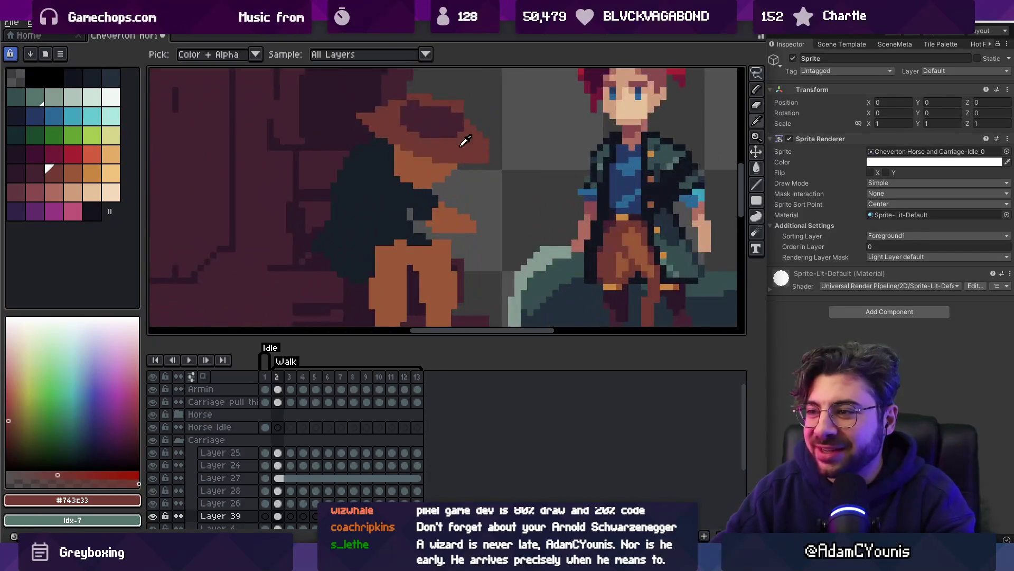
{"action": "key", "text": "b"}
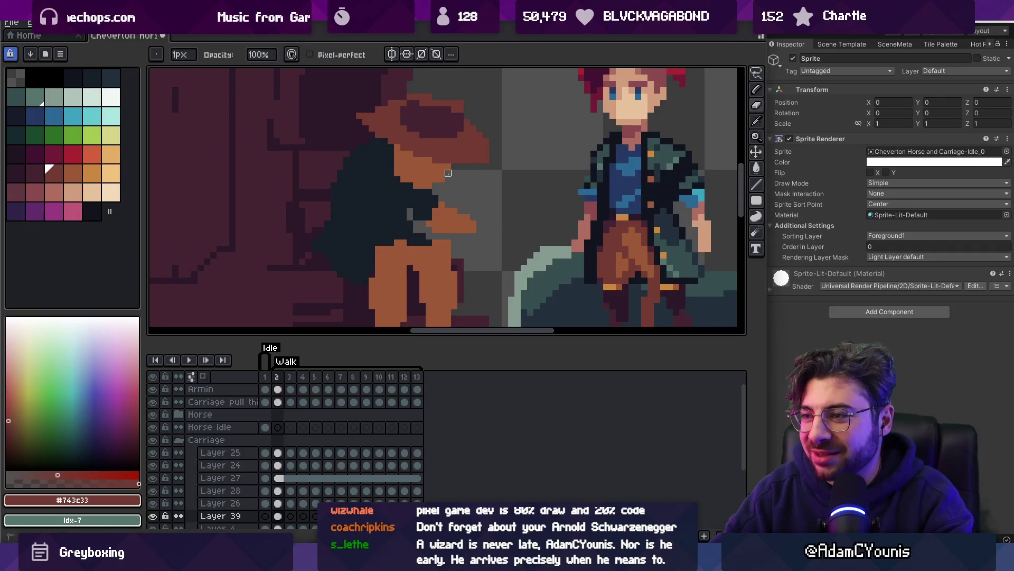
{"action": "left_click", "coordinate": [447, 176], "text": "alt"}
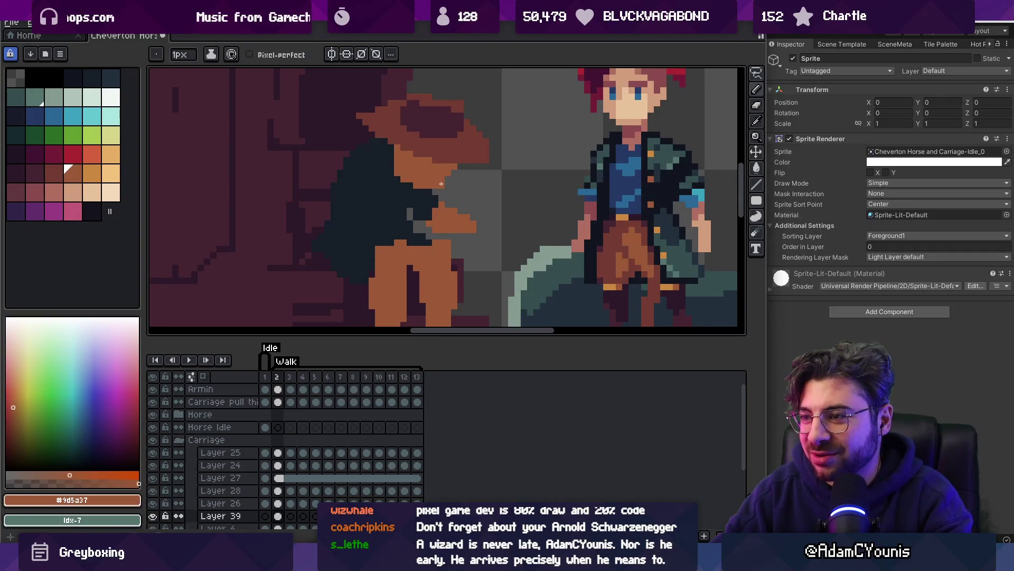
{"action": "key", "text": "z"}
{"action": "scroll", "coordinate": [454, 165], "scroll_direction": "down", "scroll_amount": 3}
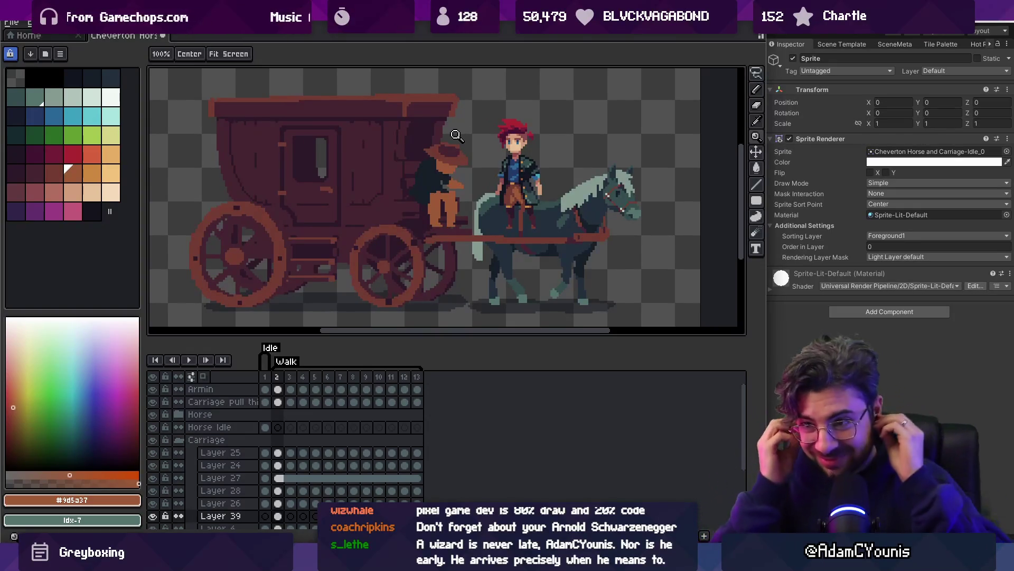
Zoom in on the driver and eyedrop the dark coat colour #161c28
{"action": "left_click", "coordinate": [459, 196]}
{"action": "key", "text": "v"}
{"action": "key", "text": "b"}
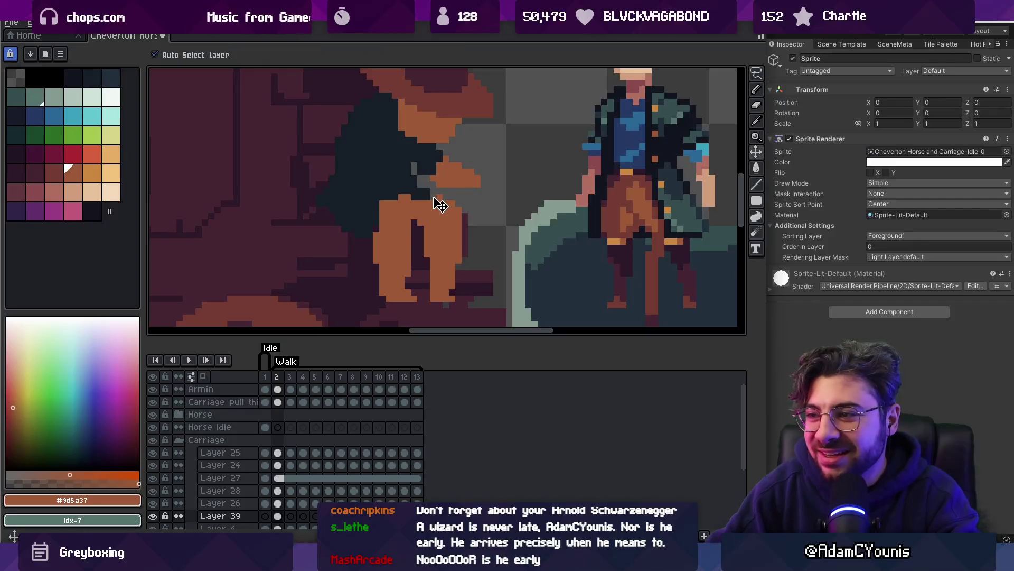
{"action": "left_click", "coordinate": [433, 196], "text": "alt"}
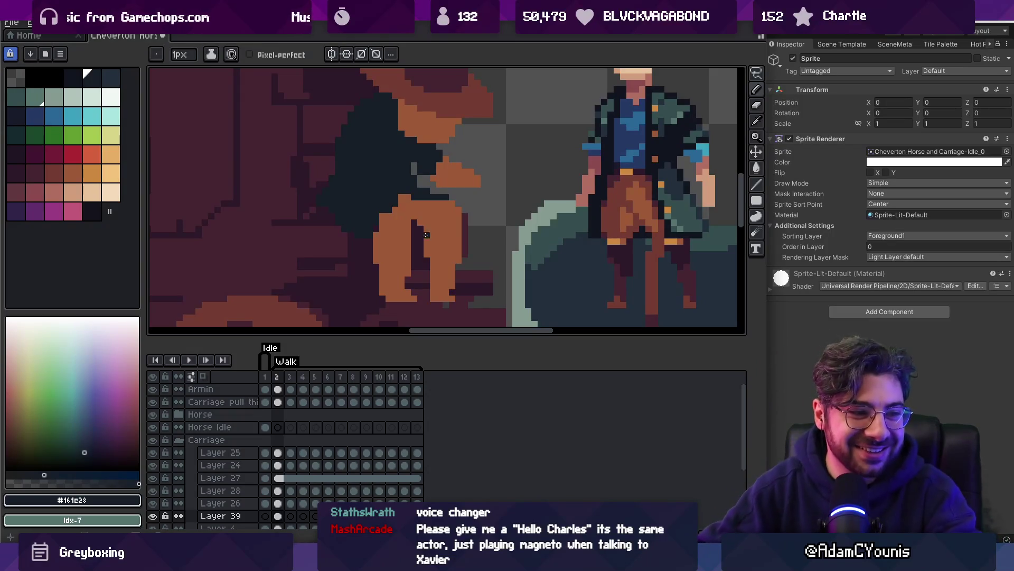
{"action": "scroll", "coordinate": [446, 224], "scroll_direction": "up", "scroll_amount": 3}
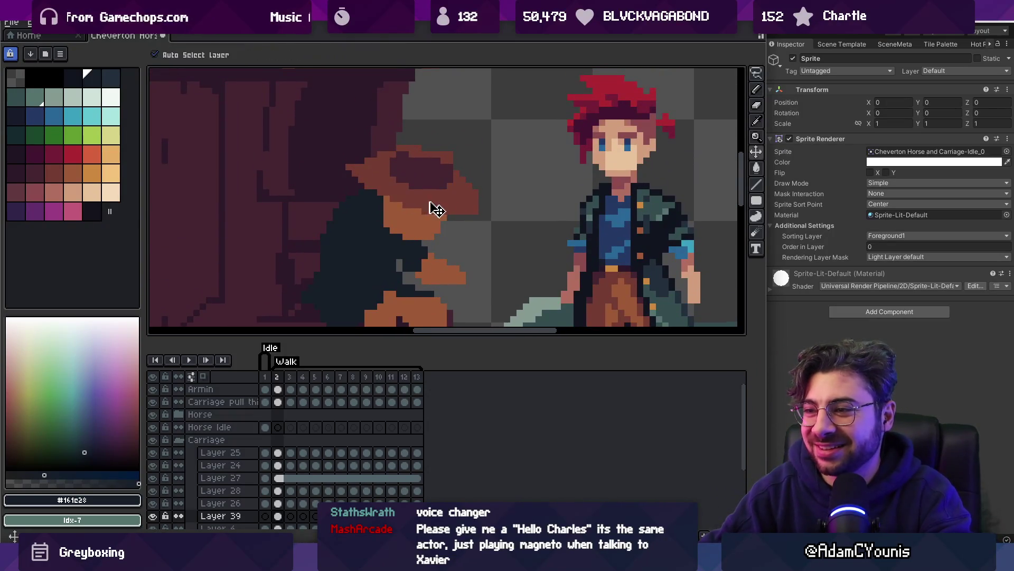
{"action": "left_click", "coordinate": [469, 204], "text": "alt"}
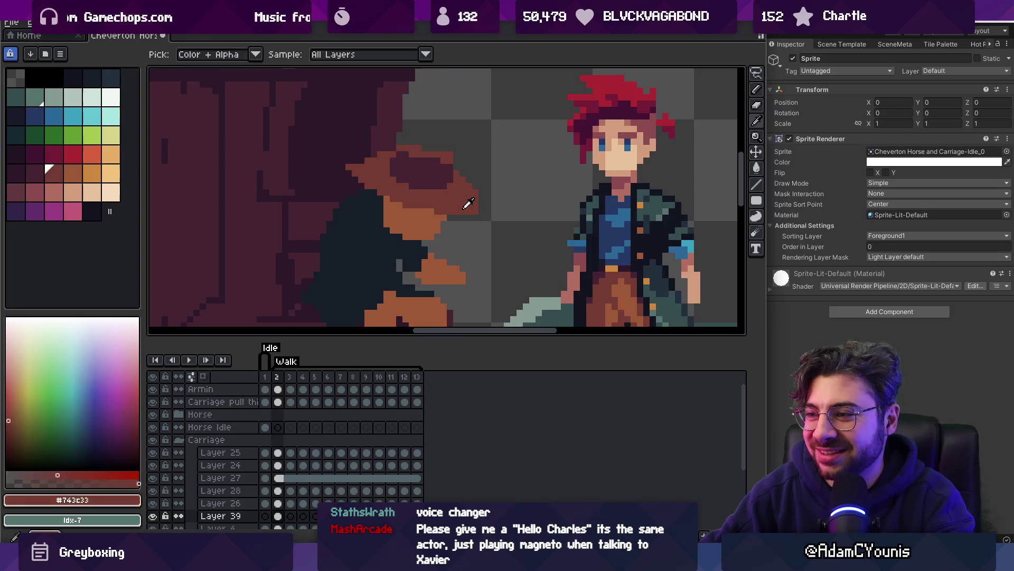
{"action": "key", "text": "z"}
{"action": "right_click", "coordinate": [485, 191]}
{"action": "right_click", "coordinate": [486, 191]}
{"action": "left_click", "coordinate": [485, 190]}
{"action": "left_click", "coordinate": [485, 191]}
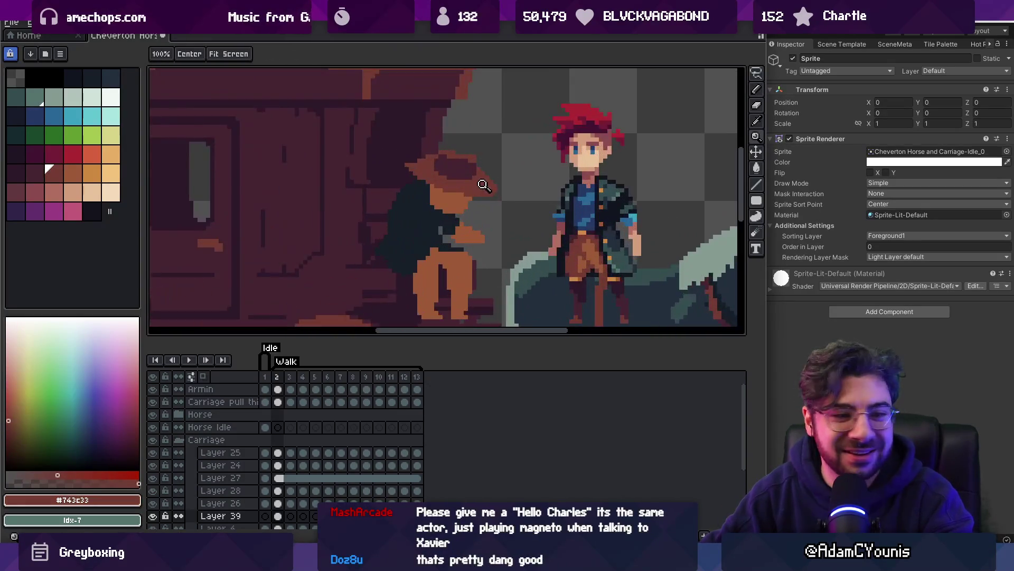
{"action": "key", "text": "b"}
{"action": "scroll", "coordinate": [497, 159], "scroll_direction": "down", "scroll_amount": 2}
{"action": "scroll", "coordinate": [507, 174], "scroll_direction": "up", "scroll_amount": 3}
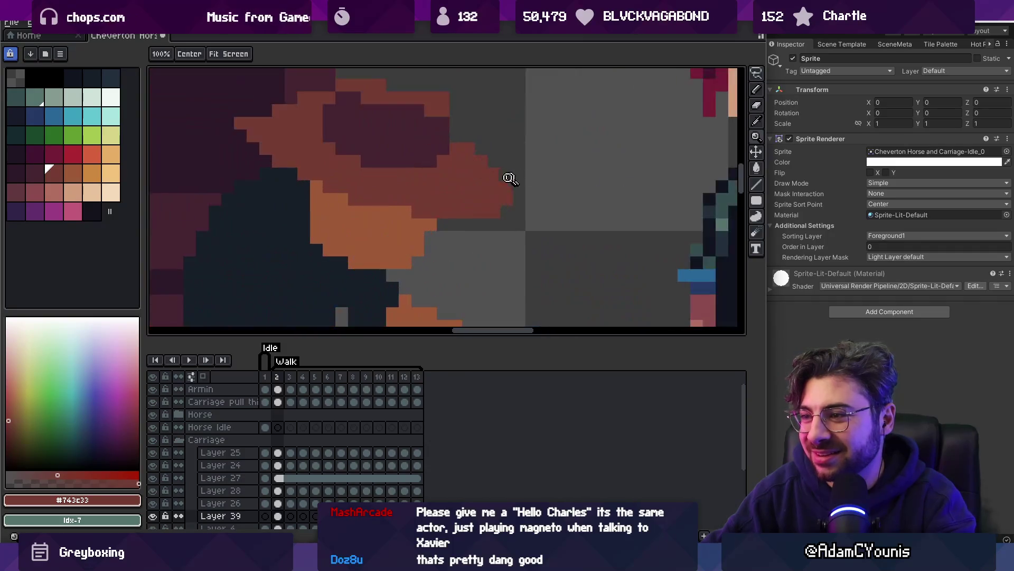
{"action": "key", "text": "z"}
{"action": "scroll", "coordinate": [465, 167], "scroll_direction": "down", "scroll_amount": 1}
{"action": "scroll", "coordinate": [486, 188], "scroll_direction": "down", "scroll_amount": 2}
{"action": "scroll", "coordinate": [454, 197], "scroll_direction": "up", "scroll_amount": 4}
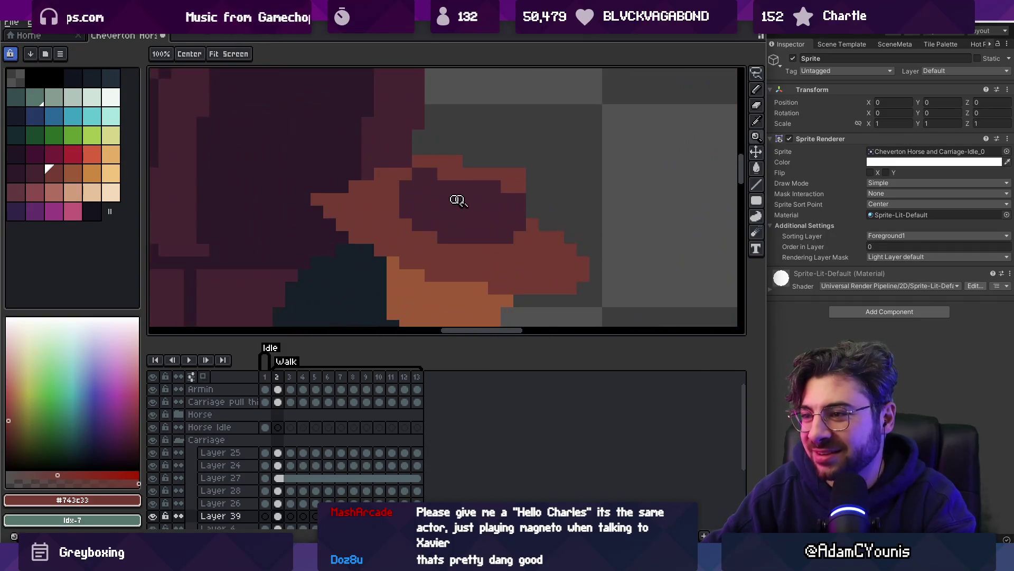
{"action": "scroll", "coordinate": [405, 189], "scroll_direction": "down", "scroll_amount": 3}
{"action": "left_click", "coordinate": [457, 196]}
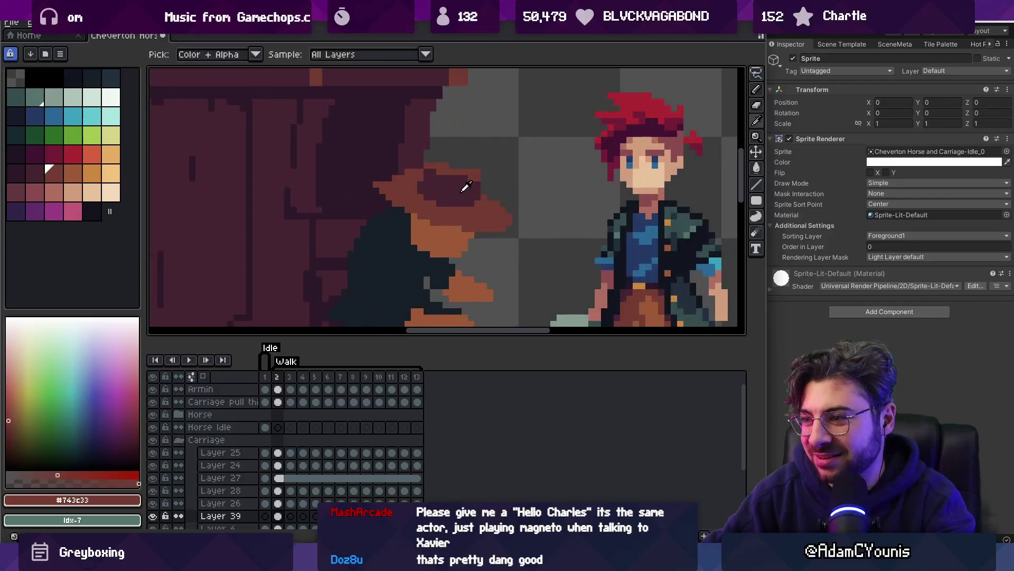
{"action": "key", "text": "b"}
{"action": "left_click", "coordinate": [478, 185], "text": "alt"}
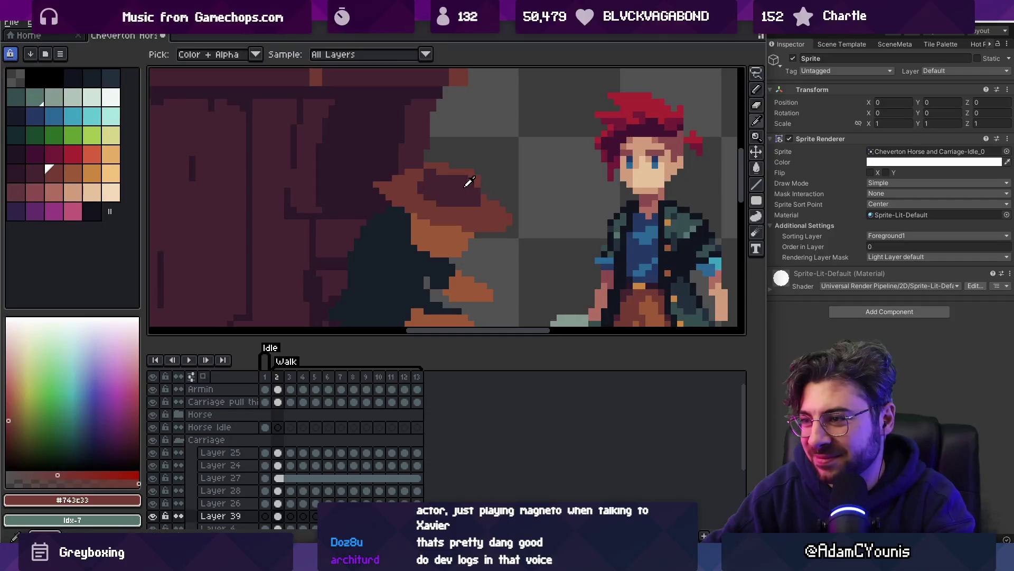
{"action": "left_click", "coordinate": [442, 180], "text": "alt"}
{"action": "key", "text": "z"}
{"action": "right_click", "coordinate": [453, 149]}
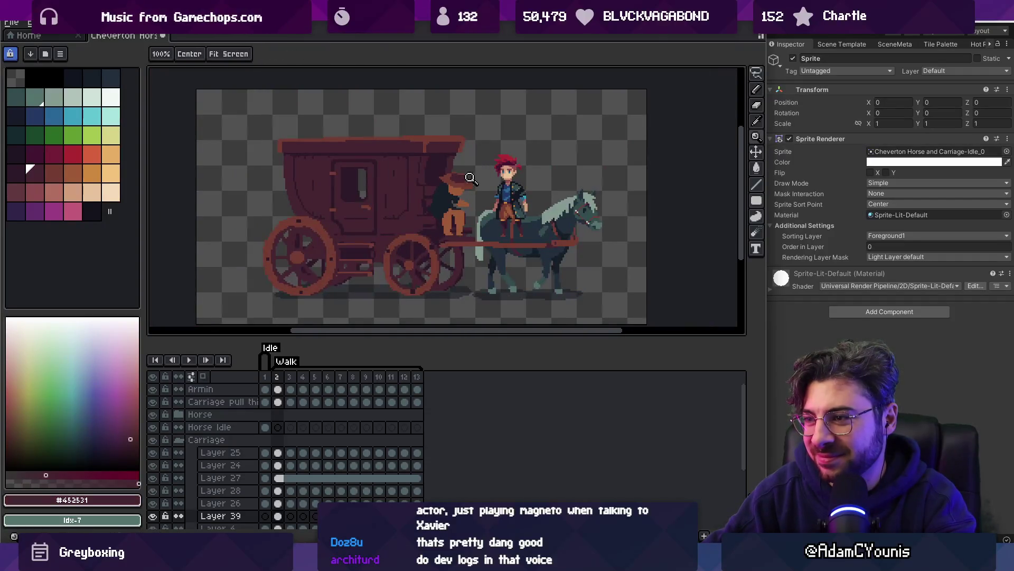
{"action": "left_click", "coordinate": [470, 178]}
{"action": "left_click", "coordinate": [445, 159], "text": "alt"}
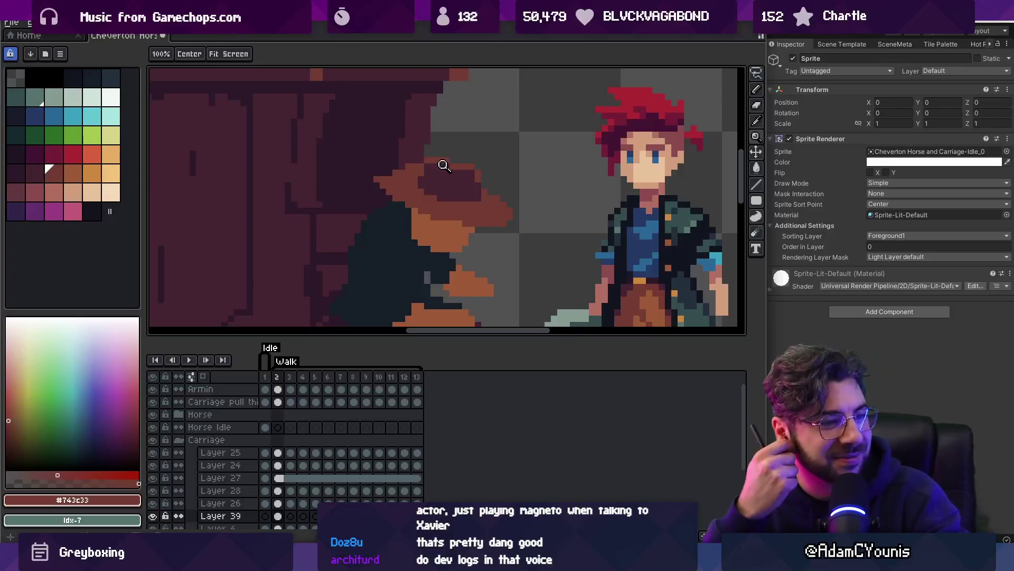
{"action": "left_click_drag", "start_coordinate": [415, 265], "coordinate": [399, 236]}
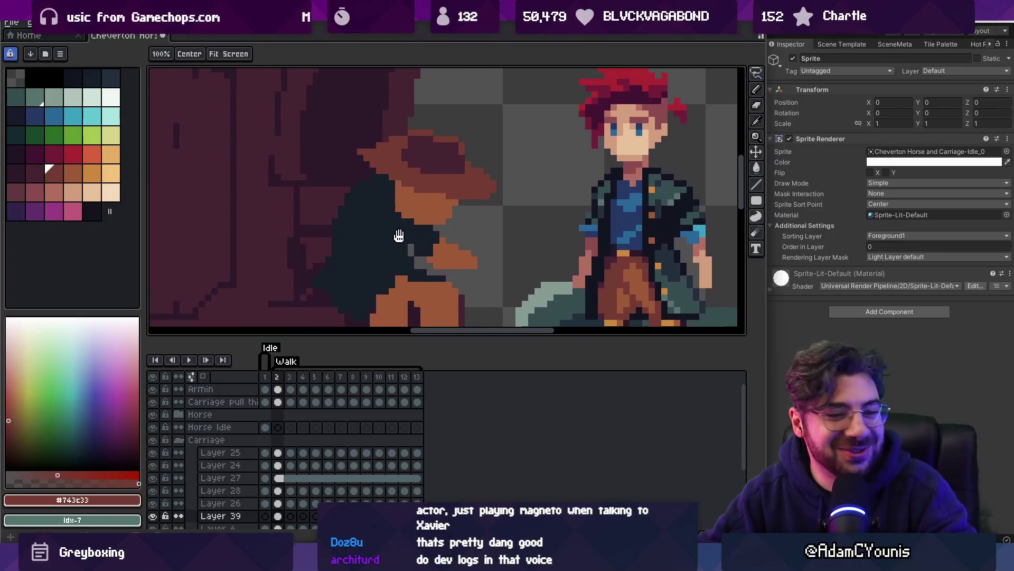
{"action": "scroll", "coordinate": [399, 235], "scroll_direction": "down", "scroll_amount": 3}
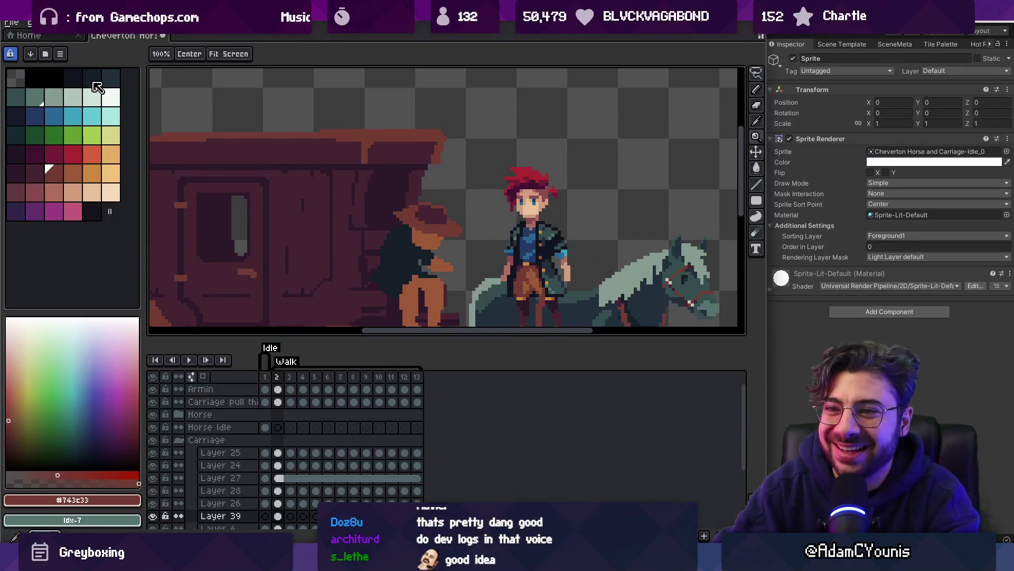
{"action": "left_click", "coordinate": [73, 78]}
{"action": "left_click", "coordinate": [400, 232]}
Bucket-fill the driver's hat brim with near-black and zoom in on it
{"action": "key", "text": "g"}
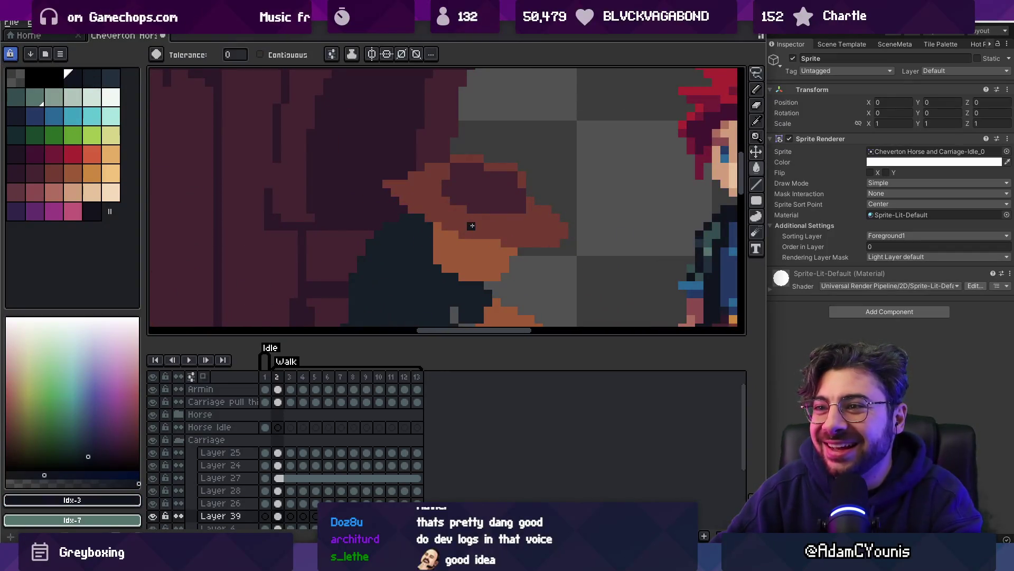
{"action": "left_click", "coordinate": [472, 228]}
{"action": "scroll", "coordinate": [435, 198], "scroll_direction": "right", "scroll_amount": 1}
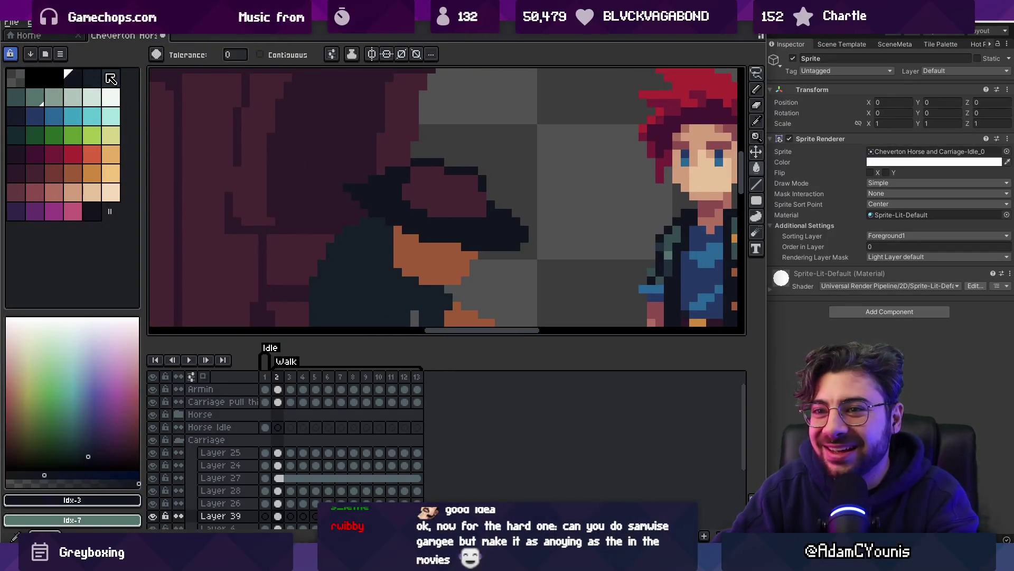
{"action": "key", "text": "z"}
{"action": "scroll", "coordinate": [434, 198], "scroll_direction": "down", "scroll_amount": 4}
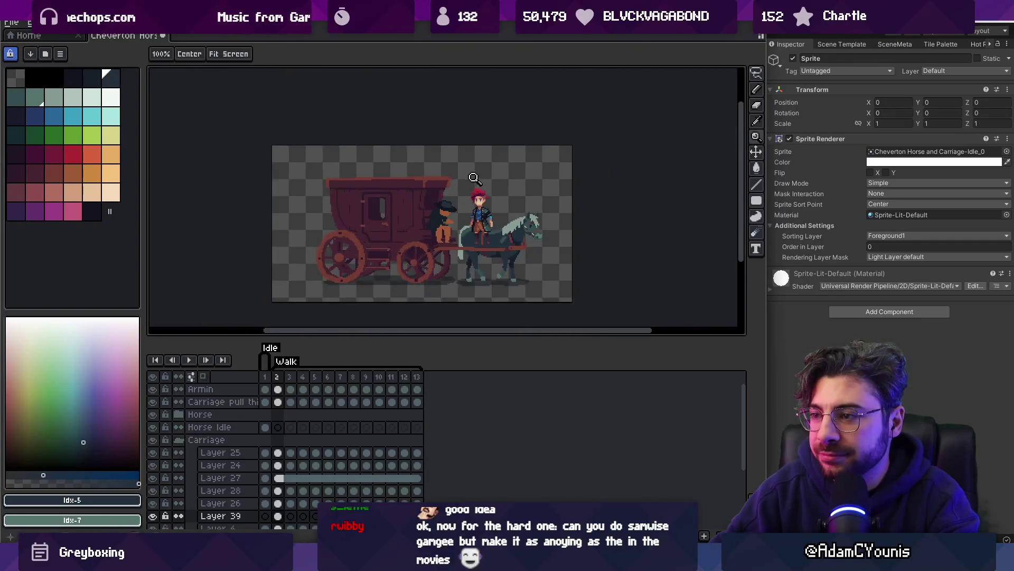
{"action": "scroll", "coordinate": [468, 209], "scroll_direction": "up", "scroll_amount": 2}
{"action": "scroll", "coordinate": [467, 210], "scroll_direction": "up", "scroll_amount": 3}
{"action": "left_click", "coordinate": [373, 231], "text": "alt"}
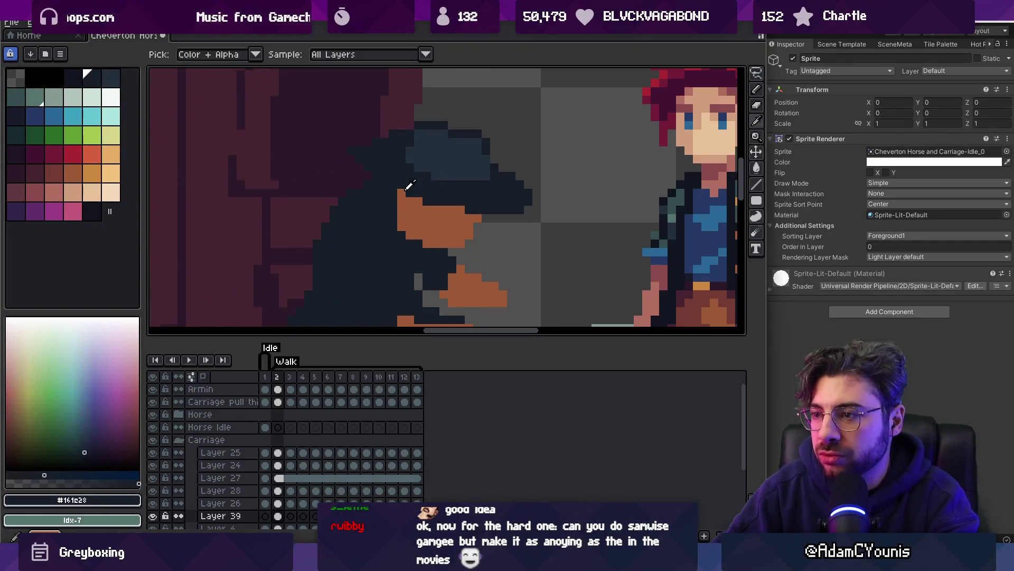
Try a dark-blue diagonal stroke on the coat, undo it, and sample the brown skin colour
{"action": "left_click", "coordinate": [435, 160], "text": "alt"}
{"action": "left_click_drag", "start_coordinate": [361, 200], "coordinate": [388, 257]}
{"action": "scroll", "coordinate": [388, 257], "scroll_direction": "down", "scroll_amount": 4}
{"action": "key", "text": "ctrl+z"}
{"action": "scroll", "coordinate": [396, 259], "scroll_direction": "up", "scroll_amount": 3}
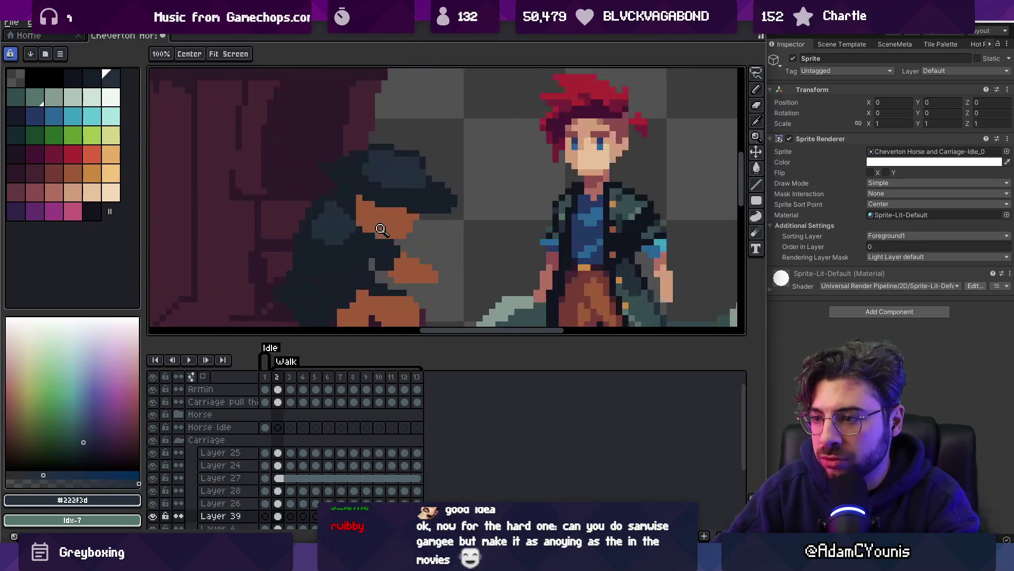
{"action": "key", "text": "alt"}
{"action": "left_click", "coordinate": [408, 265], "text": "alt"}
{"action": "scroll", "coordinate": [408, 266], "scroll_direction": "down", "scroll_amount": 3}
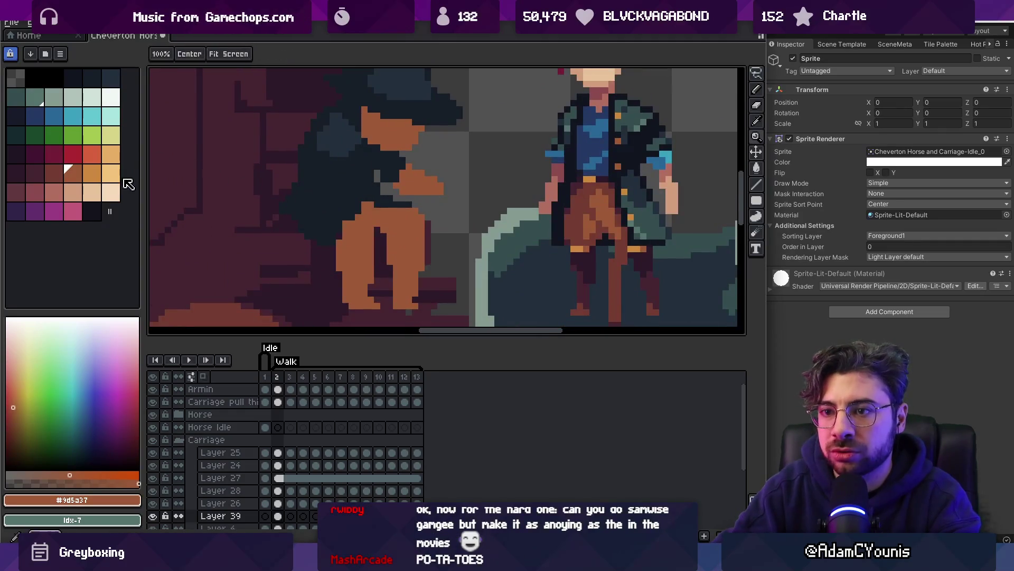
Draw a pink diagonal arm on the driver and bucket-fill the hand area pink
{"action": "left_click", "coordinate": [54, 193]}
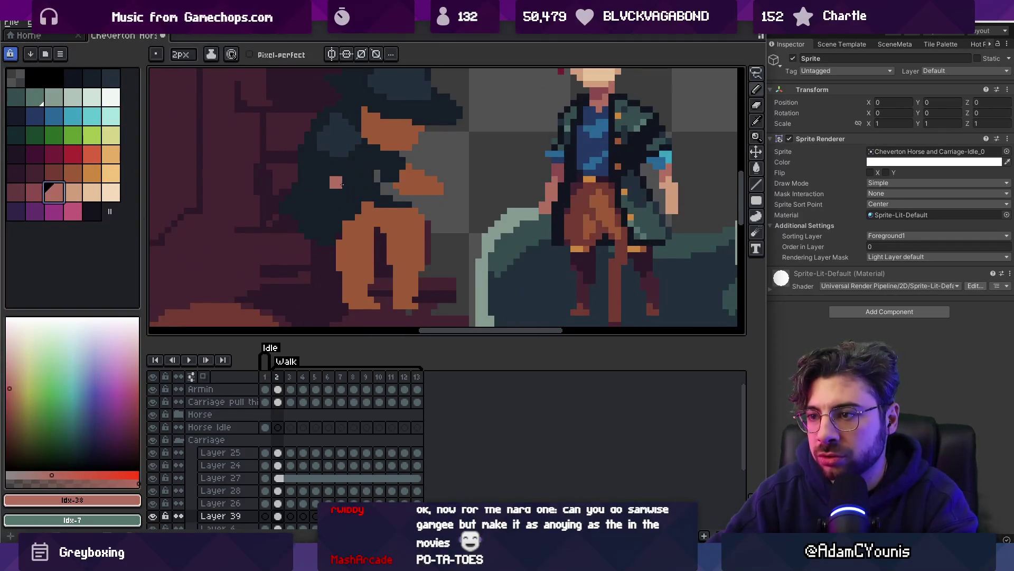
{"action": "left_click_drag", "start_coordinate": [341, 184], "coordinate": [363, 200]}
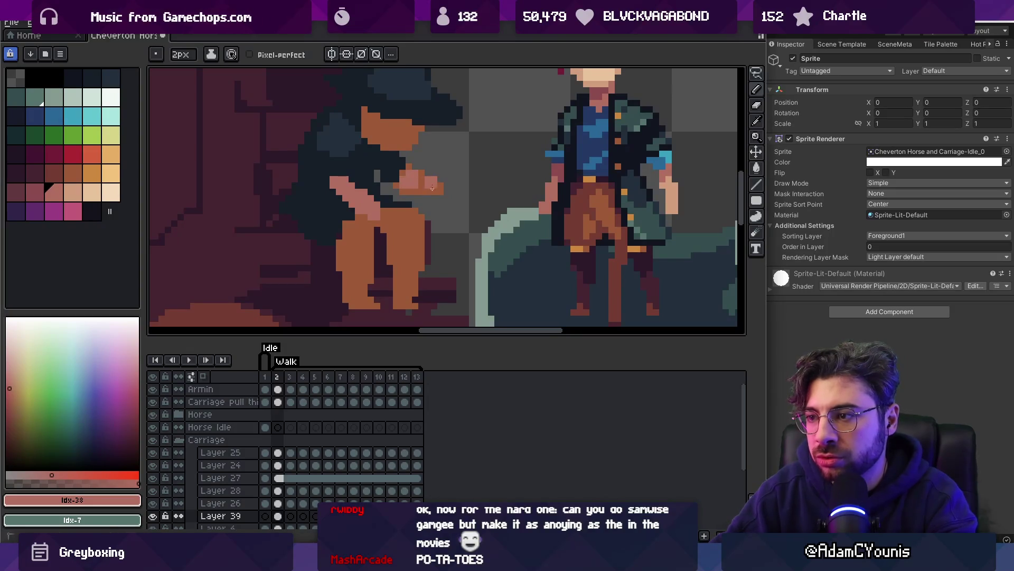
{"action": "key", "text": "g"}
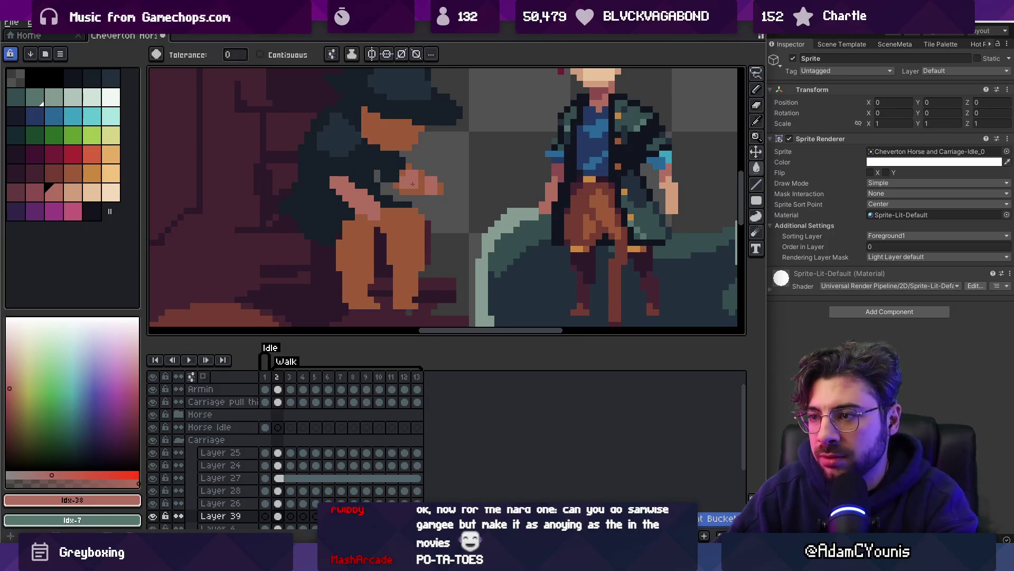
{"action": "left_click", "coordinate": [412, 183]}
{"action": "key", "text": "i"}
{"action": "left_click", "coordinate": [390, 166]}
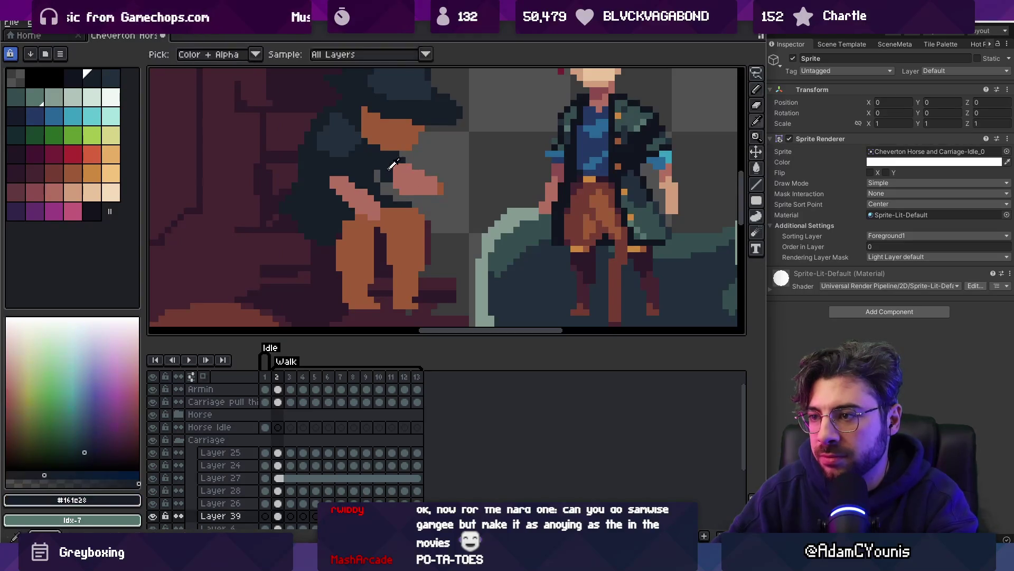
{"action": "key", "text": "b"}
Try nudging the driver up a pixel, undo it, and add a pink pixel to the hand's top edge
{"action": "key", "text": "e"}
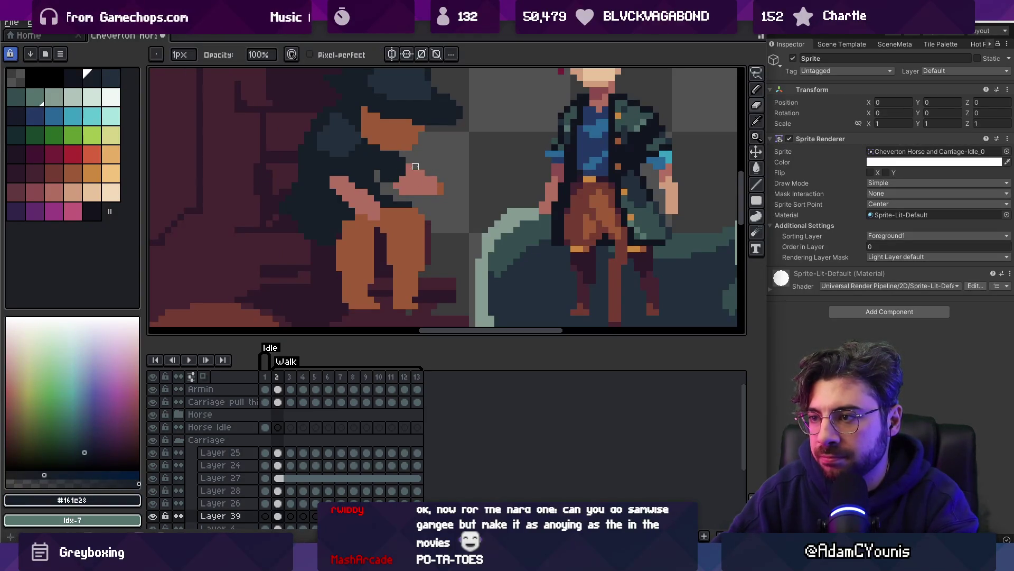
{"action": "key", "text": "v"}
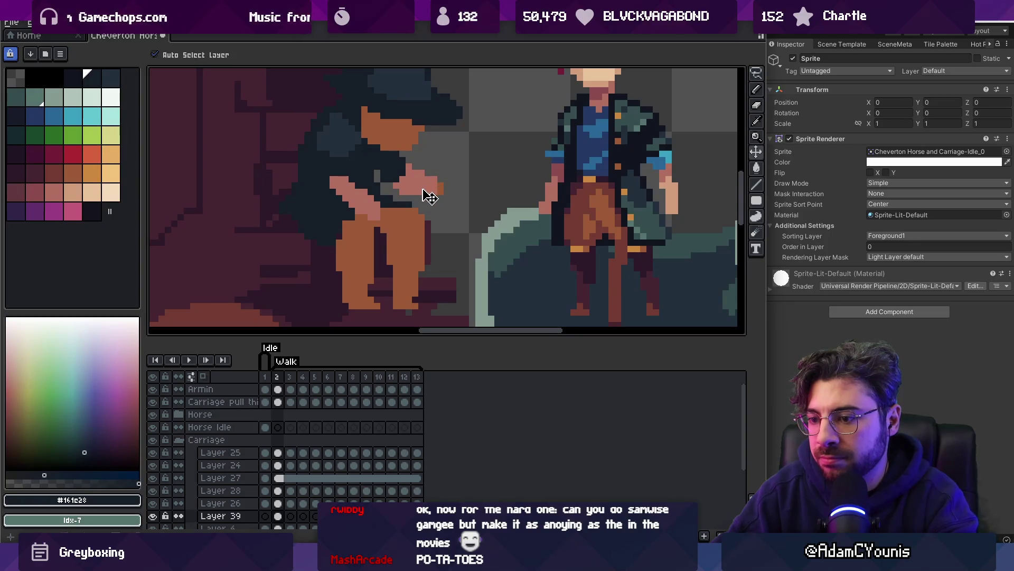
{"action": "left_click_drag", "start_coordinate": [430, 196], "coordinate": [423, 186]}
{"action": "key", "text": "ctrl+z"}
{"action": "key", "text": "b"}
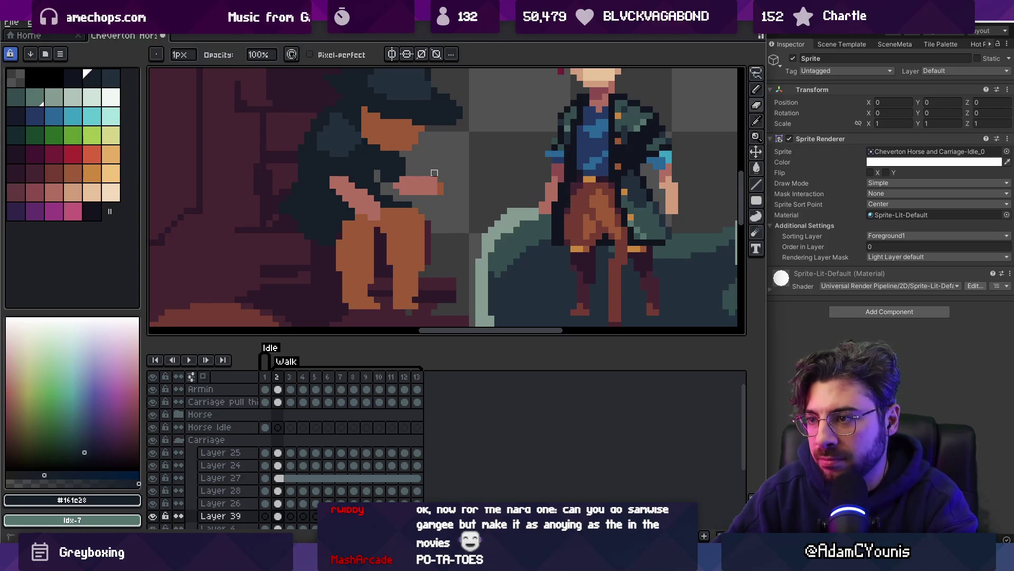
{"action": "left_click", "coordinate": [418, 175], "text": "alt"}
{"action": "key", "text": "b"}
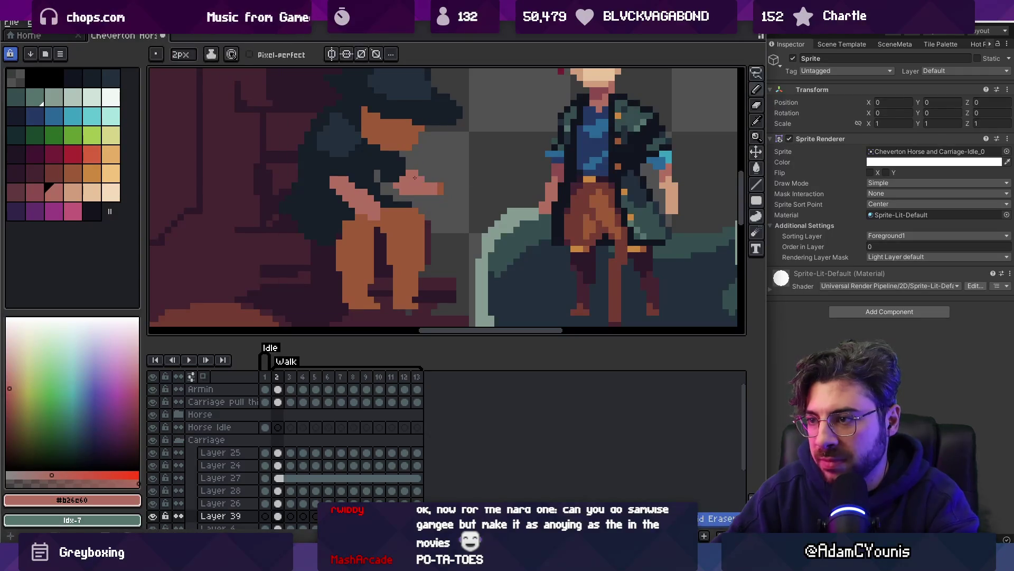
{"action": "left_click", "coordinate": [426, 185]}
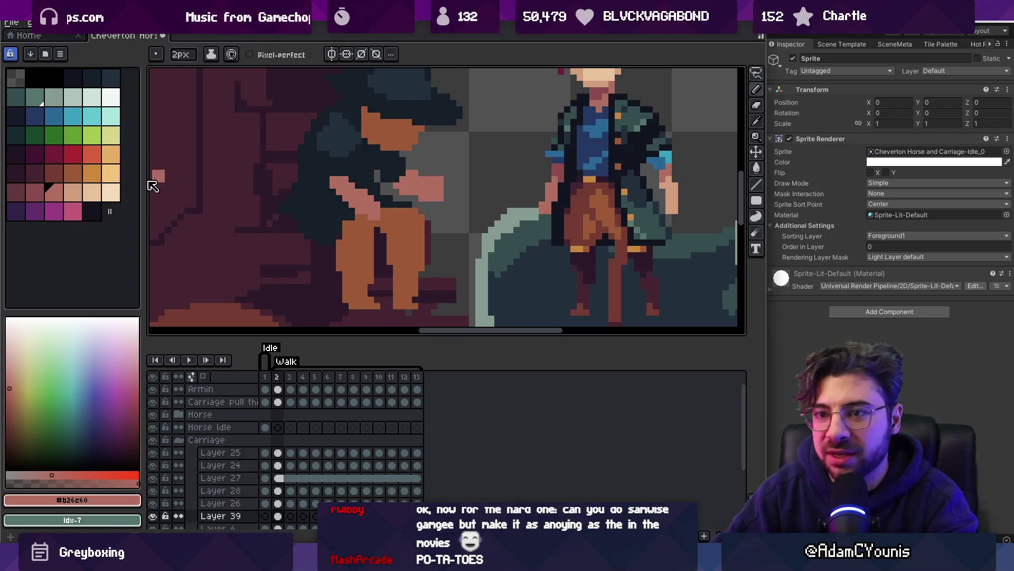
Add dark red shading pixels to the hand
{"action": "left_click", "coordinate": [54, 173]}
{"action": "key", "text": "v"}
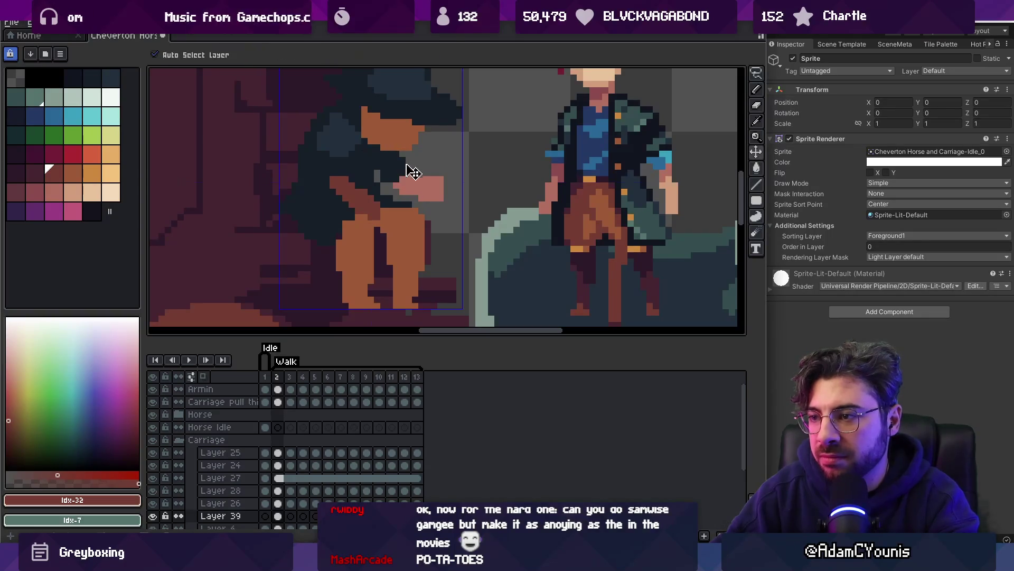
{"action": "key", "text": "b"}
{"action": "left_click", "coordinate": [433, 183]}
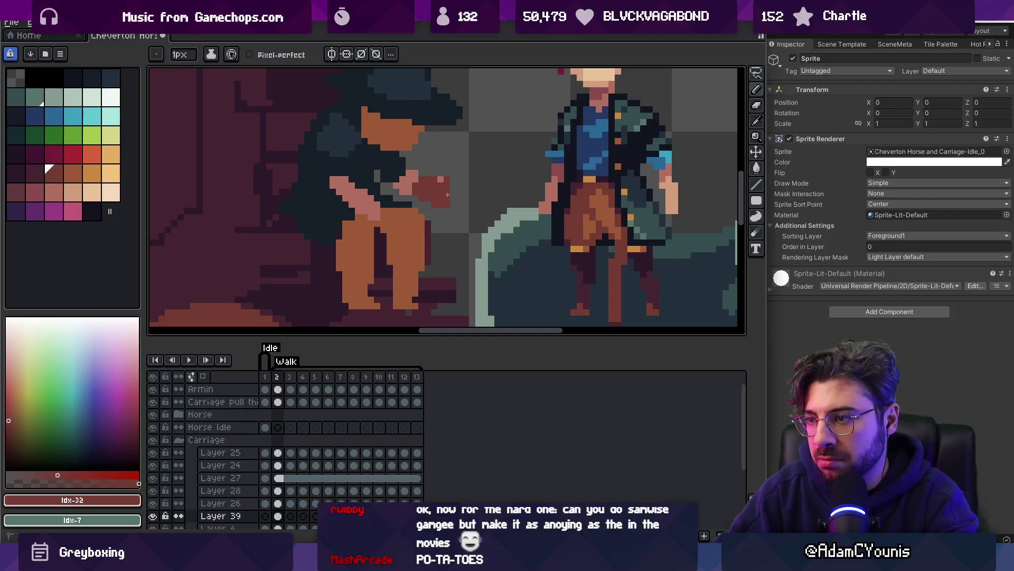
{"action": "key", "text": "e"}
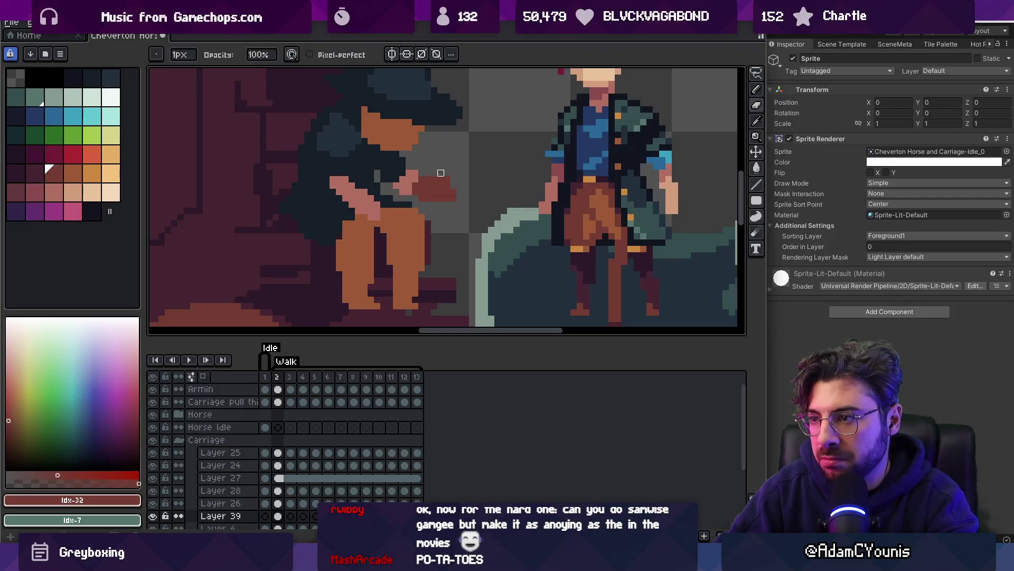
{"action": "key", "text": "b"}
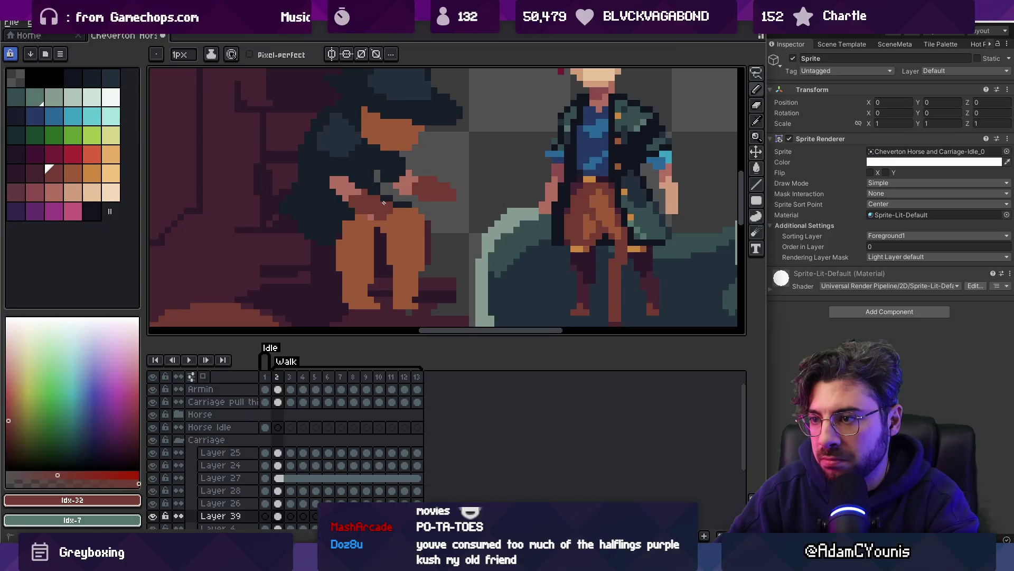
{"action": "key", "text": "z"}
{"action": "scroll", "coordinate": [417, 187], "scroll_direction": "down", "scroll_amount": 4}
{"action": "scroll", "coordinate": [440, 179], "scroll_direction": "up", "scroll_amount": 5}
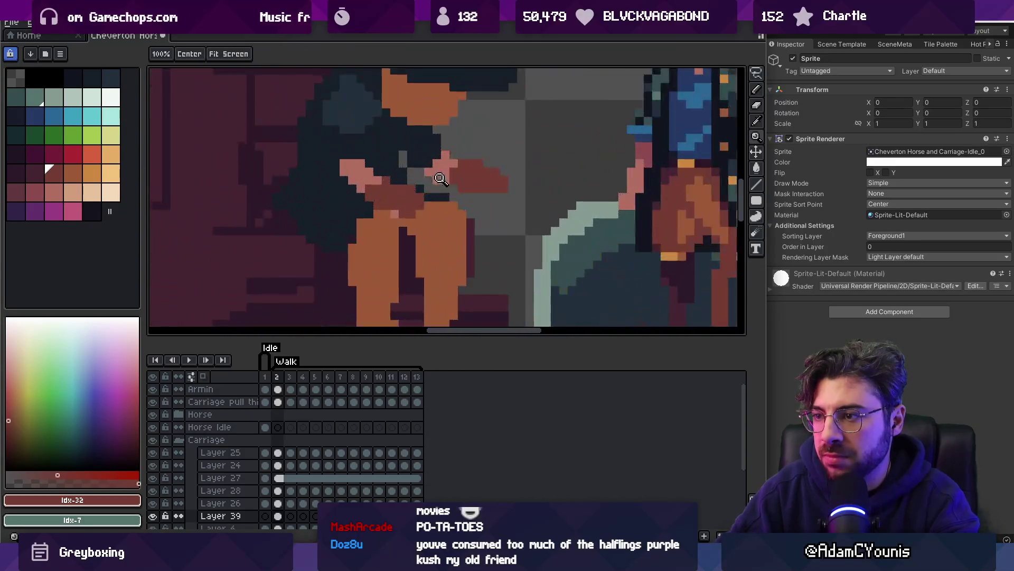
Select the driver's hand pixels with Magic Wand and Lasso and shift them right
{"action": "key", "text": "w"}
{"action": "left_click", "coordinate": [376, 191]}
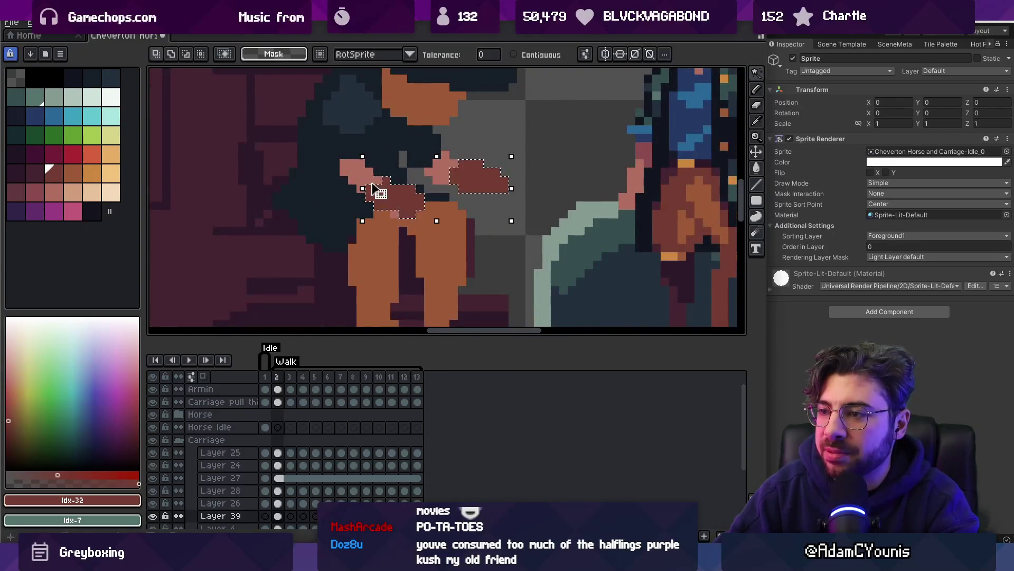
{"action": "key", "text": "b"}
{"action": "mouse_move", "coordinate": [344, 153]}
{"action": "left_mouse_down"}
{"action": "mouse_move", "coordinate": [389, 201]}
{"action": "mouse_move", "coordinate": [349, 157]}
{"action": "left_mouse_up"}
{"action": "left_click_drag", "start_coordinate": [369, 191], "coordinate": [384, 196]}
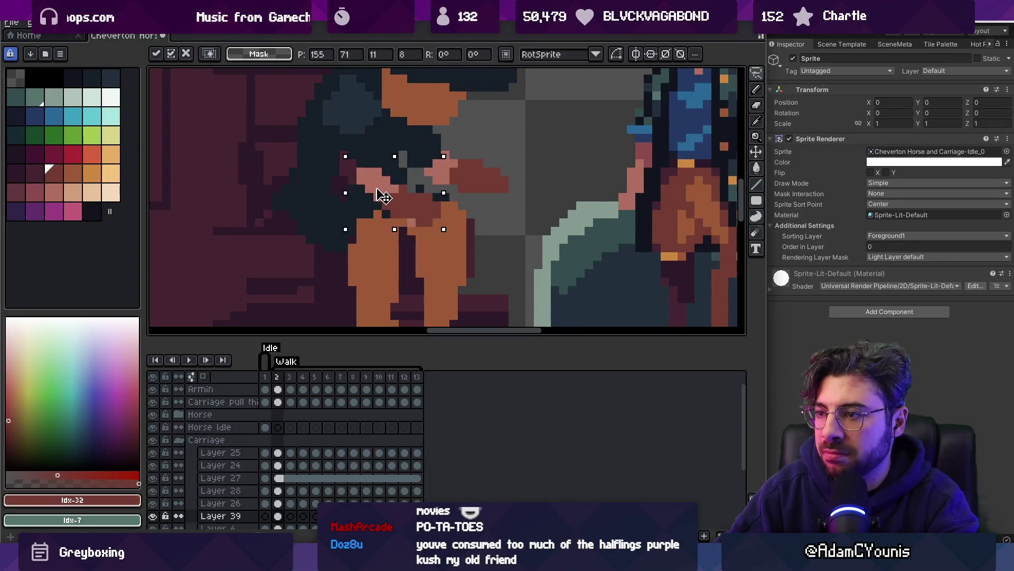
{"action": "key", "text": "ctrl+d"}
Cover the stray salmon pixels near the face with dark coat colours, including #222f3d
{"action": "key", "text": "b"}
{"action": "left_click", "coordinate": [358, 208], "text": "alt"}
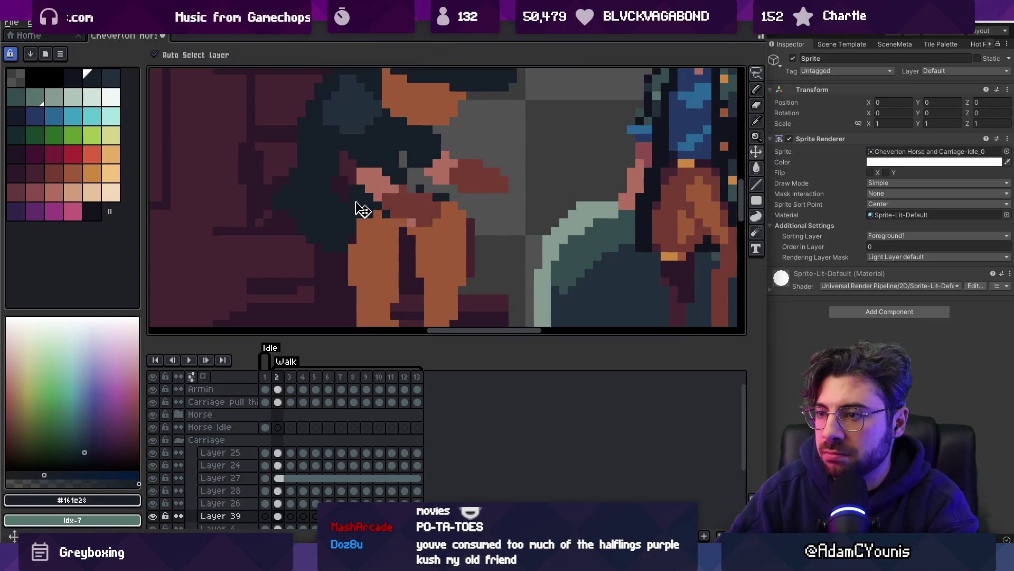
{"action": "mouse_move", "coordinate": [343, 153]}
{"action": "left_mouse_down"}
{"action": "mouse_move", "coordinate": [342, 174]}
{"action": "mouse_move", "coordinate": [360, 183]}
{"action": "left_mouse_up"}
{"action": "left_click", "coordinate": [368, 159], "text": "alt"}
{"action": "left_click", "coordinate": [369, 169]}
{"action": "left_click", "coordinate": [374, 168], "text": "alt"}
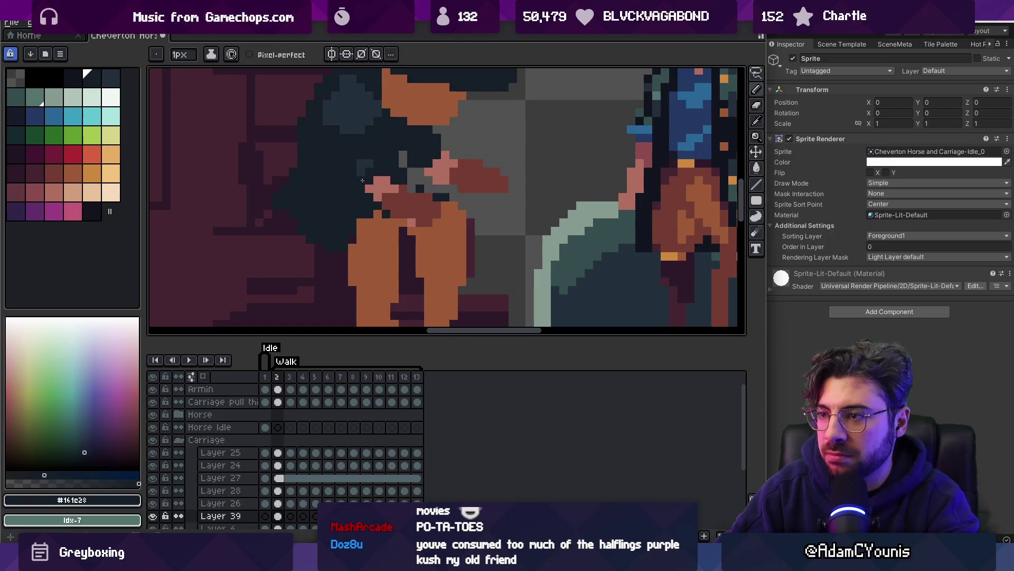
{"action": "left_click", "coordinate": [355, 175], "text": "alt"}
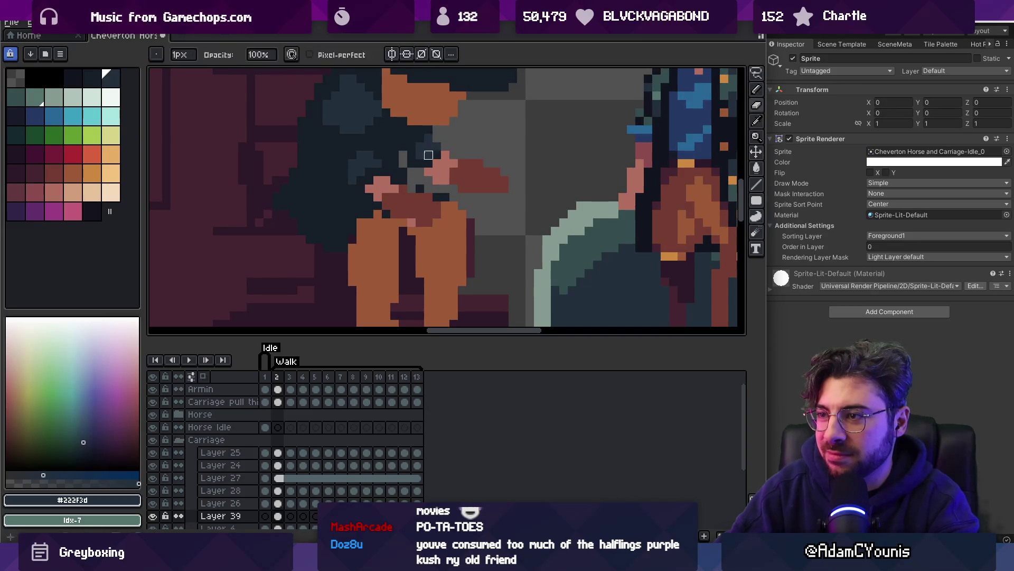
{"action": "left_click", "coordinate": [414, 157]}
Sample the coat colours #161c23, #222f3d and #161c28, then zoom out to check the scene
{"action": "left_click", "coordinate": [414, 188], "text": "alt"}
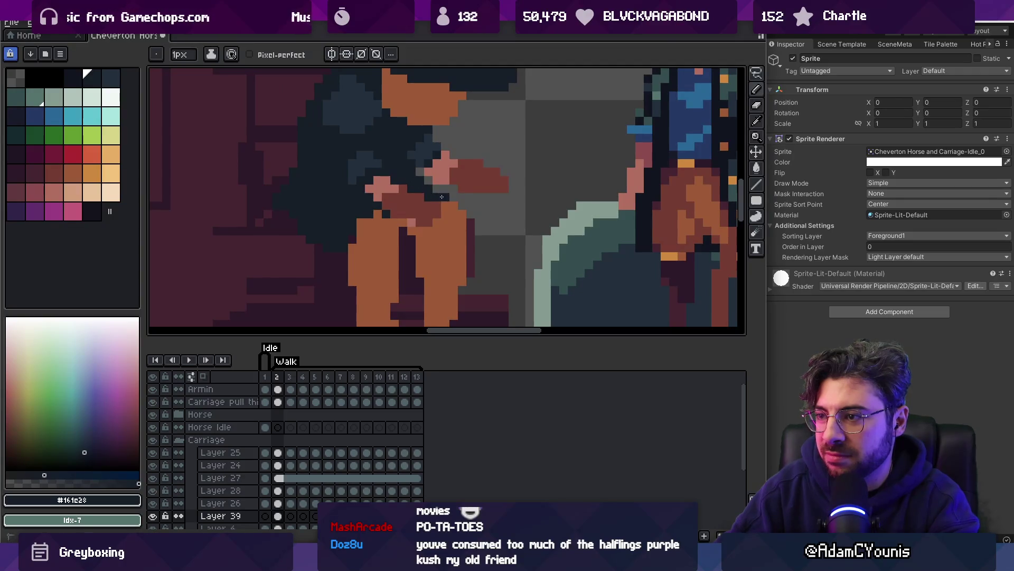
{"action": "key", "text": "z"}
{"action": "scroll", "coordinate": [396, 167], "scroll_direction": "down", "scroll_amount": 5}
{"action": "scroll", "coordinate": [461, 152], "scroll_direction": "up", "scroll_amount": 5}
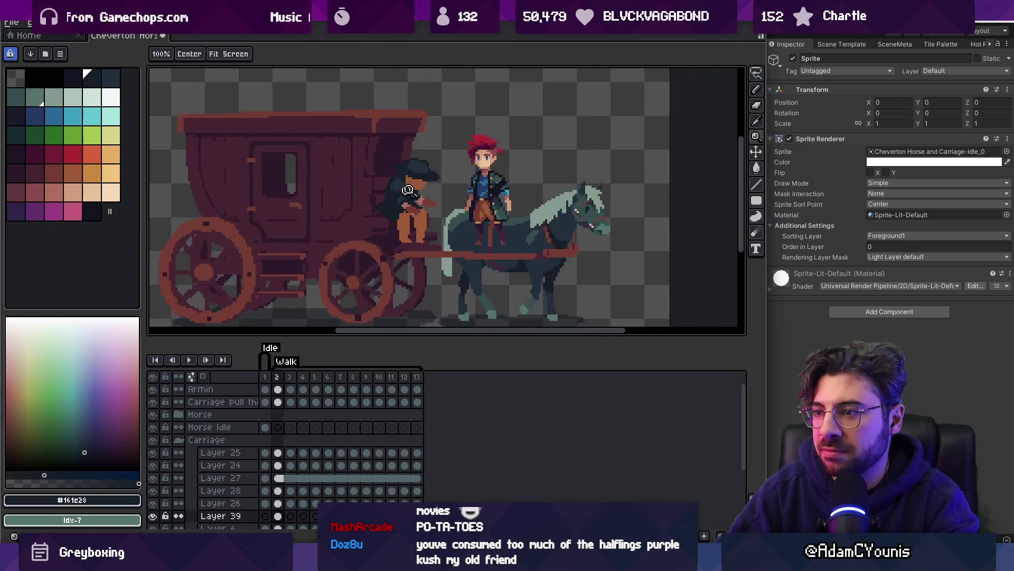
{"action": "key", "text": "b"}
{"action": "left_click", "coordinate": [408, 188], "text": "alt"}
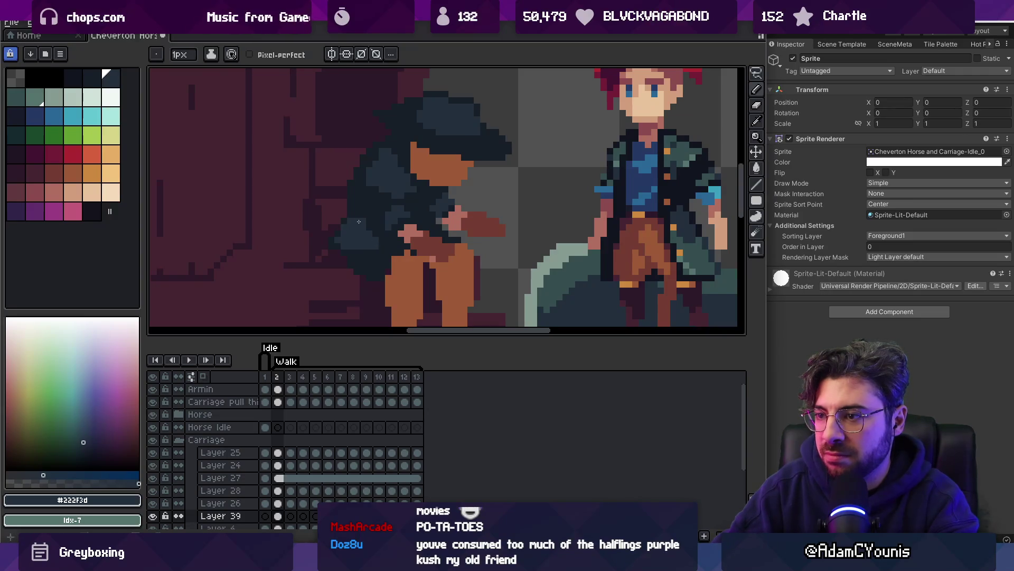
{"action": "left_click", "coordinate": [383, 254], "text": "alt"}
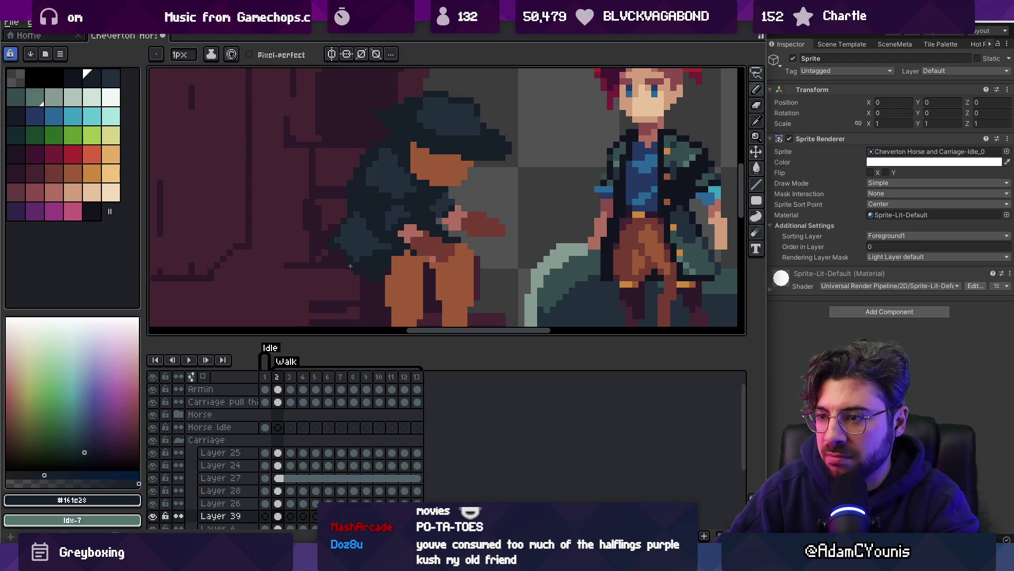
{"action": "key", "text": "z"}
{"action": "scroll", "coordinate": [354, 212], "scroll_direction": "down", "scroll_amount": 3}
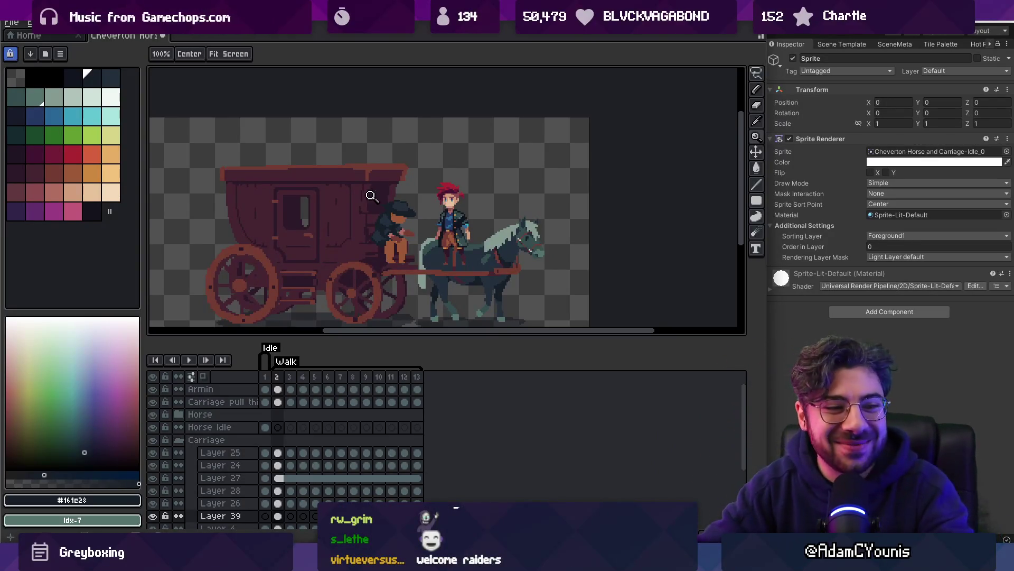
Review the sprite and eyedrop the dark brown #743c33 from the canvas
{"action": "scroll", "coordinate": [406, 221], "scroll_direction": "down", "scroll_amount": 1}
{"action": "scroll", "coordinate": [406, 220], "scroll_direction": "up", "scroll_amount": 4}
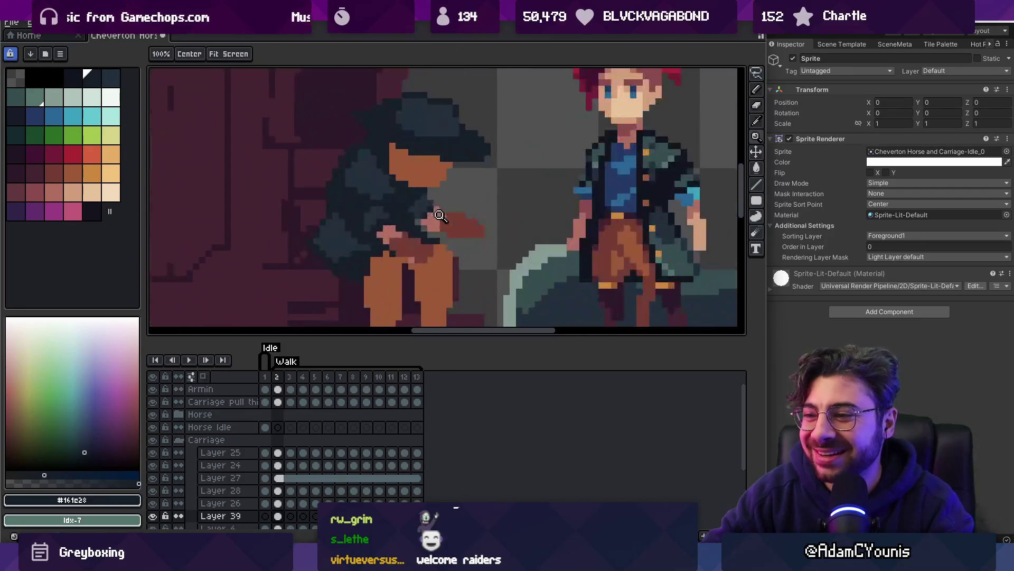
{"action": "key", "text": "b"}
{"action": "key", "text": "z"}
{"action": "scroll", "coordinate": [412, 229], "scroll_direction": "down", "scroll_amount": 3}
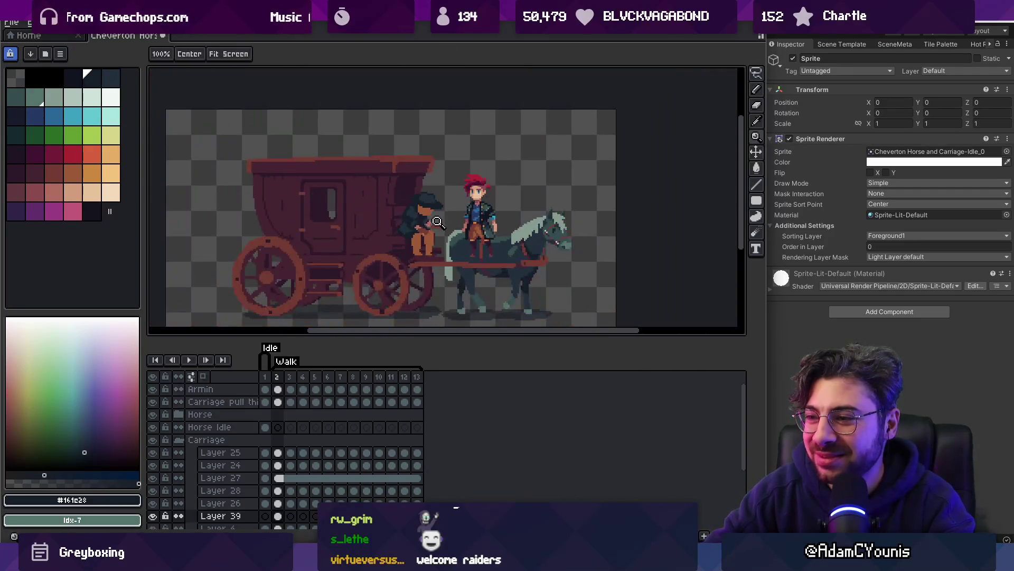
{"action": "scroll", "coordinate": [409, 238], "scroll_direction": "up", "scroll_amount": 4}
{"action": "key", "text": "b"}
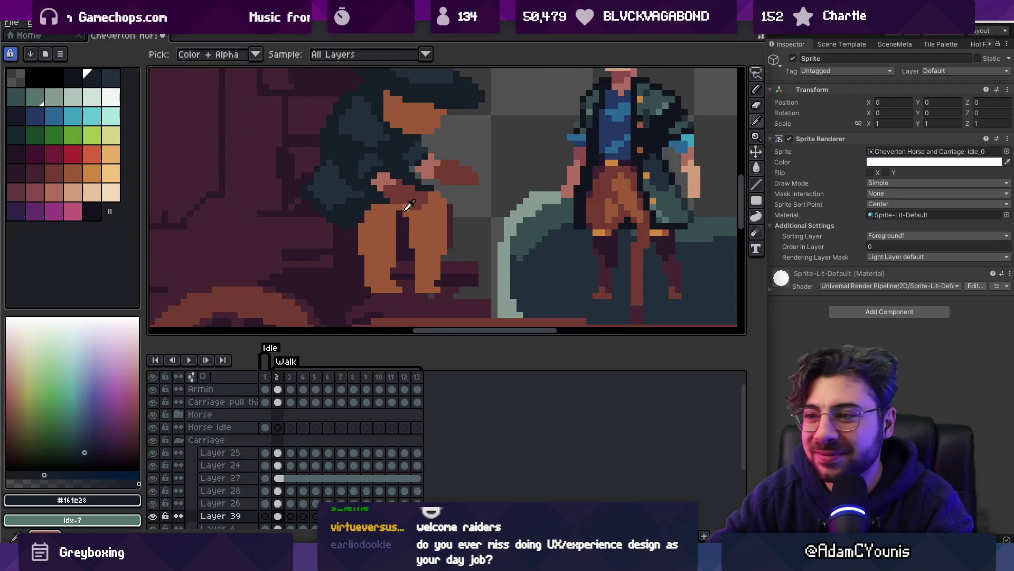
{"action": "left_click", "coordinate": [367, 232], "text": "alt"}
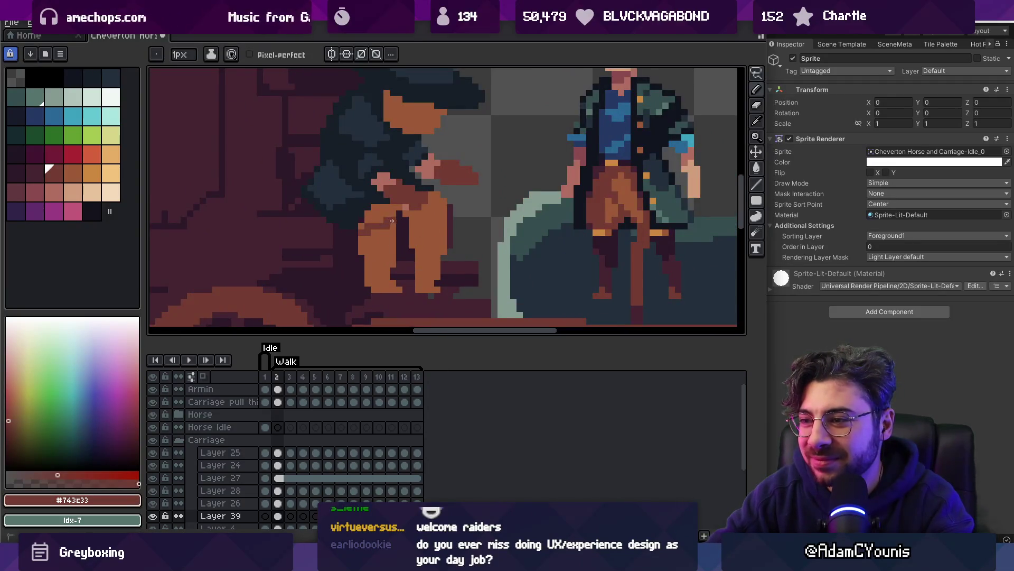
Recolour both orange trouser legs dark brown #743c33
{"action": "key", "text": "g"}
{"action": "left_click", "coordinate": [392, 221]}
{"action": "key", "text": "b"}
{"action": "left_click_drag", "start_coordinate": [417, 214], "coordinate": [443, 208]}
{"action": "key", "text": "g"}
{"action": "left_click", "coordinate": [429, 220]}
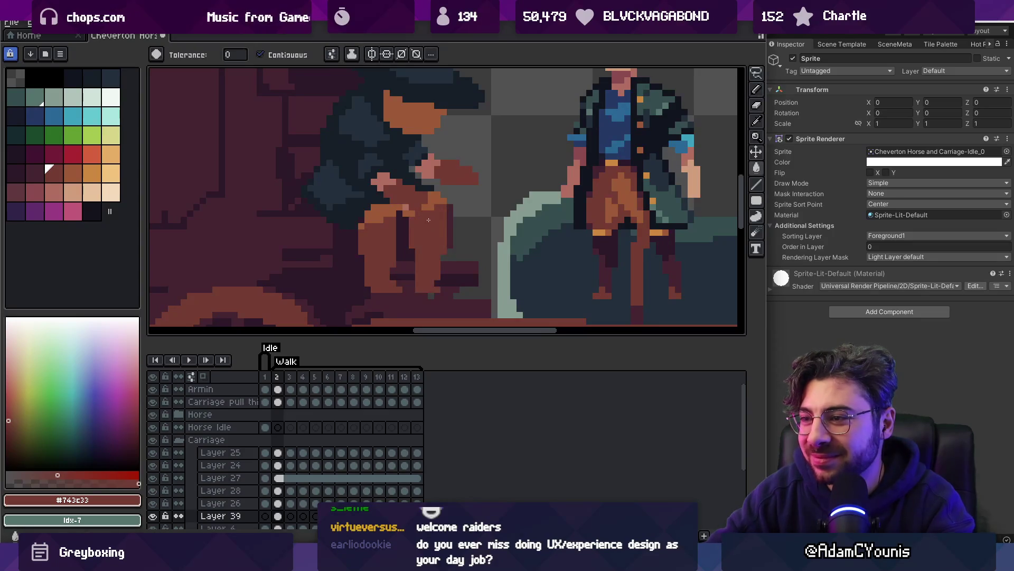
Bucket-fill the orange lap patch with teal Idx-7, then pick maroon Idx-31
{"action": "left_click", "coordinate": [35, 97]}
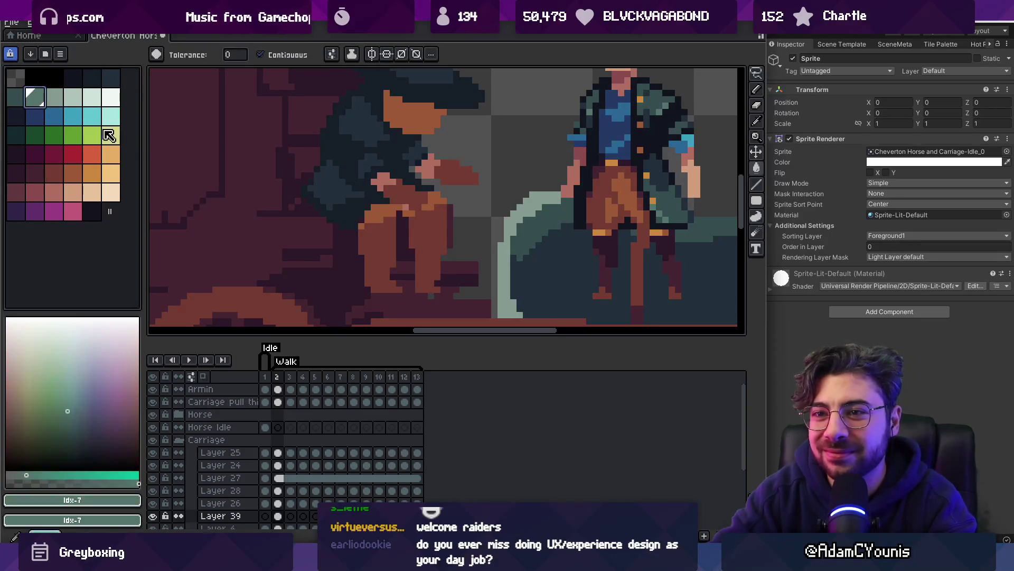
{"action": "left_click", "coordinate": [381, 214]}
{"action": "left_click", "coordinate": [429, 200], "text": "alt"}
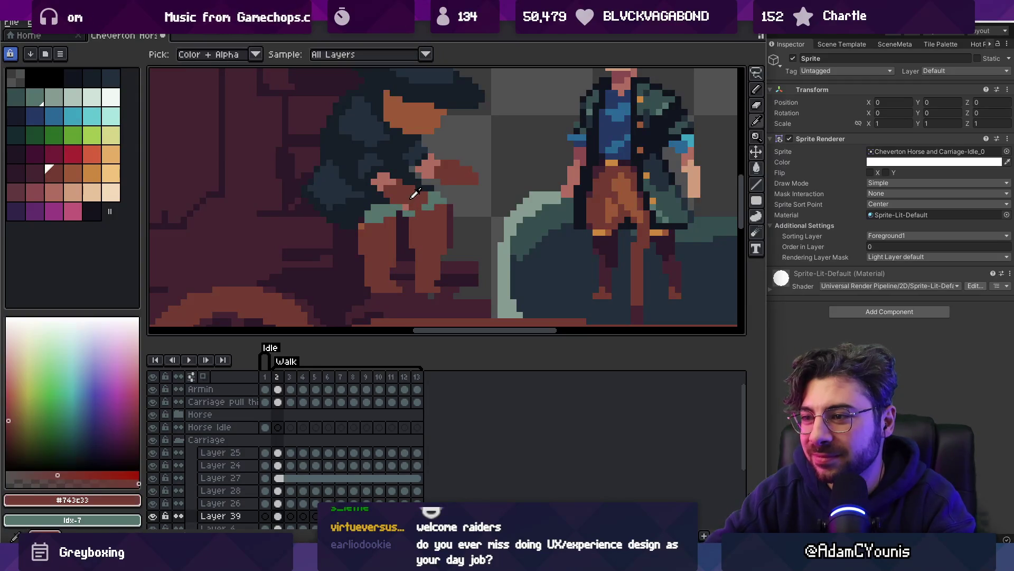
{"action": "key", "text": "b"}
{"action": "left_click", "coordinate": [39, 173]}
{"action": "key", "text": "g"}
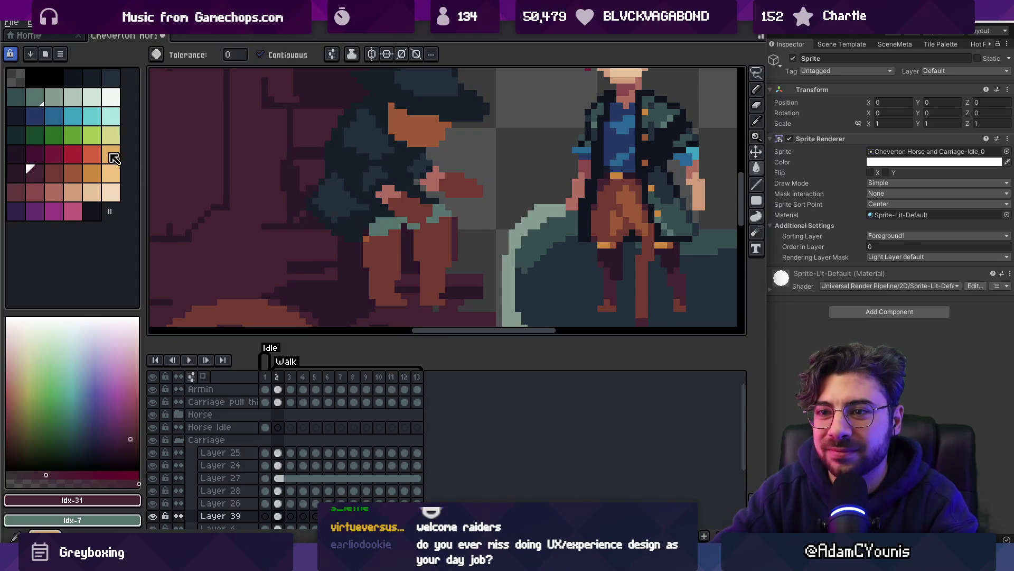
Resample #743c33 and teal-grey #54736d, pick teal Idx-6, and zoom out to review the carriage
{"action": "left_click", "coordinate": [368, 240], "text": "alt"}
{"action": "key", "text": "b"}
{"action": "left_click", "coordinate": [384, 227], "text": "alt"}
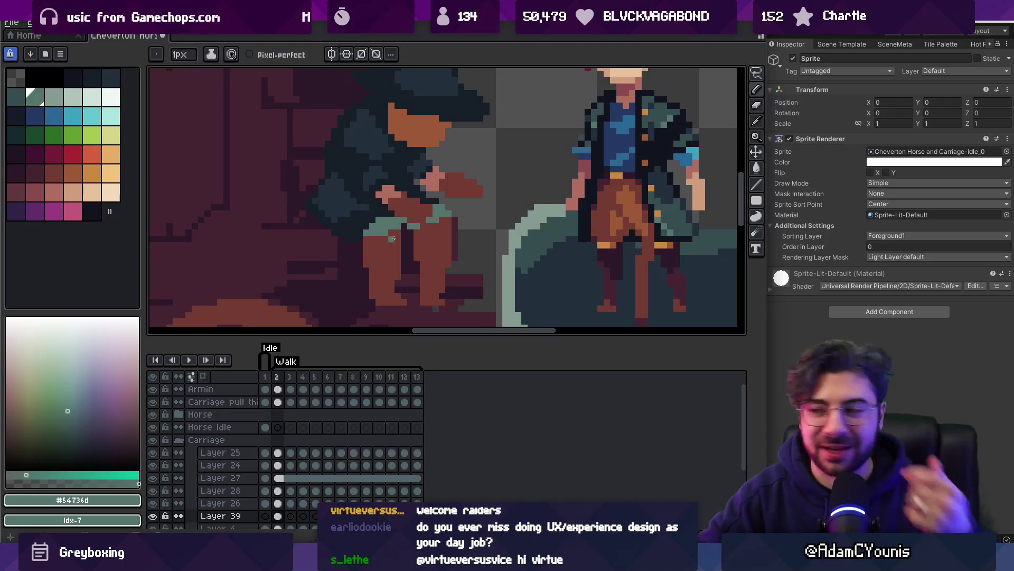
{"action": "left_click", "coordinate": [416, 206], "text": "alt"}
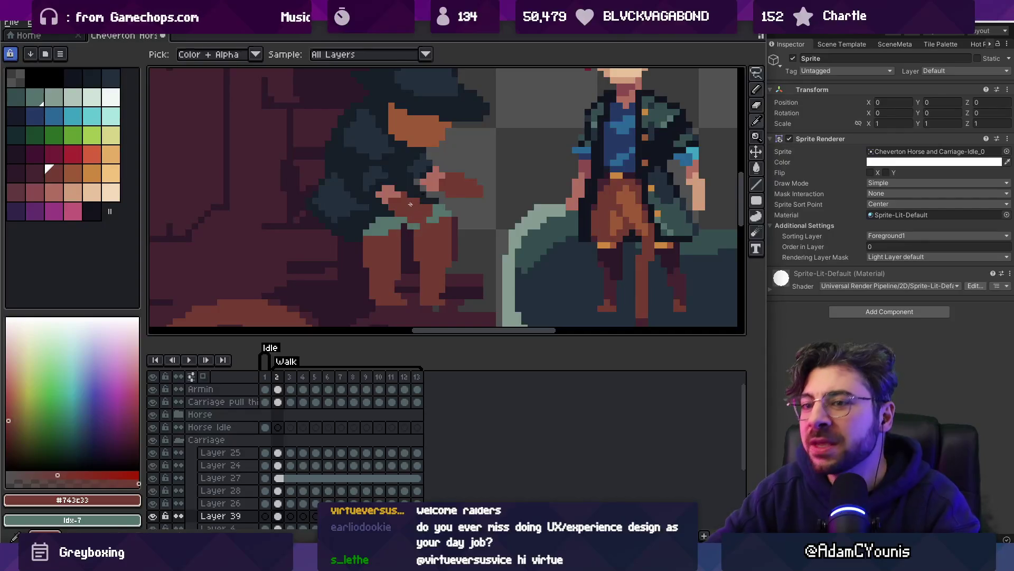
{"action": "left_click", "coordinate": [17, 98]}
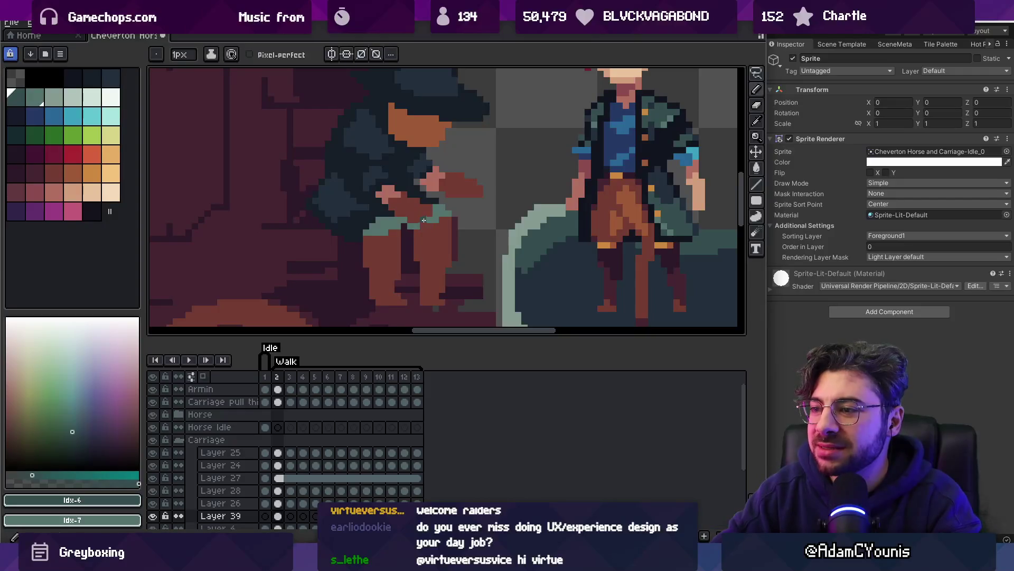
{"action": "key", "text": "z"}
{"action": "scroll", "coordinate": [419, 182], "scroll_direction": "down", "scroll_amount": 5}
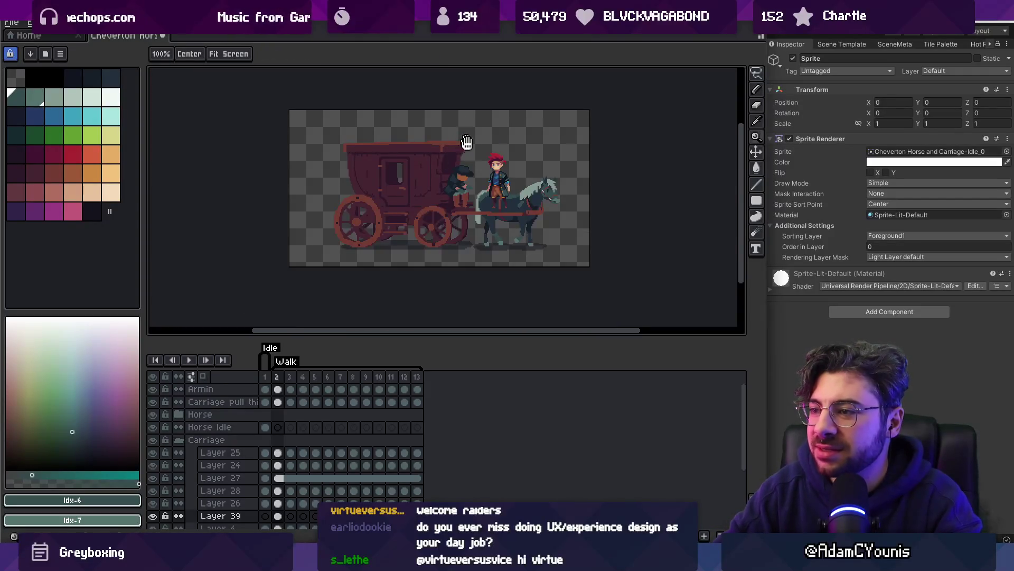
Choose teal palette colour Idx-7, then sample dark teal #344c4c to shade the driver's coat
{"action": "scroll", "coordinate": [464, 192], "scroll_direction": "up", "scroll_amount": 5}
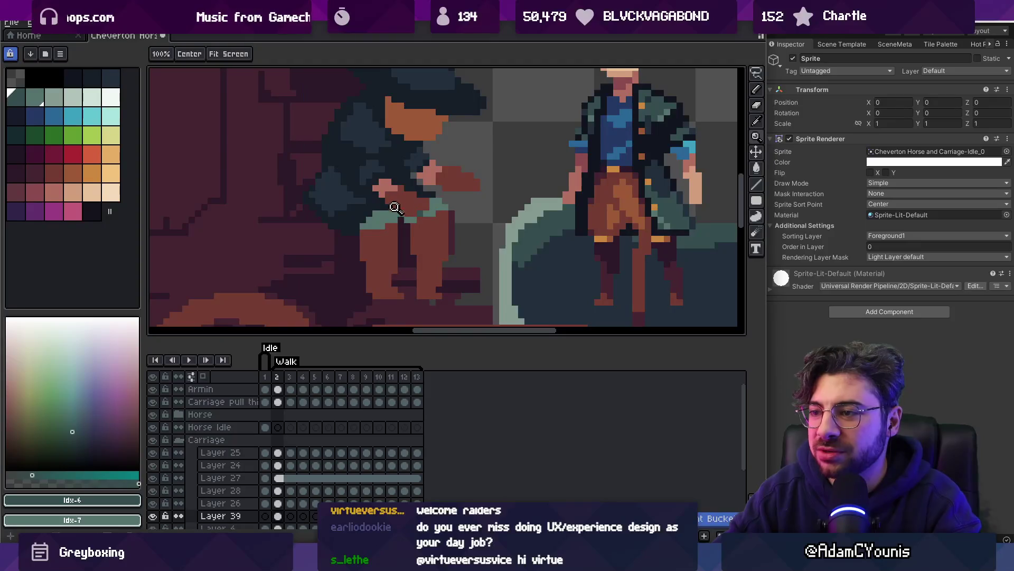
{"action": "key", "text": "g"}
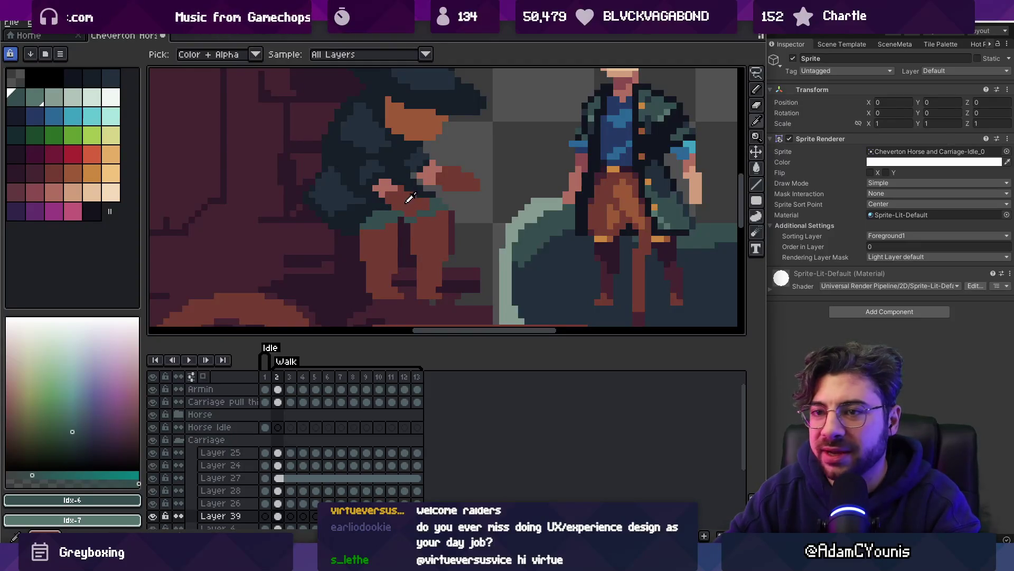
{"action": "left_click", "coordinate": [34, 97]}
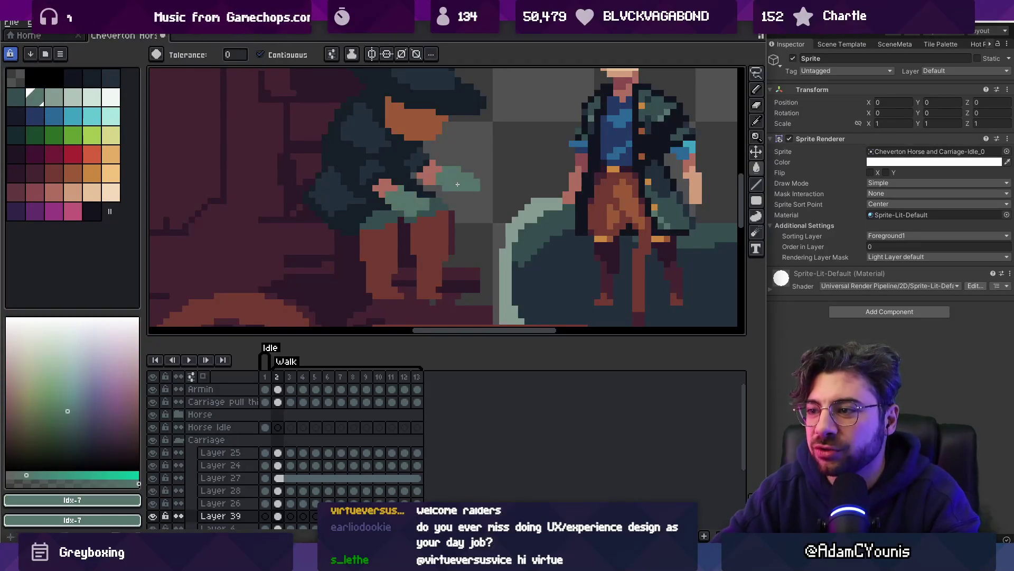
{"action": "key", "text": "z"}
{"action": "scroll", "coordinate": [455, 186], "scroll_direction": "down", "scroll_amount": 5}
{"action": "scroll", "coordinate": [455, 186], "scroll_direction": "up", "scroll_amount": 5}
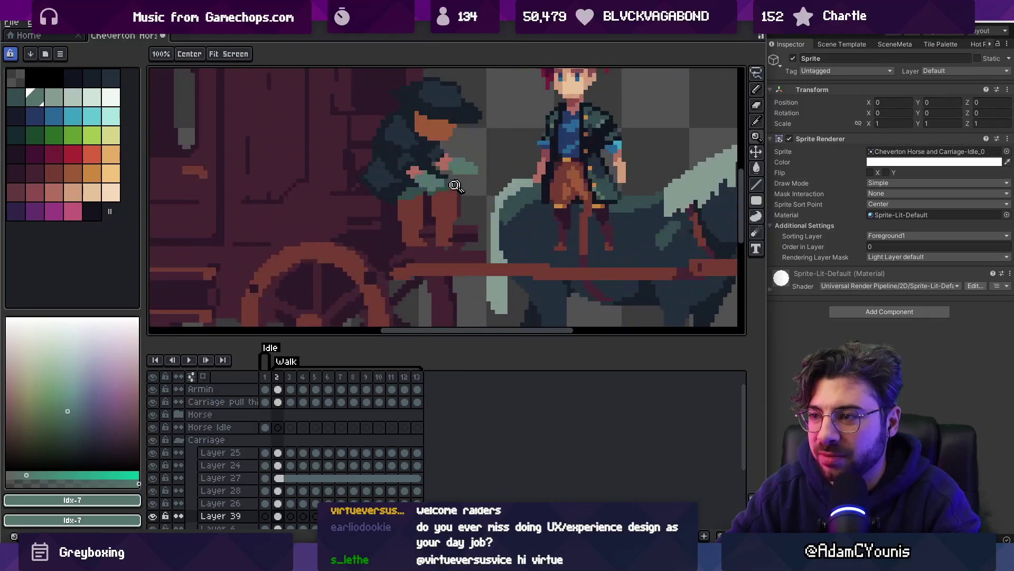
{"action": "left_click", "coordinate": [380, 209], "text": "alt"}
{"action": "key", "text": "b"}
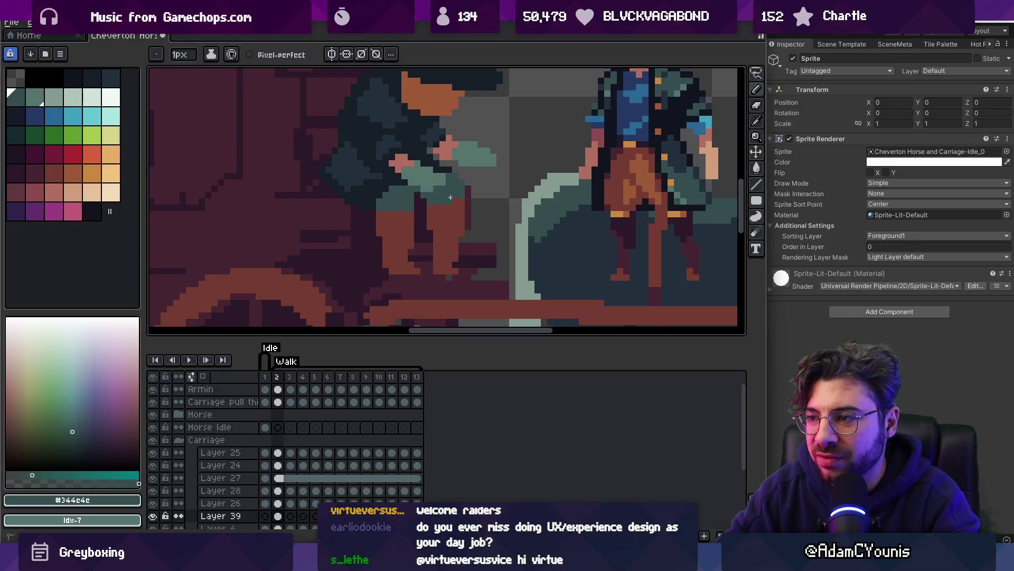
Repaint coat pixels with teal-grey #54736d and the dark coat colour #222f3d
{"action": "key", "text": "z"}
{"action": "scroll", "coordinate": [450, 197], "scroll_direction": "down", "scroll_amount": 5}
{"action": "scroll", "coordinate": [451, 197], "scroll_direction": "up", "scroll_amount": 5}
{"action": "left_click", "coordinate": [411, 158], "text": "alt"}
{"action": "key", "text": "b"}
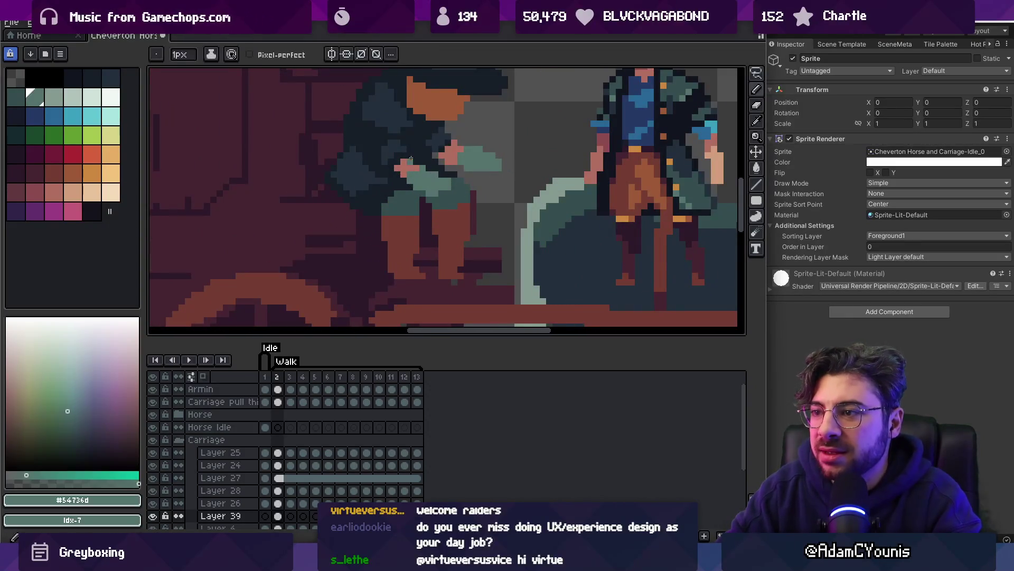
{"action": "left_click", "coordinate": [411, 158], "text": "alt"}
Add dark teal #344c4c shading pixels to the driver's coat
{"action": "key", "text": "z"}
{"action": "scroll", "coordinate": [406, 180], "scroll_direction": "down", "scroll_amount": 5}
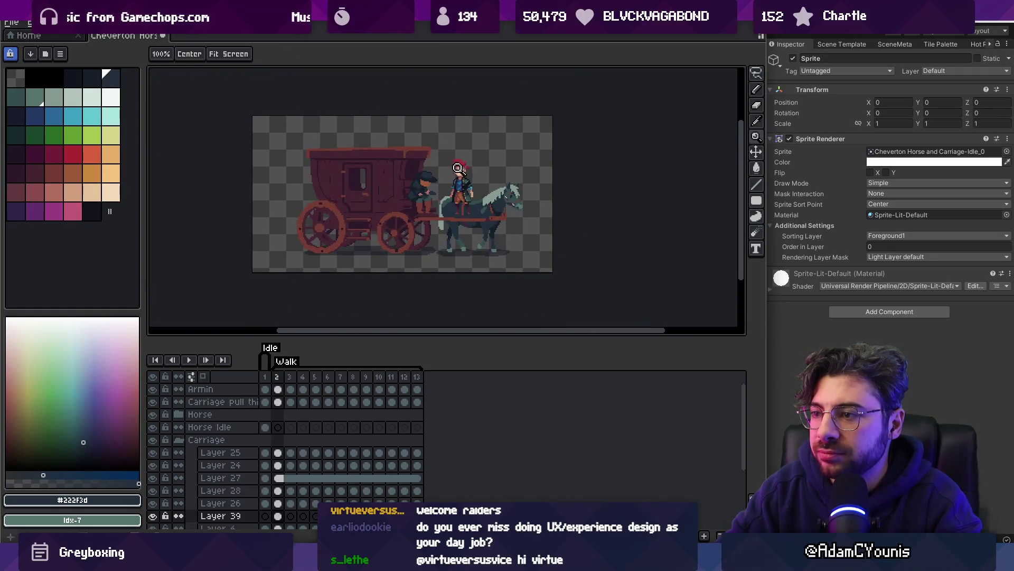
{"action": "scroll", "coordinate": [418, 195], "scroll_direction": "up", "scroll_amount": 5}
{"action": "key", "text": "b"}
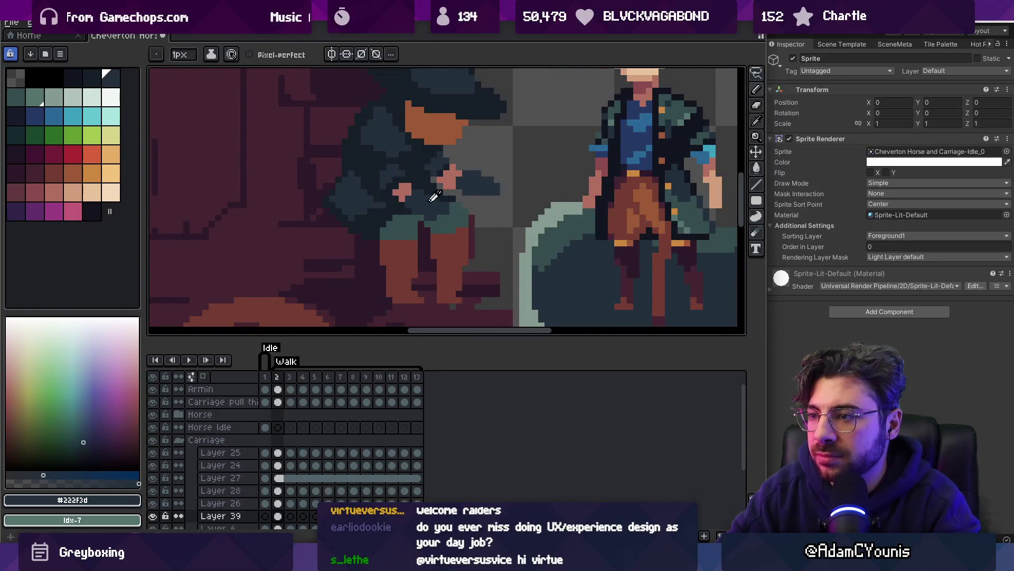
{"action": "left_click", "coordinate": [434, 196], "text": "alt"}
Review the driver zoomed out, then repaint pixels in the dark navy coat colour
{"action": "key", "text": "z"}
{"action": "scroll", "coordinate": [441, 176], "scroll_direction": "down", "scroll_amount": 2}
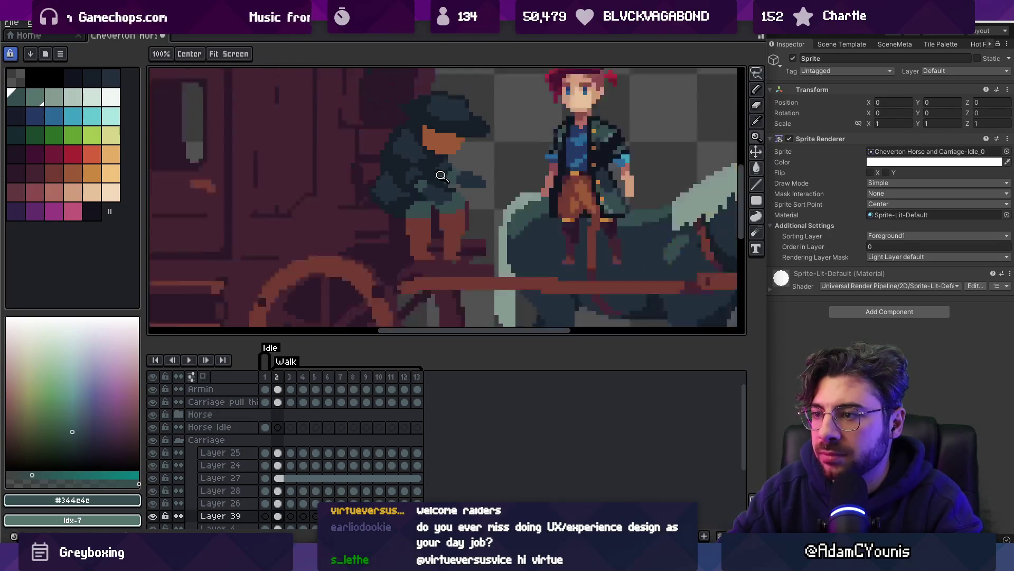
{"action": "scroll", "coordinate": [442, 176], "scroll_direction": "down", "scroll_amount": 3}
{"action": "scroll", "coordinate": [437, 191], "scroll_direction": "up", "scroll_amount": 3}
{"action": "left_click", "coordinate": [420, 195], "text": "alt"}
{"action": "key", "text": "b"}
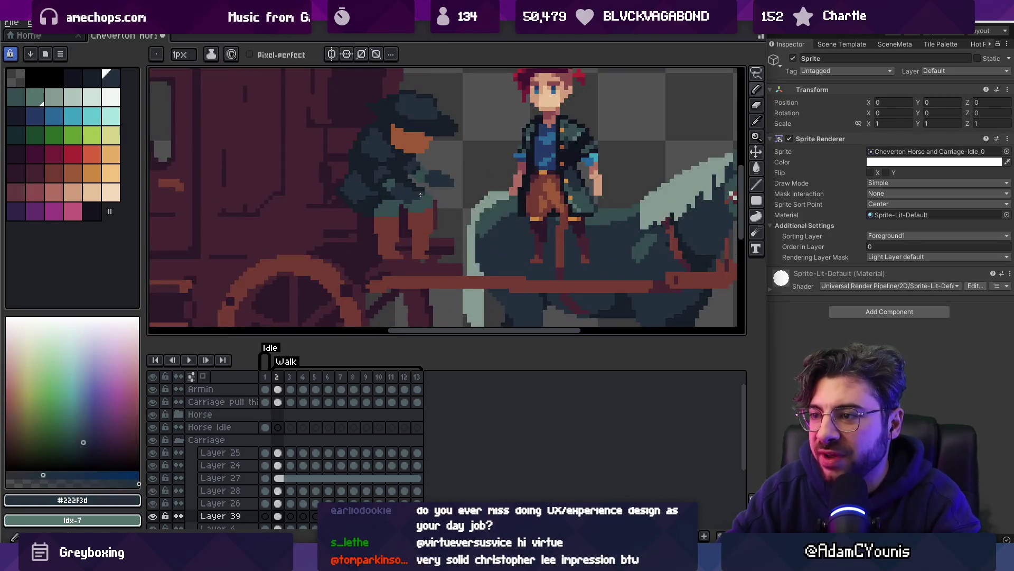
Refine the coat with dark teal, dark navy and the darkest navy shade pixels
{"action": "scroll", "coordinate": [423, 193], "scroll_direction": "up", "scroll_amount": 2}
{"action": "left_click", "coordinate": [418, 210], "text": "alt"}
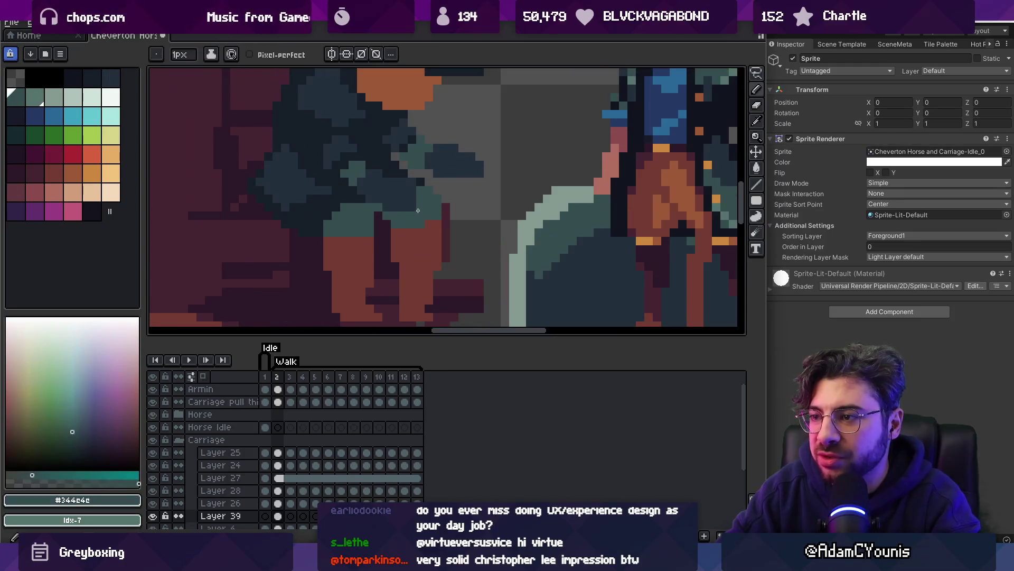
{"action": "left_click", "coordinate": [415, 179], "text": "alt"}
{"action": "key", "text": "z"}
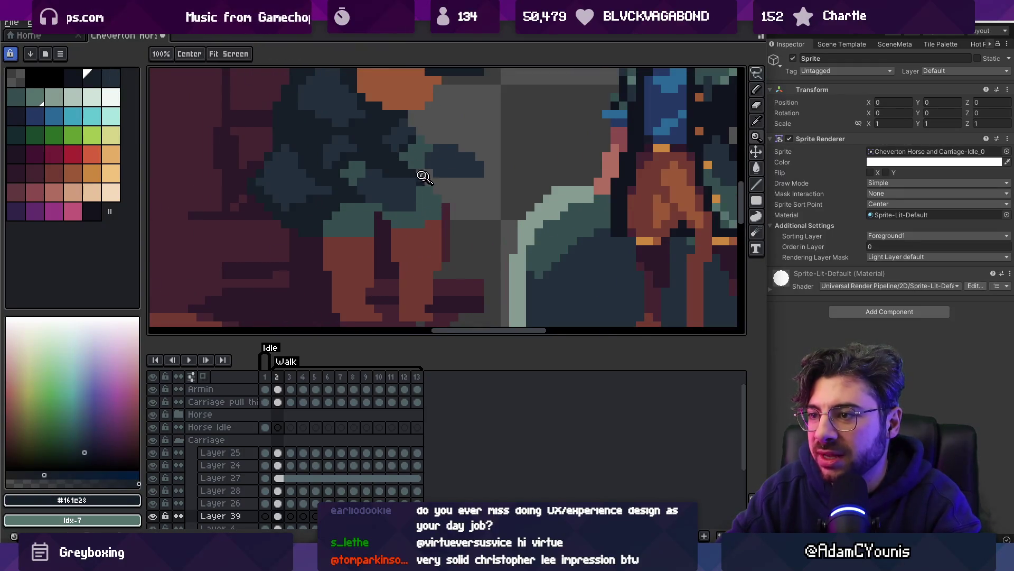
{"action": "scroll", "coordinate": [423, 172], "scroll_direction": "down", "scroll_amount": 3}
{"action": "scroll", "coordinate": [437, 169], "scroll_direction": "up", "scroll_amount": 3}
{"action": "left_click", "coordinate": [445, 178], "text": "alt"}
{"action": "key", "text": "b"}
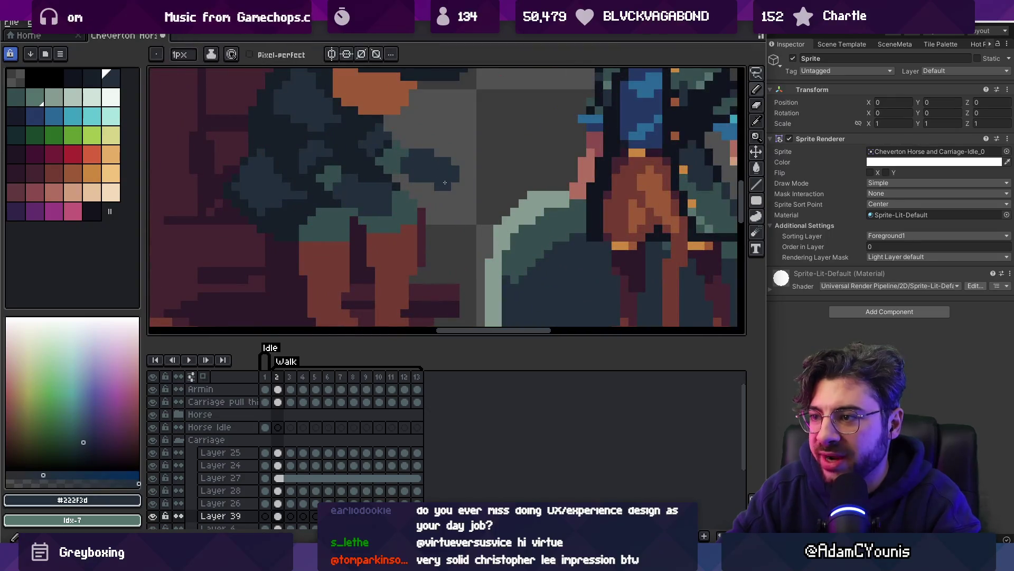
{"action": "left_click", "coordinate": [426, 176], "text": "alt"}
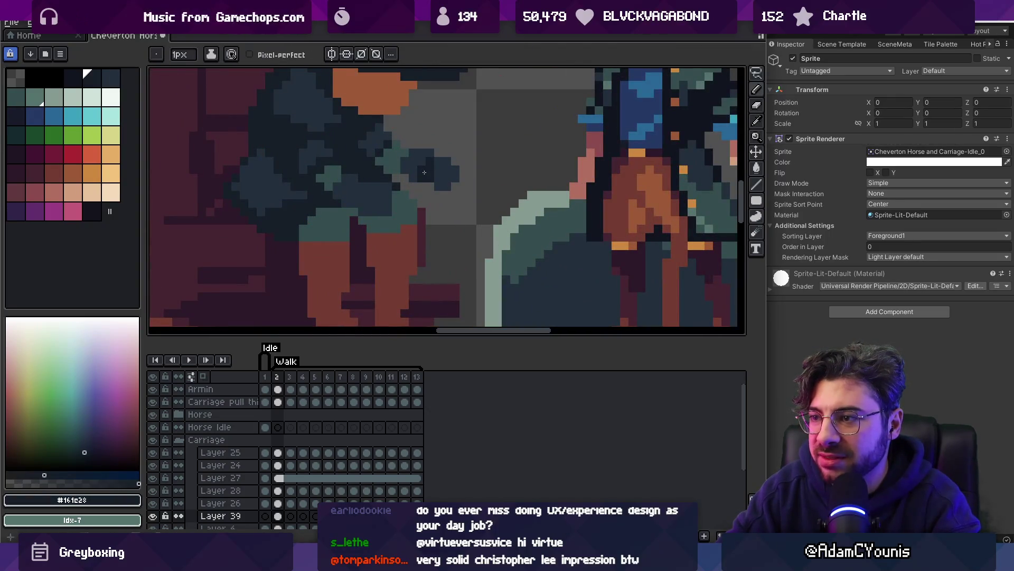
Touch up more coat pixels in dark navy and the darkest navy shade
{"action": "key", "text": "z"}
{"action": "scroll", "coordinate": [421, 181], "scroll_direction": "down", "scroll_amount": 1}
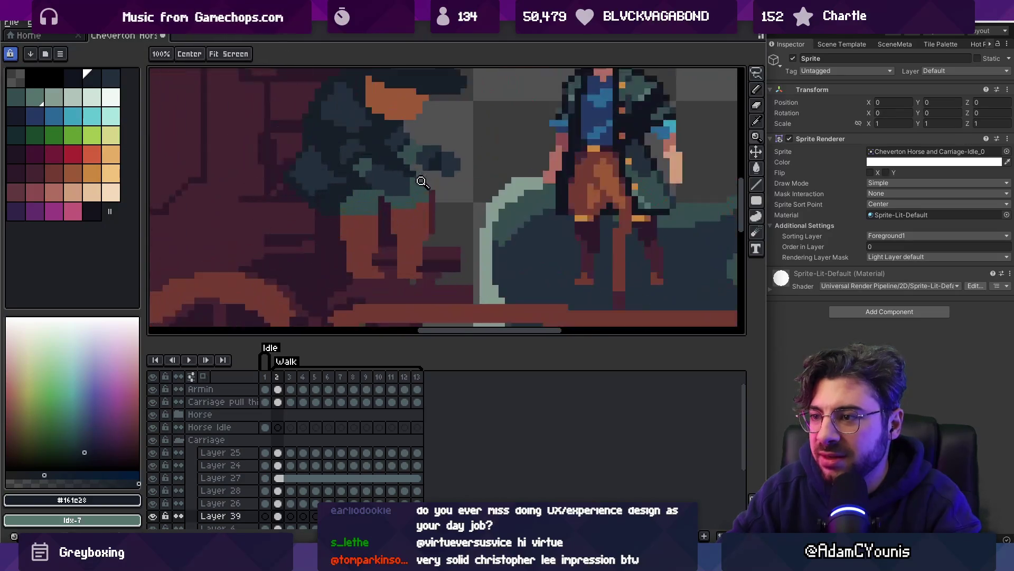
{"action": "key", "text": "b"}
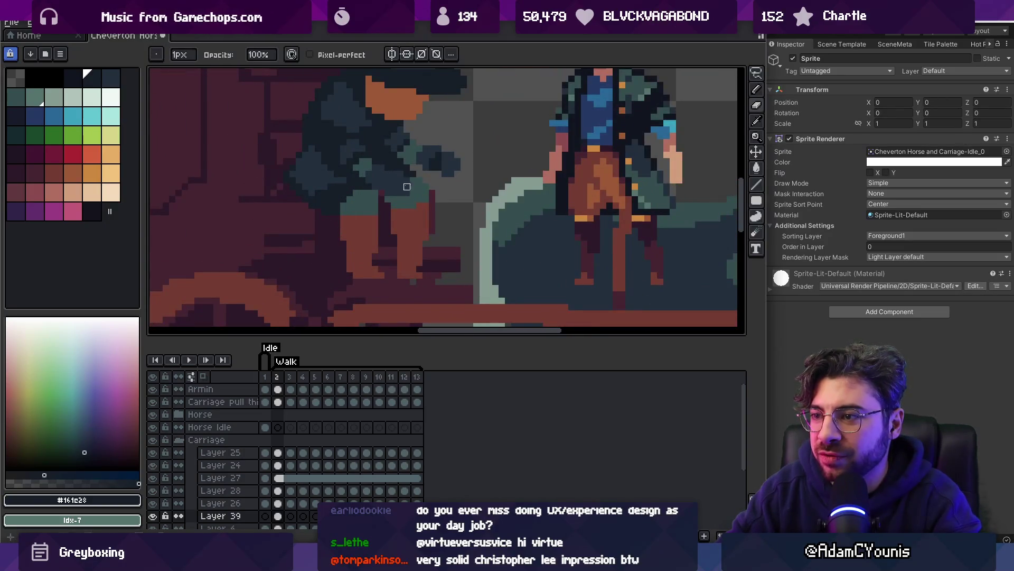
{"action": "left_click", "coordinate": [376, 188], "text": "alt"}
{"action": "key", "text": "v"}
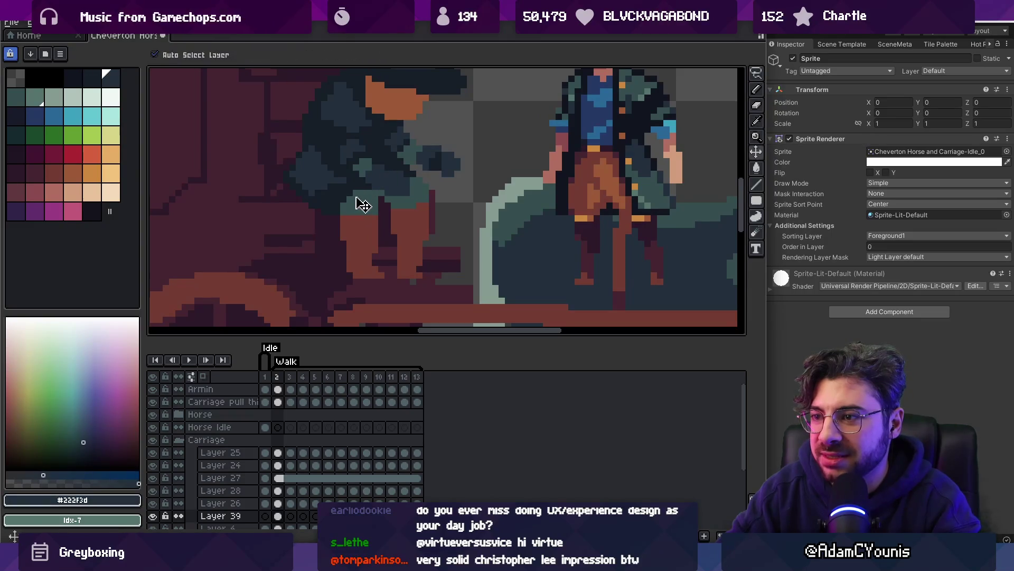
{"action": "key", "text": "b"}
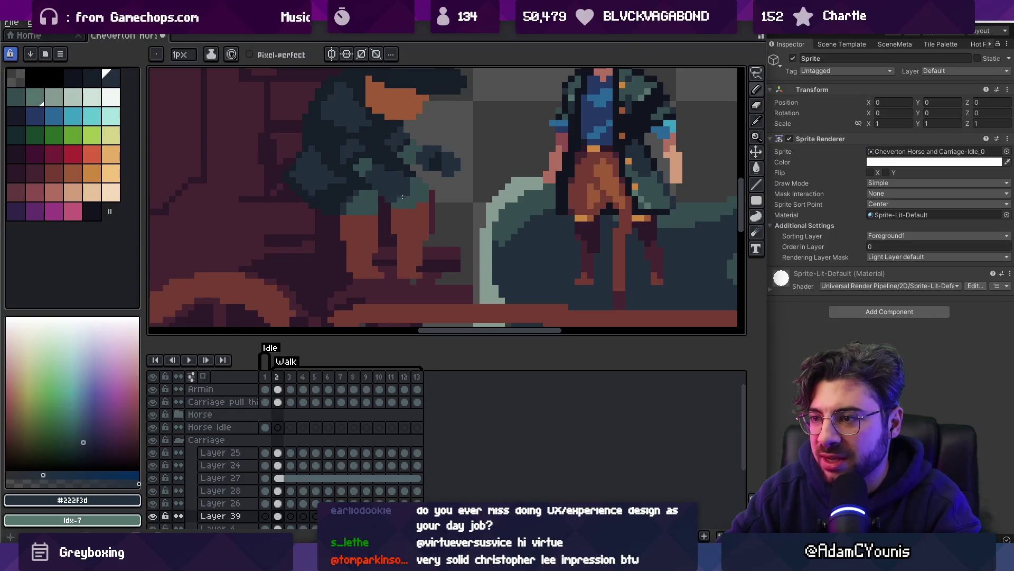
{"action": "left_click", "coordinate": [379, 193], "text": "alt"}
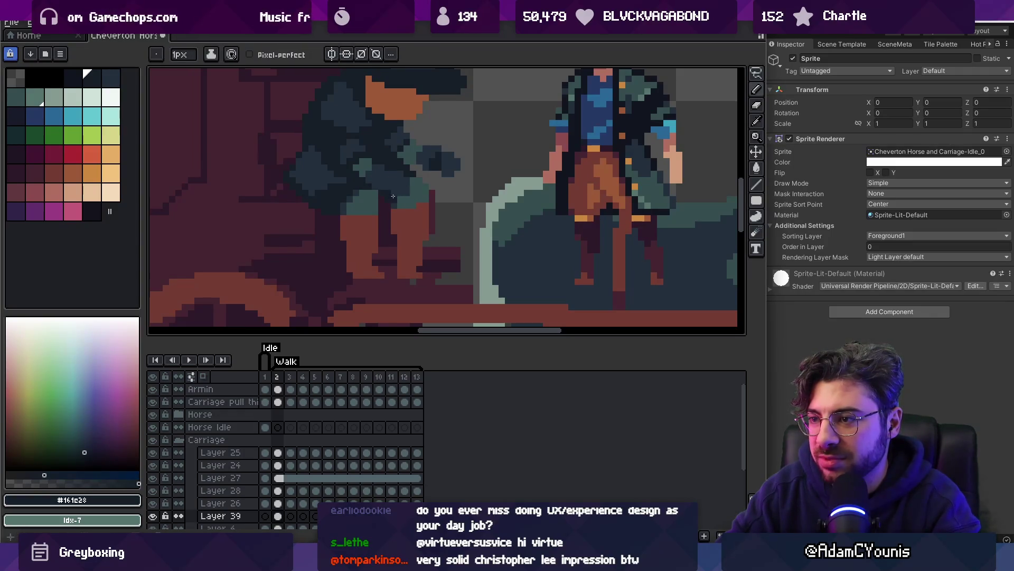
{"action": "key", "text": "z"}
{"action": "scroll", "coordinate": [379, 167], "scroll_direction": "down", "scroll_amount": 3}
{"action": "scroll", "coordinate": [422, 181], "scroll_direction": "up", "scroll_amount": 4}
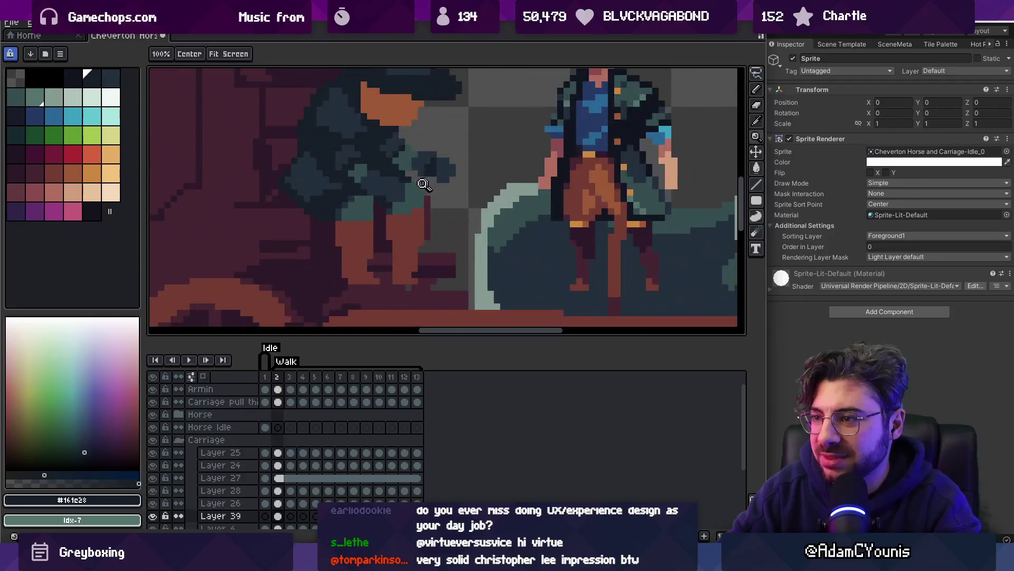
Sample coat teal and leg maroon, zoom onto the legs, and paint reddish-brown trouser pixels
{"action": "key", "text": "i"}
{"action": "left_click", "coordinate": [375, 210]}
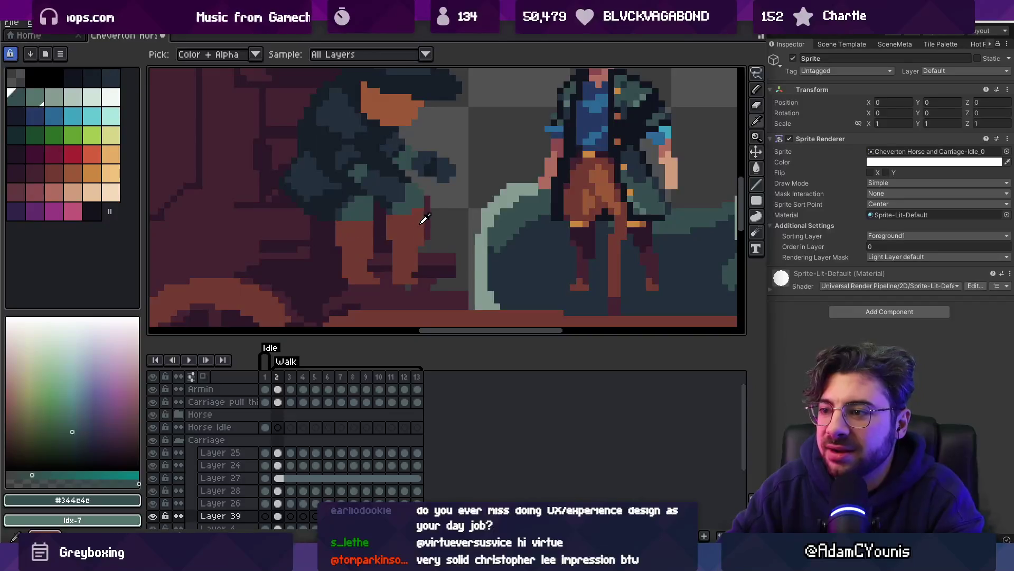
{"action": "left_click", "coordinate": [424, 219]}
{"action": "key", "text": "b"}
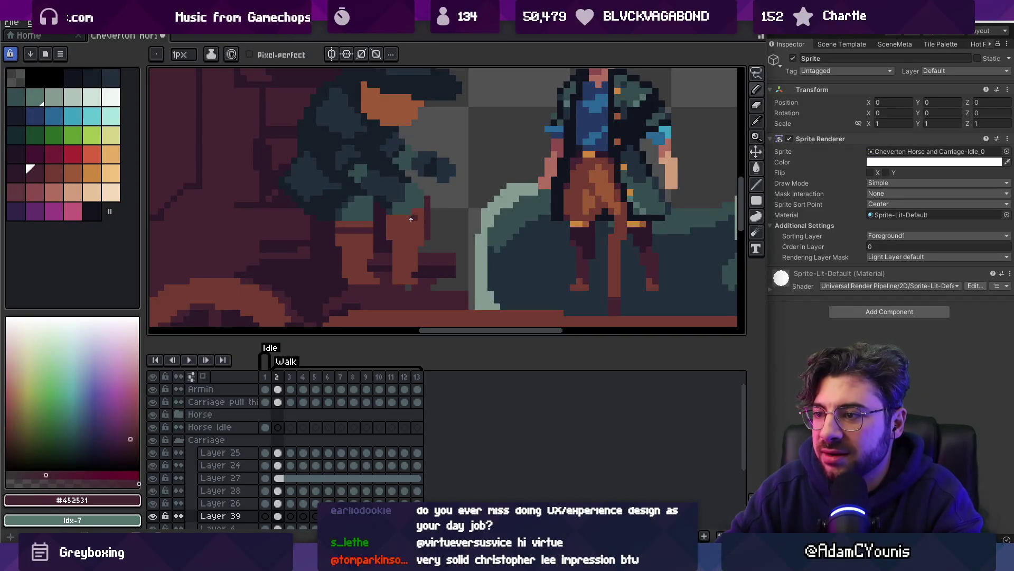
{"action": "key", "text": "z"}
{"action": "scroll", "coordinate": [383, 205], "scroll_direction": "down", "scroll_amount": 4}
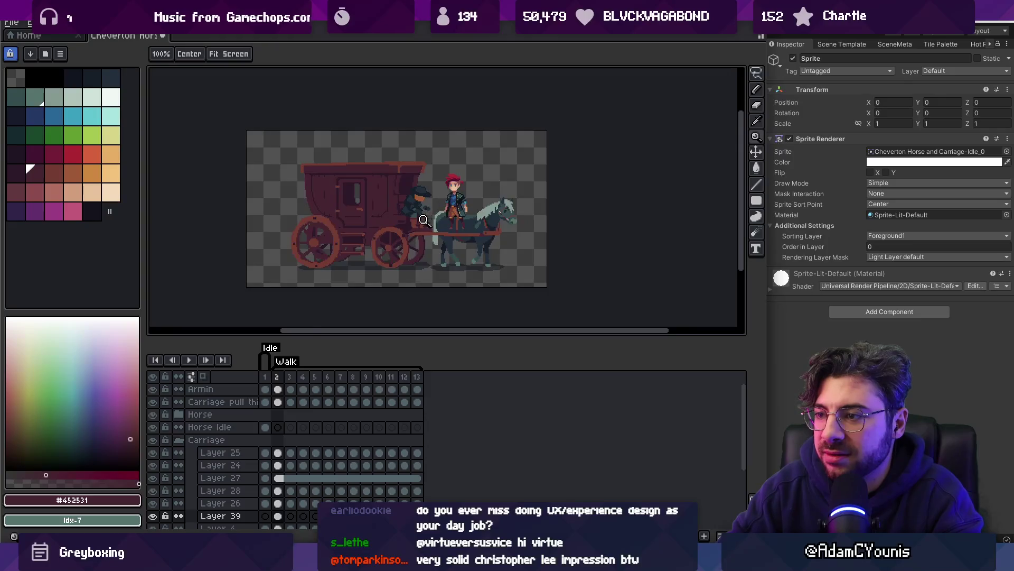
{"action": "left_click", "coordinate": [424, 220]}
{"action": "key", "text": "b"}
{"action": "scroll", "coordinate": [425, 222], "scroll_direction": "up", "scroll_amount": 2}
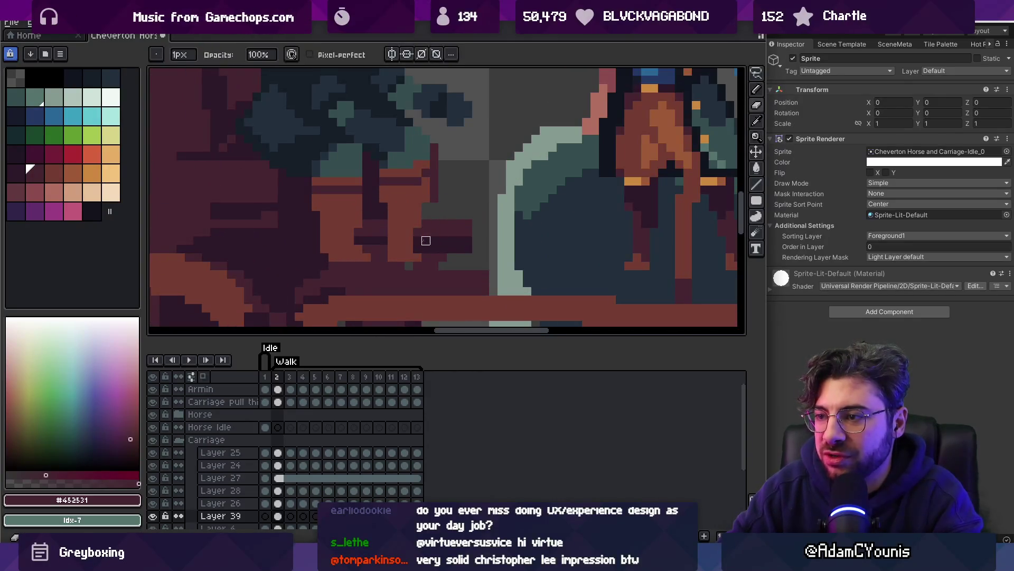
{"action": "left_click", "coordinate": [386, 202], "text": "alt"}
Lasso-select the area around the driver's legs
{"action": "key", "text": "z"}
{"action": "scroll", "coordinate": [386, 202], "scroll_direction": "down", "scroll_amount": 2}
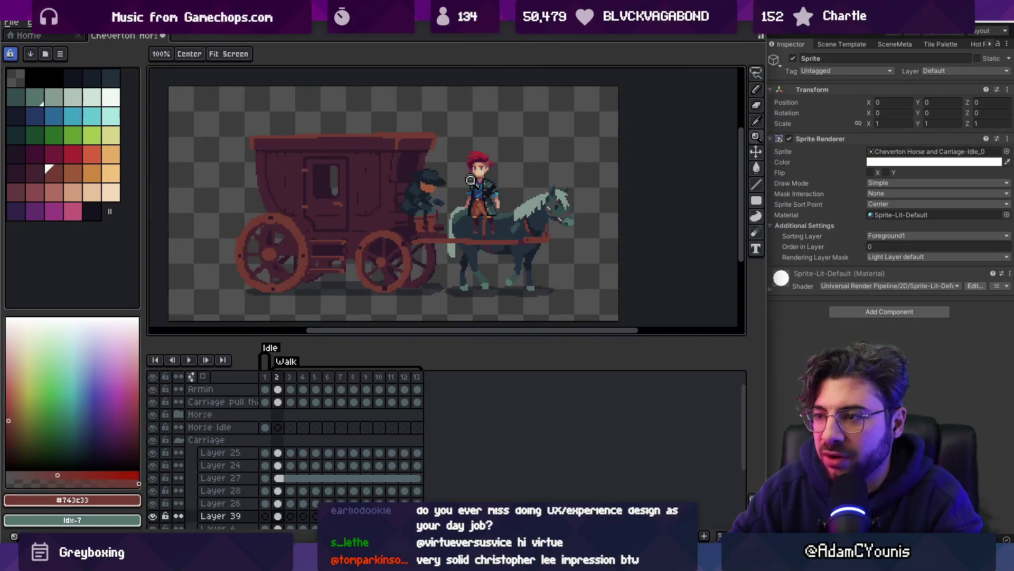
{"action": "scroll", "coordinate": [431, 231], "scroll_direction": "up", "scroll_amount": 5}
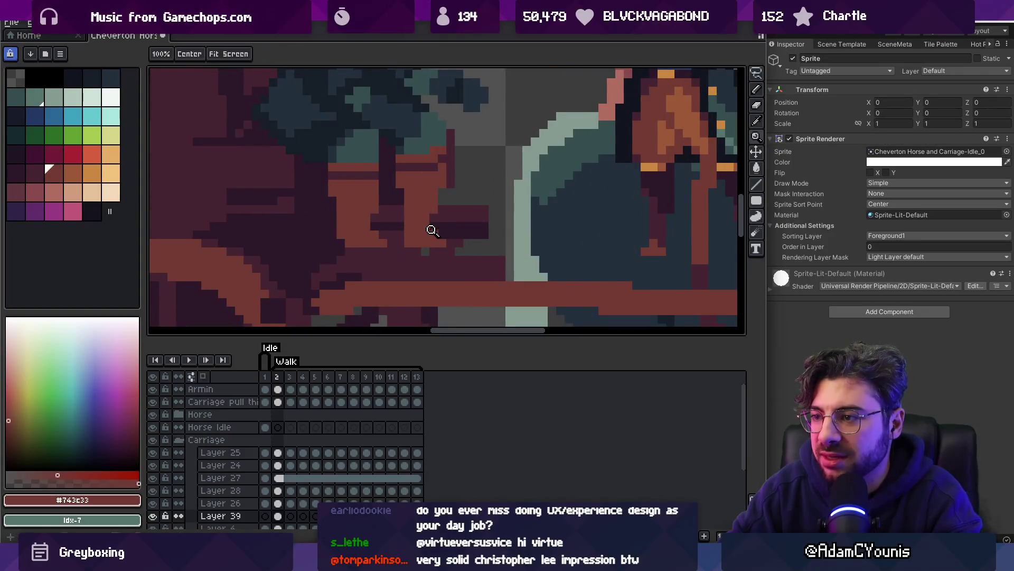
{"action": "key", "text": "q"}
{"action": "left_click_drag", "start_coordinate": [402, 248], "coordinate": [400, 253]}
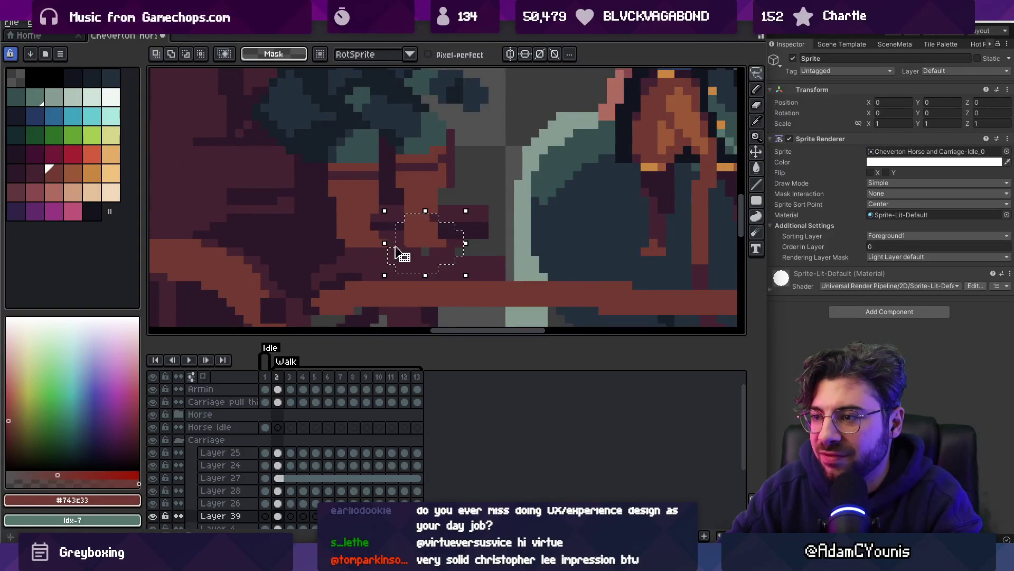
{"action": "key", "text": "z"}
{"action": "scroll", "coordinate": [429, 236], "scroll_direction": "down", "scroll_amount": 3}
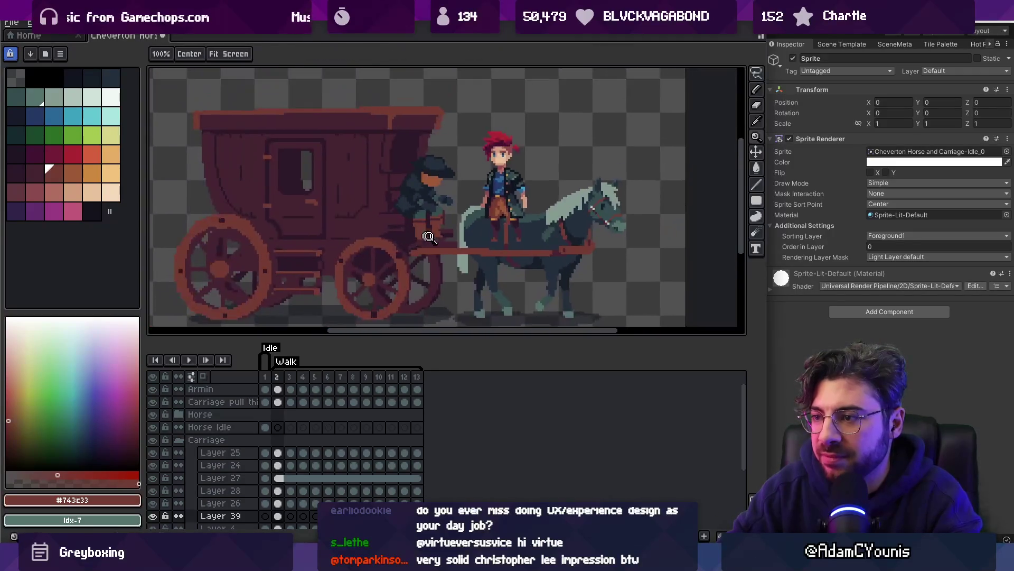
{"action": "scroll", "coordinate": [429, 236], "scroll_direction": "up", "scroll_amount": 3}
Lasso a small region beside the legs with dark teal, then clear the selection
{"action": "key", "text": "q"}
{"action": "left_click", "coordinate": [380, 191], "text": "alt"}
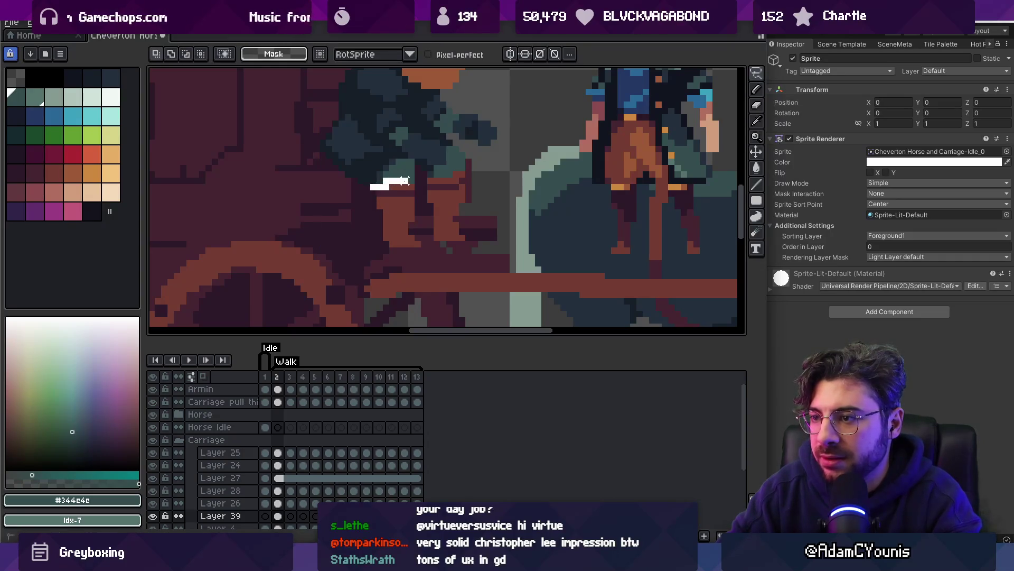
{"action": "left_click_drag", "start_coordinate": [422, 233], "coordinate": [403, 227]}
{"action": "key", "text": "ctrl+d"}
{"action": "key", "text": "b"}
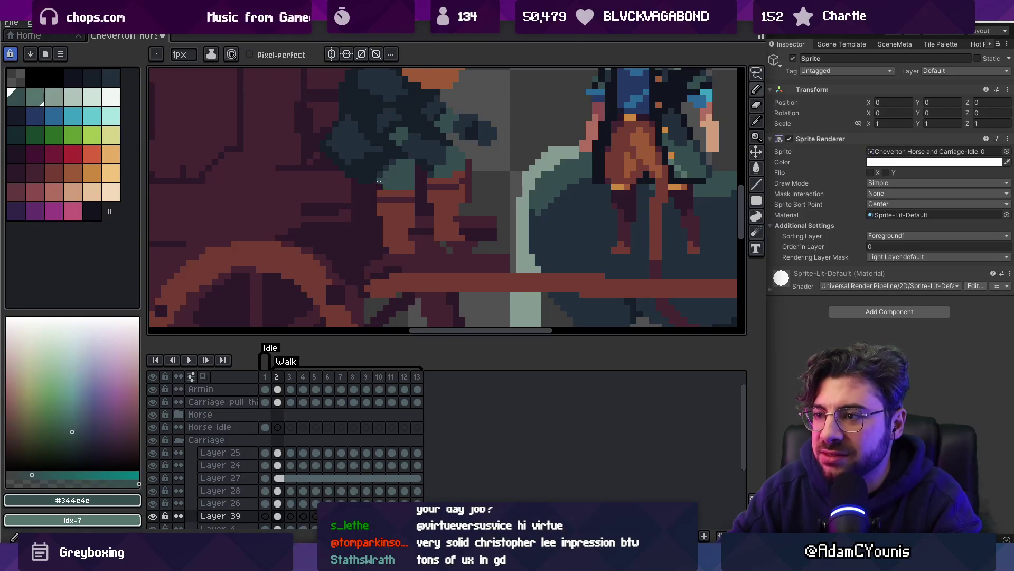
Shade the coat and legs with dark navy, reddish-brown trouser and dark maroon shadow pixels
{"action": "left_click", "coordinate": [381, 184], "text": "alt"}
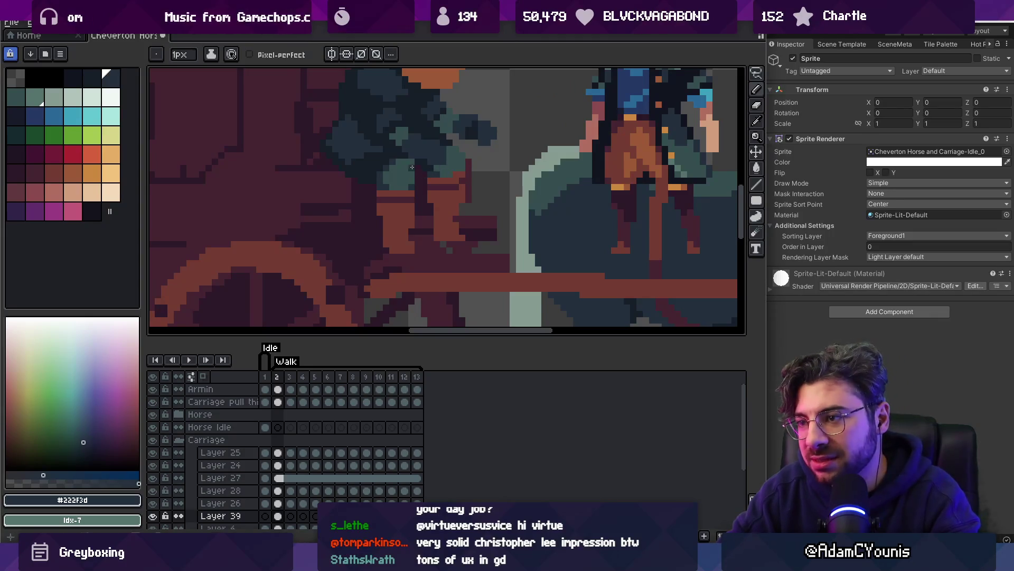
{"action": "left_click", "coordinate": [413, 190], "text": "alt"}
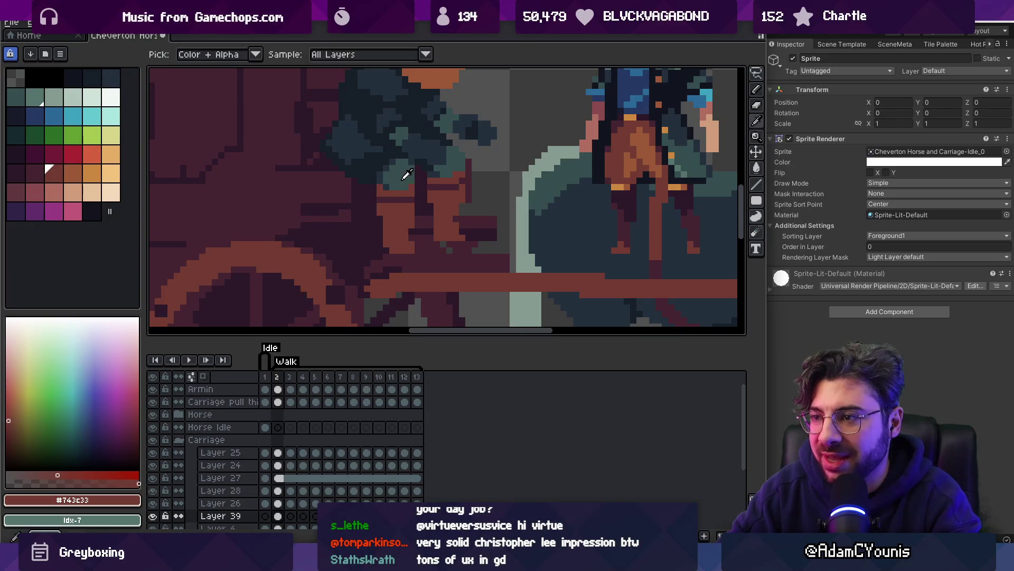
{"action": "left_click", "coordinate": [400, 186], "text": "alt"}
{"action": "scroll", "coordinate": [411, 182], "scroll_direction": "down", "scroll_amount": 5}
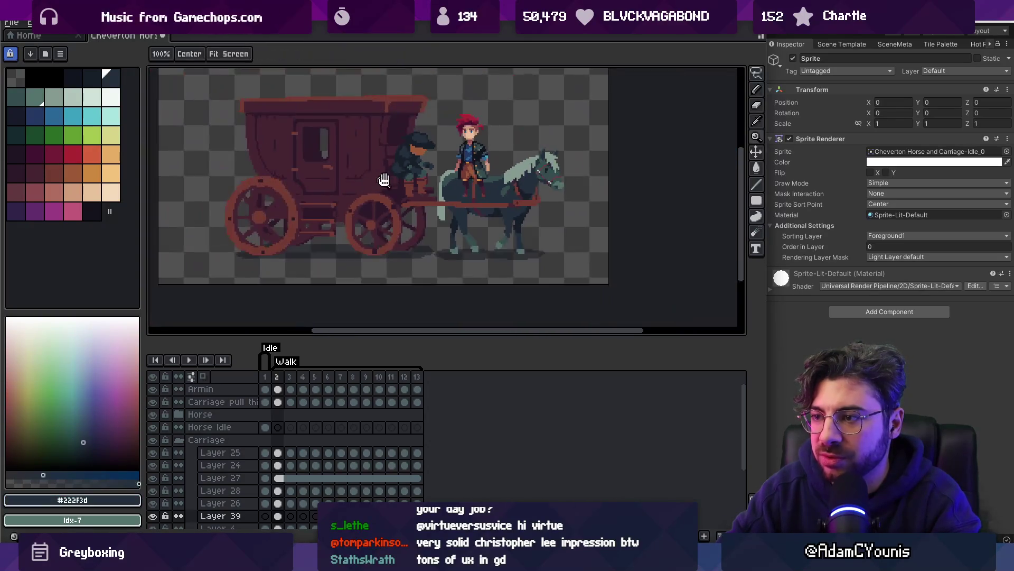
{"action": "scroll", "coordinate": [438, 209], "scroll_direction": "down", "scroll_amount": 2}
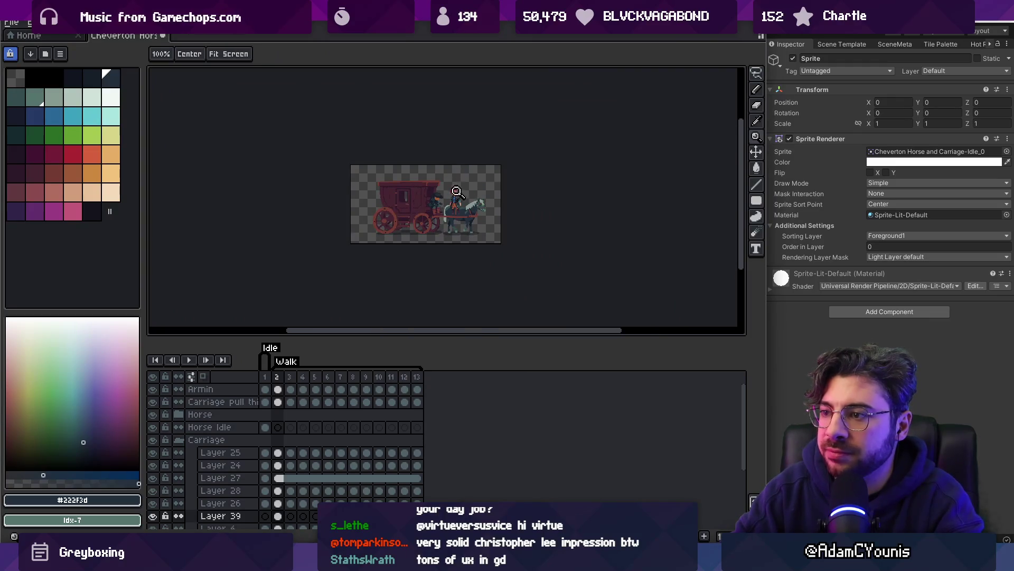
{"action": "scroll", "coordinate": [457, 191], "scroll_direction": "up", "scroll_amount": 5}
{"action": "left_click", "coordinate": [444, 178], "text": "alt"}
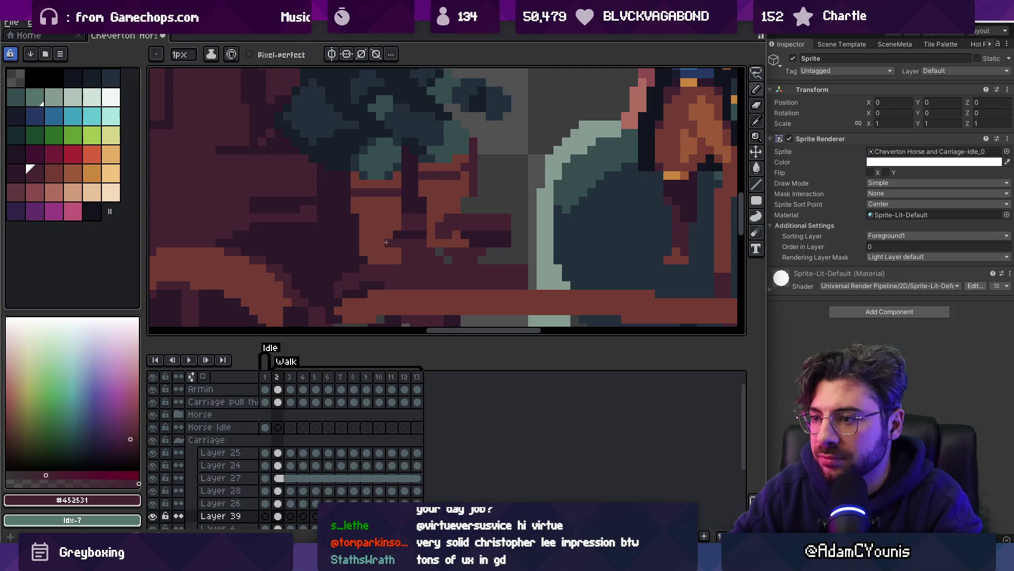
{"action": "scroll", "coordinate": [369, 217], "scroll_direction": "down", "scroll_amount": 5}
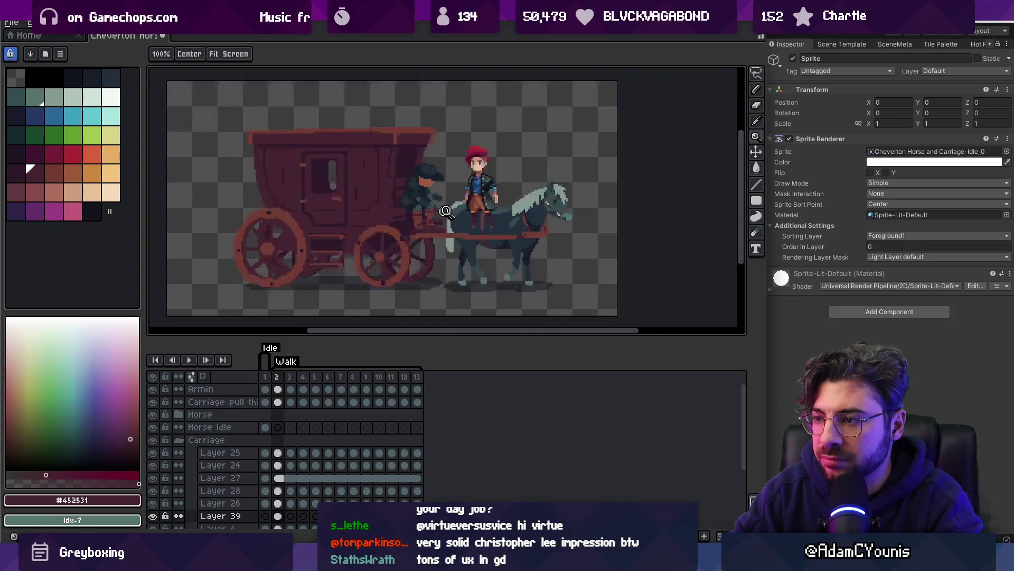
{"action": "scroll", "coordinate": [438, 207], "scroll_direction": "up", "scroll_amount": 5}
{"action": "left_click", "coordinate": [433, 224], "text": "alt"}
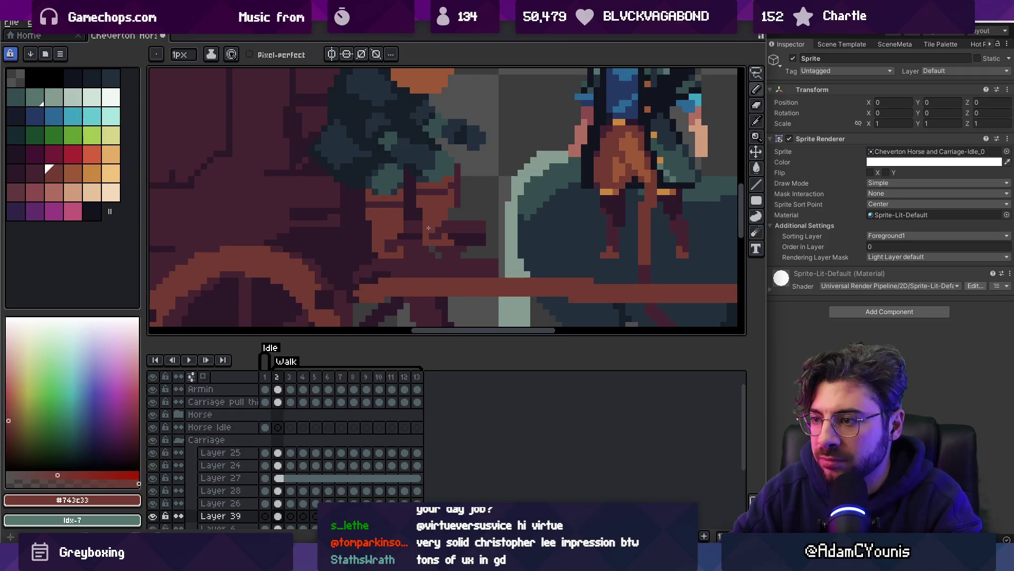
{"action": "scroll", "coordinate": [387, 242], "scroll_direction": "down", "scroll_amount": 5}
{"action": "scroll", "coordinate": [414, 222], "scroll_direction": "up", "scroll_amount": 5}
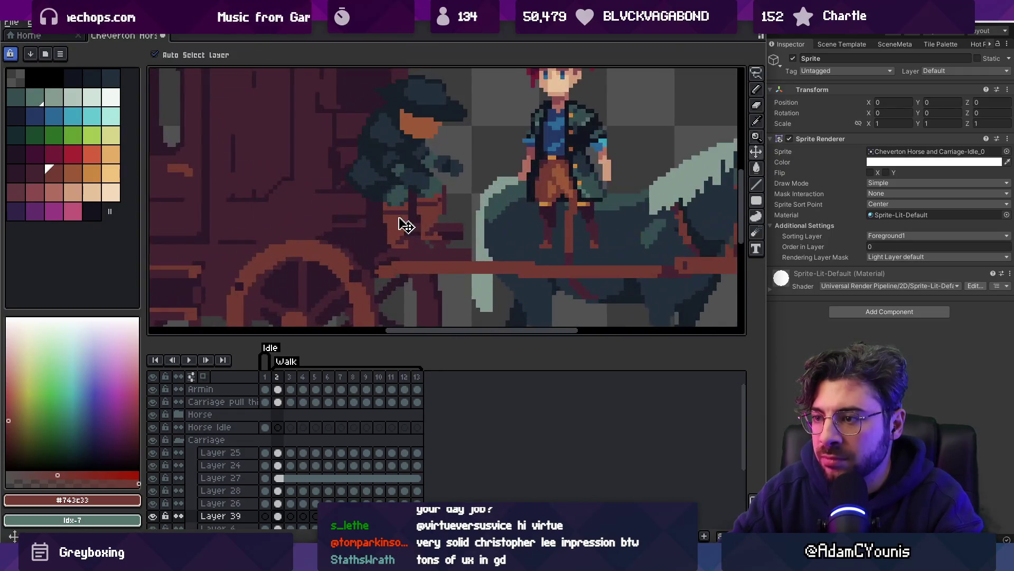
Lasso the driver's hands and legs and bucket-fill them with green as a trial
{"action": "left_click", "coordinate": [43, 139]}
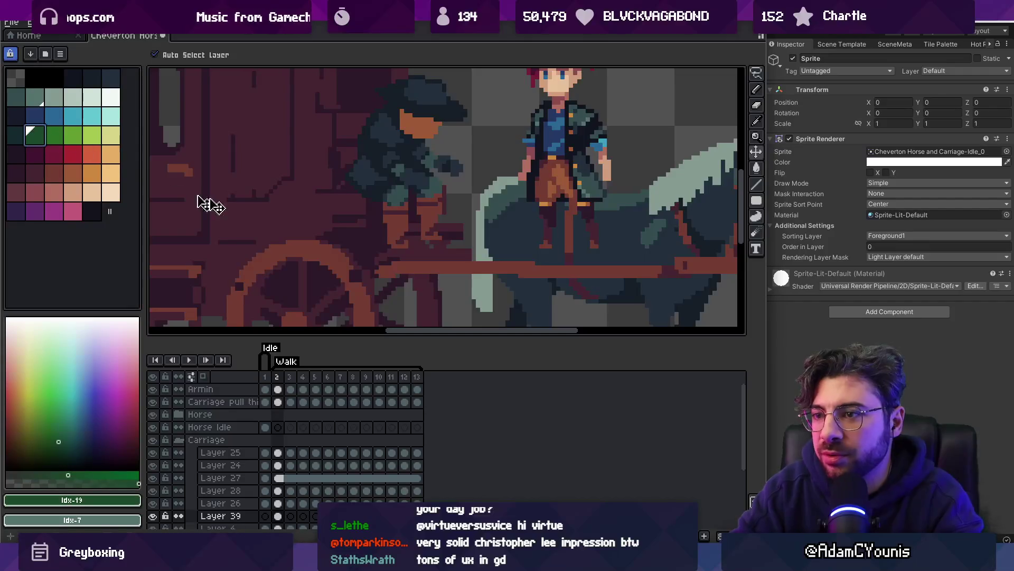
{"action": "key", "text": "m"}
{"action": "left_click_drag", "start_coordinate": [452, 200], "coordinate": [414, 226]}
{"action": "key", "text": "g"}
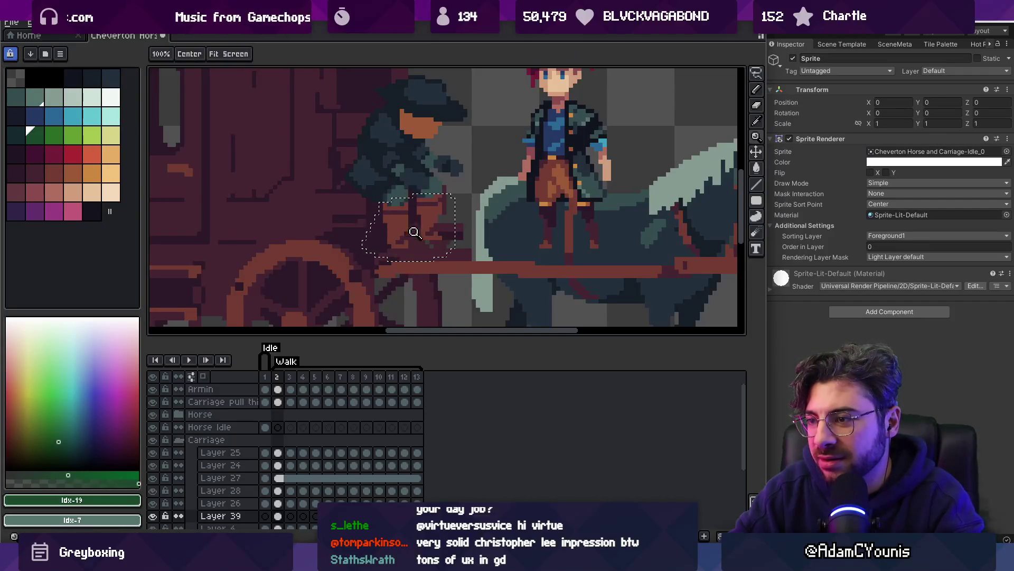
{"action": "scroll", "coordinate": [414, 226], "scroll_direction": "up", "scroll_amount": 3}
{"action": "left_click", "coordinate": [442, 180]}
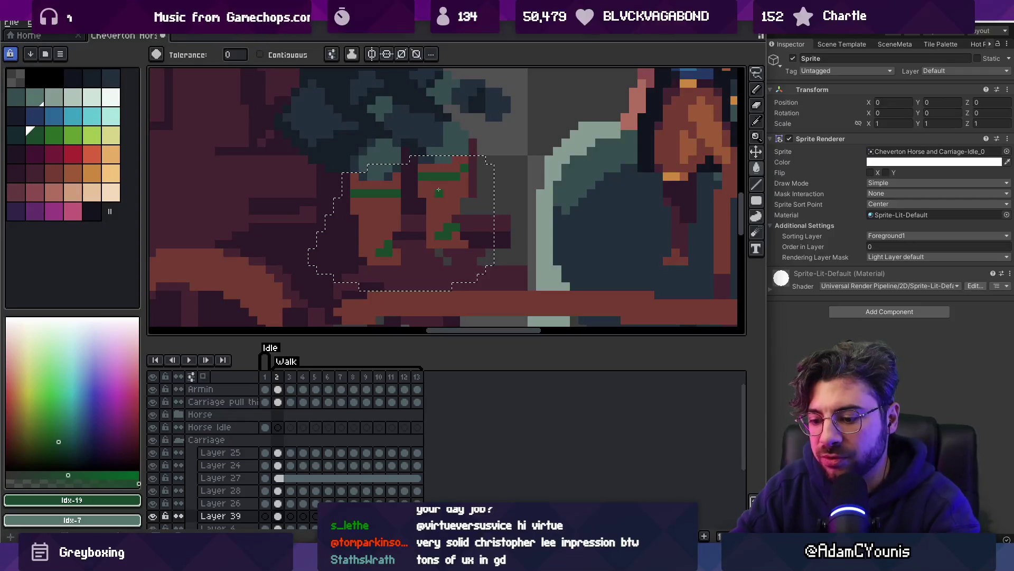
{"action": "left_click", "coordinate": [443, 180]}
Reframe the view on the driver's lower body and restore the leg selection
{"action": "key", "text": "h"}
{"action": "scroll", "coordinate": [413, 202], "scroll_direction": "down", "scroll_amount": 3}
{"action": "left_click_drag", "start_coordinate": [413, 202], "coordinate": [408, 223]}
{"action": "key", "text": "ctrl+d"}
{"action": "key", "text": "z"}
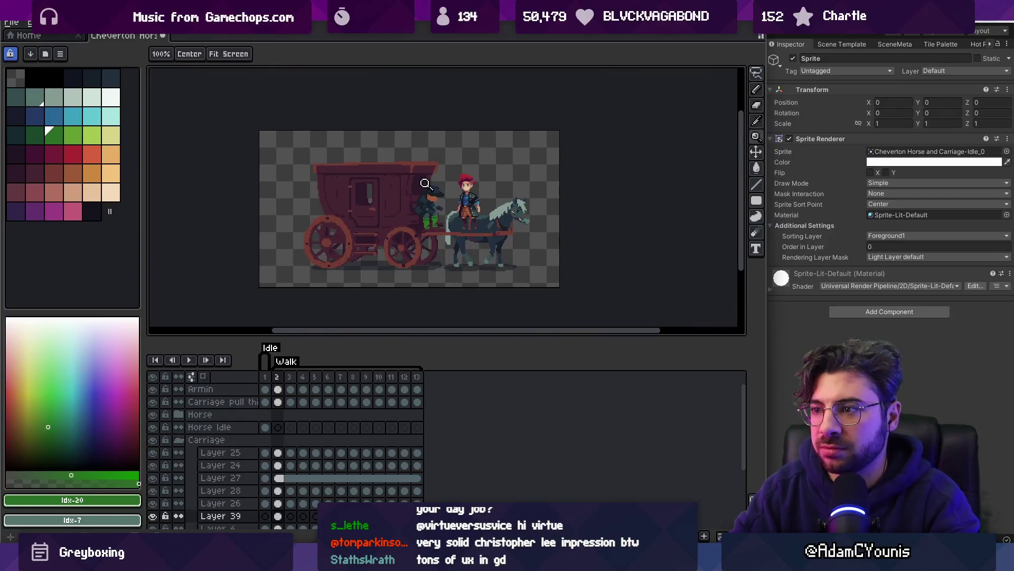
{"action": "left_click", "coordinate": [442, 172]}
{"action": "left_click", "coordinate": [453, 222]}
{"action": "key", "text": "v"}
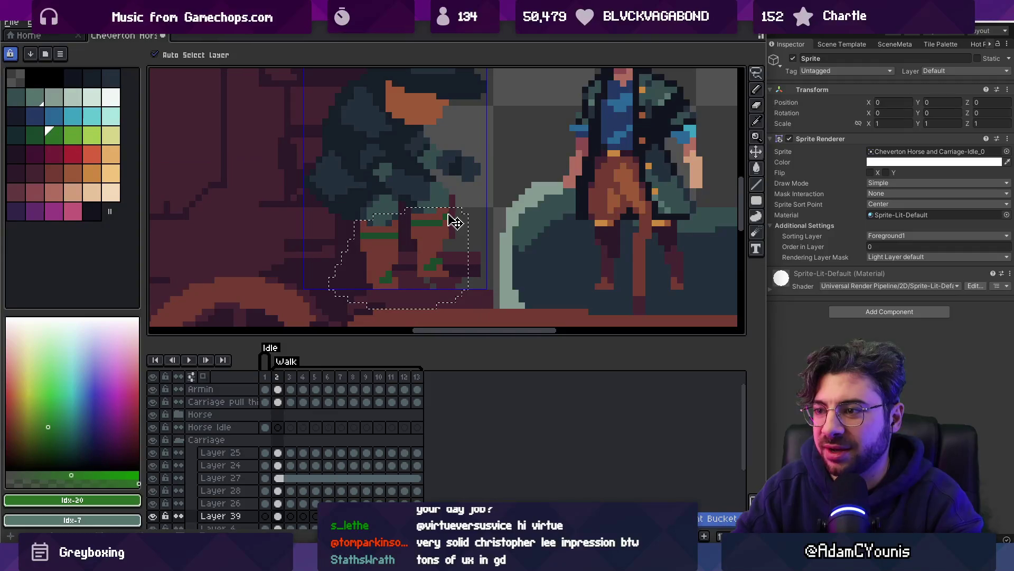
{"action": "key", "text": "z"}
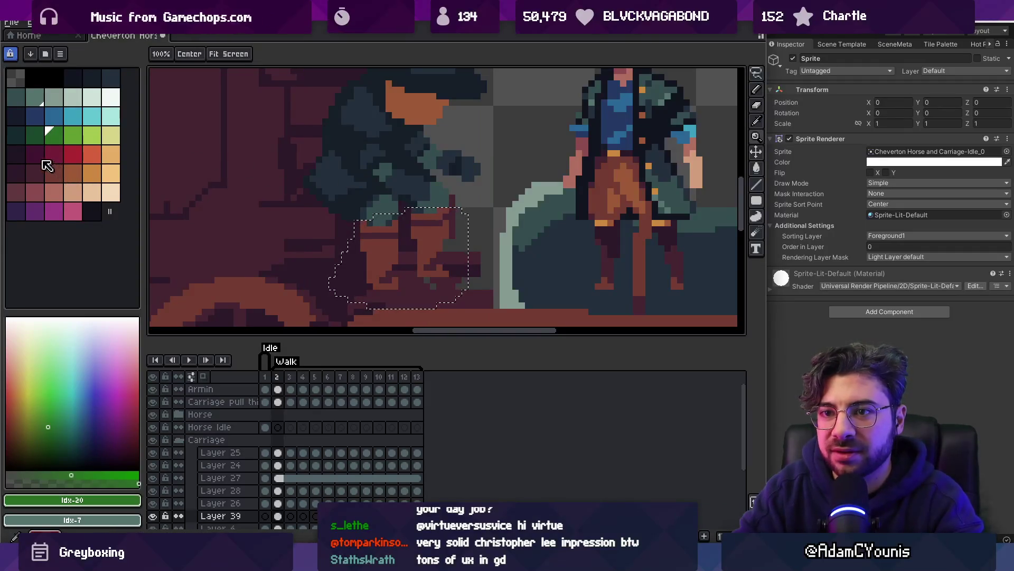
Bucket-fill the selected legs with red
{"action": "left_click", "coordinate": [34, 154]}
{"action": "key", "text": "g"}
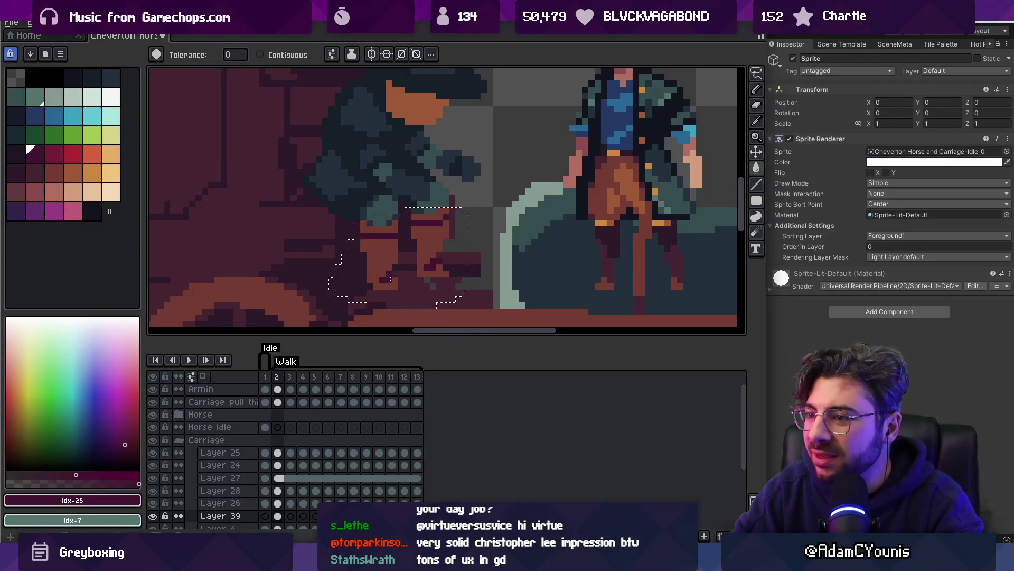
{"action": "key", "text": "]"}
{"action": "left_click", "coordinate": [391, 274]}
Sample dark navy #161c23 from the canvas and fill the driver's legs with it
{"action": "key", "text": "z"}
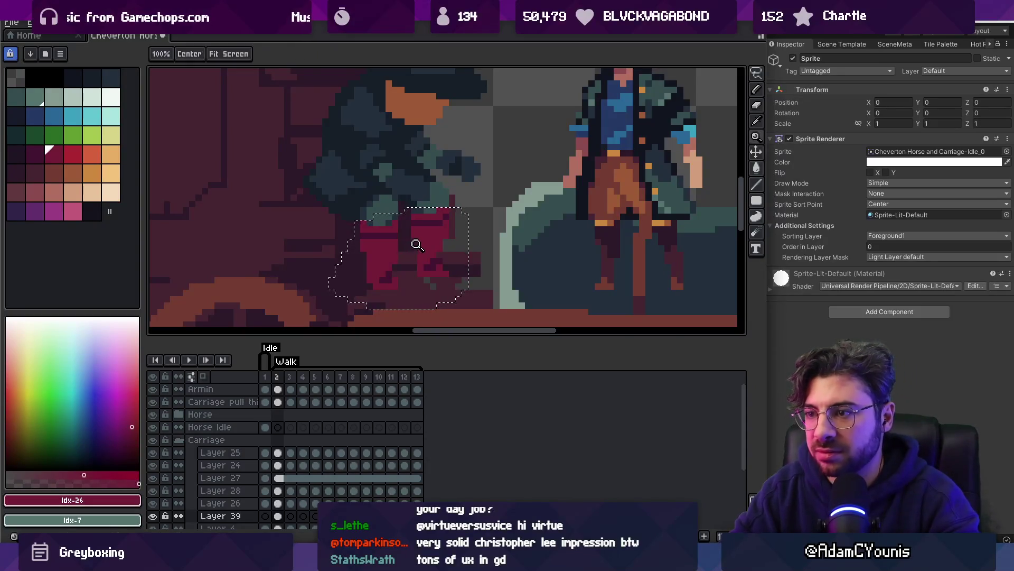
{"action": "key", "text": "1"}
{"action": "left_click", "coordinate": [423, 205]}
{"action": "left_click", "coordinate": [420, 248]}
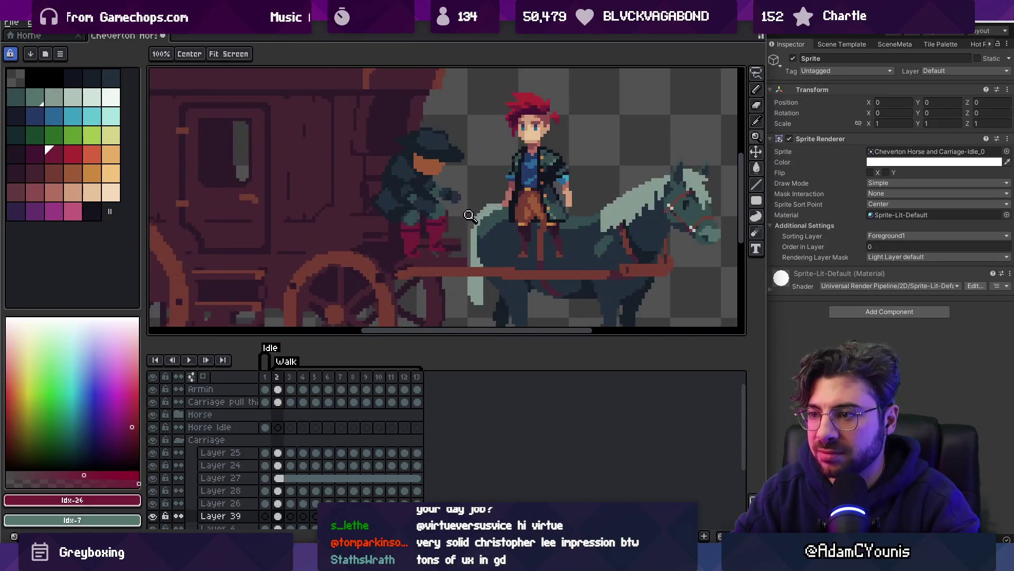
{"action": "left_click", "coordinate": [445, 221]}
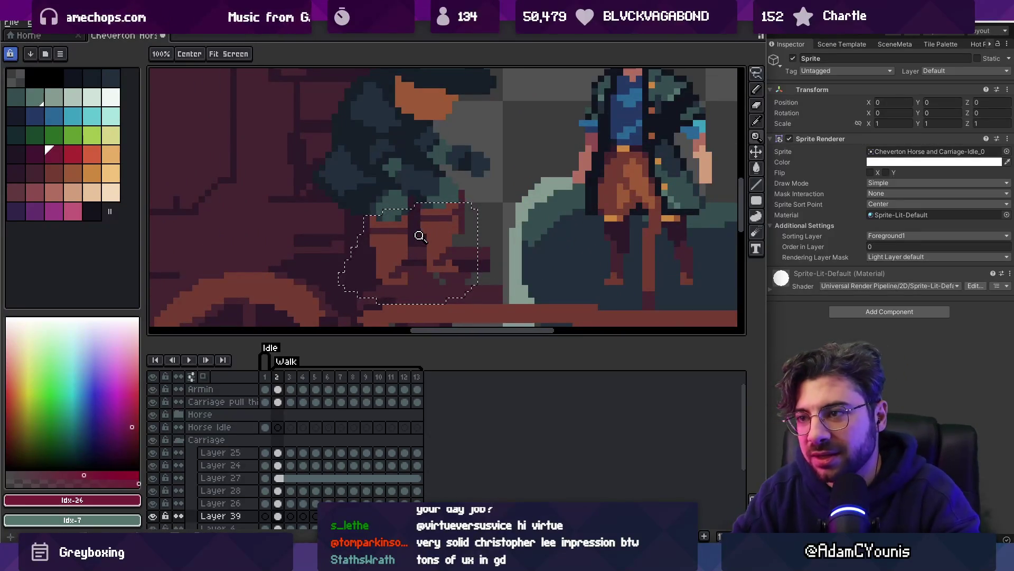
{"action": "key", "text": "g"}
{"action": "left_click", "coordinate": [387, 252], "text": "alt"}
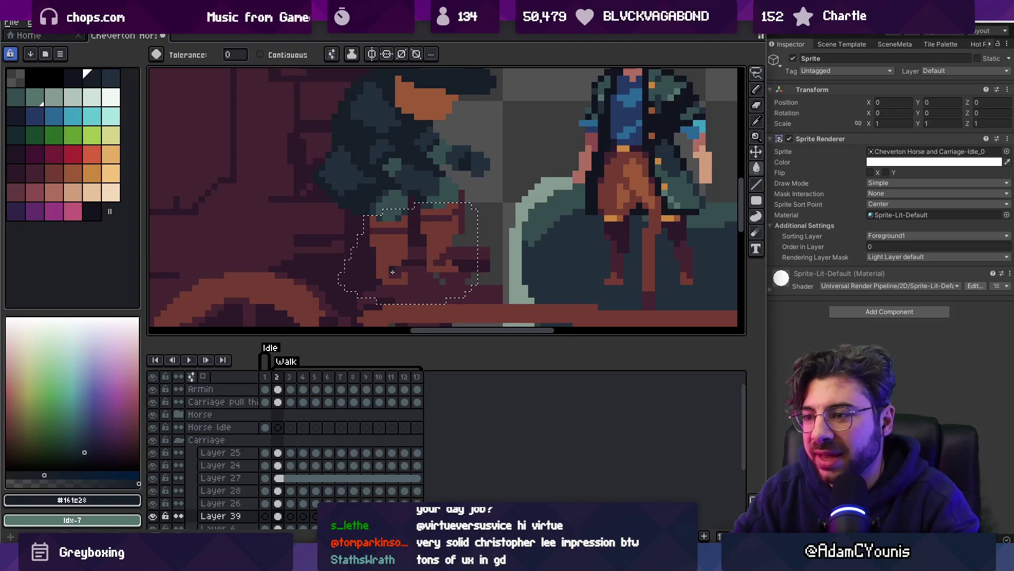
{"action": "left_click", "coordinate": [396, 273]}
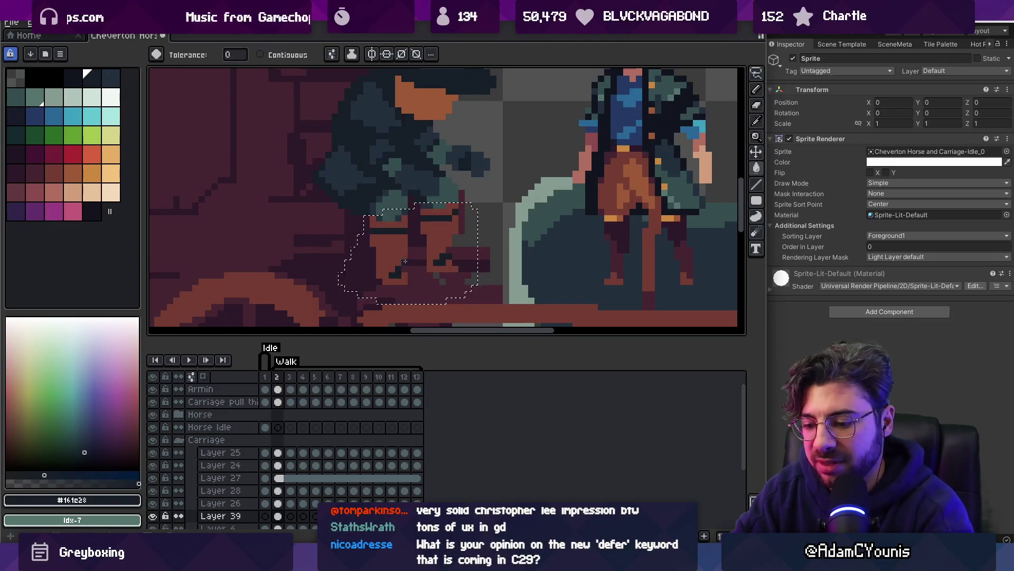
{"action": "key", "text": "z"}
{"action": "scroll", "coordinate": [433, 181], "scroll_direction": "down", "scroll_amount": 4}
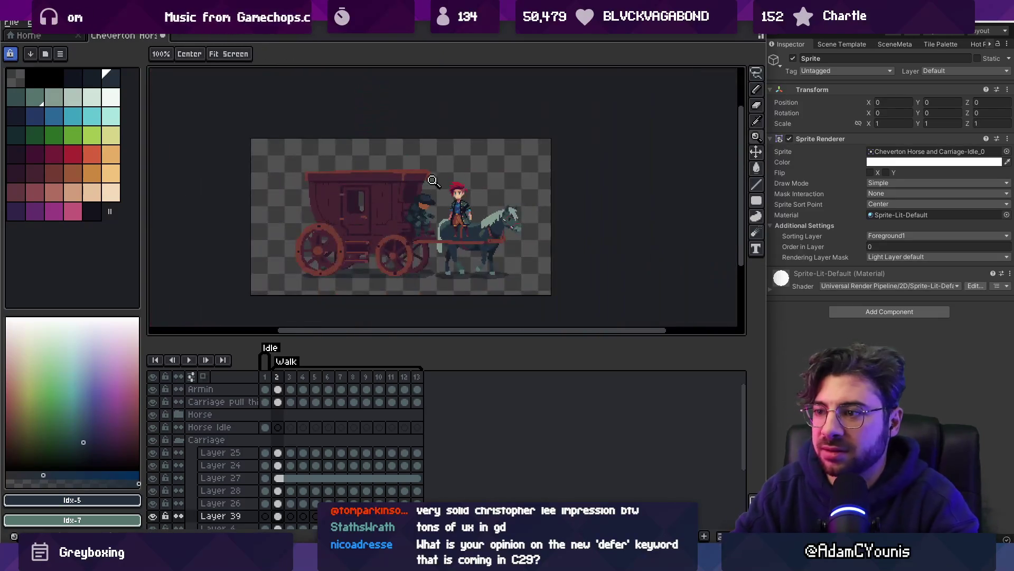
Alternate between #222f3d and #161c23 to paint dark pixels on the driver's coat
{"action": "scroll", "coordinate": [443, 201], "scroll_direction": "up", "scroll_amount": 4}
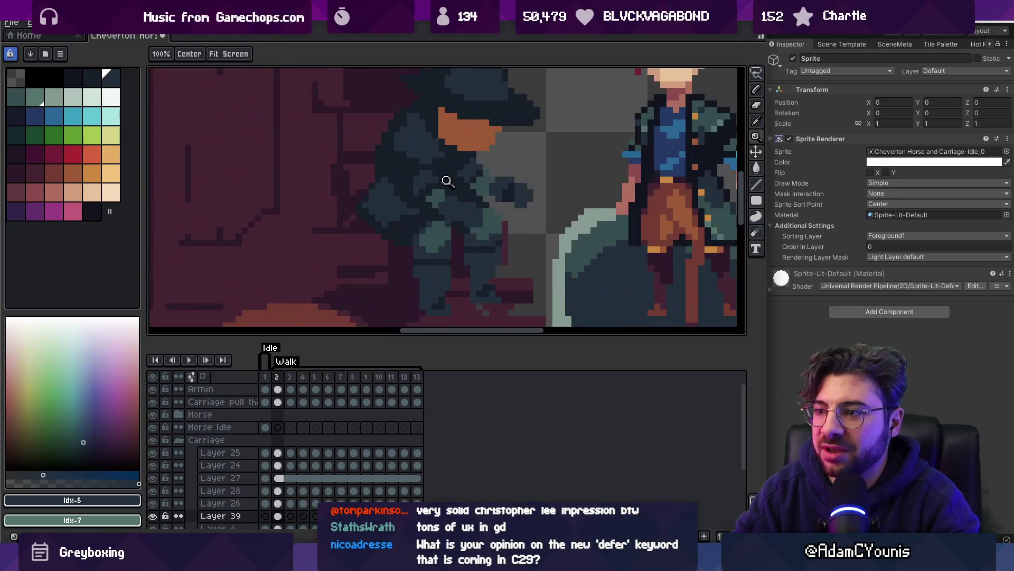
{"action": "key", "text": "b"}
{"action": "left_click", "coordinate": [419, 215], "text": "alt"}
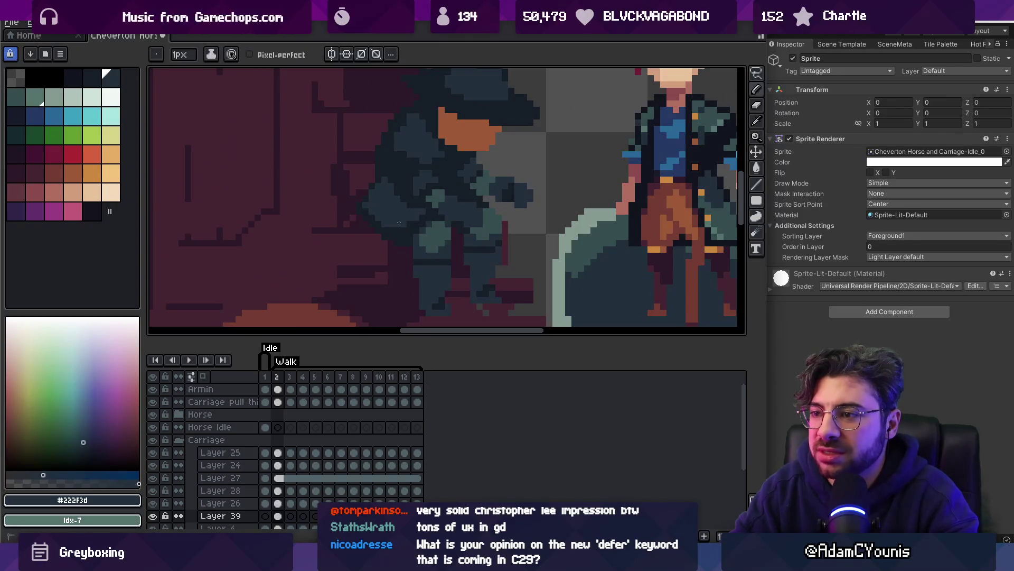
{"action": "left_click", "coordinate": [361, 218], "text": "alt"}
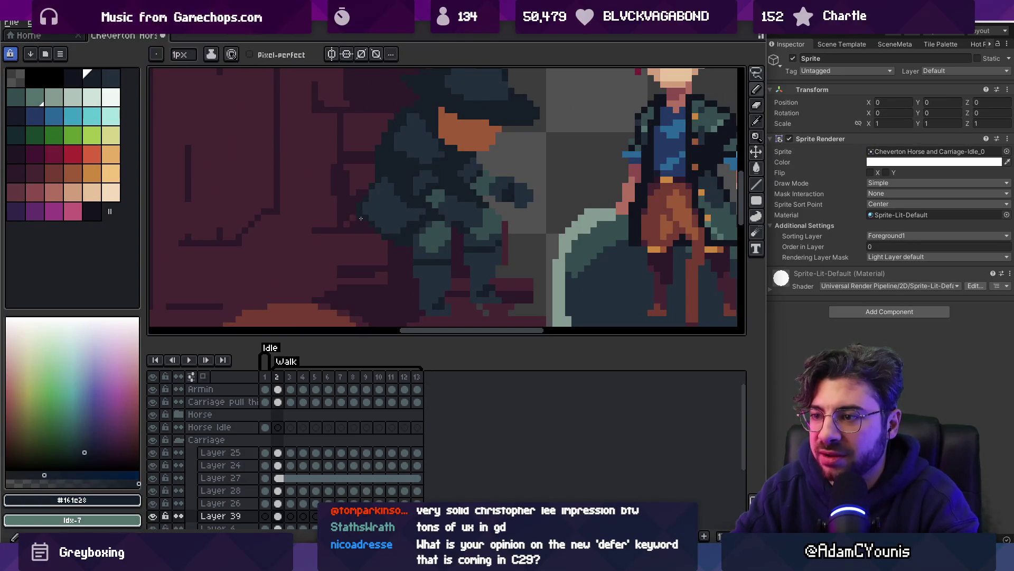
{"action": "left_click", "coordinate": [383, 229], "text": "alt"}
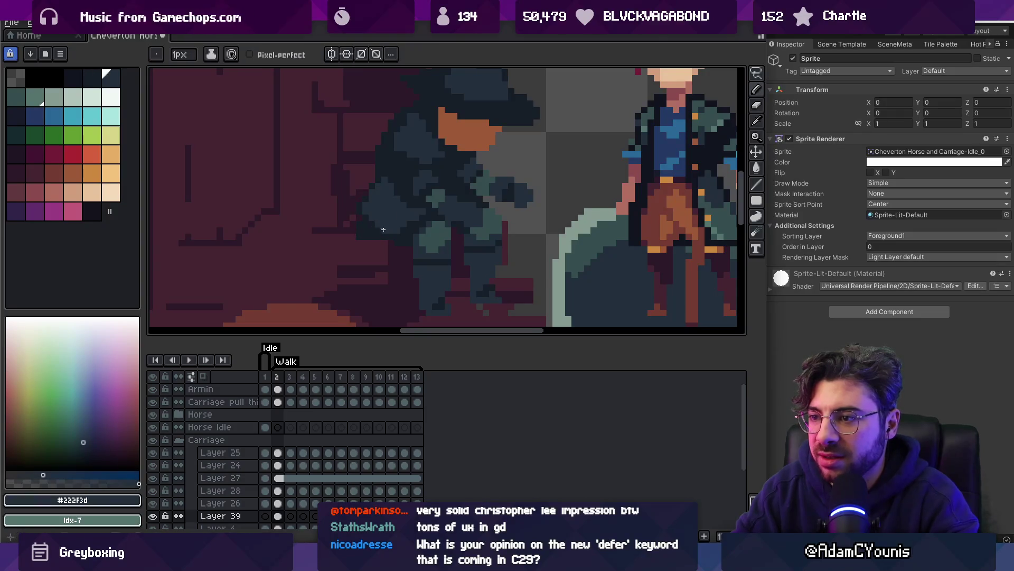
{"action": "left_click", "coordinate": [374, 224], "text": "alt"}
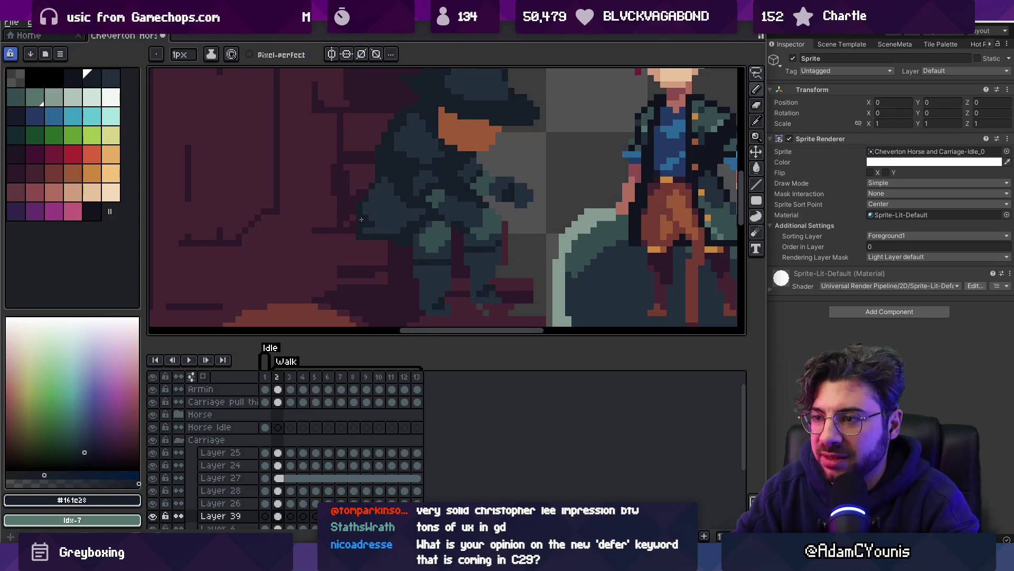
{"action": "scroll", "coordinate": [374, 220], "scroll_direction": "down", "scroll_amount": 5}
{"action": "scroll", "coordinate": [412, 211], "scroll_direction": "up", "scroll_amount": 6}
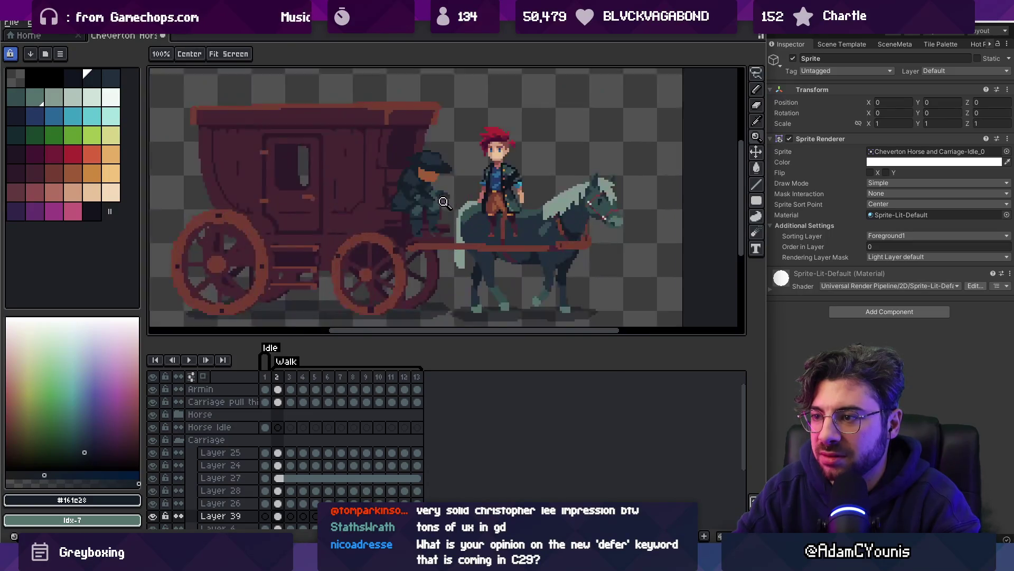
{"action": "key", "text": "b"}
{"action": "left_click", "coordinate": [412, 206]}
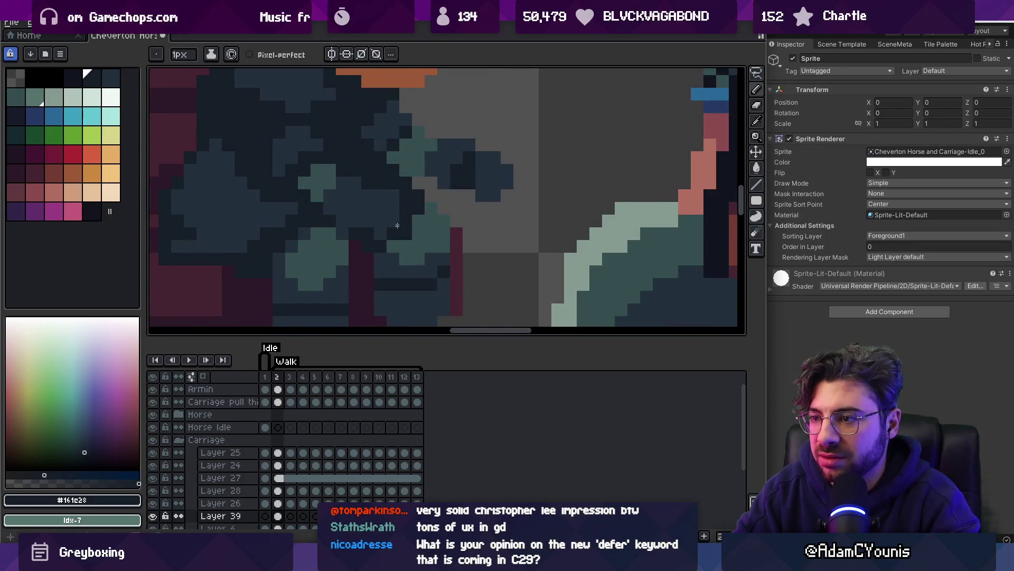
Touch up coat pixels using teal #344c4c, darkest navy #161c23 and navy #222f3d
{"action": "left_click", "coordinate": [421, 210], "text": "alt"}
{"action": "scroll", "coordinate": [459, 179], "scroll_direction": "down", "scroll_amount": 5}
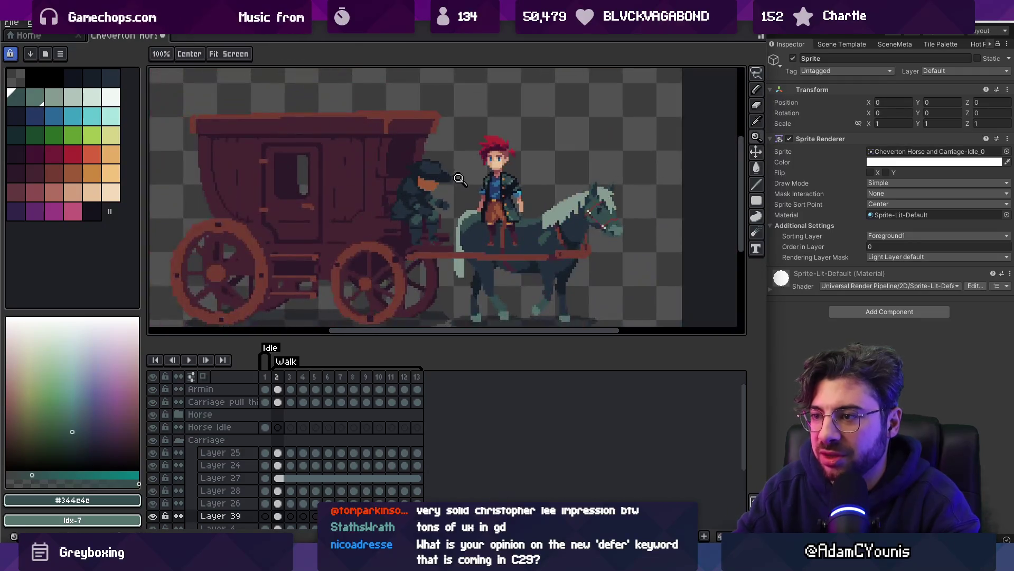
{"action": "scroll", "coordinate": [449, 206], "scroll_direction": "up", "scroll_amount": 6}
{"action": "left_click", "coordinate": [381, 218], "text": "alt"}
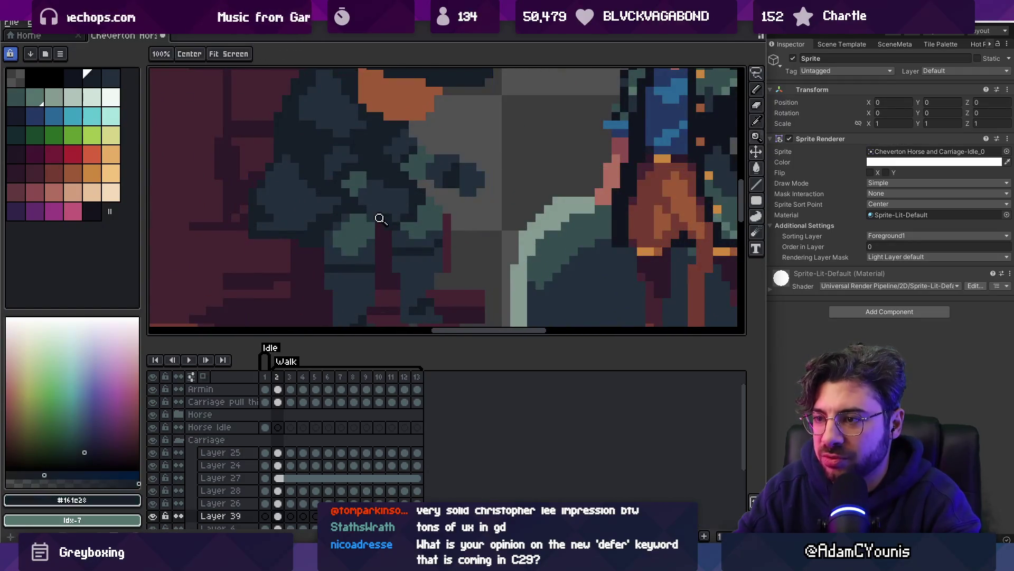
{"action": "key", "text": "b"}
{"action": "key", "text": "alt"}
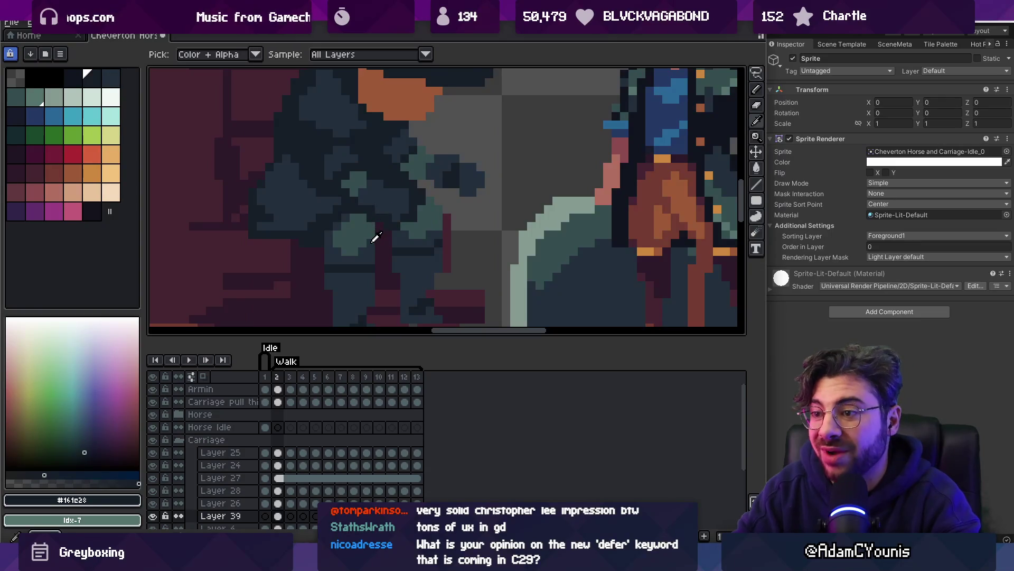
{"action": "left_click", "coordinate": [373, 241], "text": "alt"}
Add final #161c23 shading pixels to the coat and zoom out to review
{"action": "key", "text": "z"}
{"action": "scroll", "coordinate": [440, 176], "scroll_direction": "down", "scroll_amount": 6}
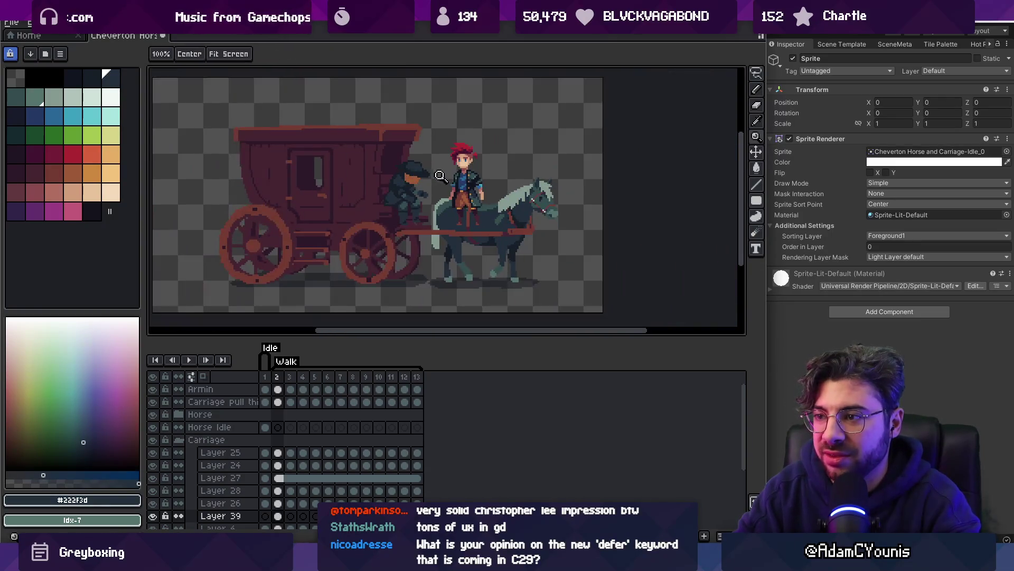
{"action": "scroll", "coordinate": [410, 174], "scroll_direction": "up", "scroll_amount": 4}
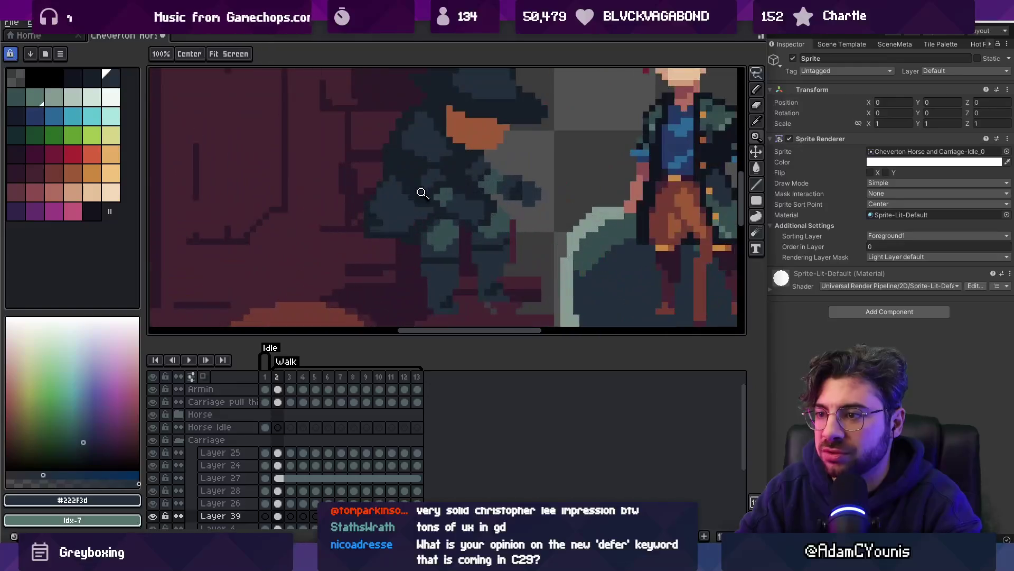
{"action": "key", "text": "b"}
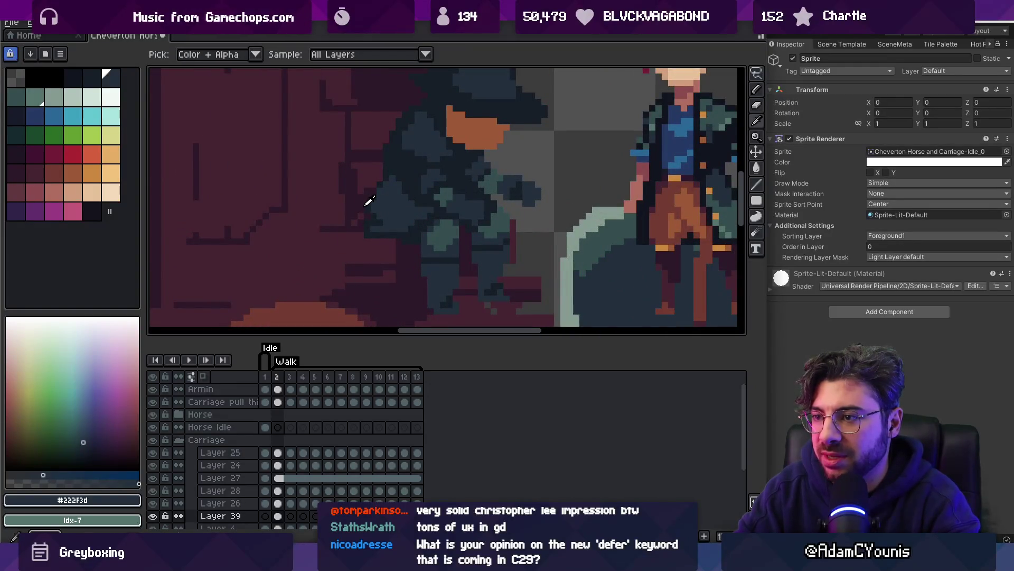
{"action": "left_click", "coordinate": [370, 198], "text": "alt"}
{"action": "key", "text": "z"}
{"action": "scroll", "coordinate": [432, 154], "scroll_direction": "down", "scroll_amount": 4}
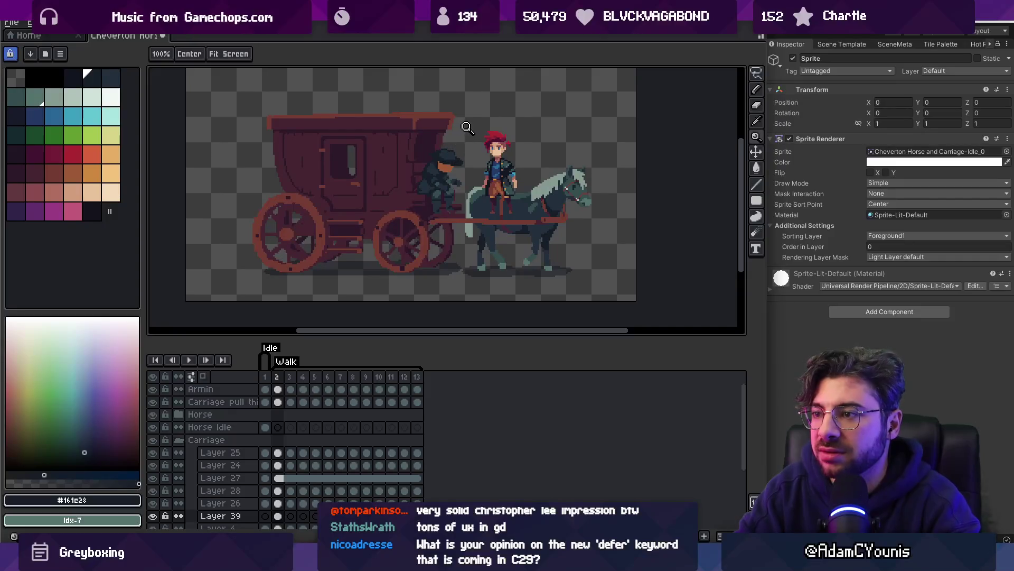
Pick a reddish skin tone from the palette and zoom in on the coachman's face
{"action": "scroll", "coordinate": [462, 169], "scroll_direction": "up", "scroll_amount": 3}
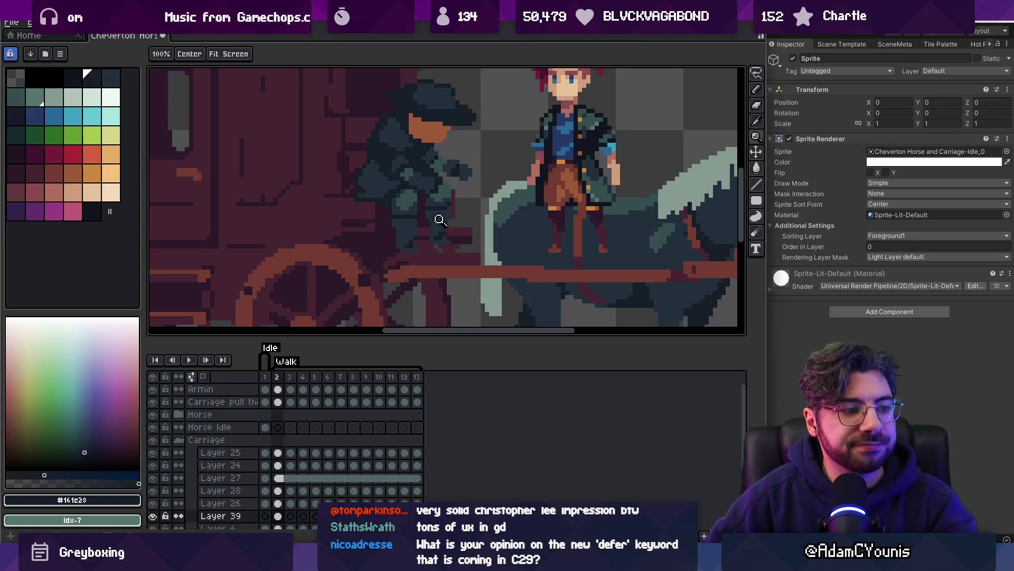
{"action": "scroll", "coordinate": [439, 174], "scroll_direction": "down", "scroll_amount": 3}
{"action": "scroll", "coordinate": [439, 173], "scroll_direction": "up", "scroll_amount": 5}
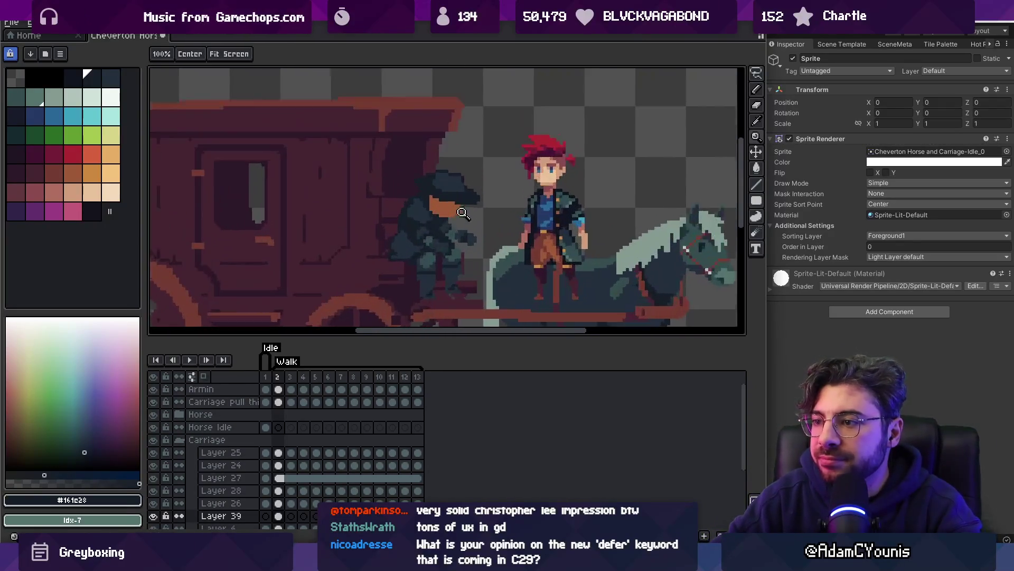
{"action": "left_click", "coordinate": [53, 192]}
{"action": "key", "text": "g"}
{"action": "key", "text": "z"}
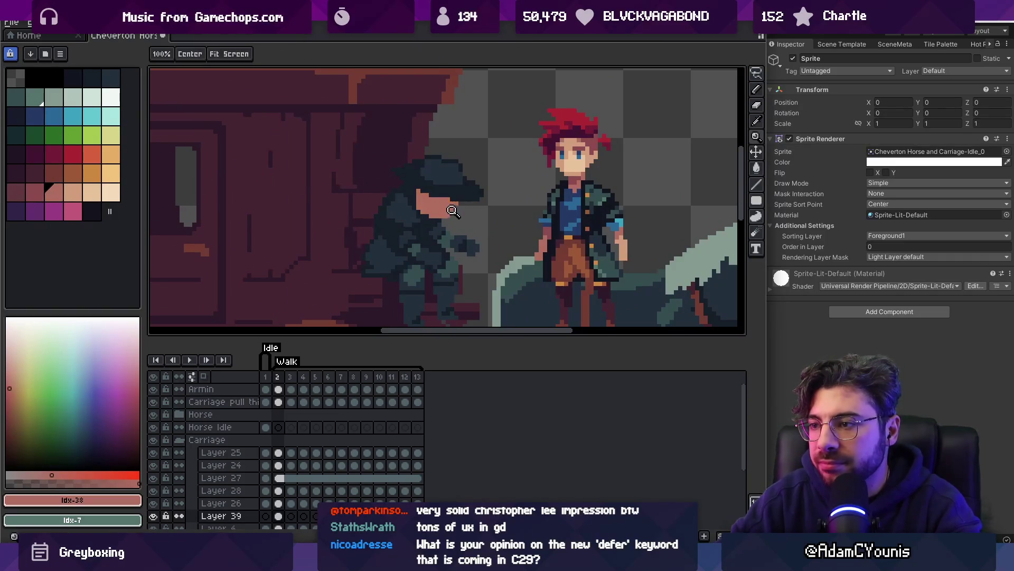
{"action": "scroll", "coordinate": [405, 215], "scroll_direction": "down", "scroll_amount": 2}
{"action": "scroll", "coordinate": [453, 206], "scroll_direction": "up", "scroll_amount": 4}
Paint a darker skin shading band down the rear edge of the coachman's face with the pencil
{"action": "left_click", "coordinate": [53, 173]}
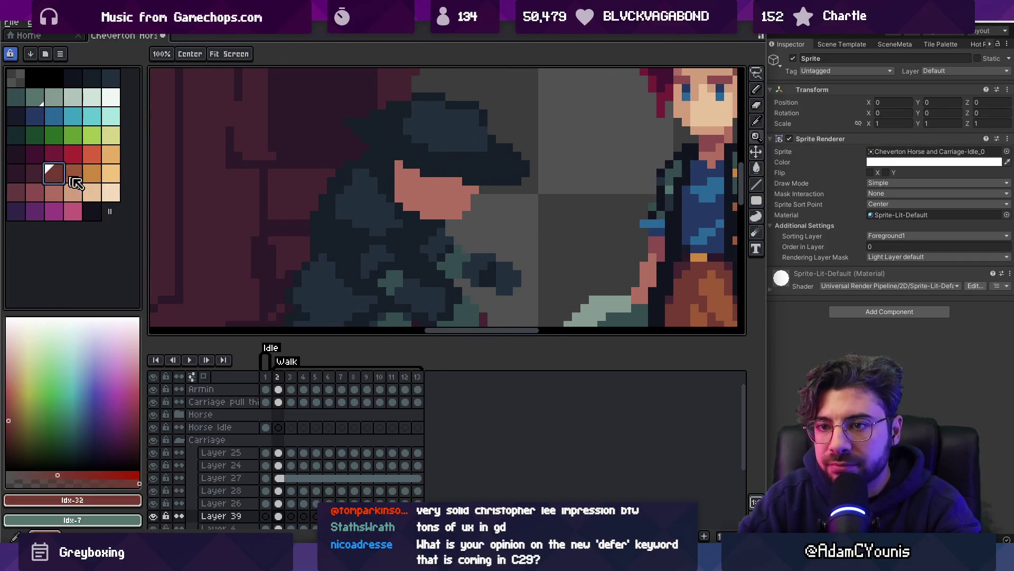
{"action": "key", "text": "b"}
{"action": "left_click", "coordinate": [412, 187]}
{"action": "left_click_drag", "start_coordinate": [400, 165], "coordinate": [410, 173]}
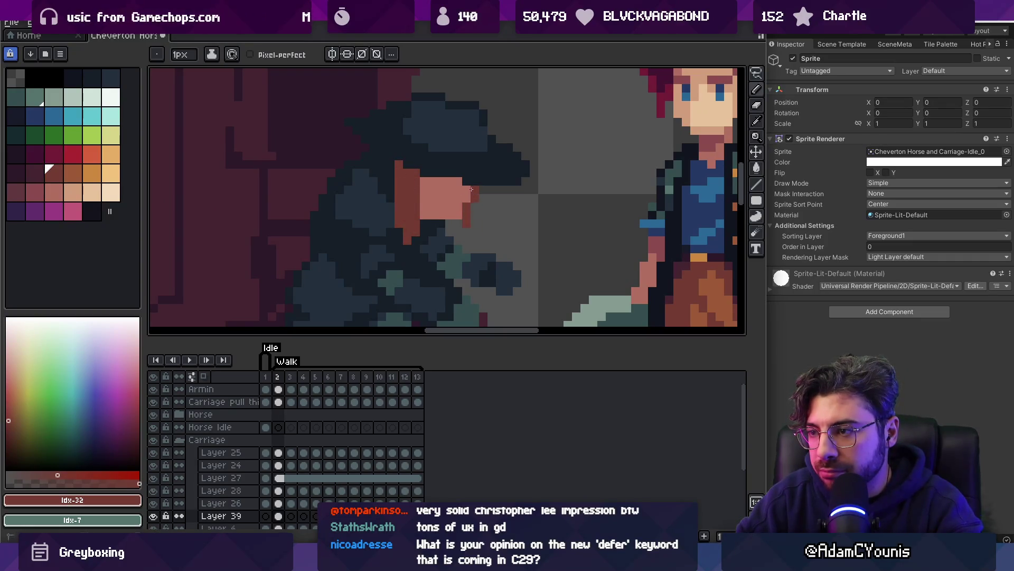
{"action": "scroll", "coordinate": [457, 236], "scroll_direction": "down", "scroll_amount": 3}
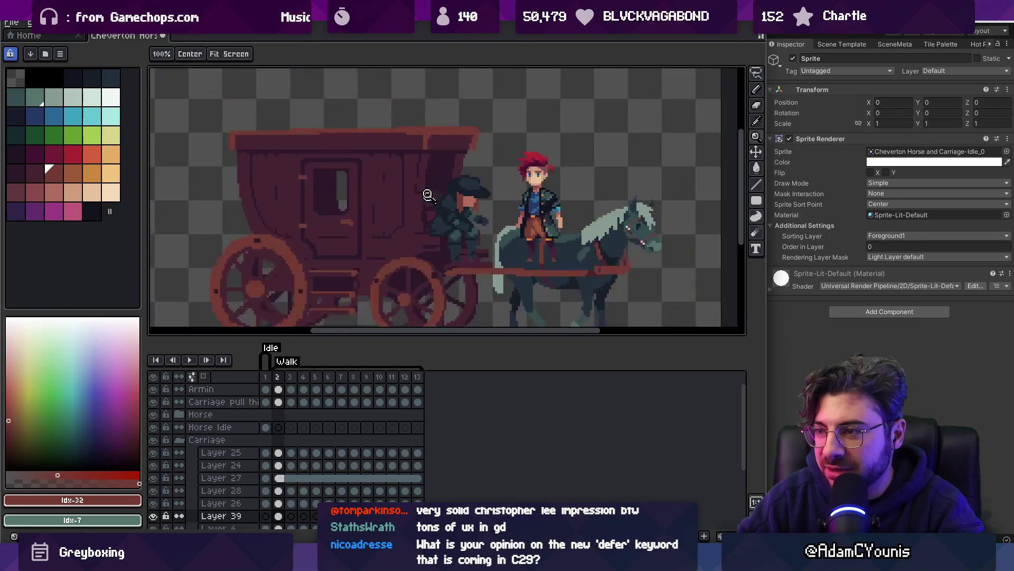
{"action": "scroll", "coordinate": [476, 201], "scroll_direction": "up", "scroll_amount": 4}
{"action": "key", "text": "z"}
{"action": "scroll", "coordinate": [428, 202], "scroll_direction": "down", "scroll_amount": 3}
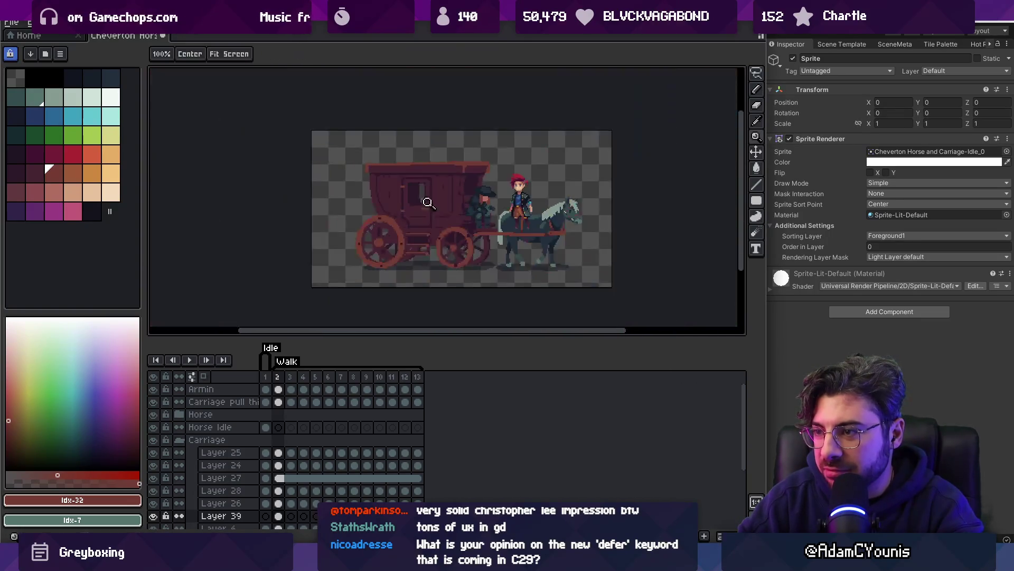
Draw a dark-red shading row across the top of the face under the hat brim
{"action": "scroll", "coordinate": [498, 184], "scroll_direction": "up", "scroll_amount": 5}
{"action": "key", "text": "i"}
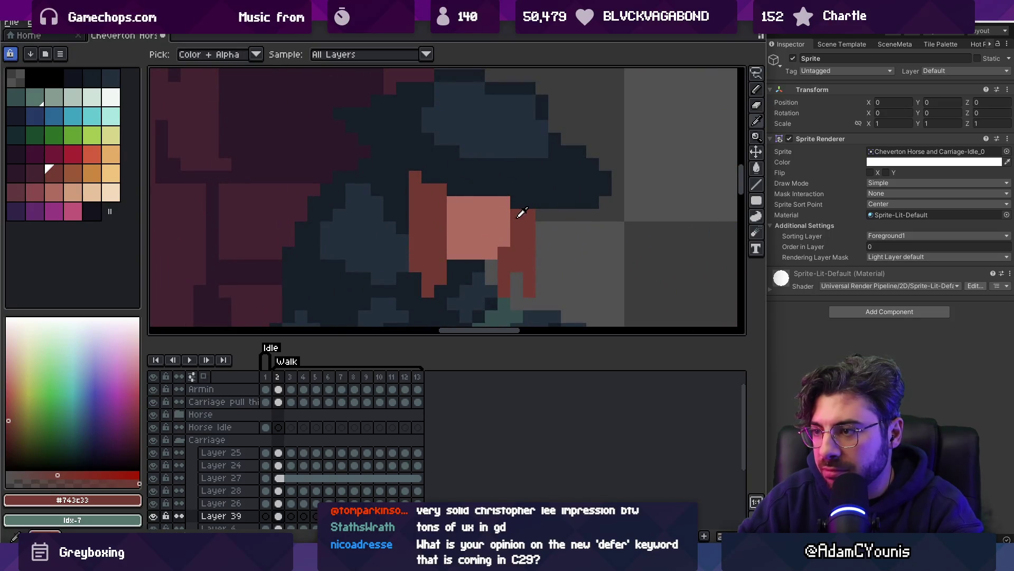
{"action": "key", "text": "b"}
{"action": "left_click", "coordinate": [34, 192]}
{"action": "mouse_move", "coordinate": [450, 202]}
{"action": "left_mouse_down"}
{"action": "mouse_move", "coordinate": [507, 202]}
{"action": "mouse_move", "coordinate": [503, 215]}
{"action": "left_mouse_up"}
{"action": "key", "text": "z"}
{"action": "scroll", "coordinate": [454, 219], "scroll_direction": "down", "scroll_amount": 5}
{"action": "scroll", "coordinate": [455, 222], "scroll_direction": "up", "scroll_amount": 5}
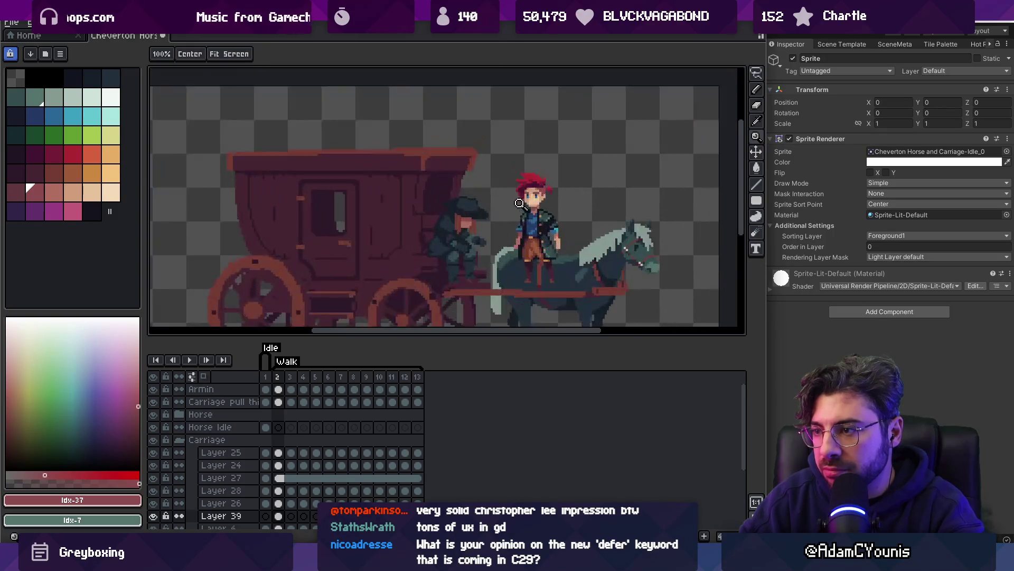
Darken the orange right side of the face with a deeper red
{"action": "key", "text": "b"}
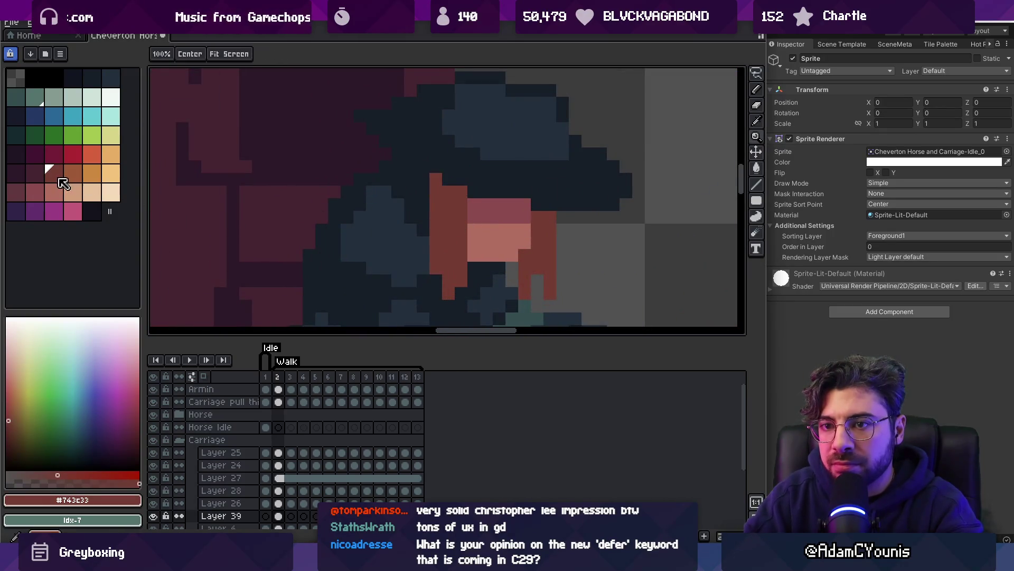
{"action": "left_click", "coordinate": [35, 173]}
{"action": "left_click", "coordinate": [433, 179]}
{"action": "left_click_drag", "start_coordinate": [433, 182], "coordinate": [448, 201]}
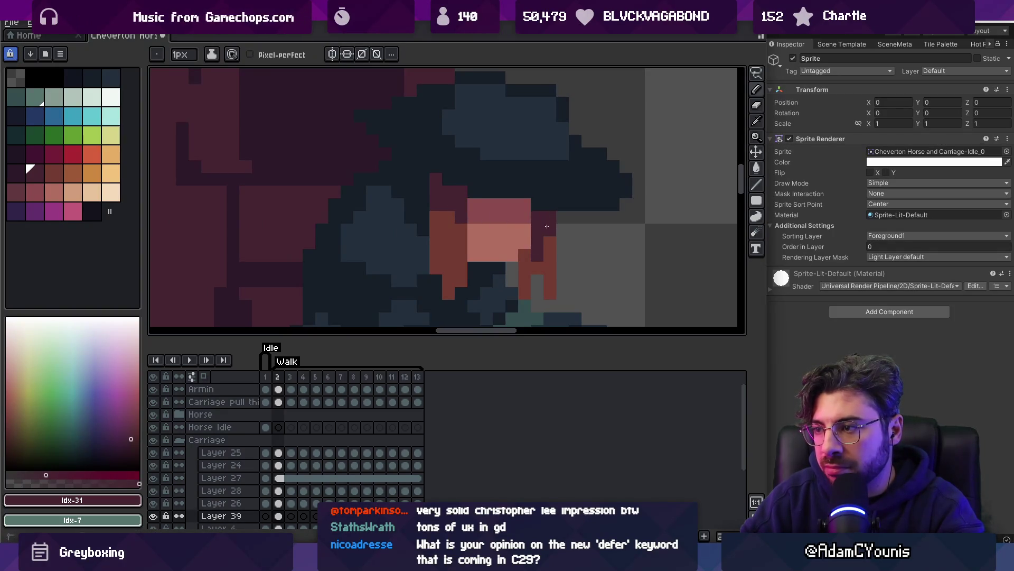
{"action": "key", "text": "z"}
{"action": "scroll", "coordinate": [526, 254], "scroll_direction": "down", "scroll_amount": 4}
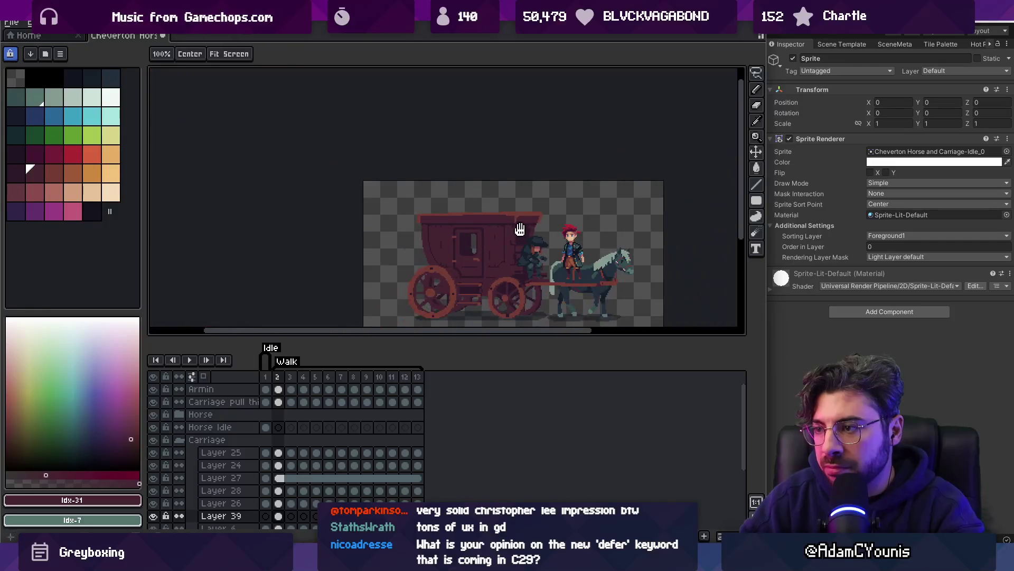
{"action": "scroll", "coordinate": [523, 243], "scroll_direction": "up", "scroll_amount": 3}
{"action": "scroll", "coordinate": [520, 235], "scroll_direction": "up", "scroll_amount": 2}
Sample the darker skin colour from the coachman's face for the pencil
{"action": "left_click", "coordinate": [507, 227], "text": "alt"}
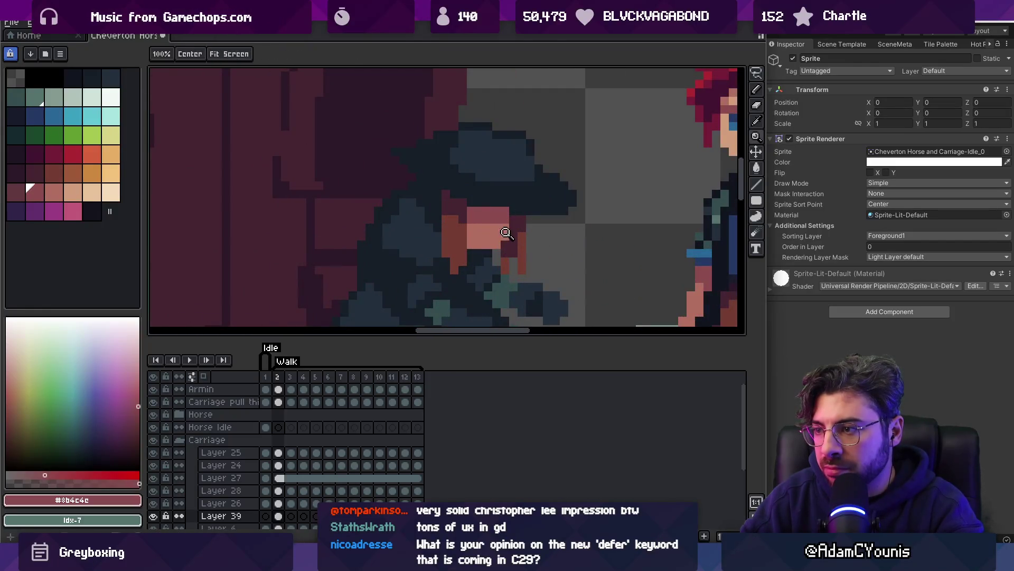
{"action": "key", "text": "b"}
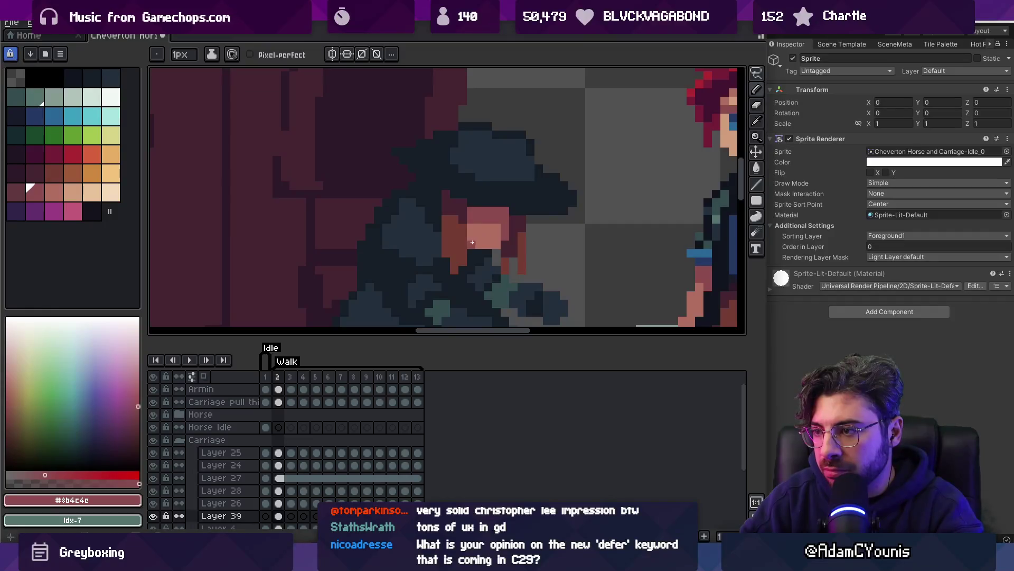
{"action": "key", "text": "z"}
{"action": "scroll", "coordinate": [509, 220], "scroll_direction": "down", "scroll_amount": 4}
{"action": "scroll", "coordinate": [511, 220], "scroll_direction": "up", "scroll_amount": 4}
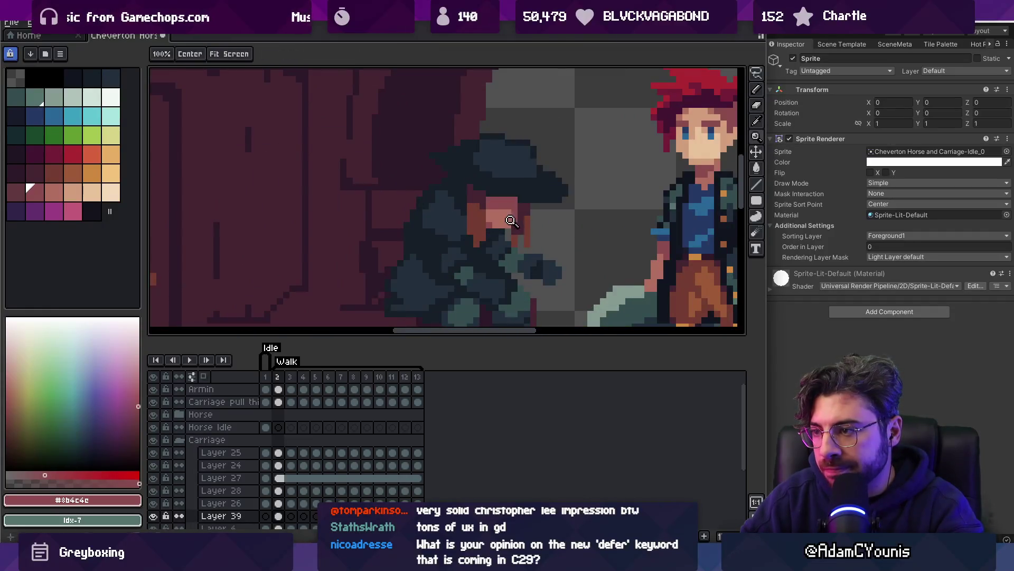
{"action": "key", "text": "b"}
Sample the lighter skin tone from the face and pan back to show the whole carriage
{"action": "left_click", "coordinate": [507, 208], "text": "alt"}
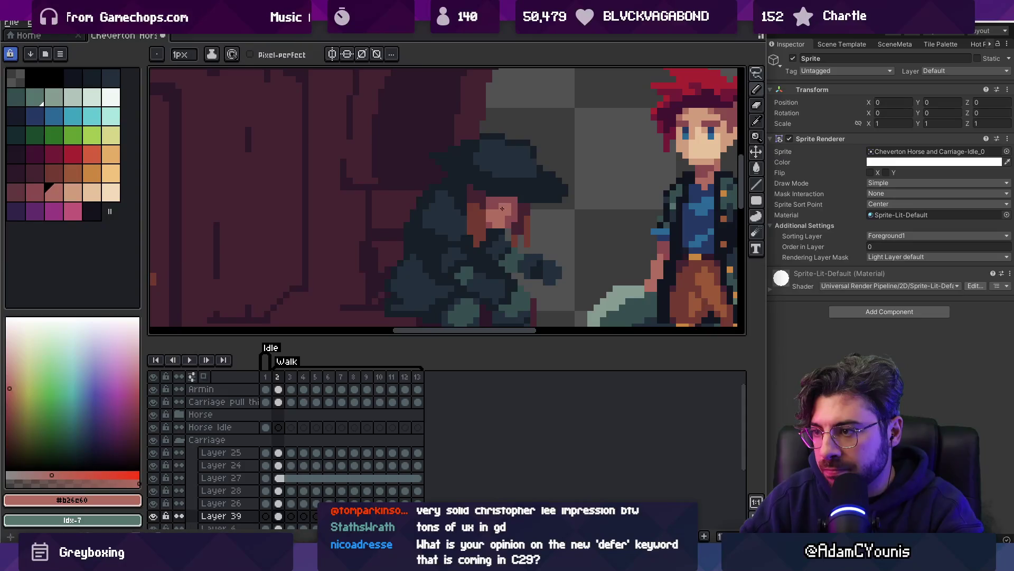
{"action": "scroll", "coordinate": [502, 208], "scroll_direction": "down", "scroll_amount": 3}
{"action": "key", "text": "z"}
{"action": "scroll", "coordinate": [510, 204], "scroll_direction": "down", "scroll_amount": 1}
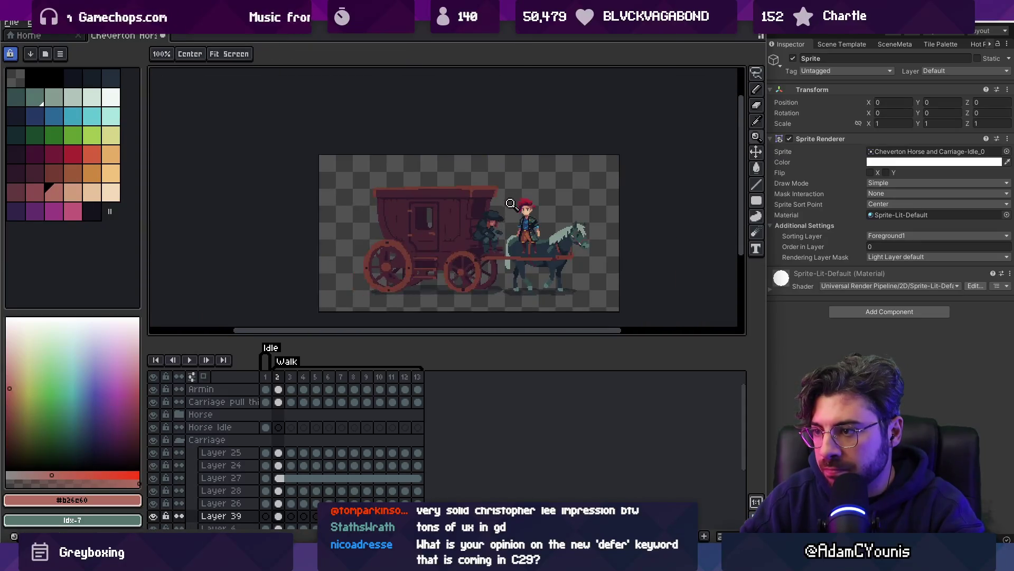
{"action": "scroll", "coordinate": [510, 204], "scroll_direction": "up", "scroll_amount": 4}
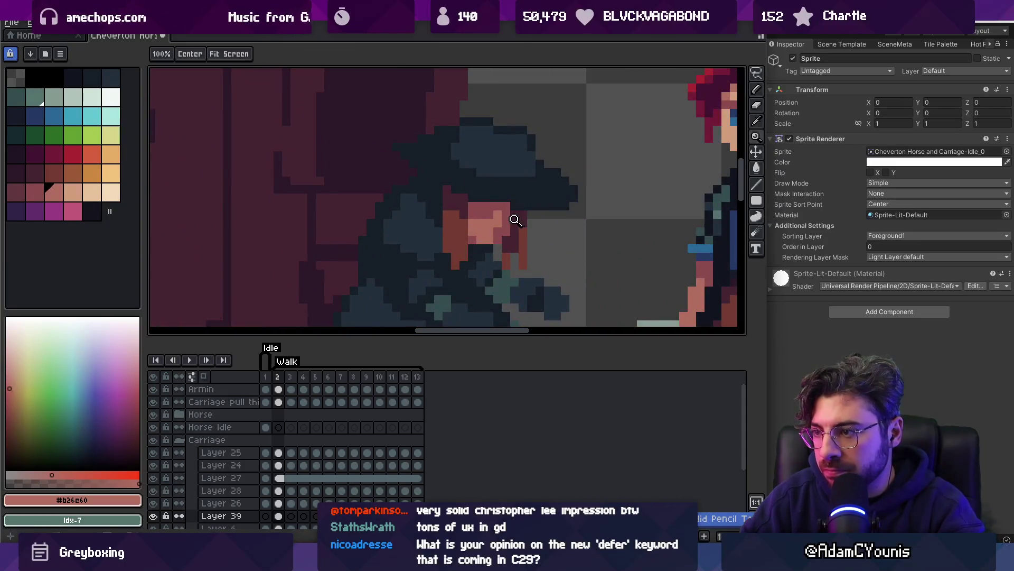
{"action": "key", "text": "b"}
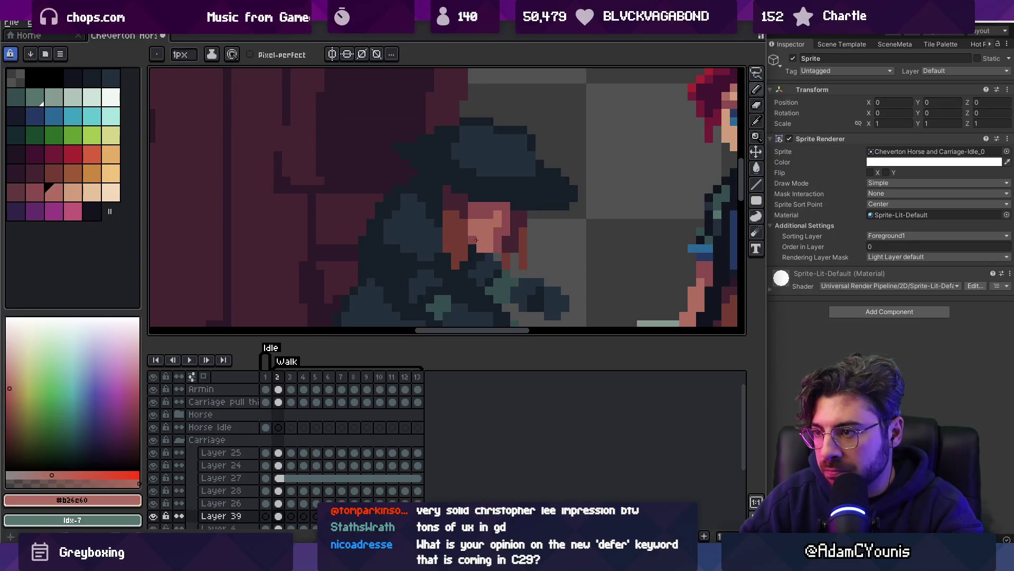
{"action": "key", "text": "z"}
{"action": "scroll", "coordinate": [491, 214], "scroll_direction": "down", "scroll_amount": 4}
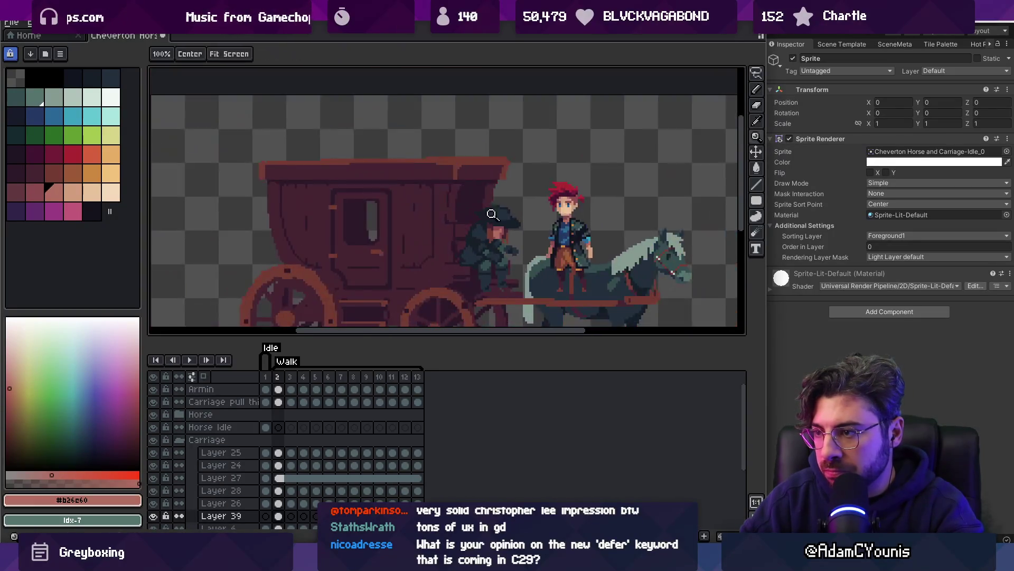
{"action": "scroll", "coordinate": [492, 214], "scroll_direction": "up", "scroll_amount": 4}
{"action": "scroll", "coordinate": [491, 214], "scroll_direction": "down", "scroll_amount": 5}
{"action": "left_click_drag", "start_coordinate": [537, 205], "coordinate": [523, 206]}
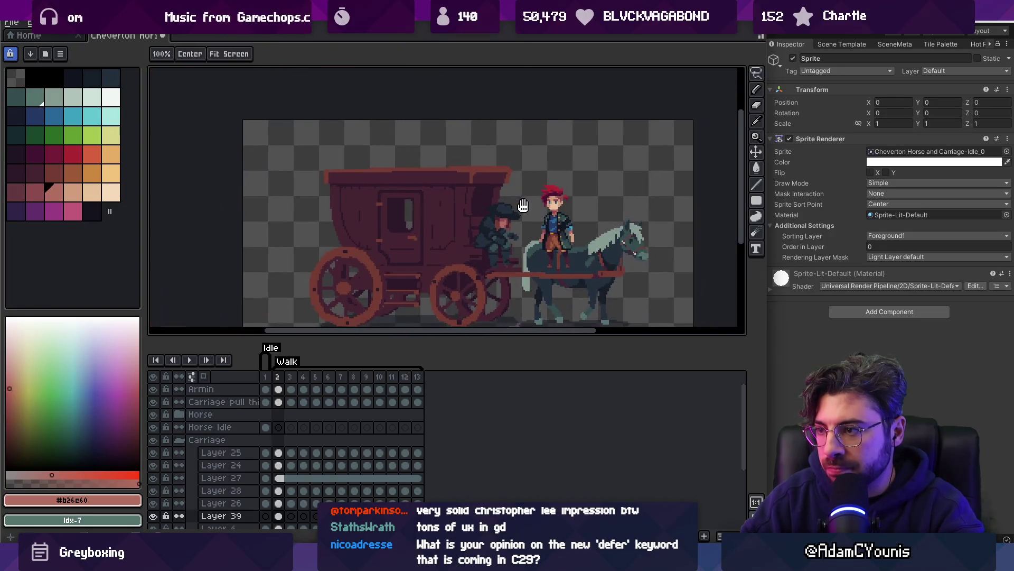
Sample the darker skin colour #8b4c4c from the face and pick a dark red swatch
{"action": "scroll", "coordinate": [531, 209], "scroll_direction": "up", "scroll_amount": 4}
{"action": "key", "text": "m"}
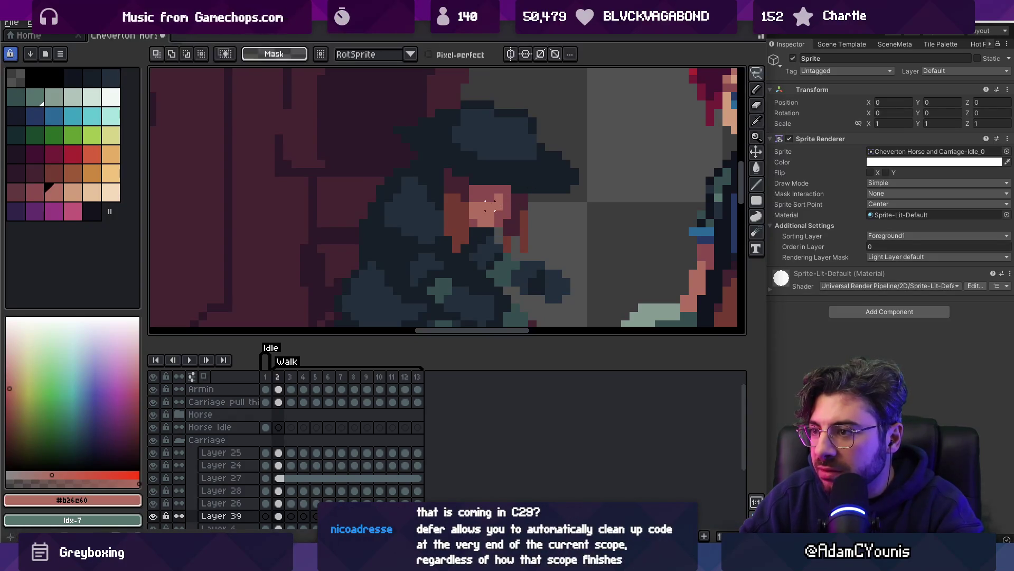
{"action": "key", "text": "z"}
{"action": "scroll", "coordinate": [515, 195], "scroll_direction": "down", "scroll_amount": 4}
{"action": "scroll", "coordinate": [521, 192], "scroll_direction": "up", "scroll_amount": 5}
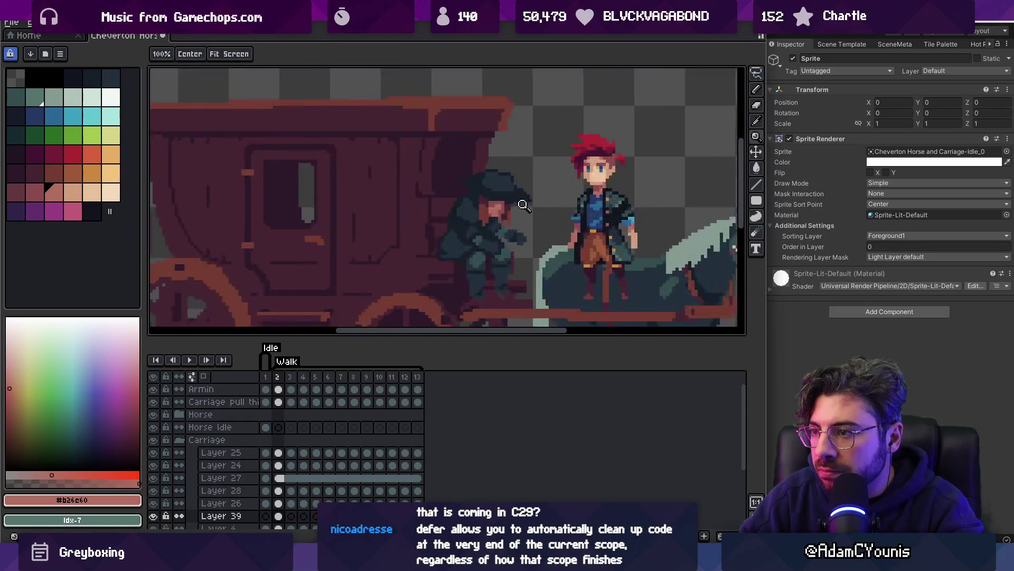
{"action": "left_click", "coordinate": [454, 206], "text": "alt"}
{"action": "left_click", "coordinate": [26, 188]}
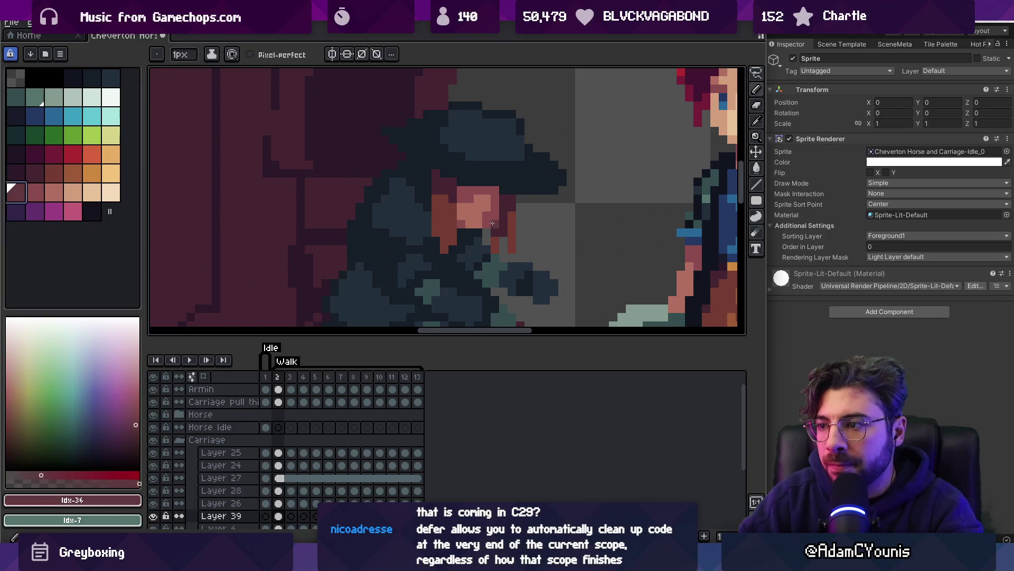
{"action": "scroll", "coordinate": [498, 210], "scroll_direction": "down", "scroll_amount": 3}
{"action": "scroll", "coordinate": [507, 211], "scroll_direction": "up", "scroll_amount": 4}
Alternate eyedropper picks of the deep shadow #613b3c and mid skin tones across face pixels
{"action": "left_click", "coordinate": [521, 212], "text": "alt"}
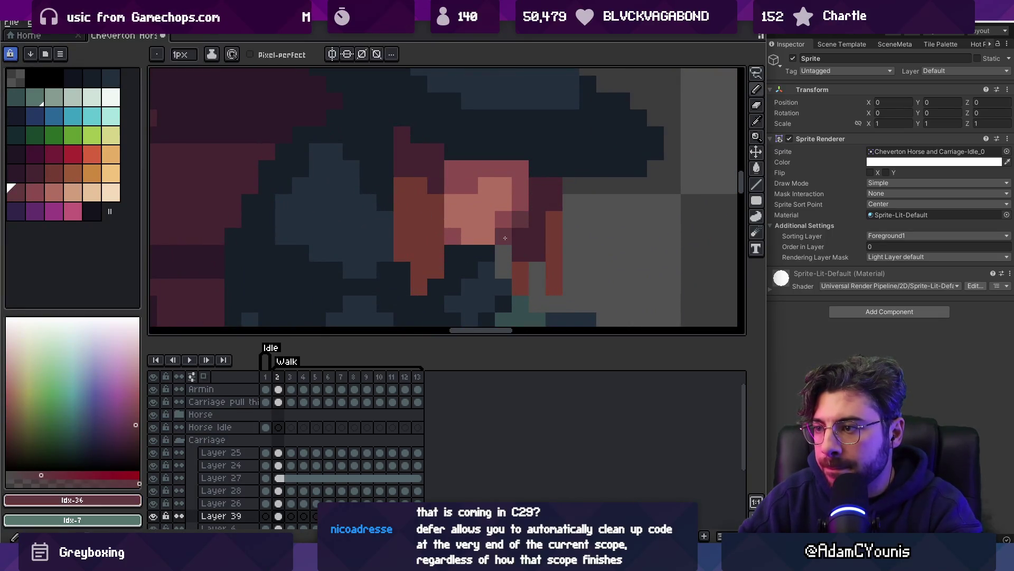
{"action": "scroll", "coordinate": [521, 212], "scroll_direction": "down", "scroll_amount": 4}
{"action": "scroll", "coordinate": [522, 210], "scroll_direction": "up", "scroll_amount": 4}
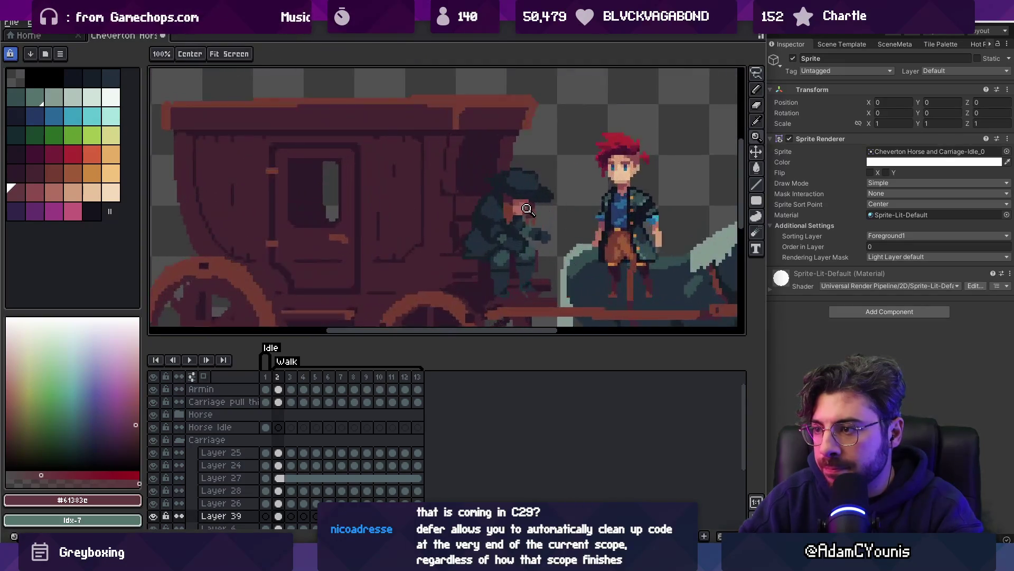
{"action": "left_click", "coordinate": [521, 212], "text": "alt"}
{"action": "left_click", "coordinate": [530, 234], "text": "alt"}
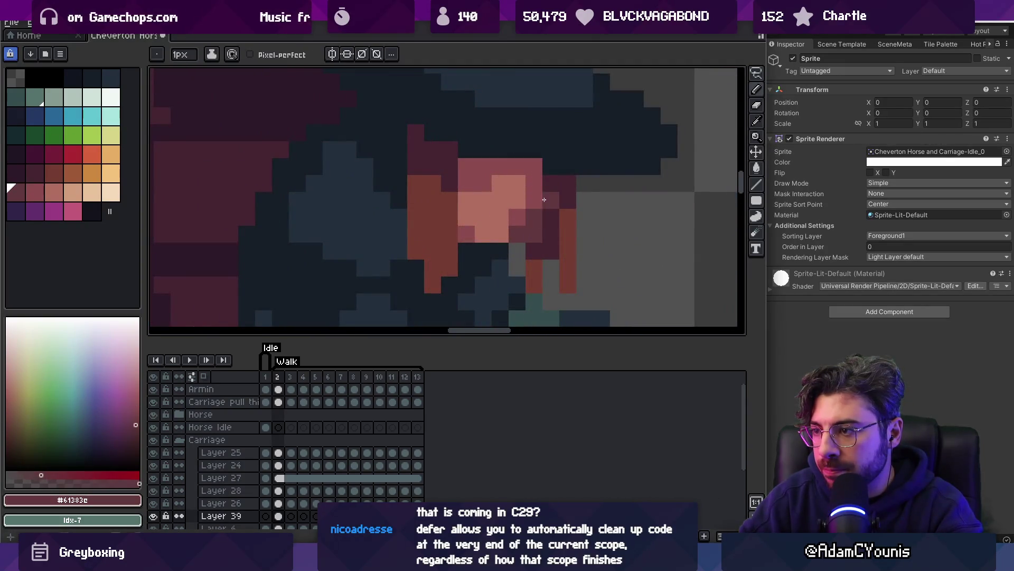
{"action": "left_click", "coordinate": [544, 200], "text": "alt"}
{"action": "scroll", "coordinate": [540, 200], "scroll_direction": "down", "scroll_amount": 5}
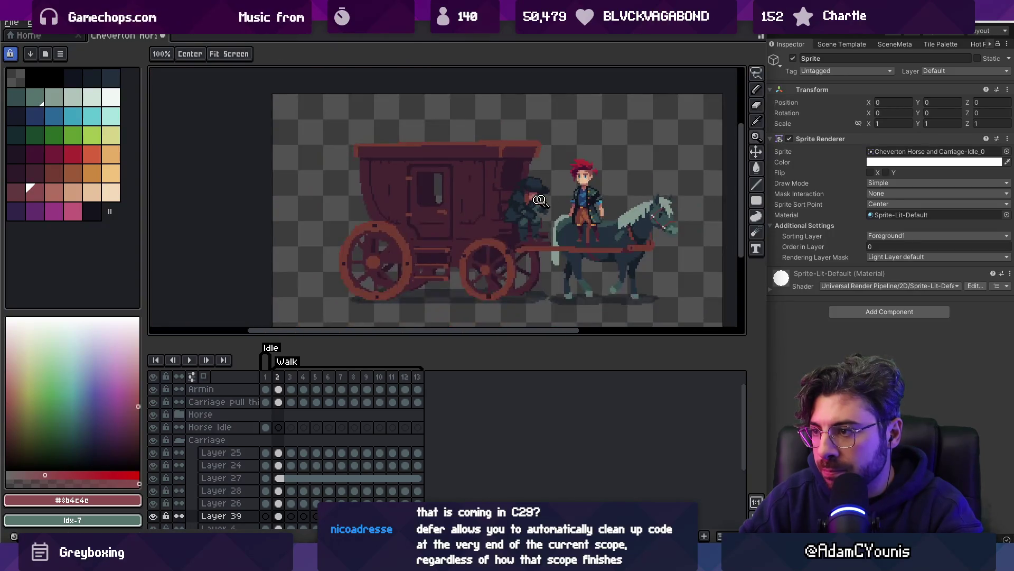
{"action": "scroll", "coordinate": [539, 200], "scroll_direction": "up", "scroll_amount": 5}
{"action": "scroll", "coordinate": [543, 192], "scroll_direction": "down", "scroll_amount": 5}
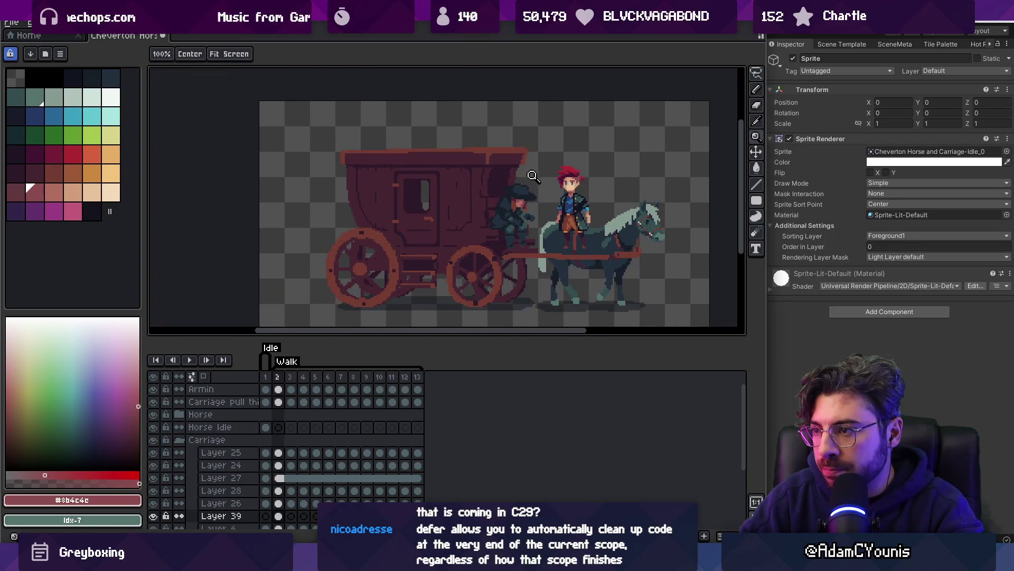
{"action": "scroll", "coordinate": [533, 176], "scroll_direction": "up", "scroll_amount": 5}
{"action": "left_click", "coordinate": [490, 179], "text": "alt"}
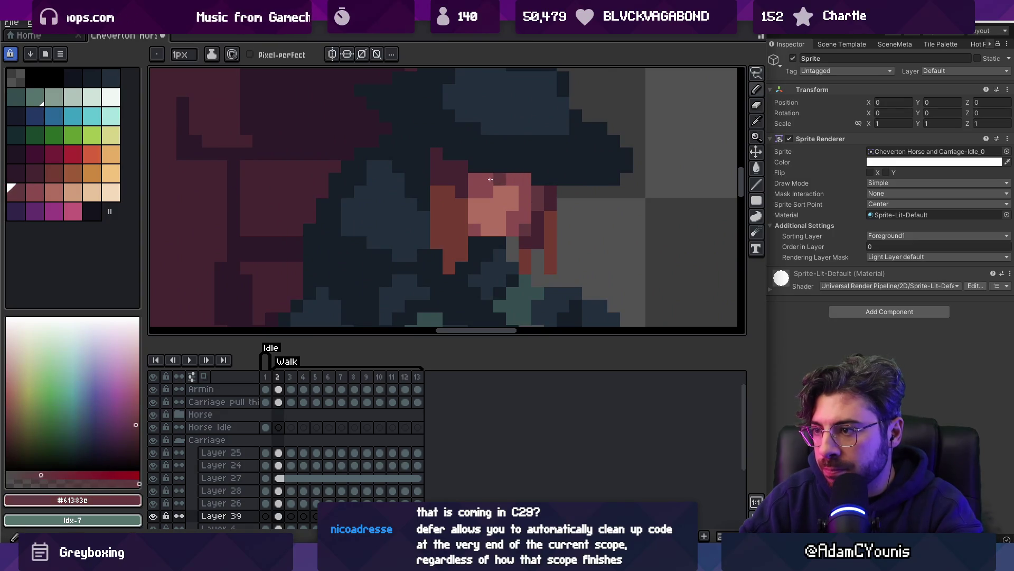
Launch Chrome from system search and enter a search for 'defer keyword'
{"action": "scroll", "coordinate": [499, 206], "scroll_direction": "down", "scroll_amount": 5}
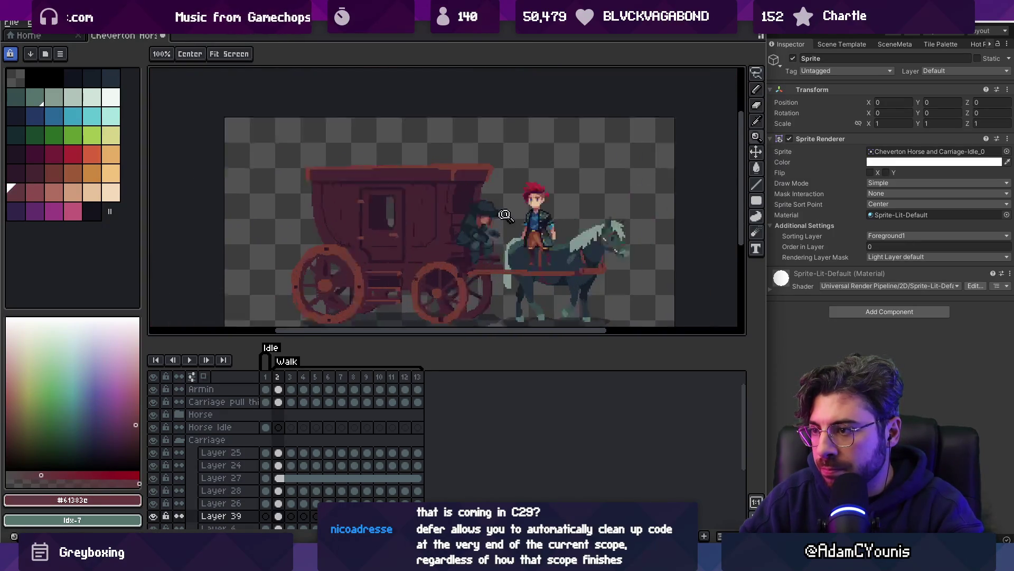
{"action": "scroll", "coordinate": [505, 214], "scroll_direction": "up", "scroll_amount": 5}
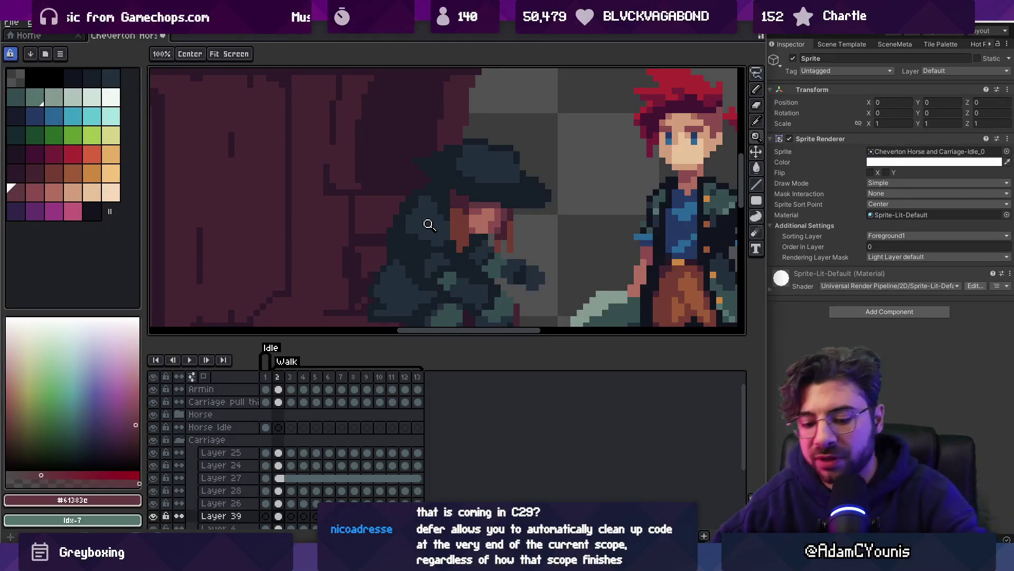
{"action": "key", "text": "super"}
{"action": "type", "text": "chromedefer key"}
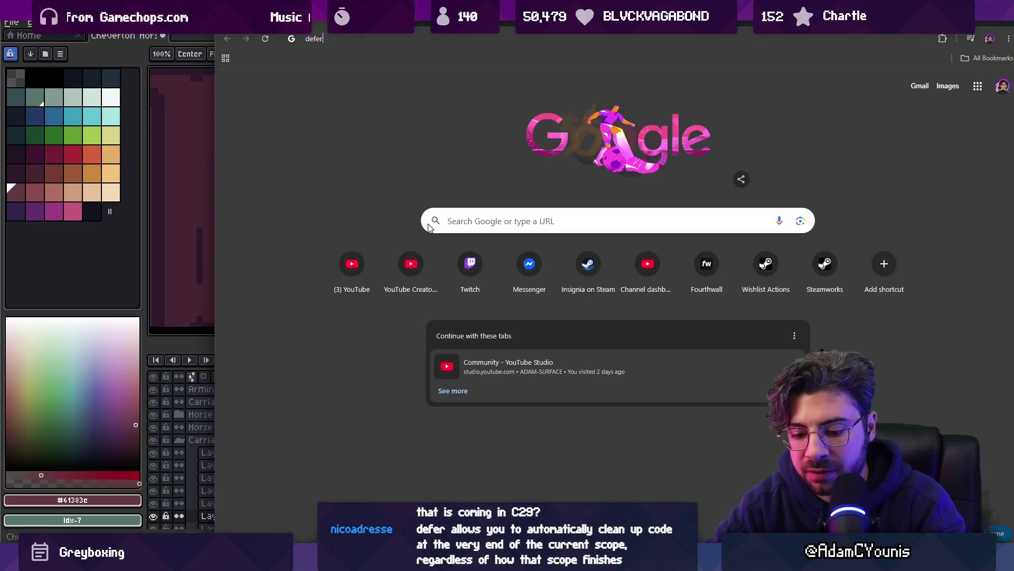
{"action": "type", "text": "ord"}
Search 'defer keyword', refine it to 'defer keyword c29', and expand the AI overview
{"action": "key", "text": "Return"}
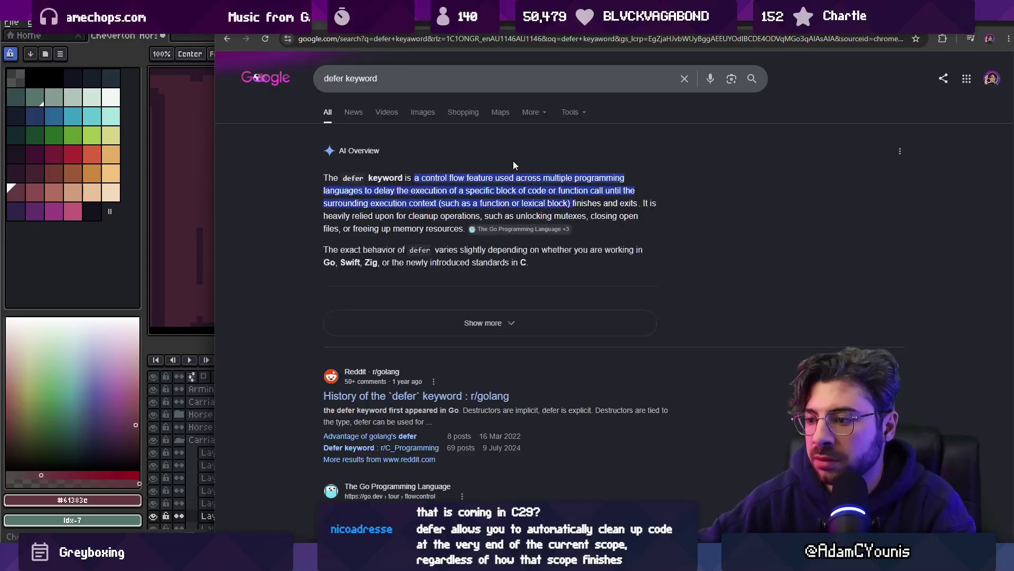
{"action": "left_click", "coordinate": [412, 78]}
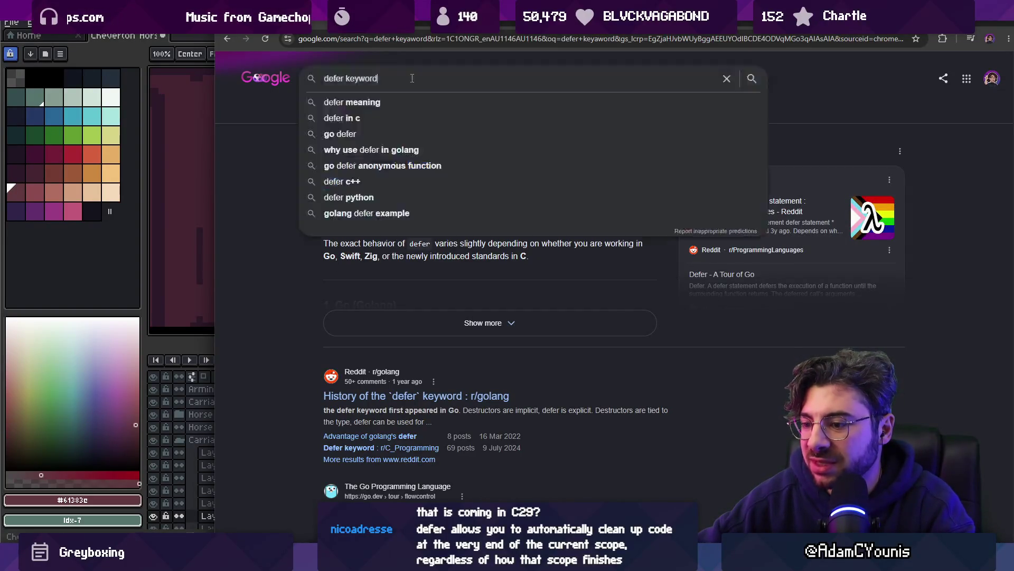
{"action": "type", "text": " c29"}
{"action": "key", "text": "Return"}
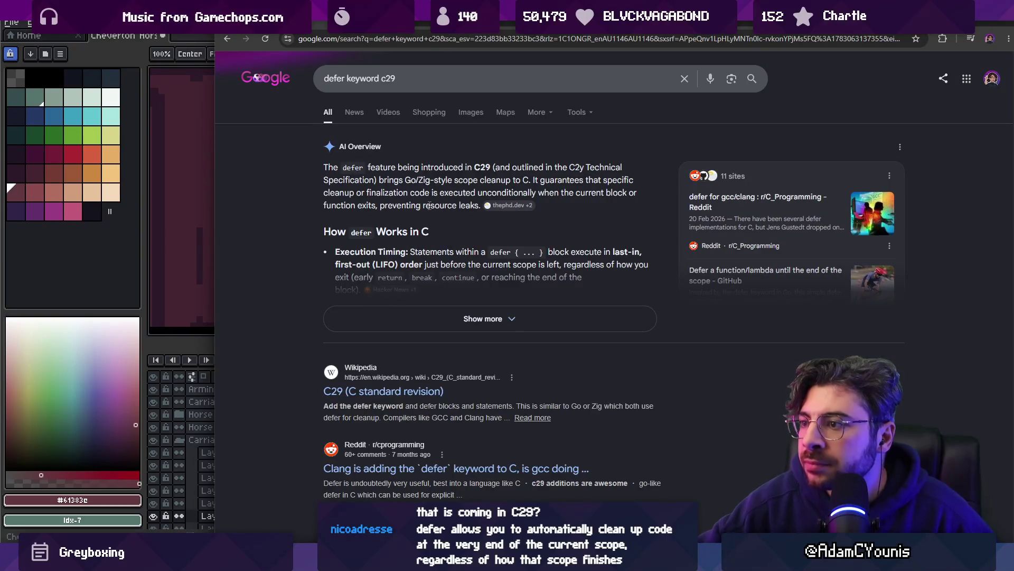
{"action": "left_click", "coordinate": [442, 319]}
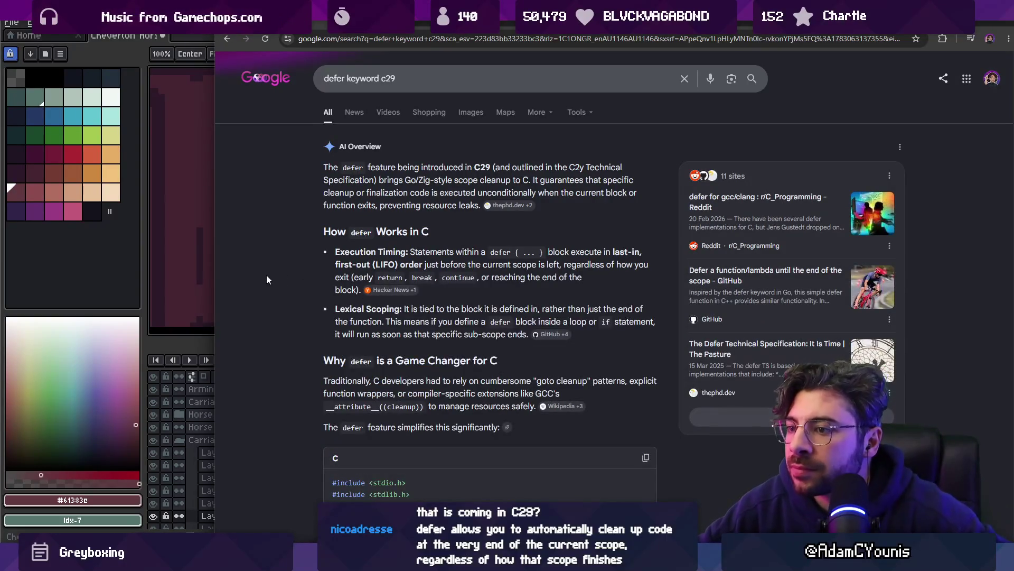
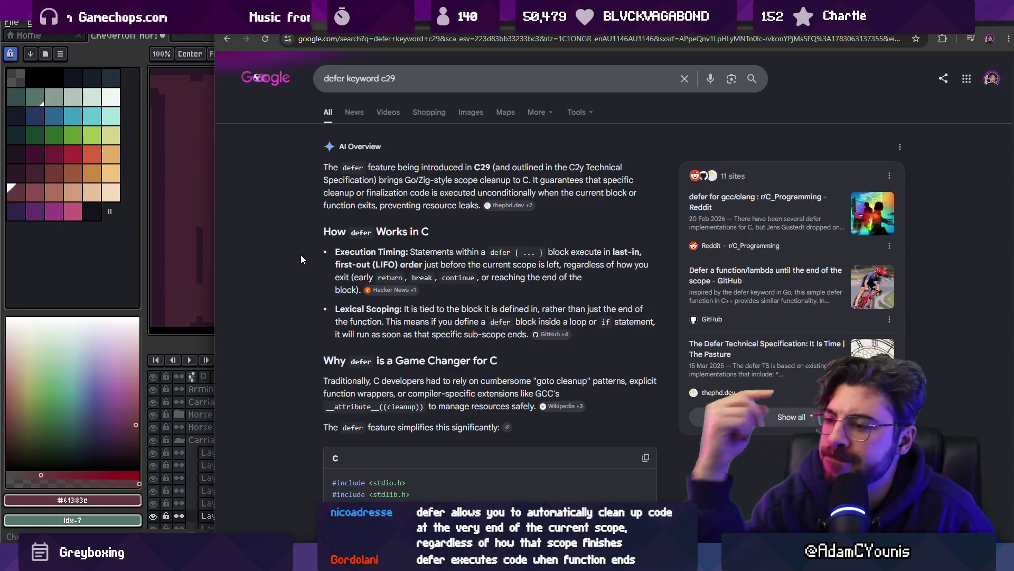
Scroll through the 'defer keyword c29' results, highlighting the defer block in the C example
{"action": "scroll", "coordinate": [305, 257], "scroll_direction": "down", "scroll_amount": 1}
{"action": "scroll", "coordinate": [301, 260], "scroll_direction": "down", "scroll_amount": 1}
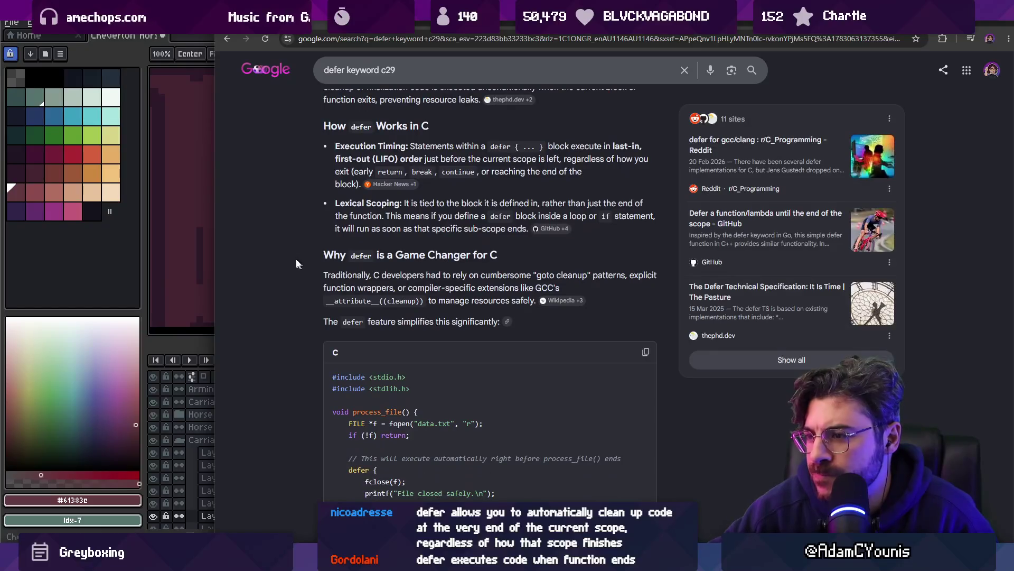
{"action": "scroll", "coordinate": [278, 234], "scroll_direction": "down", "scroll_amount": 1}
{"action": "scroll", "coordinate": [279, 234], "scroll_direction": "down", "scroll_amount": 1}
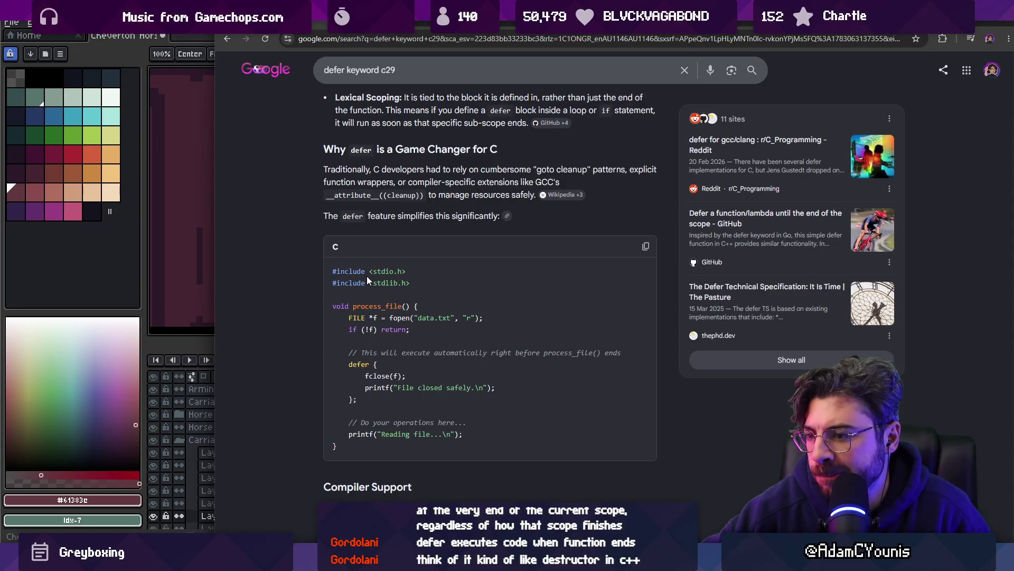
{"action": "scroll", "coordinate": [369, 276], "scroll_direction": "down", "scroll_amount": 2}
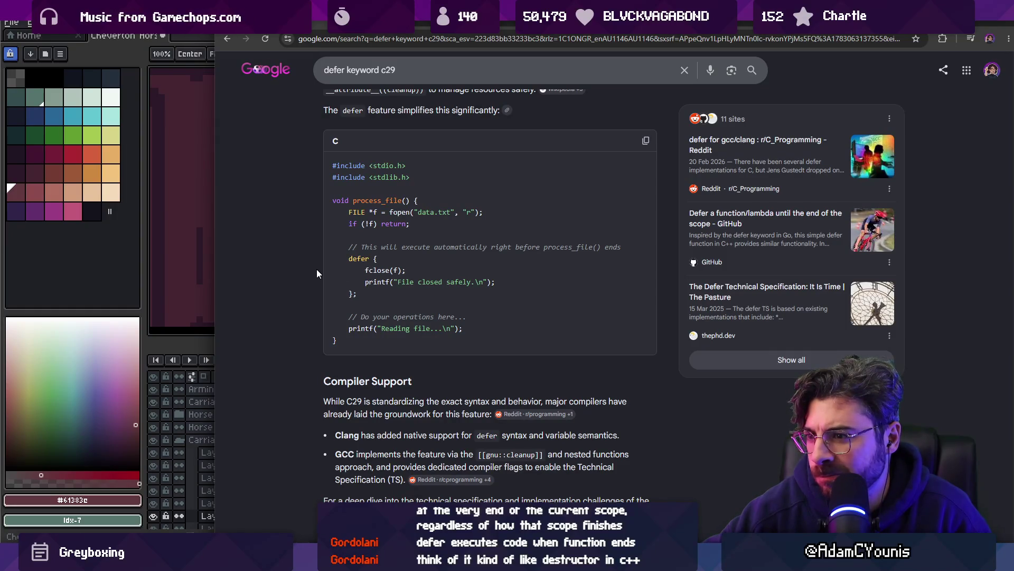
{"action": "left_click_drag", "start_coordinate": [346, 257], "coordinate": [366, 290]}
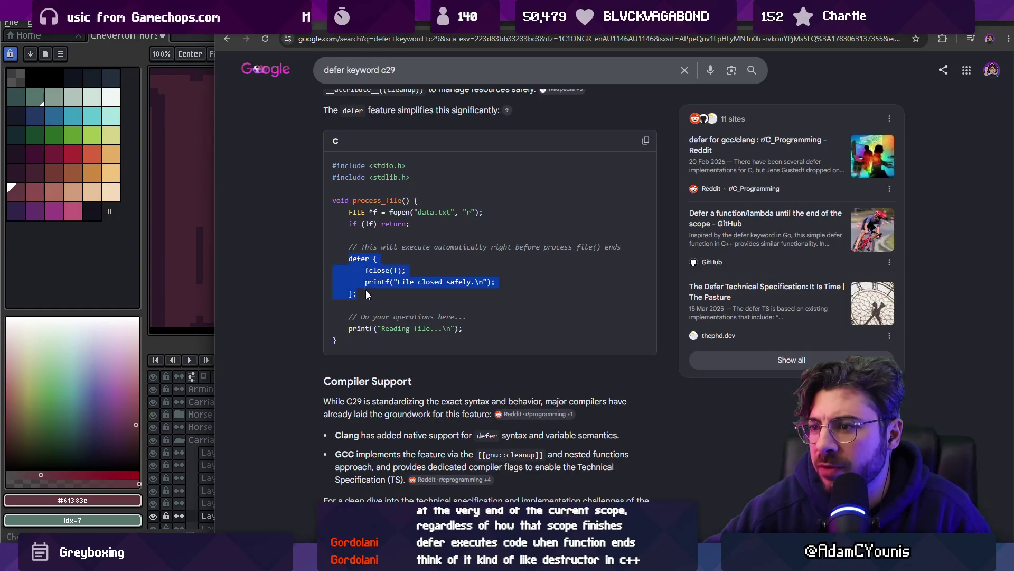
{"action": "left_click", "coordinate": [366, 290]}
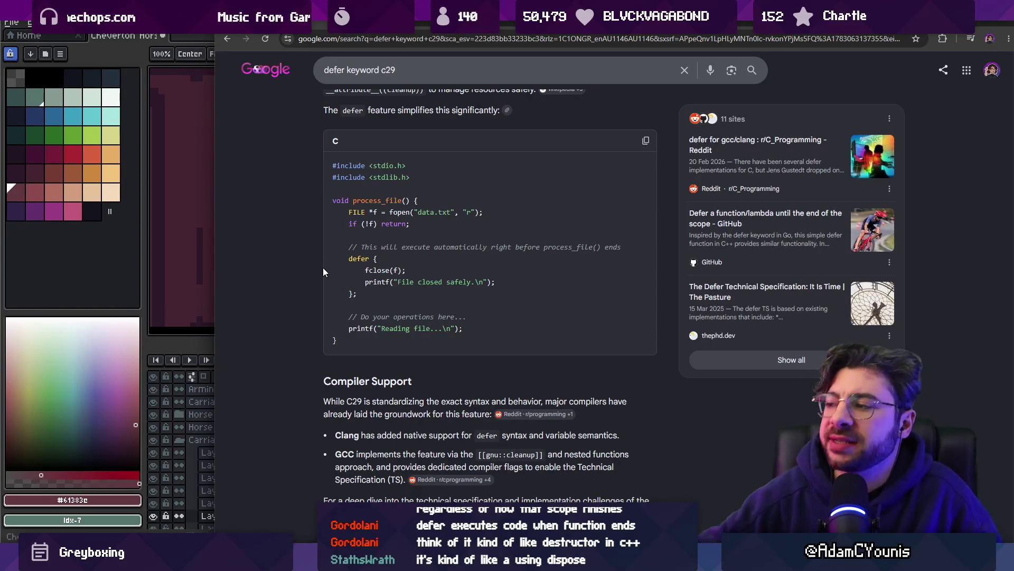
Reread the AI Overview on C29's defer, then switch back to Aseprite
{"action": "scroll", "coordinate": [302, 234], "scroll_direction": "up", "scroll_amount": 1}
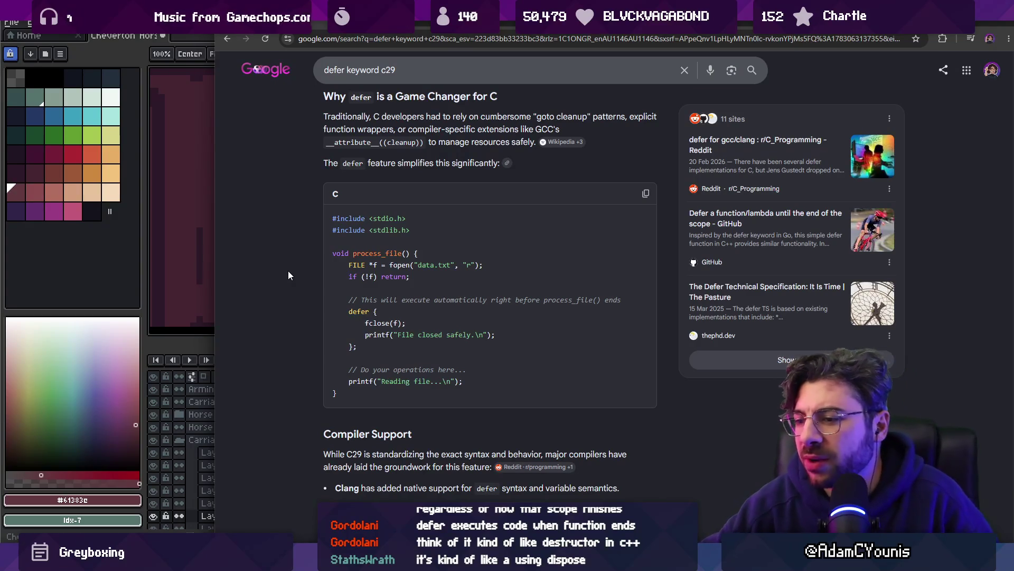
{"action": "scroll", "coordinate": [287, 271], "scroll_direction": "down", "scroll_amount": 3}
{"action": "scroll", "coordinate": [299, 272], "scroll_direction": "up", "scroll_amount": 2}
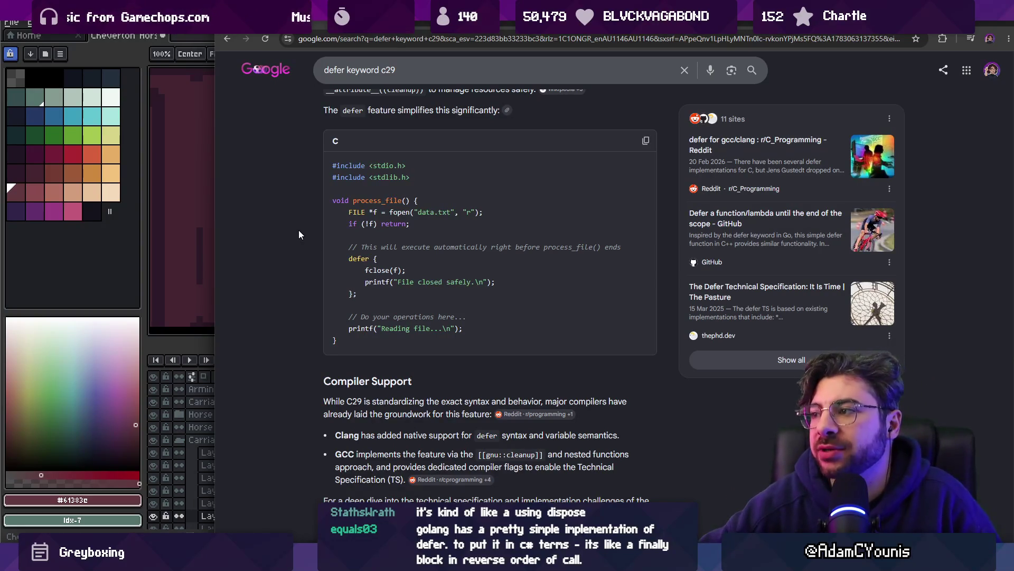
{"action": "scroll", "coordinate": [299, 230], "scroll_direction": "down", "scroll_amount": 6}
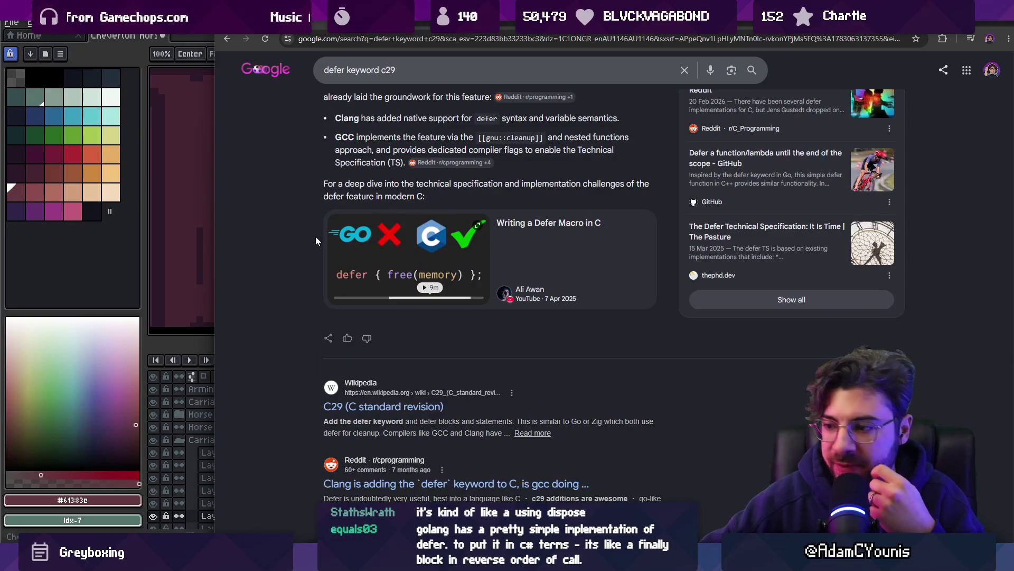
{"action": "scroll", "coordinate": [316, 241], "scroll_direction": "up", "scroll_amount": 6}
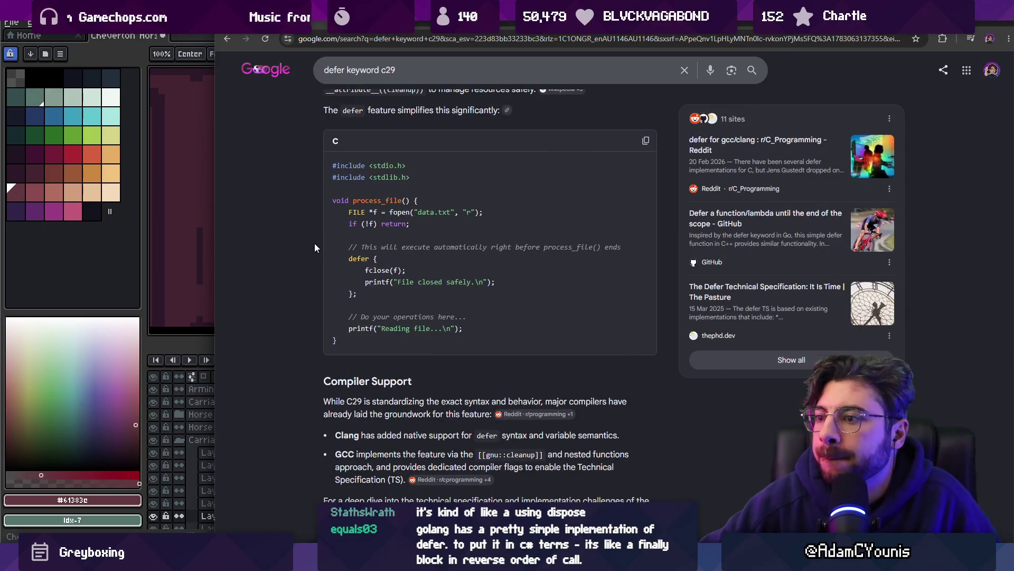
{"action": "scroll", "coordinate": [320, 261], "scroll_direction": "up", "scroll_amount": 3}
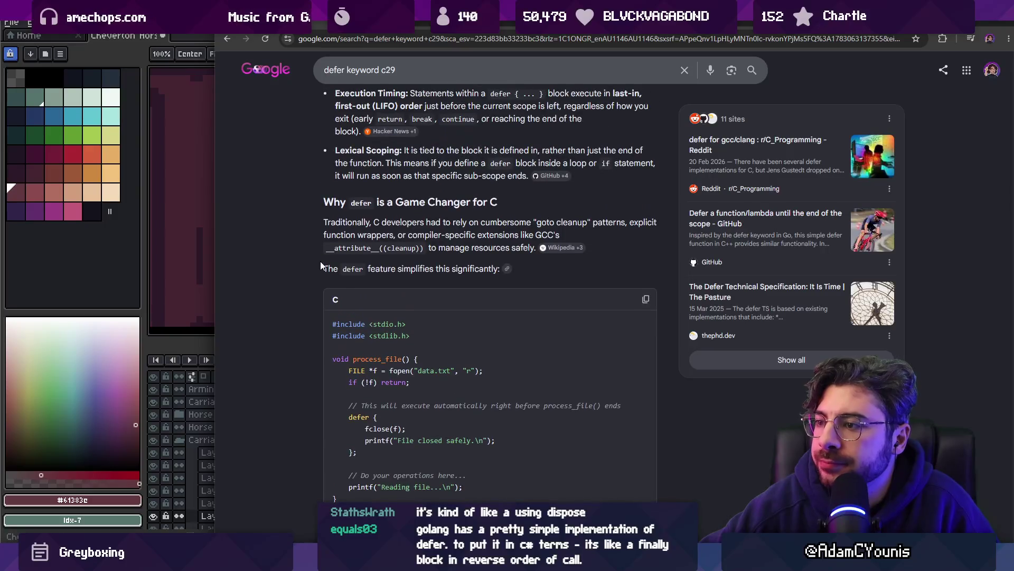
{"action": "scroll", "coordinate": [308, 245], "scroll_direction": "up", "scroll_amount": 3}
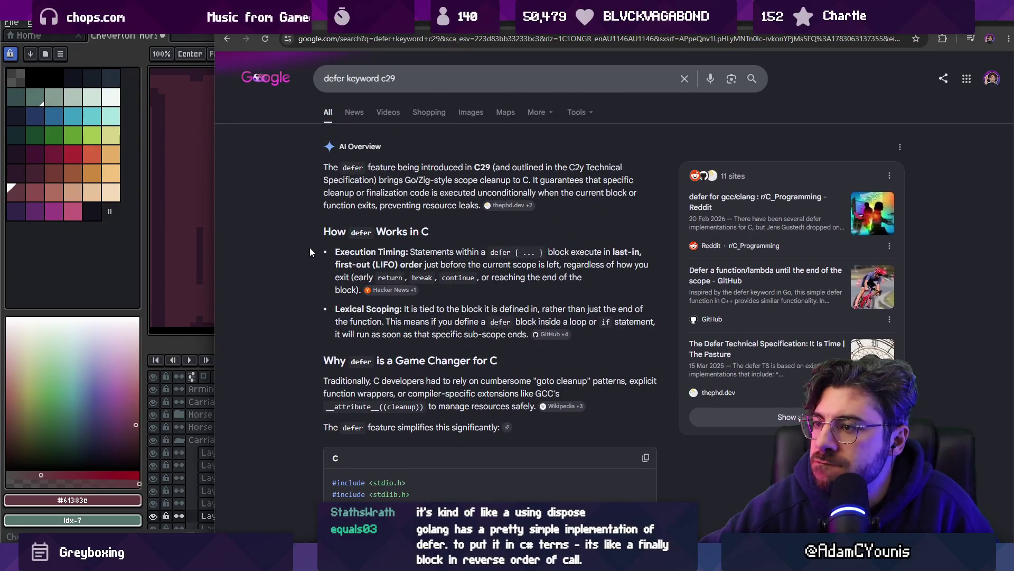
{"action": "scroll", "coordinate": [311, 249], "scroll_direction": "down", "scroll_amount": 15}
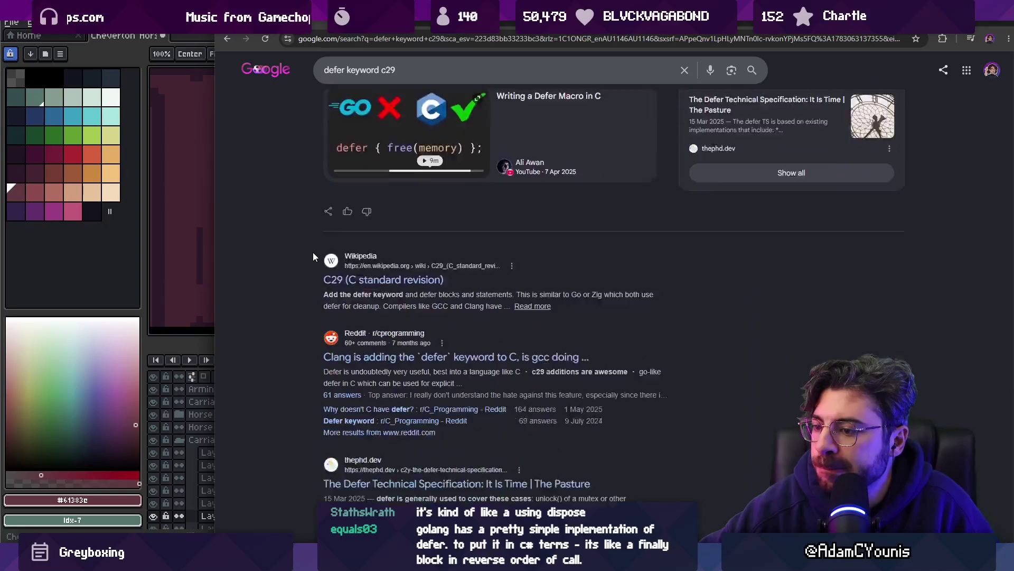
{"action": "scroll", "coordinate": [310, 253], "scroll_direction": "down", "scroll_amount": 1}
{"action": "scroll", "coordinate": [297, 243], "scroll_direction": "up", "scroll_amount": 8}
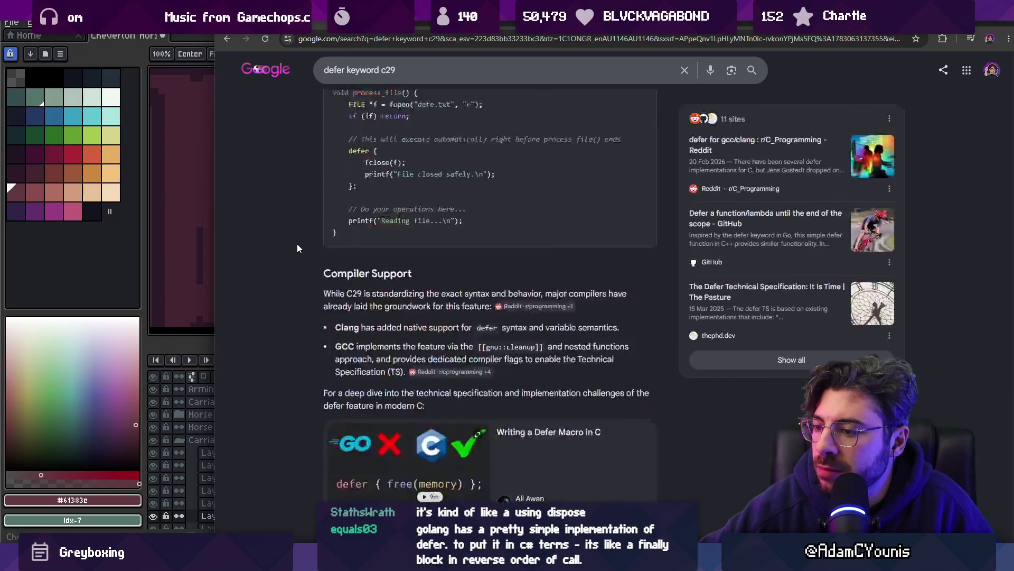
{"action": "scroll", "coordinate": [297, 248], "scroll_direction": "up", "scroll_amount": 5}
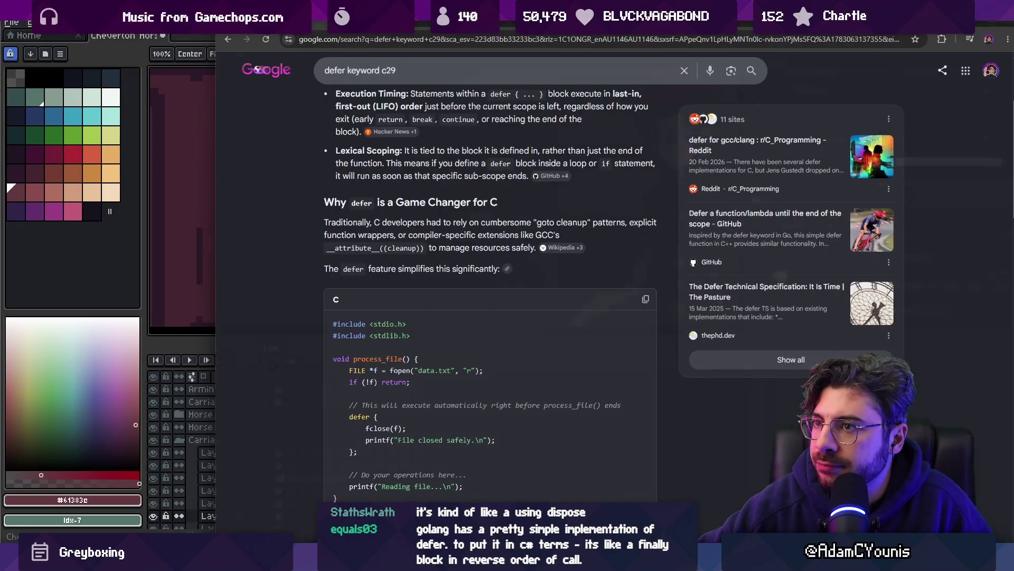
{"action": "key", "text": "alt+Tab"}
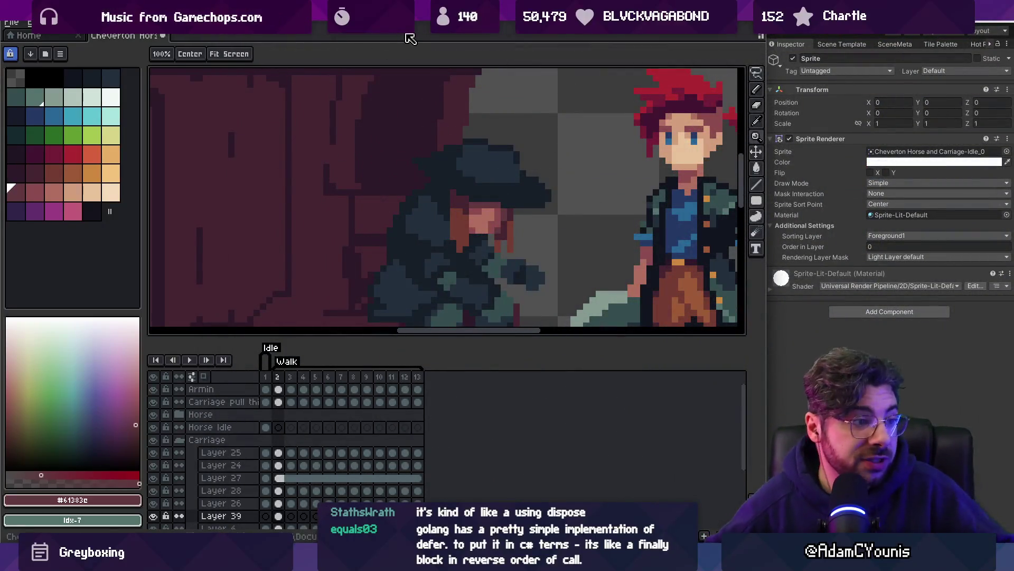
Pick a dark navy drawing colour and zoom in on the coachman
{"action": "left_click", "coordinate": [520, 200], "text": "alt"}
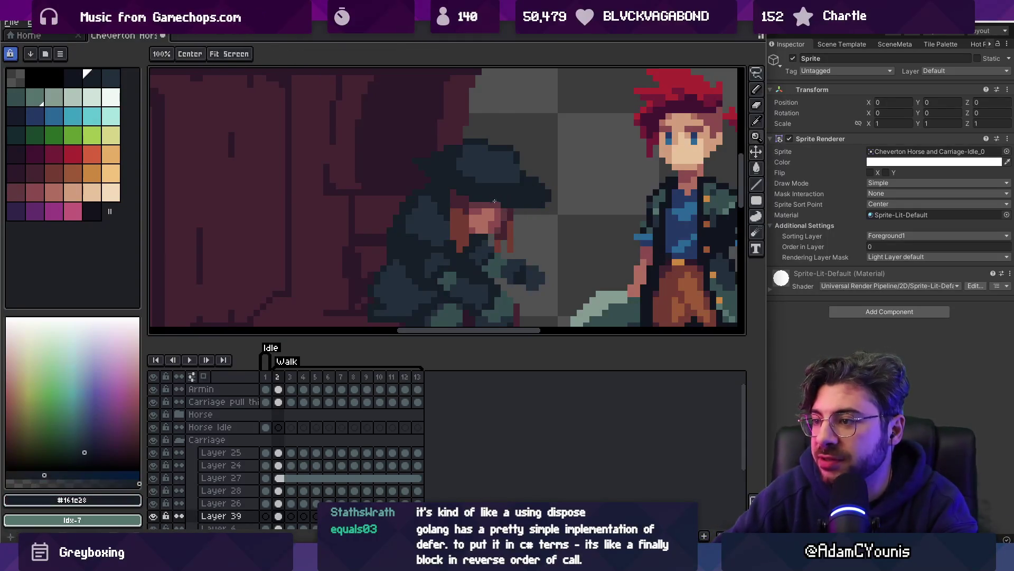
{"action": "scroll", "coordinate": [522, 194], "scroll_direction": "down", "scroll_amount": 3}
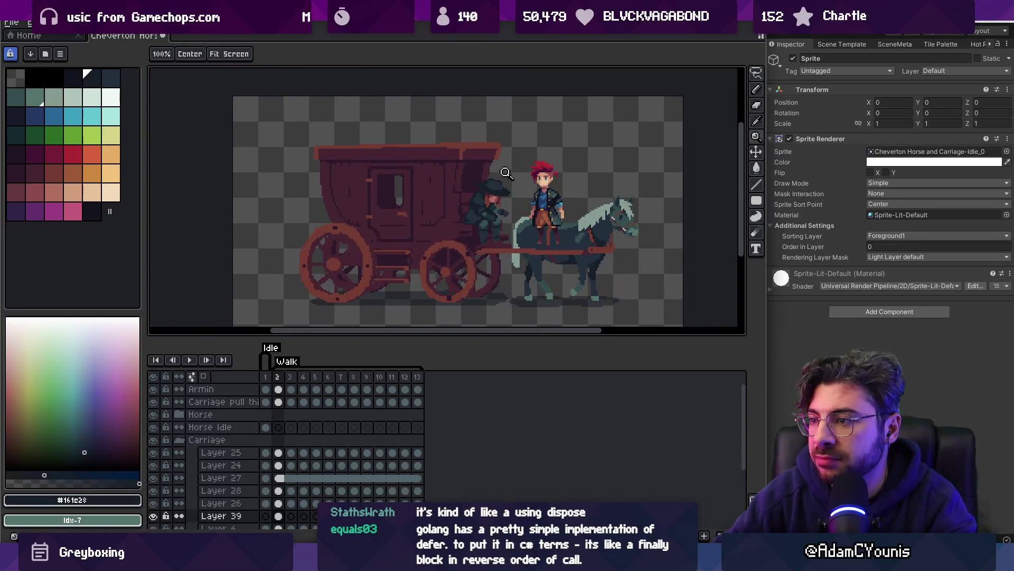
{"action": "scroll", "coordinate": [528, 190], "scroll_direction": "up", "scroll_amount": 5}
{"action": "left_click", "coordinate": [482, 223], "text": "alt"}
{"action": "scroll", "coordinate": [471, 193], "scroll_direction": "down", "scroll_amount": 4}
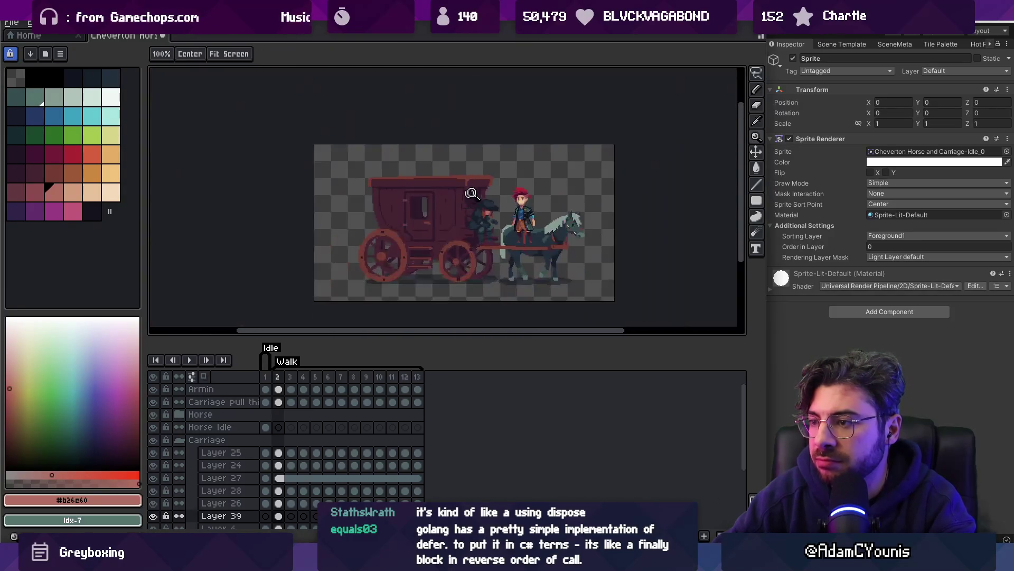
{"action": "scroll", "coordinate": [506, 174], "scroll_direction": "up", "scroll_amount": 4}
Sample dark maroon and reddish-brown tones from the driver's face
{"action": "left_click", "coordinate": [499, 230], "text": "alt"}
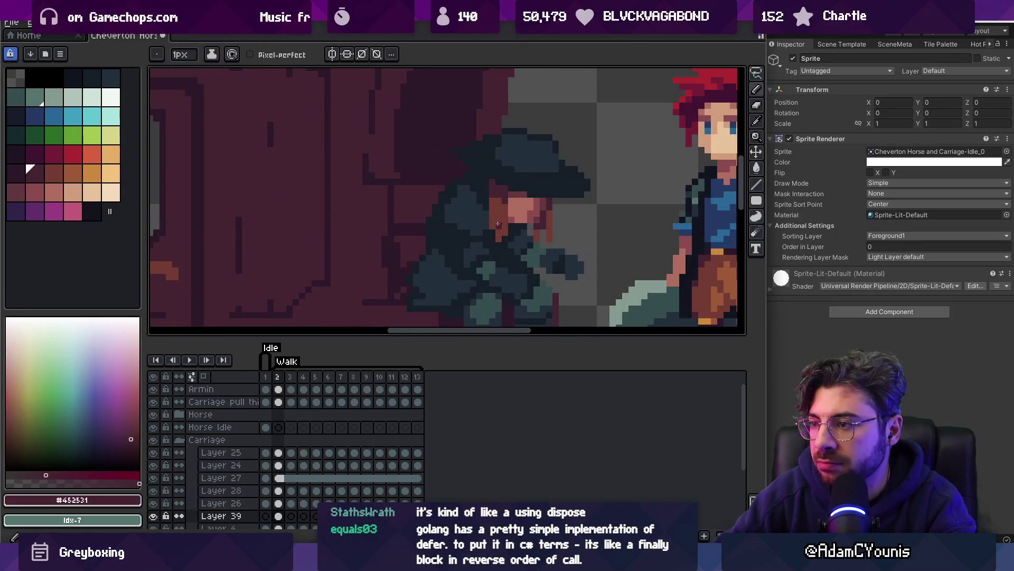
{"action": "left_click", "coordinate": [487, 205], "text": "alt"}
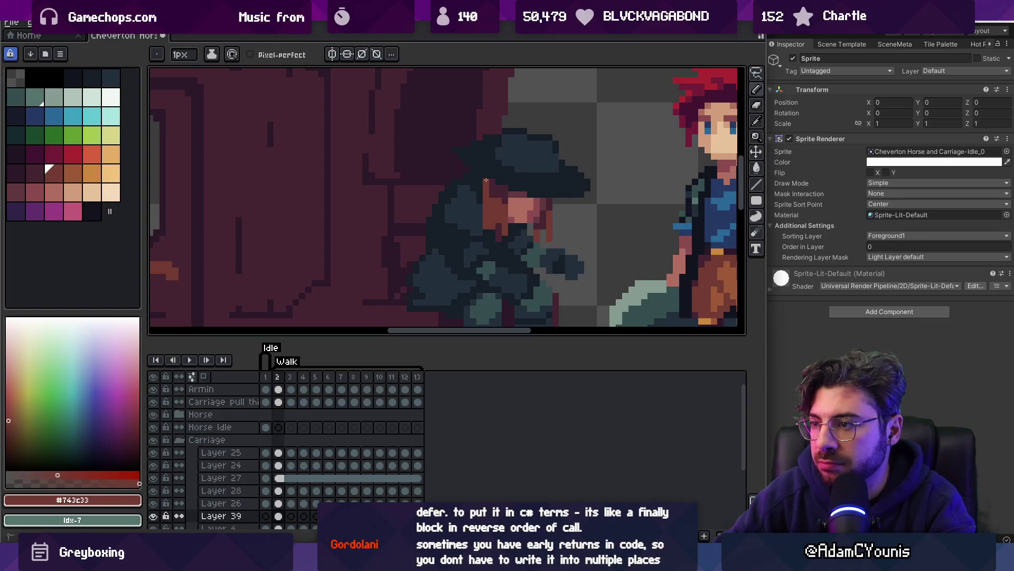
{"action": "left_click", "coordinate": [486, 180], "text": "alt"}
{"action": "left_click", "coordinate": [487, 193], "text": "alt"}
{"action": "left_click", "coordinate": [490, 200], "text": "alt"}
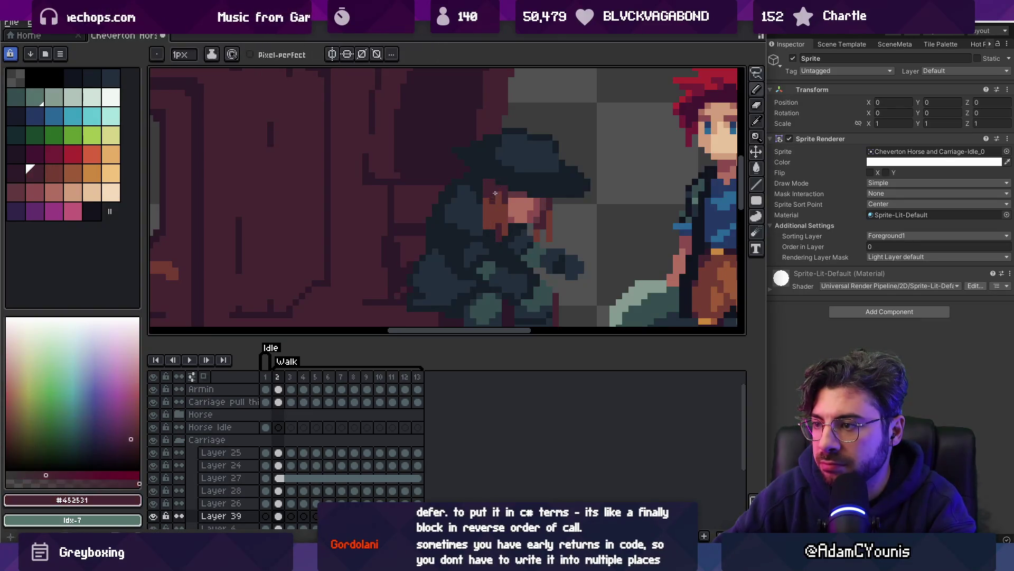
{"action": "scroll", "coordinate": [495, 193], "scroll_direction": "down", "scroll_amount": 4}
{"action": "scroll", "coordinate": [490, 233], "scroll_direction": "up", "scroll_amount": 4}
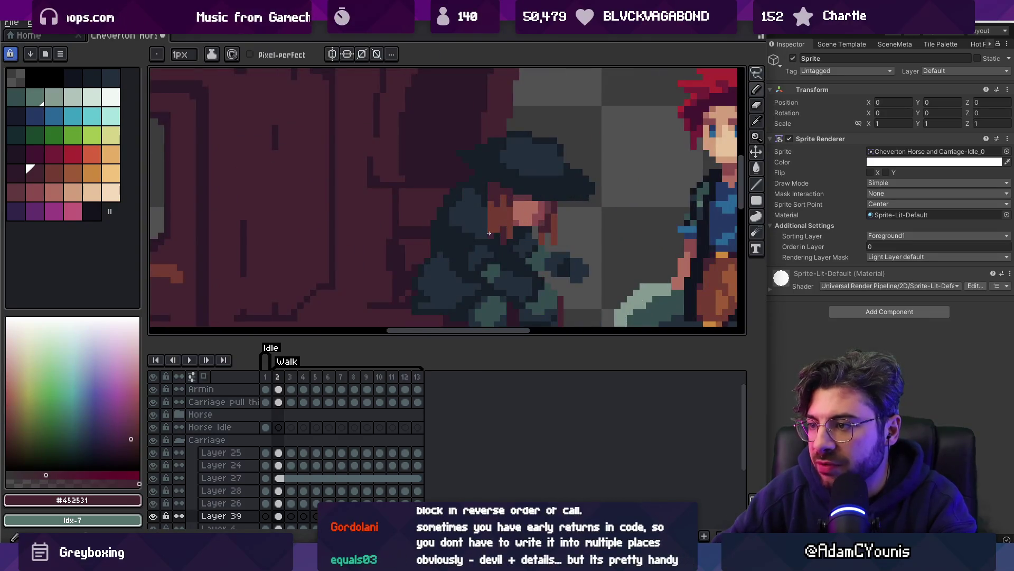
With the Pencil, paint an orange pixel beside the coachman's face and touch it up
{"action": "key", "text": "z"}
{"action": "scroll", "coordinate": [482, 179], "scroll_direction": "down", "scroll_amount": 4}
{"action": "key", "text": "v"}
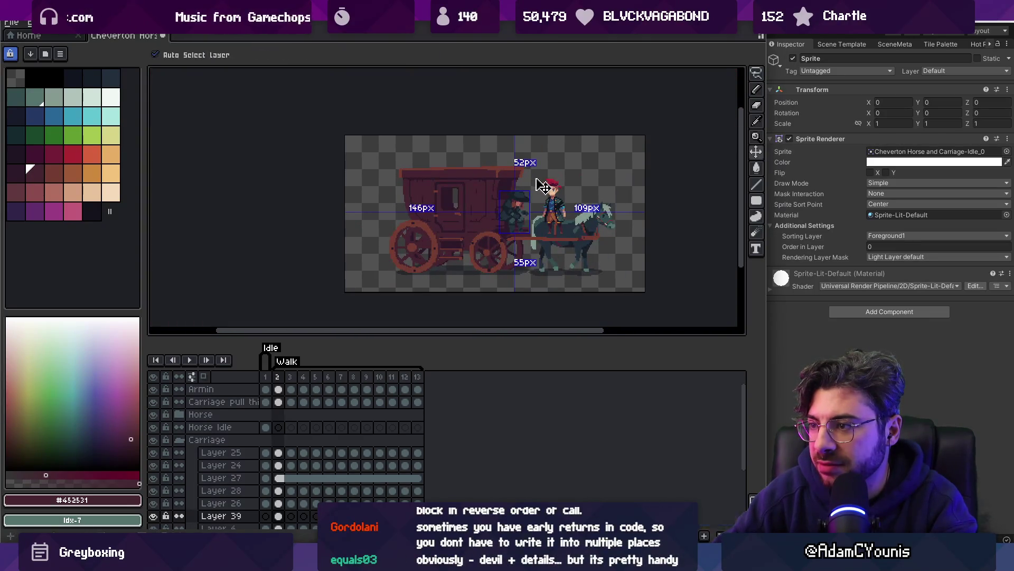
{"action": "scroll", "coordinate": [498, 193], "scroll_direction": "up", "scroll_amount": 4}
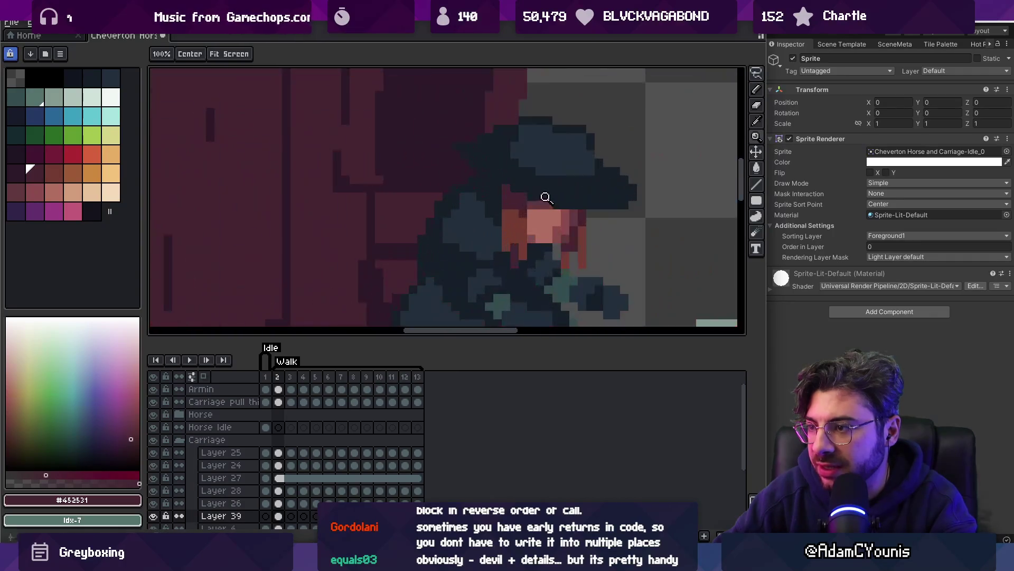
{"action": "key", "text": "b"}
{"action": "left_click", "coordinate": [507, 214], "text": "alt"}
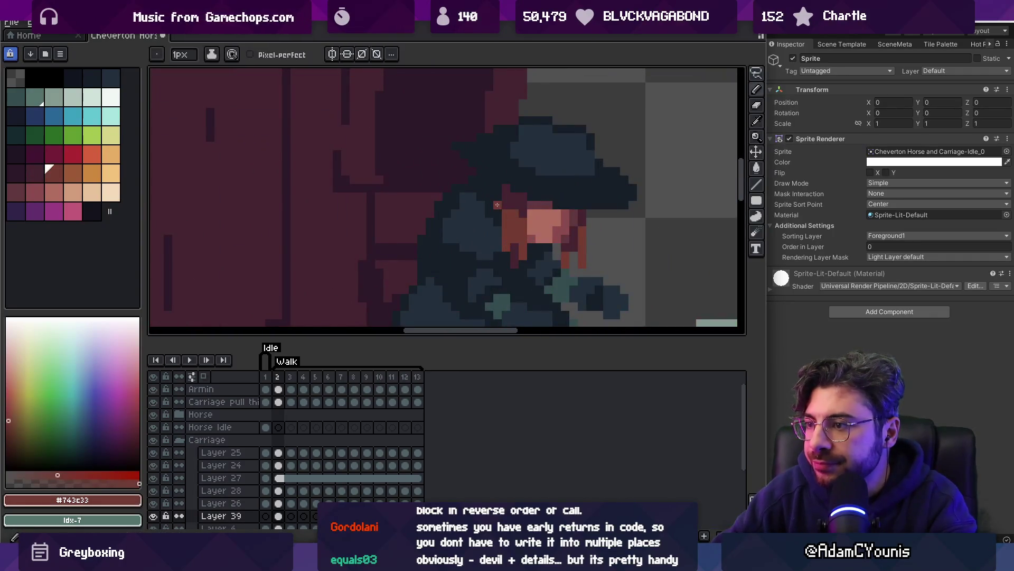
{"action": "left_click", "coordinate": [498, 208]}
Sample another colour from the driver's face and zoom out to view the carriage
{"action": "scroll", "coordinate": [512, 204], "scroll_direction": "down", "scroll_amount": 4}
{"action": "scroll", "coordinate": [528, 198], "scroll_direction": "up", "scroll_amount": 6}
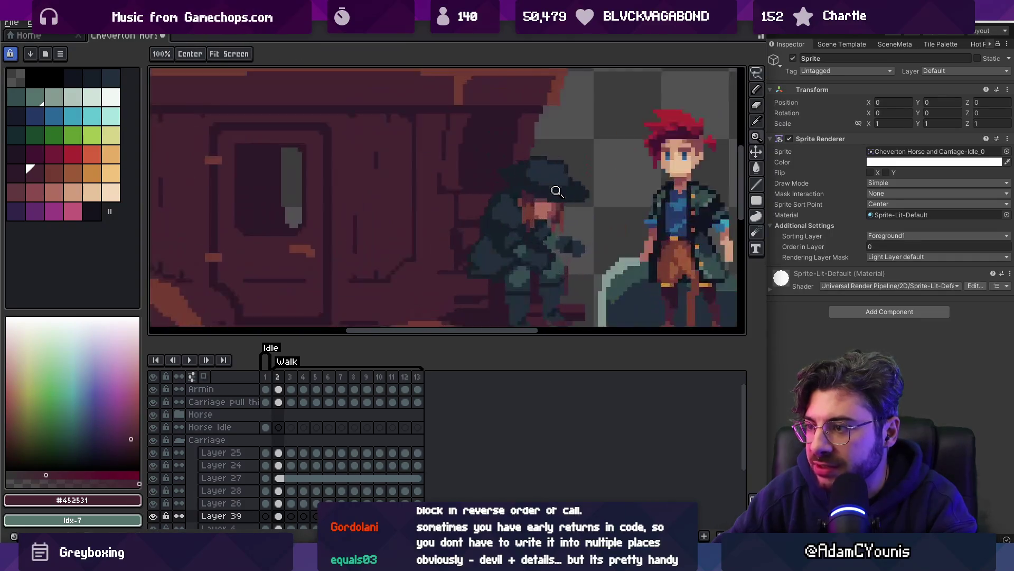
{"action": "left_click", "coordinate": [528, 198], "text": "alt"}
{"action": "key", "text": "z"}
{"action": "scroll", "coordinate": [523, 190], "scroll_direction": "down", "scroll_amount": 4}
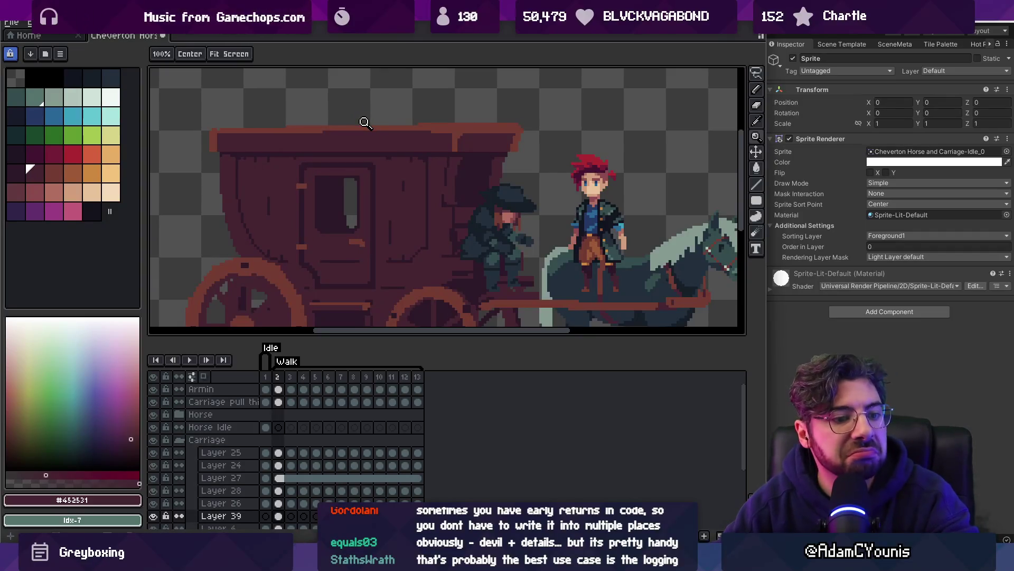
Reshade the hat brim with a lighter blue top stroke, dark underside and light left pixels
{"action": "mouse_move", "coordinate": [457, 97]}
{"action": "left_mouse_down"}
{"action": "mouse_move", "coordinate": [445, 176]}
{"action": "mouse_move", "coordinate": [451, 170]}
{"action": "left_mouse_up"}
{"action": "scroll", "coordinate": [463, 158], "scroll_direction": "down", "scroll_amount": 2}
{"action": "scroll", "coordinate": [484, 191], "scroll_direction": "up", "scroll_amount": 1}
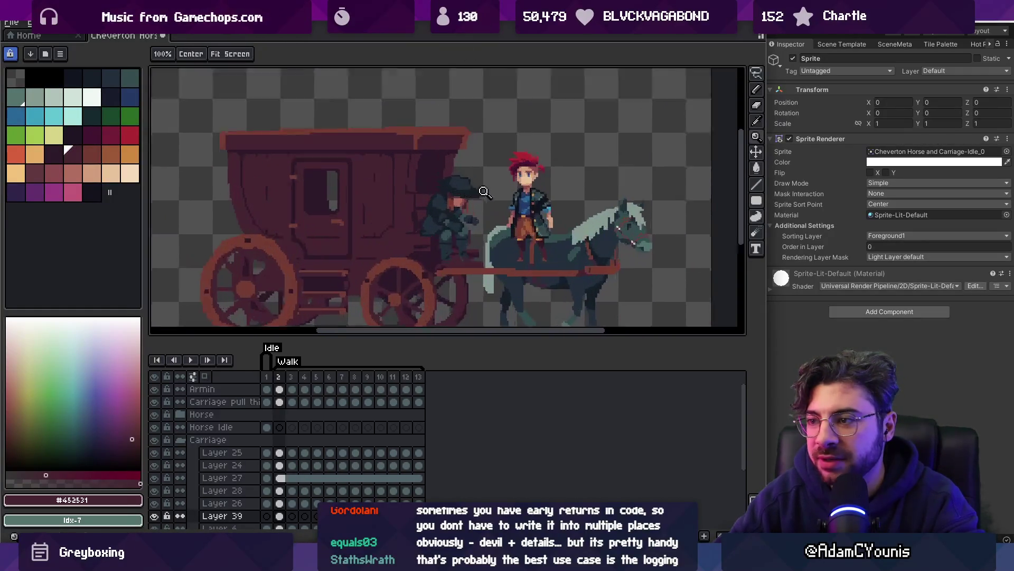
{"action": "scroll", "coordinate": [484, 191], "scroll_direction": "up", "scroll_amount": 4}
{"action": "key", "text": "v"}
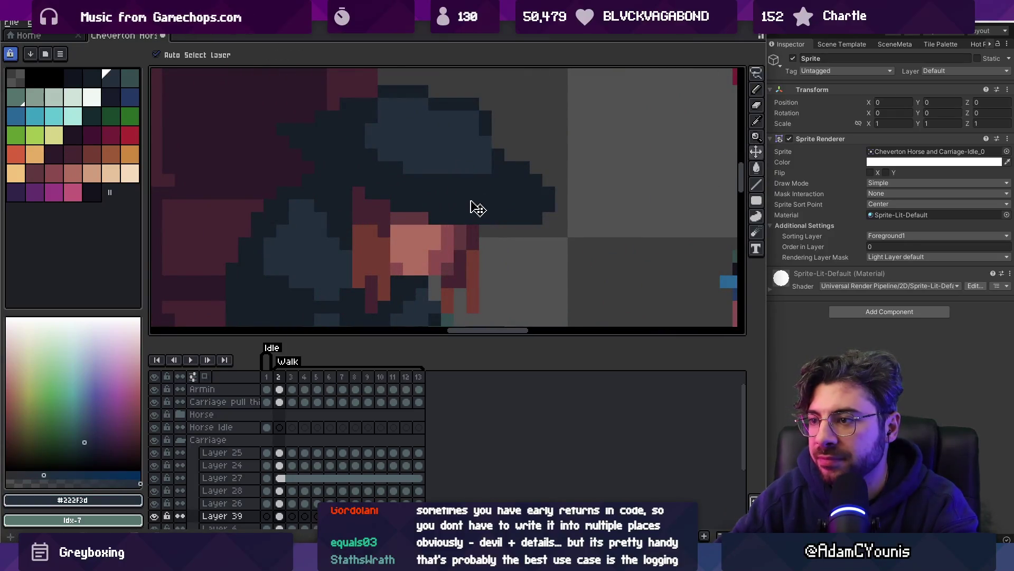
{"action": "key", "text": "b"}
{"action": "left_click_drag", "start_coordinate": [454, 193], "coordinate": [529, 195]}
{"action": "left_click", "coordinate": [523, 218], "text": "alt"}
{"action": "left_click_drag", "start_coordinate": [445, 218], "coordinate": [481, 219]}
{"action": "left_click", "coordinate": [453, 200], "text": "alt"}
{"action": "left_click", "coordinate": [412, 194]}
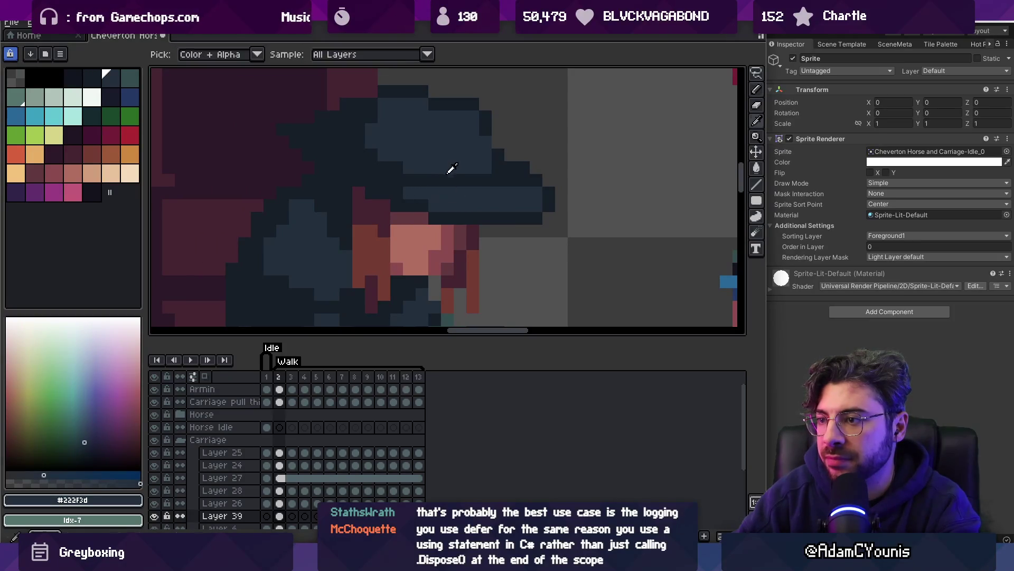
Darken the lighter blue pixels on the coachman's hat with its darkest shade
{"action": "left_click", "coordinate": [439, 168], "text": "alt"}
{"action": "scroll", "coordinate": [396, 159], "scroll_direction": "up", "scroll_amount": 2}
{"action": "left_click", "coordinate": [415, 153]}
{"action": "mouse_move", "coordinate": [380, 154]}
{"action": "left_mouse_down"}
{"action": "mouse_move", "coordinate": [453, 180]}
{"action": "mouse_move", "coordinate": [441, 197]}
{"action": "mouse_move", "coordinate": [505, 205]}
{"action": "mouse_move", "coordinate": [492, 203]}
{"action": "left_mouse_up"}
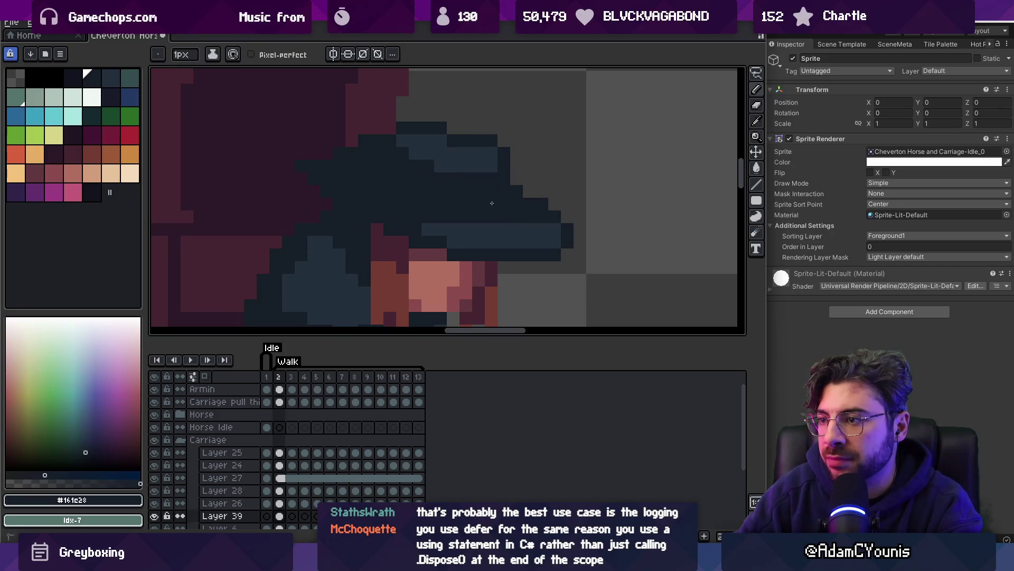
Zoom in and out to review the repainted hat
{"action": "key", "text": "z"}
{"action": "scroll", "coordinate": [492, 203], "scroll_direction": "down", "scroll_amount": 5}
{"action": "scroll", "coordinate": [495, 205], "scroll_direction": "up", "scroll_amount": 4}
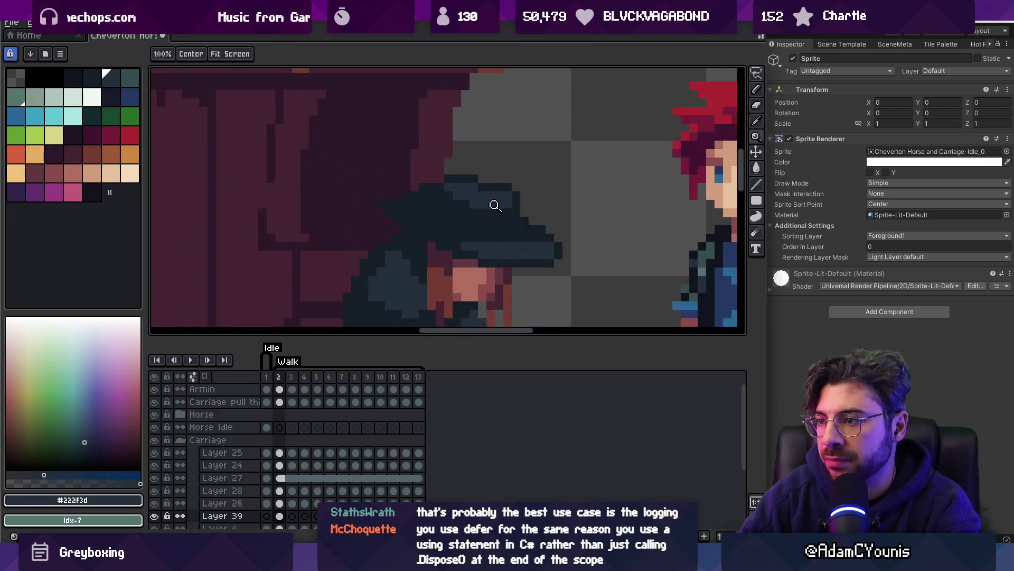
{"action": "key", "text": "b"}
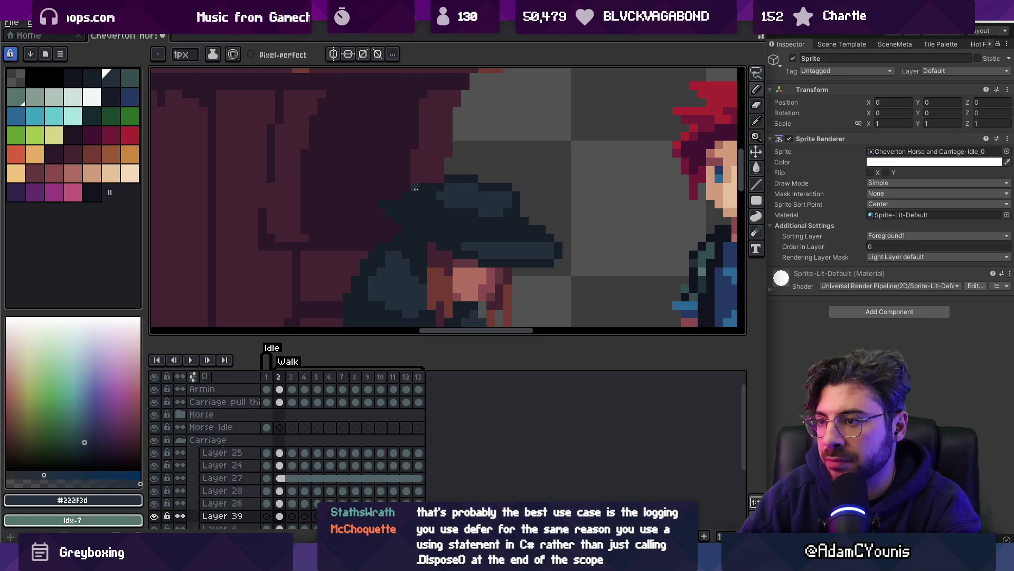
{"action": "key", "text": "v"}
{"action": "scroll", "coordinate": [428, 177], "scroll_direction": "down", "scroll_amount": 4}
{"action": "key", "text": "z"}
{"action": "scroll", "coordinate": [455, 179], "scroll_direction": "up", "scroll_amount": 5}
Sample the hat's dark navy and return to the Pencil for touch-ups
{"action": "left_click", "coordinate": [462, 192], "text": "alt"}
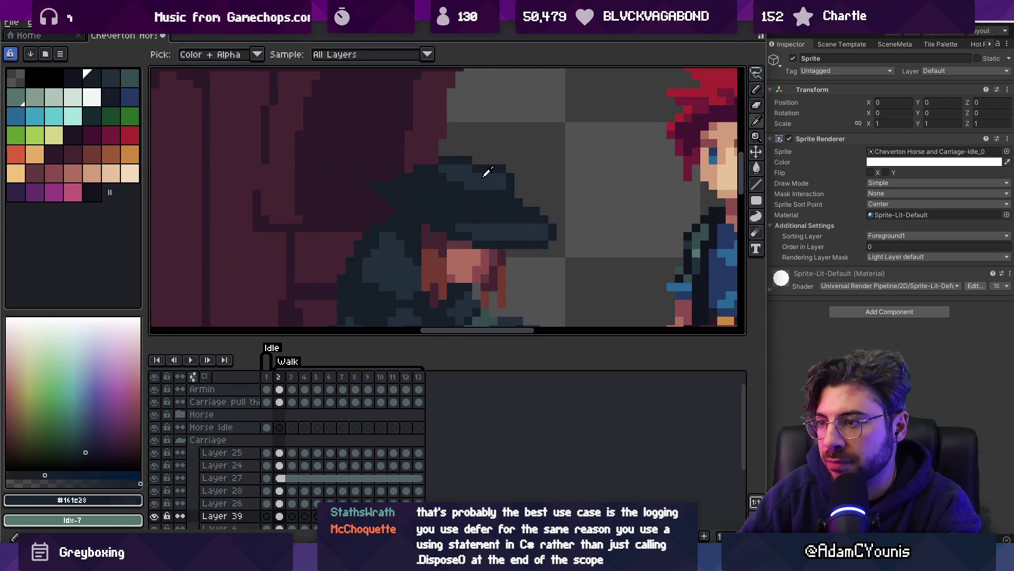
{"action": "scroll", "coordinate": [509, 163], "scroll_direction": "down", "scroll_amount": 5}
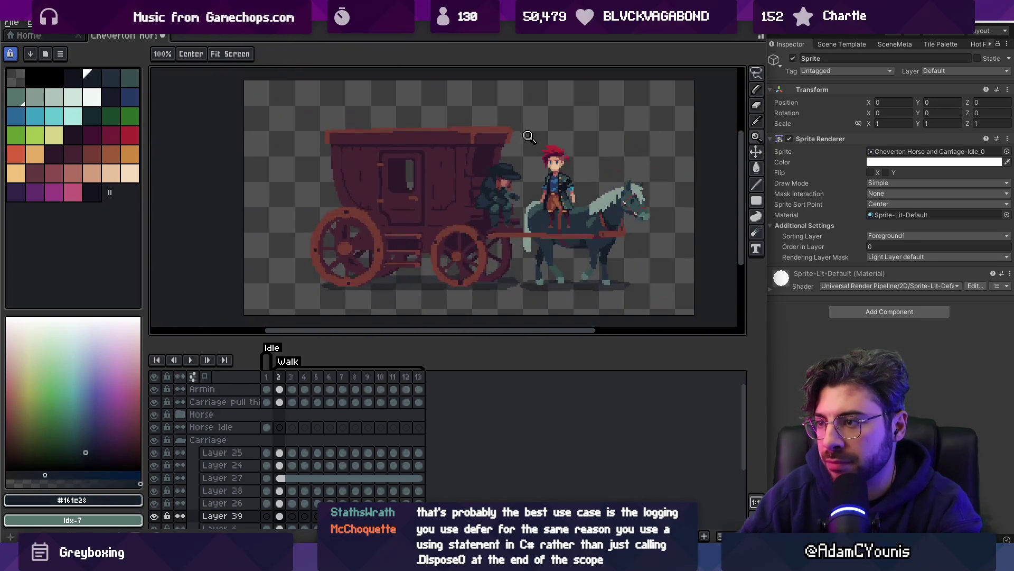
{"action": "scroll", "coordinate": [526, 150], "scroll_direction": "up", "scroll_amount": 5}
{"action": "scroll", "coordinate": [550, 159], "scroll_direction": "down", "scroll_amount": 5}
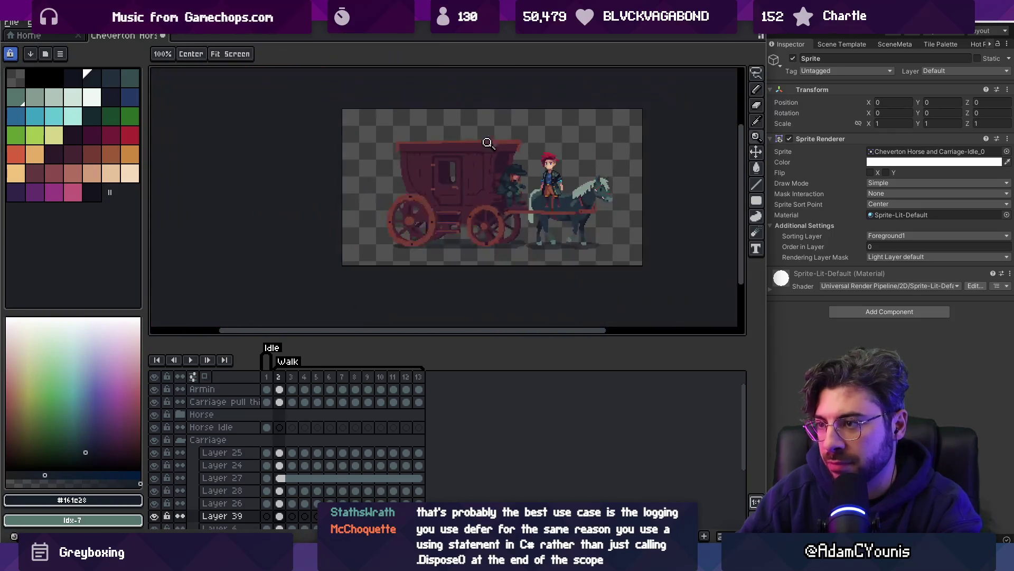
{"action": "scroll", "coordinate": [546, 160], "scroll_direction": "up", "scroll_amount": 1}
{"action": "scroll", "coordinate": [547, 161], "scroll_direction": "up", "scroll_amount": 3}
{"action": "key", "text": "b"}
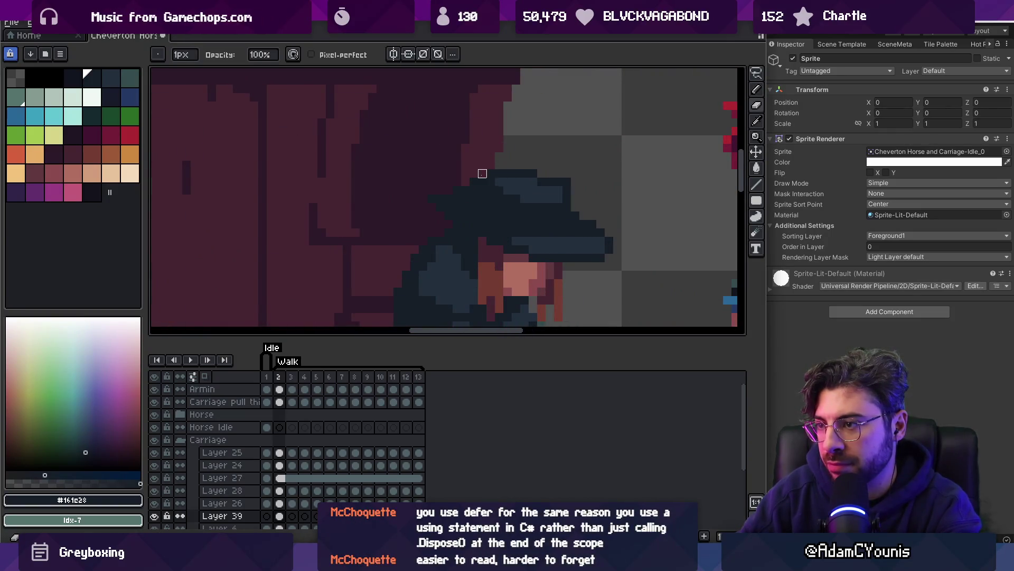
{"action": "scroll", "coordinate": [454, 133], "scroll_direction": "down", "scroll_amount": 4}
{"action": "scroll", "coordinate": [542, 130], "scroll_direction": "up", "scroll_amount": 4}
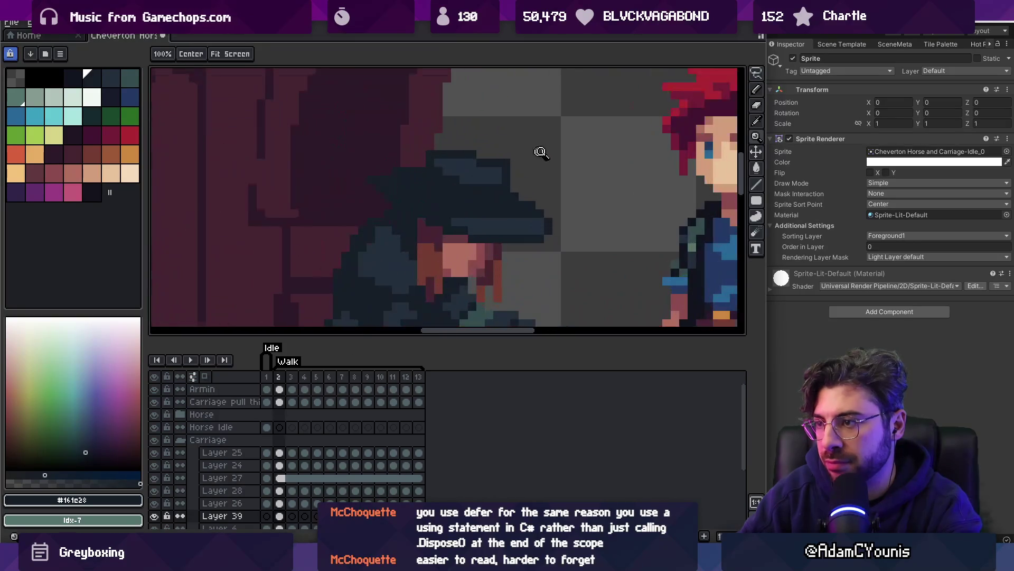
{"action": "scroll", "coordinate": [521, 148], "scroll_direction": "down", "scroll_amount": 4}
Recentre on the coachman and sample the coat's mid navy and darker navy outline
{"action": "left_click_drag", "start_coordinate": [543, 138], "coordinate": [533, 139]}
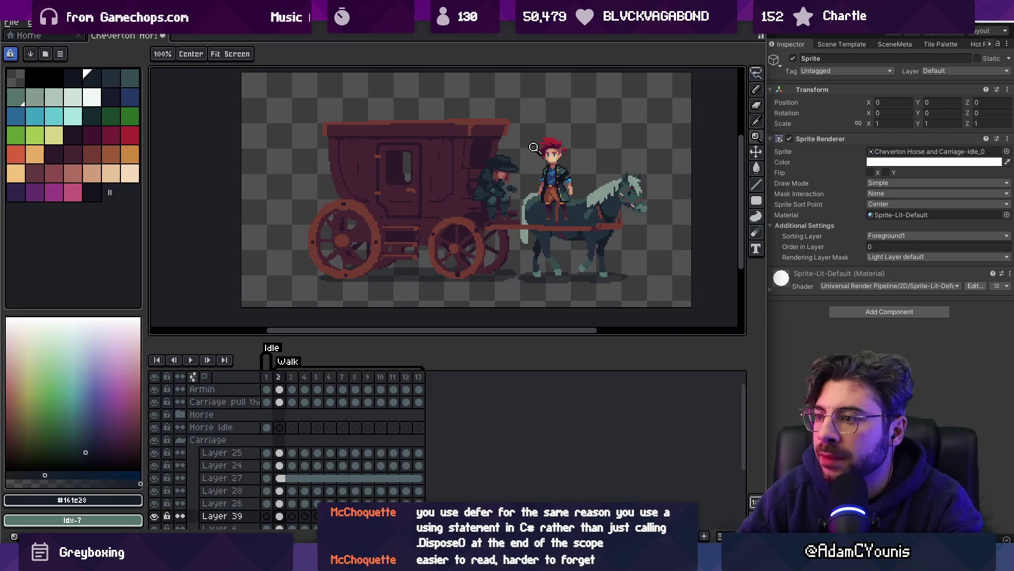
{"action": "scroll", "coordinate": [520, 169], "scroll_direction": "up", "scroll_amount": 4}
{"action": "left_click", "coordinate": [471, 211], "text": "alt"}
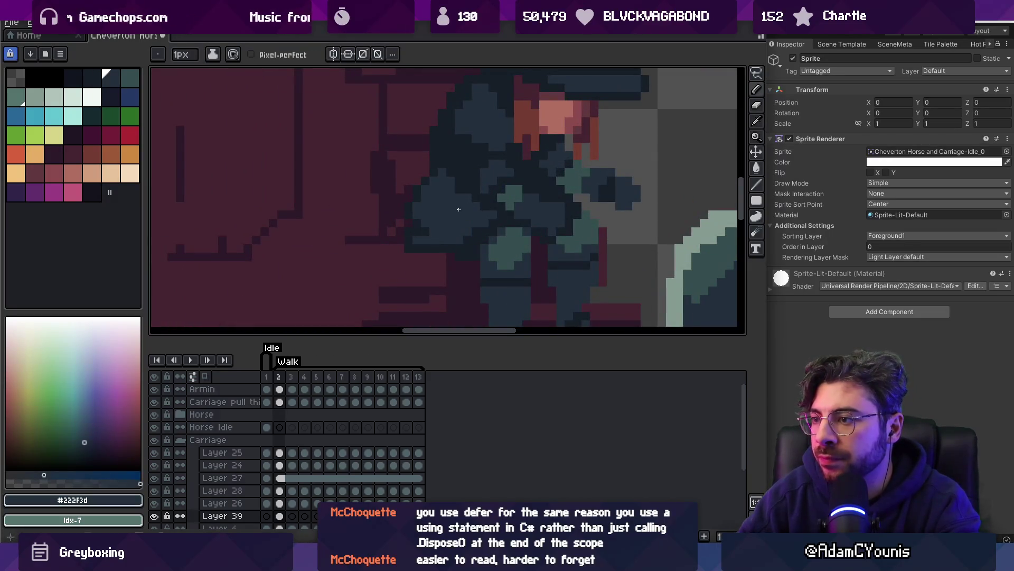
{"action": "left_click", "coordinate": [419, 219], "text": "alt"}
{"action": "left_click", "coordinate": [454, 217], "text": "alt"}
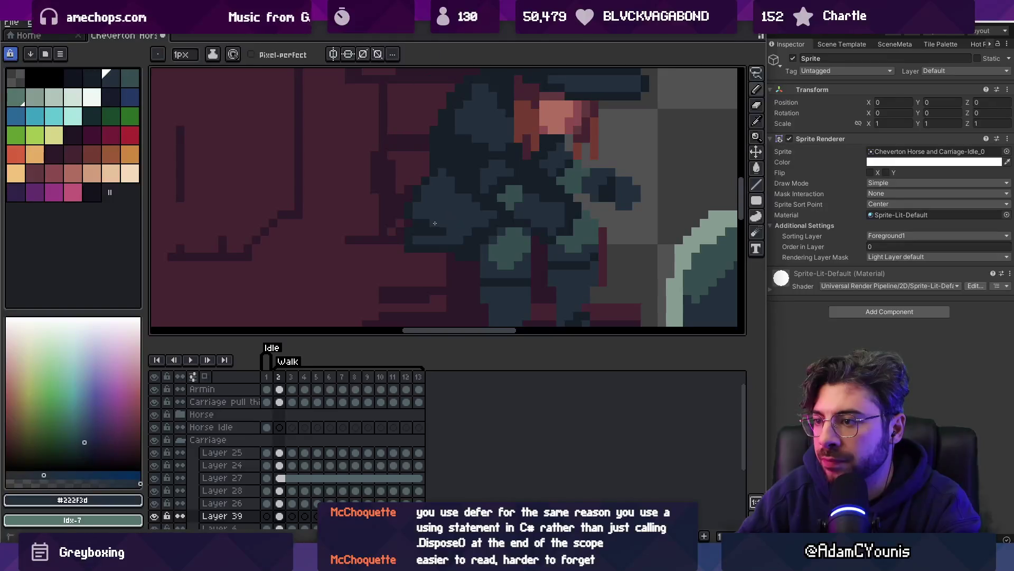
{"action": "scroll", "coordinate": [473, 204], "scroll_direction": "down", "scroll_amount": 3}
{"action": "scroll", "coordinate": [491, 197], "scroll_direction": "up", "scroll_amount": 2}
{"action": "scroll", "coordinate": [491, 197], "scroll_direction": "up", "scroll_amount": 3}
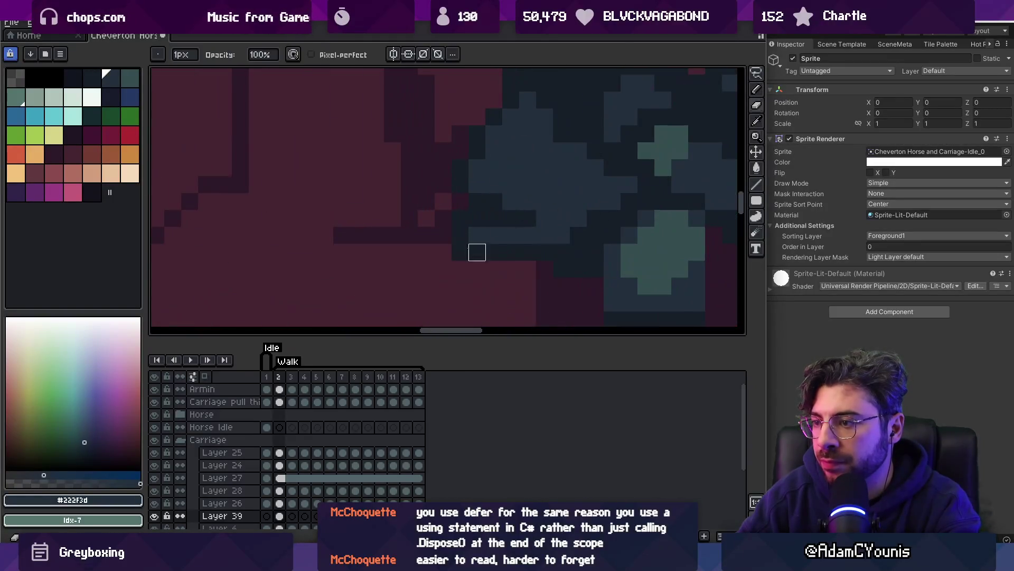
{"action": "scroll", "coordinate": [458, 240], "scroll_direction": "down", "scroll_amount": 4}
{"action": "scroll", "coordinate": [480, 233], "scroll_direction": "up", "scroll_amount": 4}
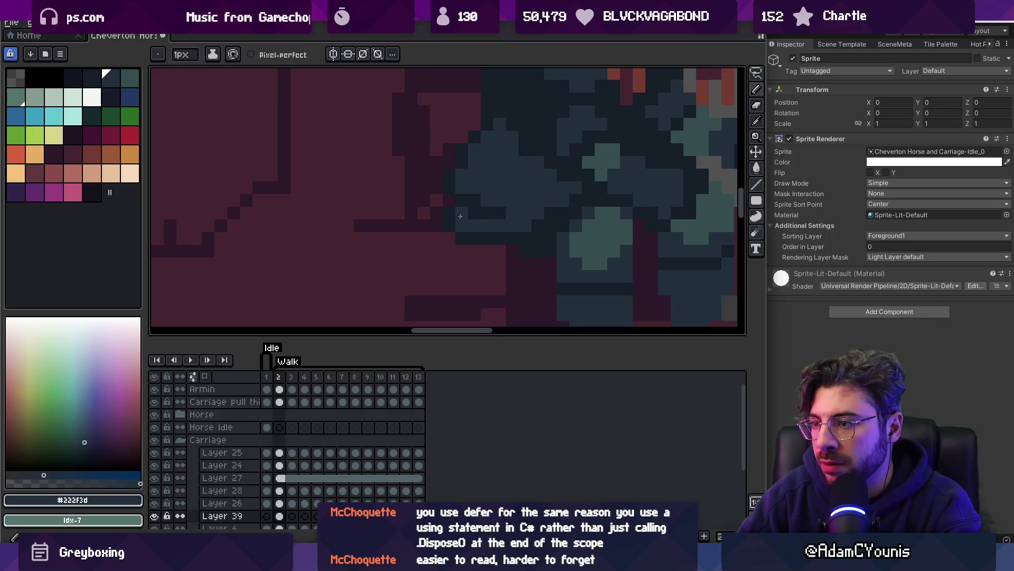
Alternate between the coachman's darker, lighter and mid navy shades while touching up the coat
{"action": "left_click", "coordinate": [453, 220], "text": "alt"}
{"action": "scroll", "coordinate": [488, 227], "scroll_direction": "down", "scroll_amount": 4}
{"action": "scroll", "coordinate": [529, 201], "scroll_direction": "up", "scroll_amount": 2}
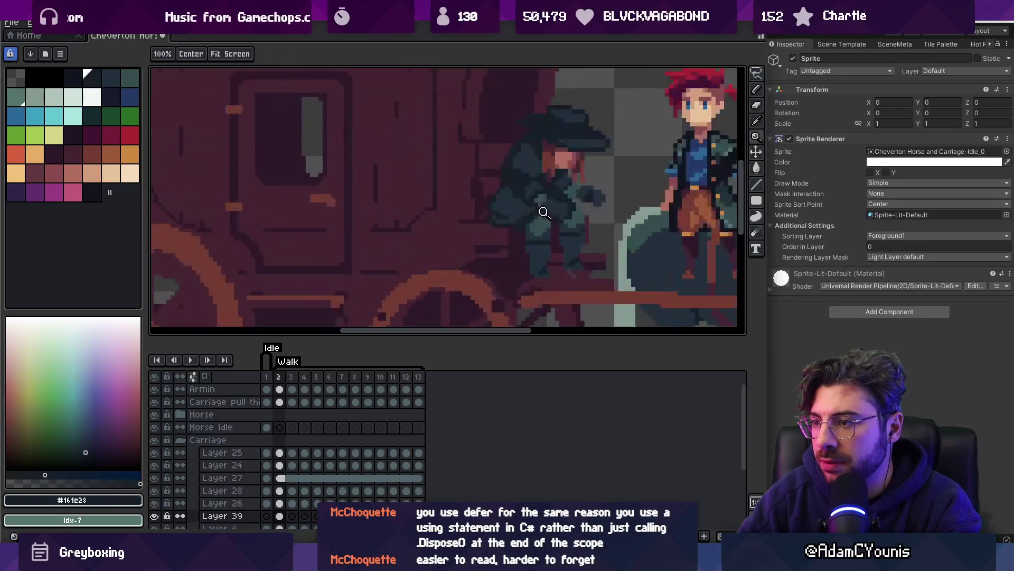
{"action": "scroll", "coordinate": [491, 215], "scroll_direction": "up", "scroll_amount": 2}
{"action": "left_click", "coordinate": [492, 215], "text": "alt"}
{"action": "scroll", "coordinate": [507, 211], "scroll_direction": "down", "scroll_amount": 5}
{"action": "scroll", "coordinate": [528, 184], "scroll_direction": "up", "scroll_amount": 4}
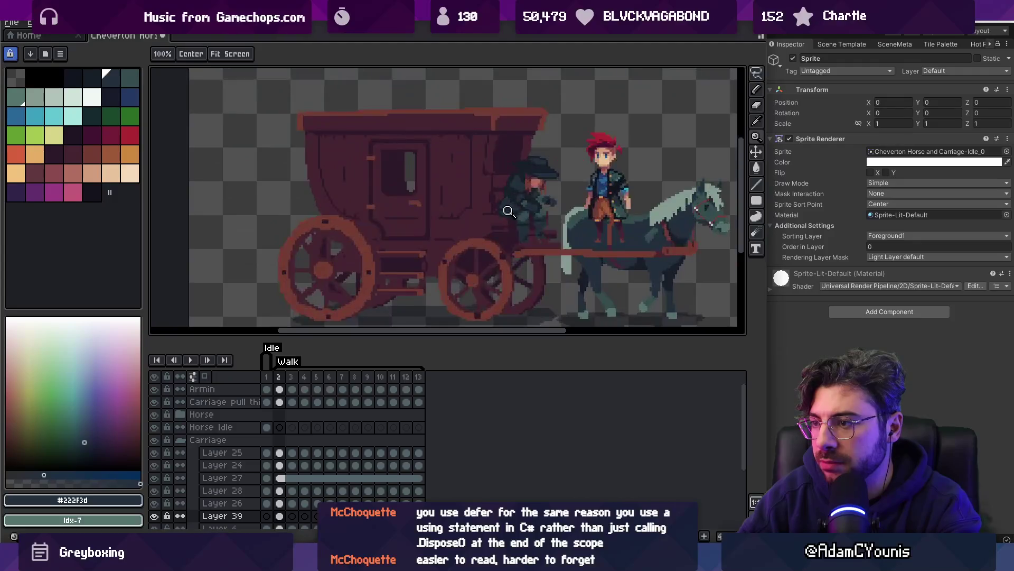
{"action": "left_click", "coordinate": [488, 211], "text": "alt"}
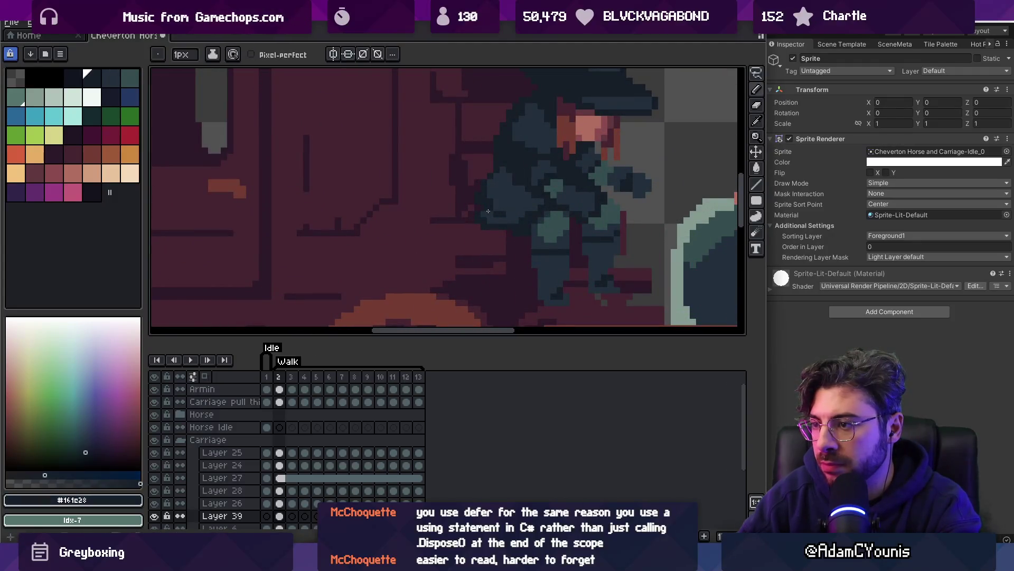
{"action": "left_click", "coordinate": [492, 219], "text": "alt"}
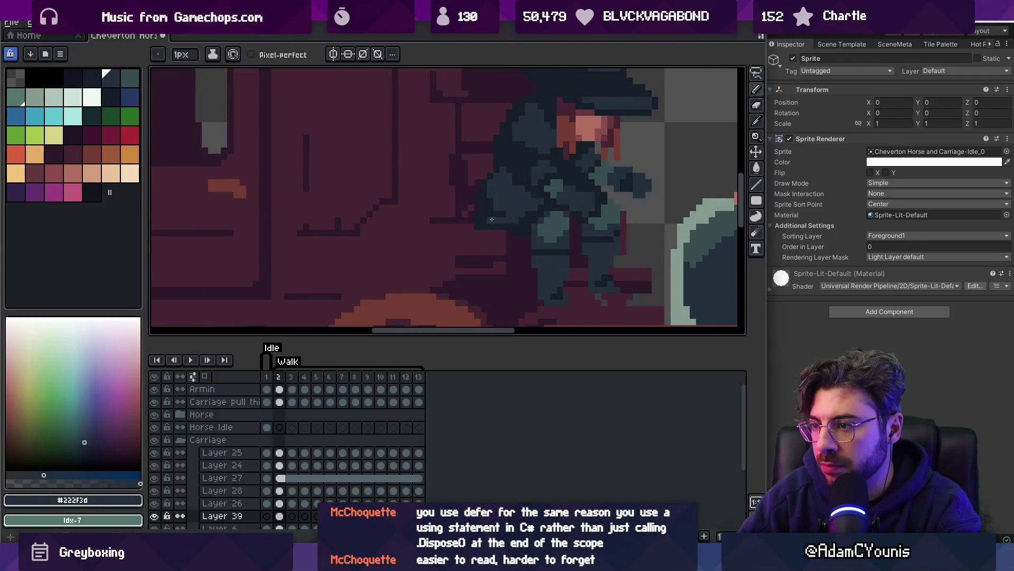
Zoom out and back in repeatedly to check the coachman against the whole carriage
{"action": "key", "text": "z"}
{"action": "scroll", "coordinate": [500, 177], "scroll_direction": "down", "scroll_amount": 5}
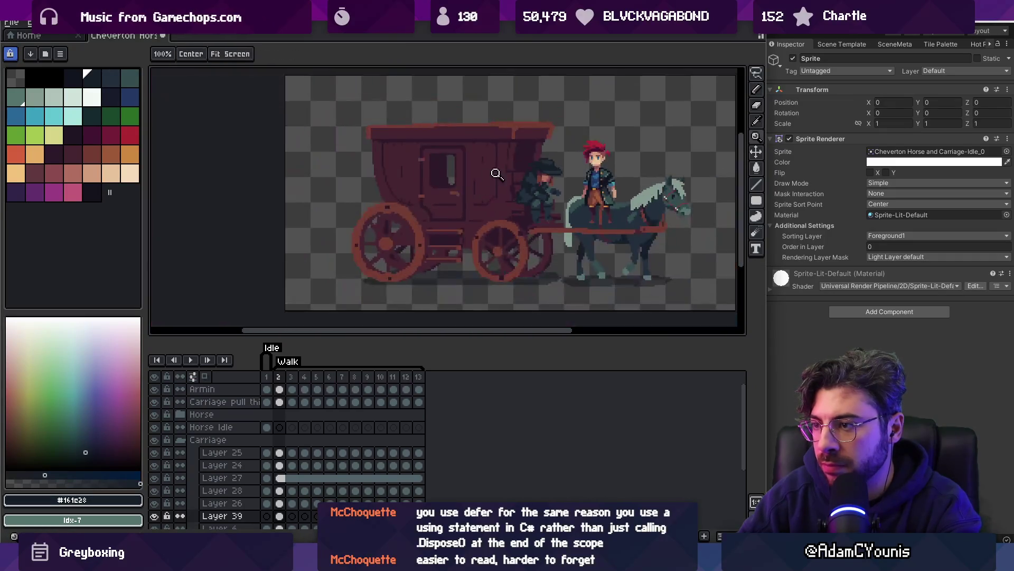
{"action": "scroll", "coordinate": [530, 184], "scroll_direction": "up", "scroll_amount": 5}
{"action": "key", "text": "b"}
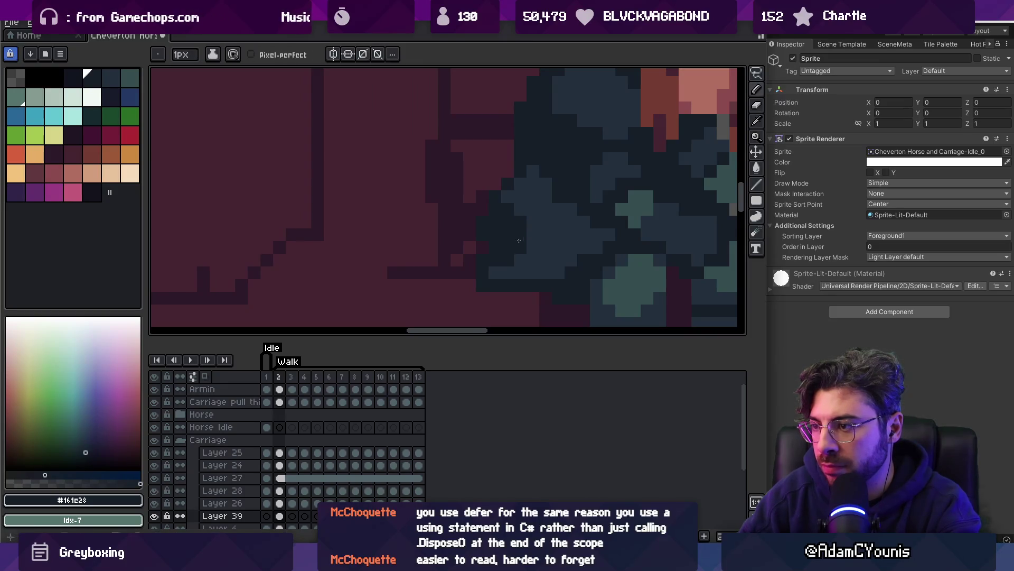
{"action": "key", "text": "z"}
{"action": "scroll", "coordinate": [526, 227], "scroll_direction": "down", "scroll_amount": 4}
{"action": "scroll", "coordinate": [529, 222], "scroll_direction": "up", "scroll_amount": 3}
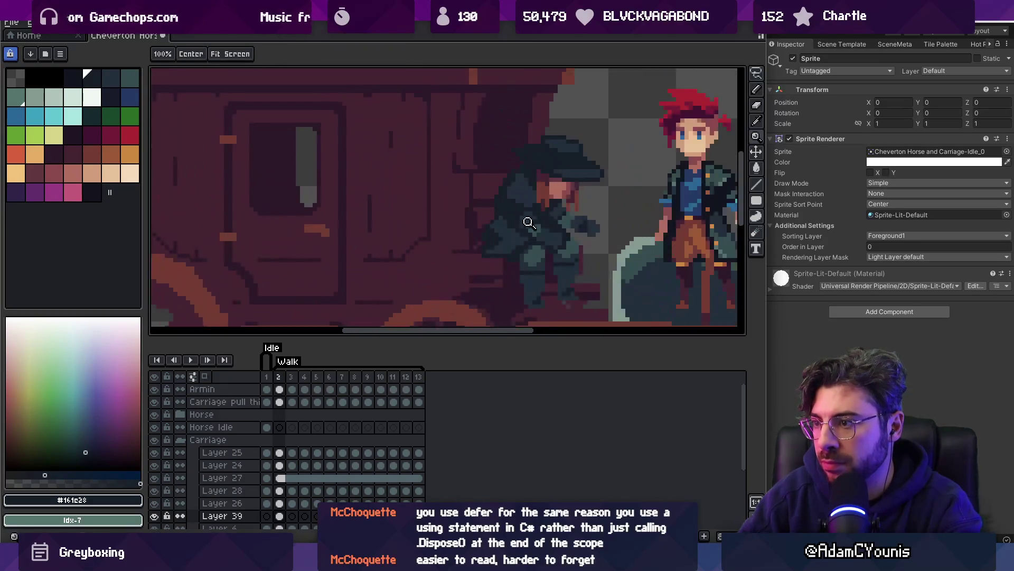
{"action": "scroll", "coordinate": [521, 225], "scroll_direction": "up", "scroll_amount": 2}
{"action": "key", "text": "b"}
{"action": "key", "text": "z"}
{"action": "scroll", "coordinate": [487, 254], "scroll_direction": "down", "scroll_amount": 5}
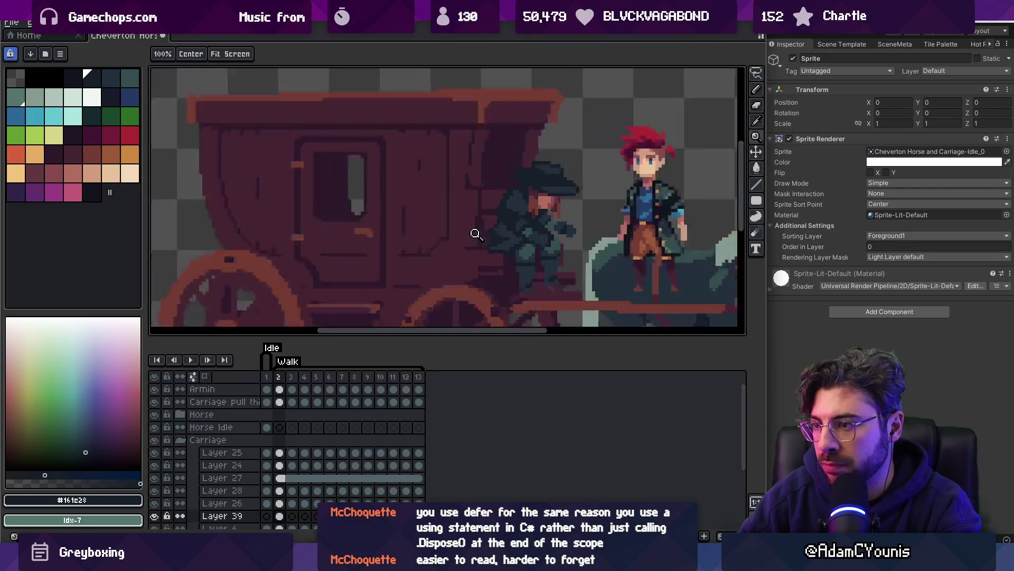
{"action": "scroll", "coordinate": [522, 232], "scroll_direction": "up", "scroll_amount": 5}
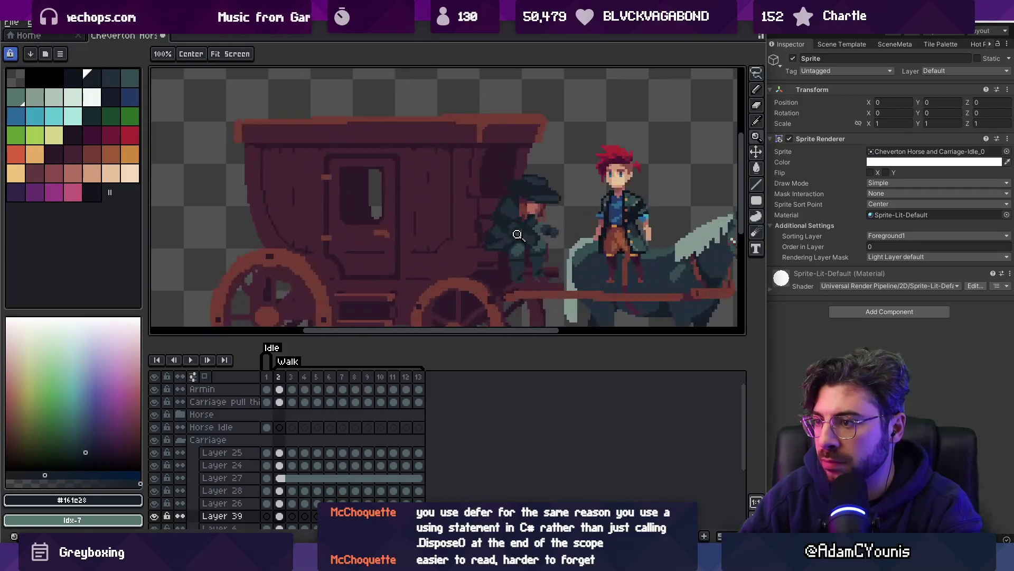
{"action": "key", "text": "b"}
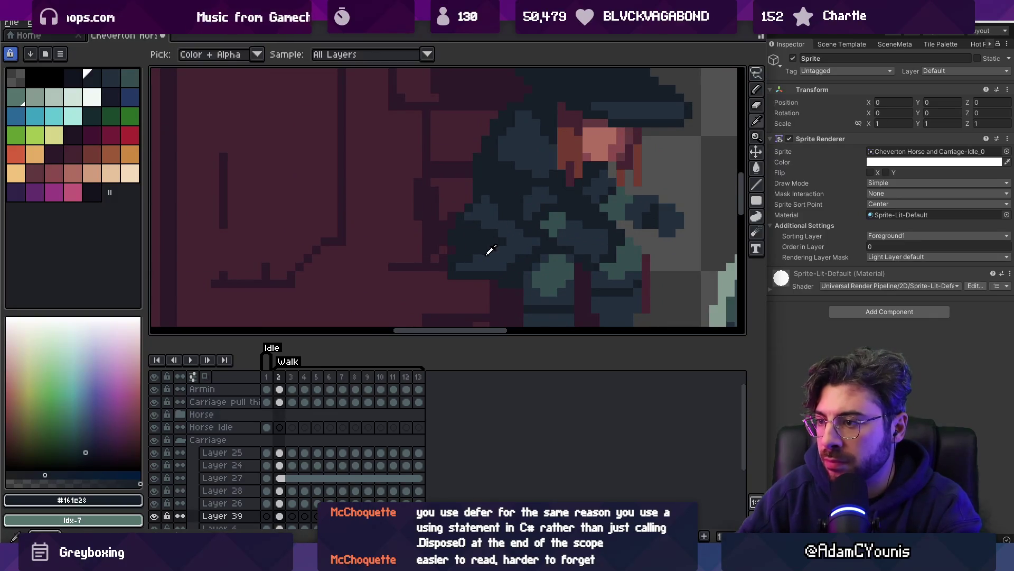
Sample the arm's mid navy and dark navy outline to shade the coachman's arm and coat
{"action": "left_click", "coordinate": [462, 261], "text": "alt"}
{"action": "left_click", "coordinate": [451, 252], "text": "alt"}
{"action": "key", "text": "z"}
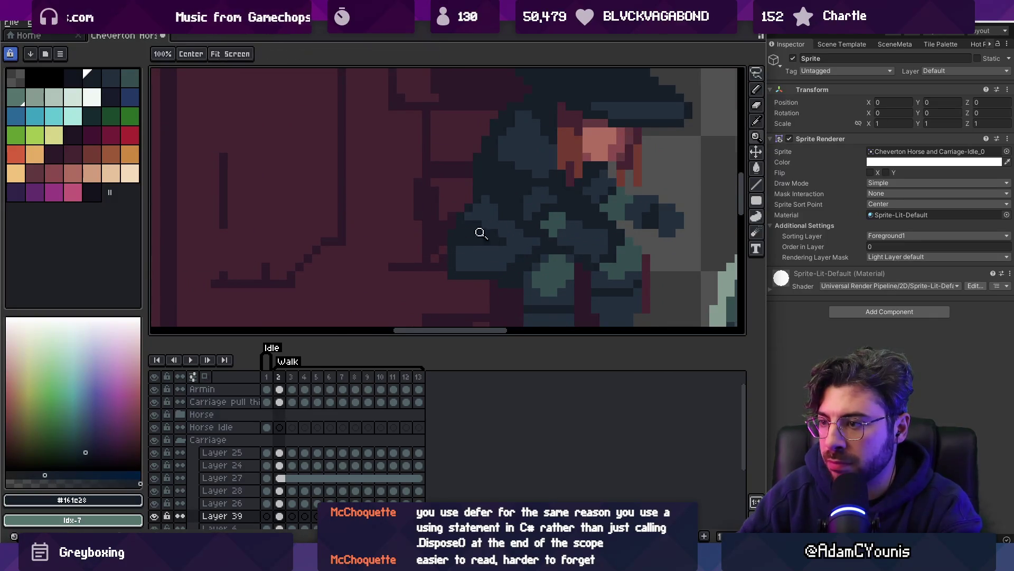
{"action": "scroll", "coordinate": [477, 229], "scroll_direction": "down", "scroll_amount": 5}
{"action": "scroll", "coordinate": [483, 241], "scroll_direction": "up", "scroll_amount": 3}
{"action": "scroll", "coordinate": [483, 241], "scroll_direction": "up", "scroll_amount": 4}
{"action": "key", "text": "b"}
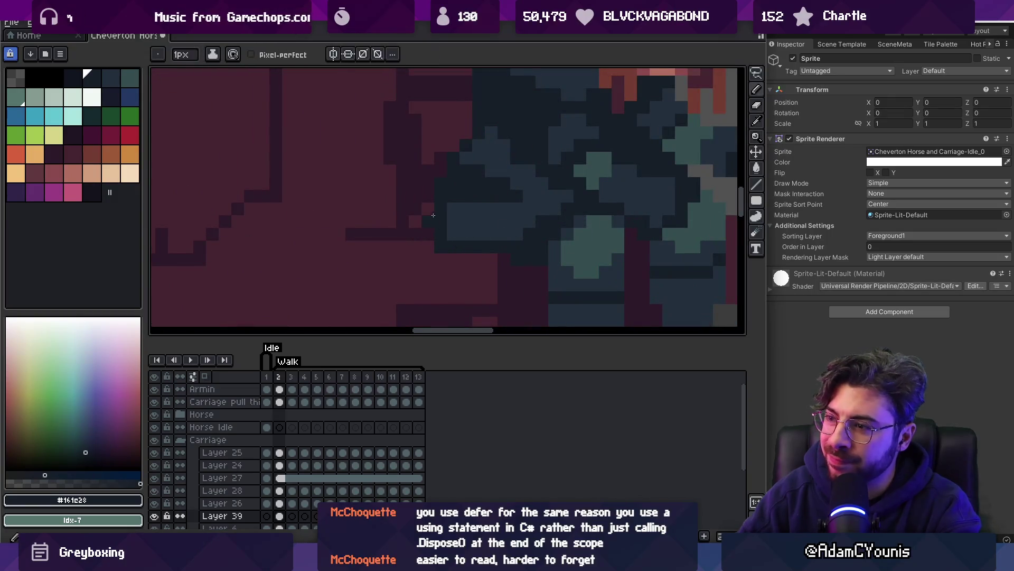
{"action": "left_click", "coordinate": [442, 223], "text": "alt"}
Pick the dark navy outline and the grey-teal shade from the coachman's coat
{"action": "key", "text": "i"}
{"action": "scroll", "coordinate": [475, 222], "scroll_direction": "down", "scroll_amount": 5}
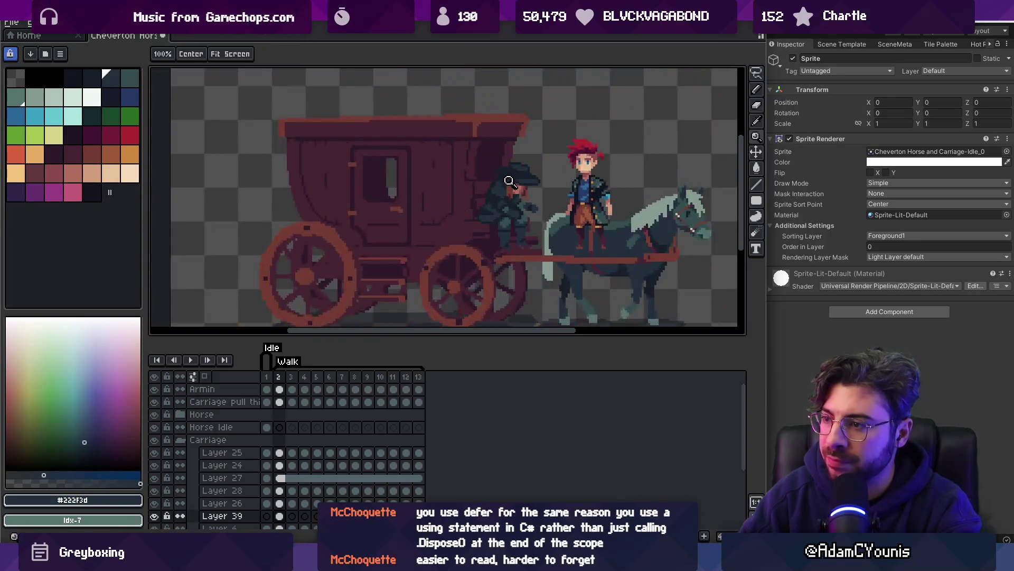
{"action": "scroll", "coordinate": [499, 190], "scroll_direction": "up", "scroll_amount": 5}
{"action": "left_click", "coordinate": [500, 190], "text": "alt"}
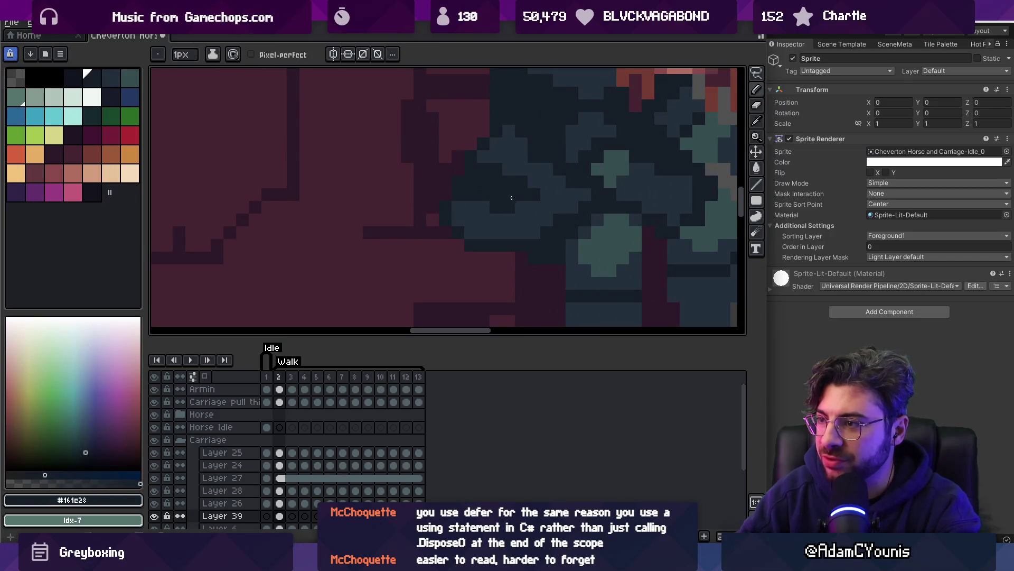
{"action": "left_click_drag", "start_coordinate": [516, 195], "coordinate": [489, 211]}
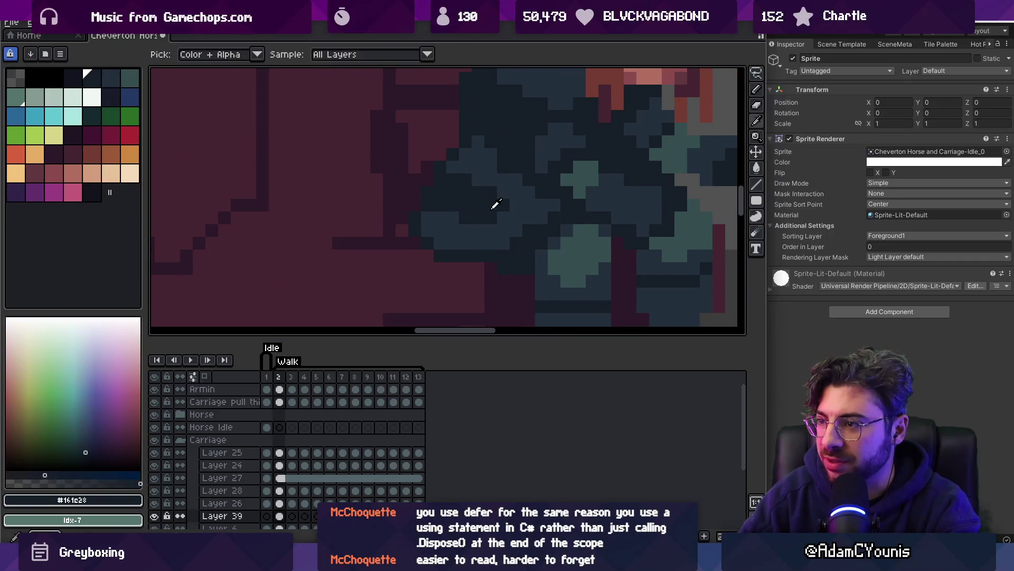
{"action": "left_click", "coordinate": [541, 206]}
Pan and zoom around the carriage to inspect the coachman's shading
{"action": "key", "text": "h"}
{"action": "scroll", "coordinate": [505, 210], "scroll_direction": "down", "scroll_amount": 3}
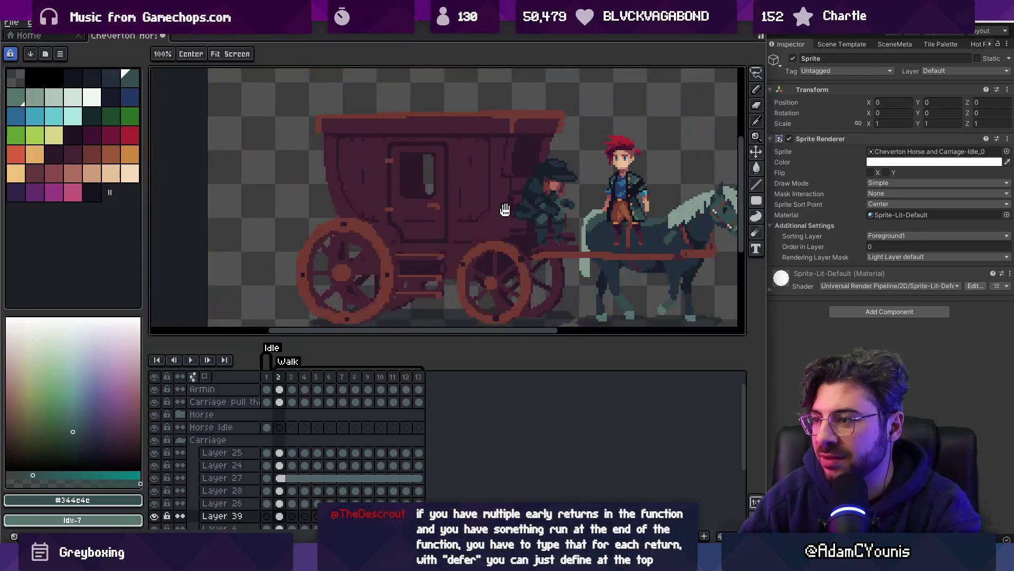
{"action": "scroll", "coordinate": [505, 210], "scroll_direction": "up", "scroll_amount": 5}
{"action": "key", "text": "b"}
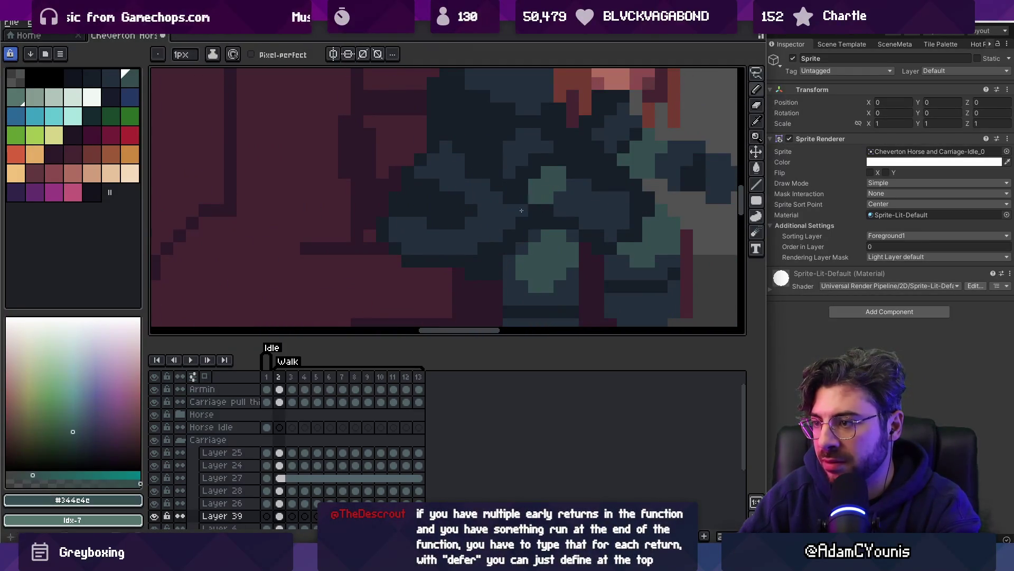
{"action": "key", "text": "z"}
{"action": "scroll", "coordinate": [509, 219], "scroll_direction": "down", "scroll_amount": 3}
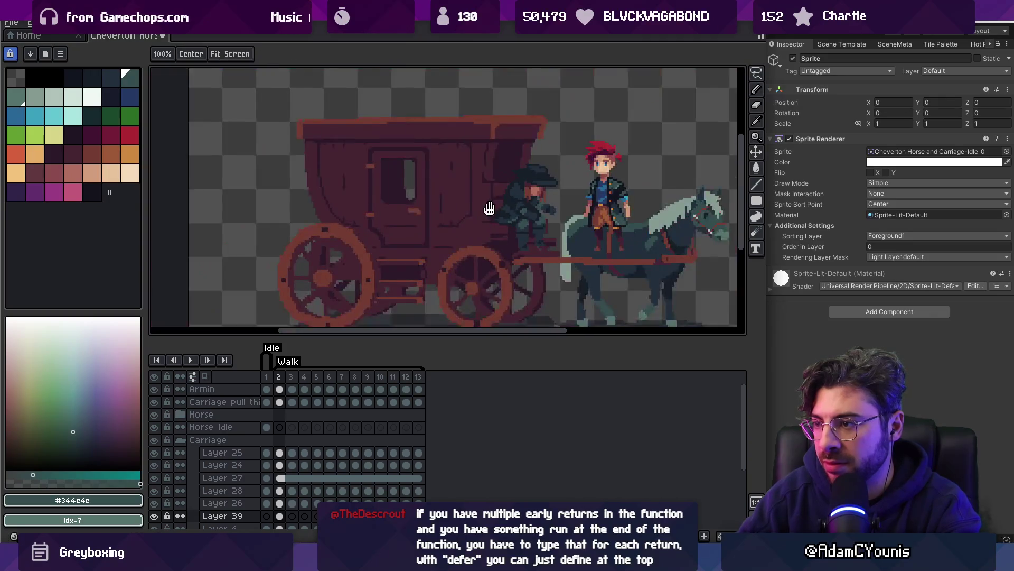
{"action": "scroll", "coordinate": [497, 222], "scroll_direction": "up", "scroll_amount": 5}
{"action": "key", "text": "b"}
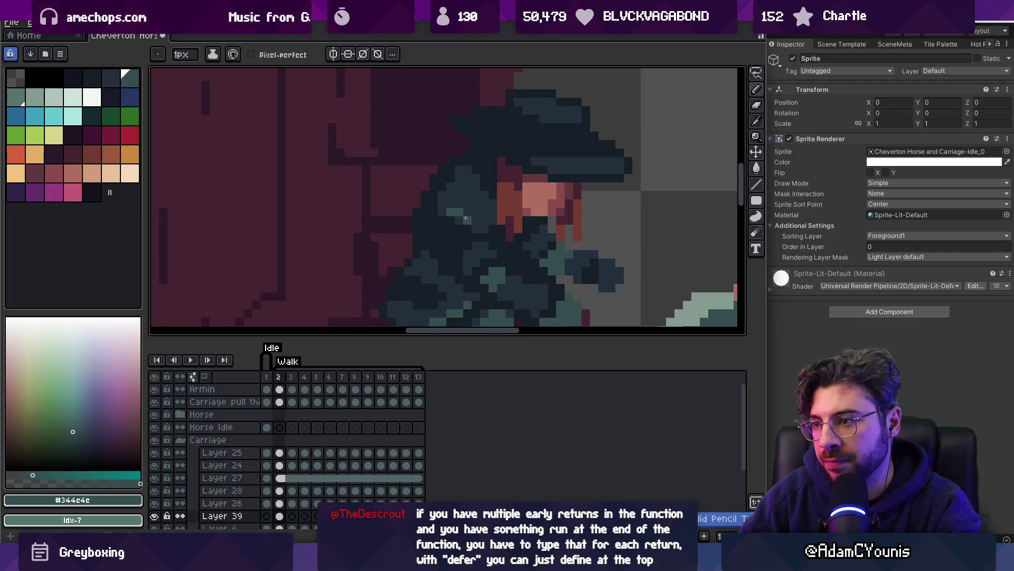
{"action": "scroll", "coordinate": [484, 223], "scroll_direction": "down", "scroll_amount": 3}
{"action": "scroll", "coordinate": [482, 219], "scroll_direction": "up", "scroll_amount": 4}
Alt-sample dark navy #161c28 and teal #344c4c from the coat and repaint its shading
{"action": "key", "text": "alt"}
{"action": "left_click", "coordinate": [478, 221], "text": "alt"}
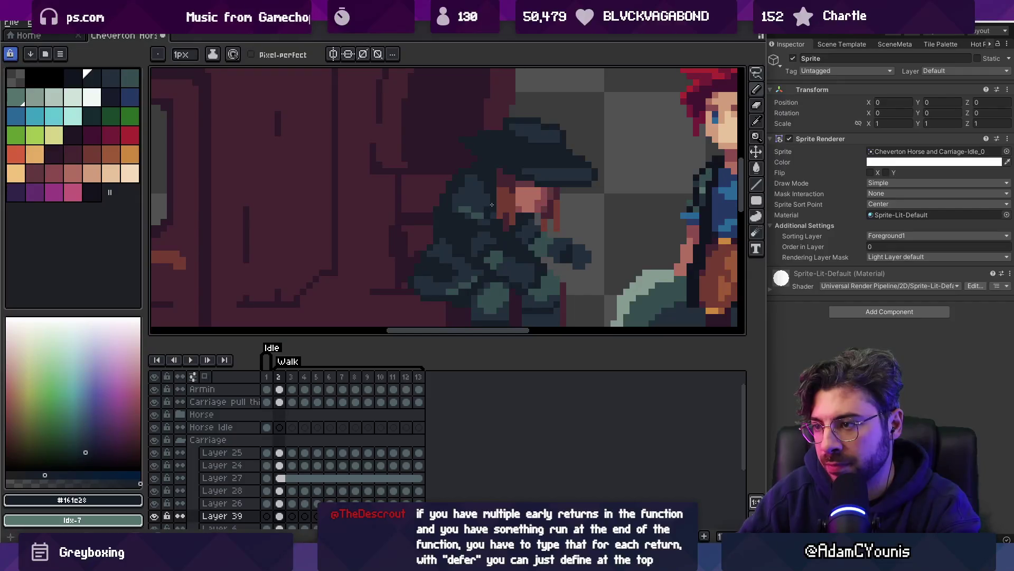
{"action": "left_click", "coordinate": [468, 210], "text": "alt"}
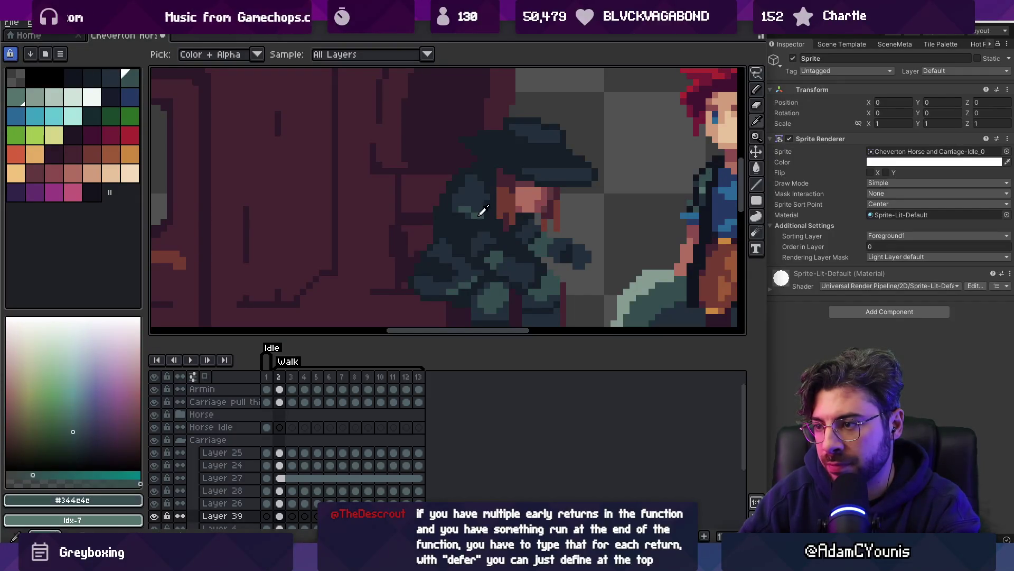
{"action": "key", "text": "z"}
{"action": "scroll", "coordinate": [507, 217], "scroll_direction": "down", "scroll_amount": 3}
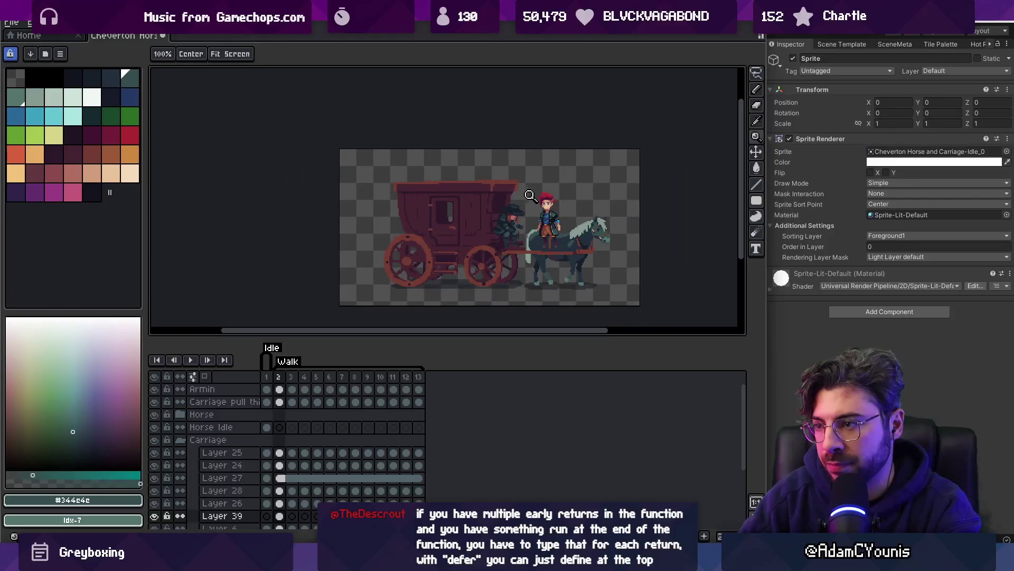
{"action": "scroll", "coordinate": [510, 224], "scroll_direction": "up", "scroll_amount": 5}
{"action": "key", "text": "b"}
{"action": "left_click", "coordinate": [492, 228], "text": "alt"}
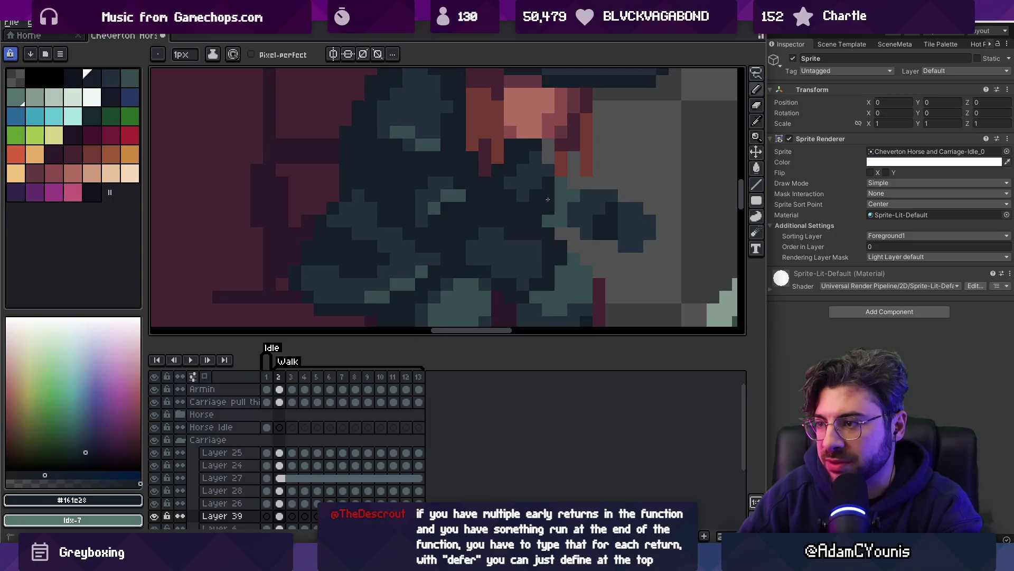
Zoom out to check the sprite, then centre the view back on the coachman
{"action": "key", "text": "z"}
{"action": "scroll", "coordinate": [558, 186], "scroll_direction": "down", "scroll_amount": 5}
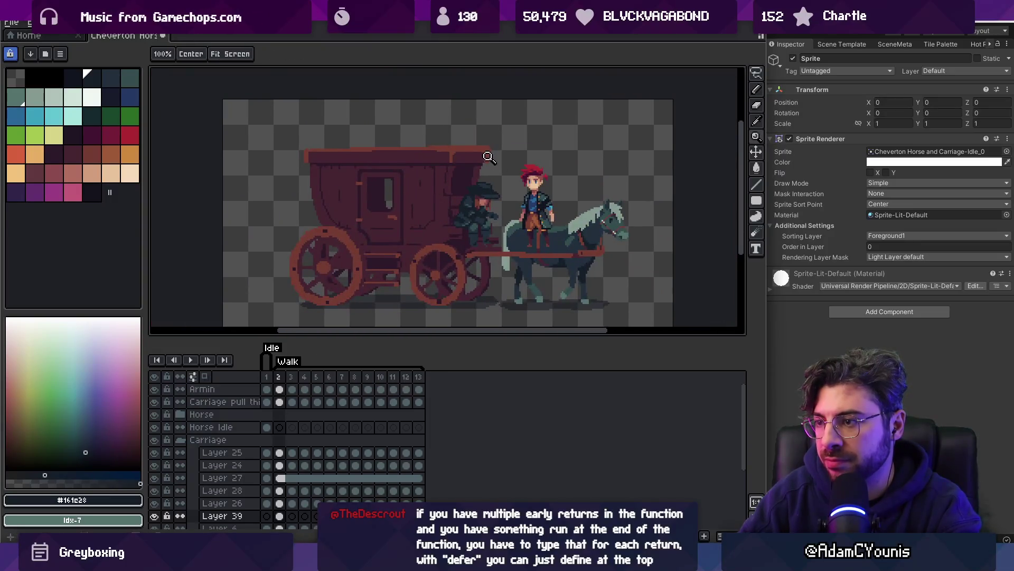
{"action": "scroll", "coordinate": [489, 209], "scroll_direction": "up", "scroll_amount": 5}
{"action": "key", "text": "b"}
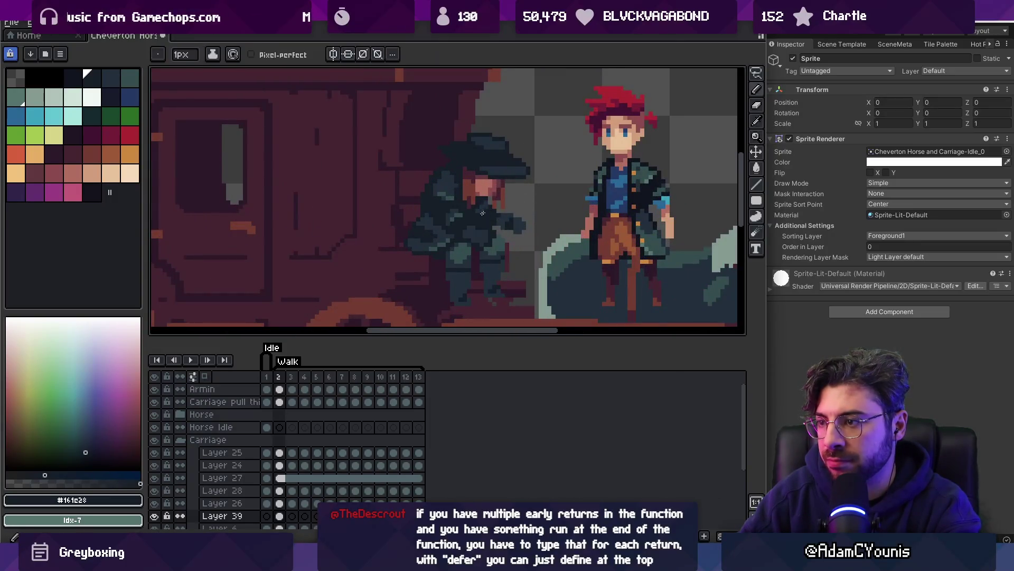
{"action": "key", "text": "z"}
{"action": "scroll", "coordinate": [479, 169], "scroll_direction": "down", "scroll_amount": 5}
{"action": "scroll", "coordinate": [494, 187], "scroll_direction": "down", "scroll_amount": 2}
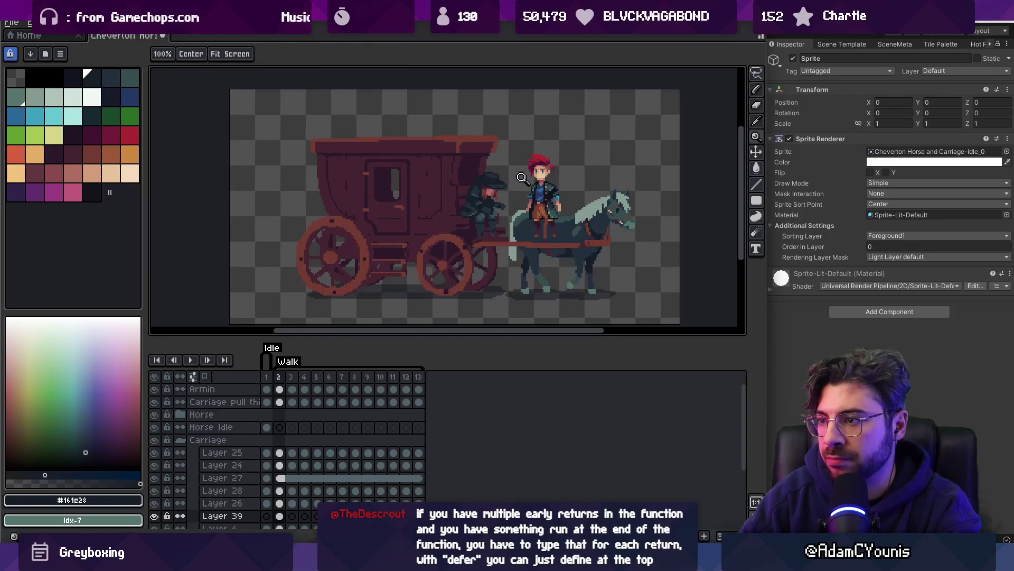
{"action": "scroll", "coordinate": [497, 193], "scroll_direction": "up", "scroll_amount": 4}
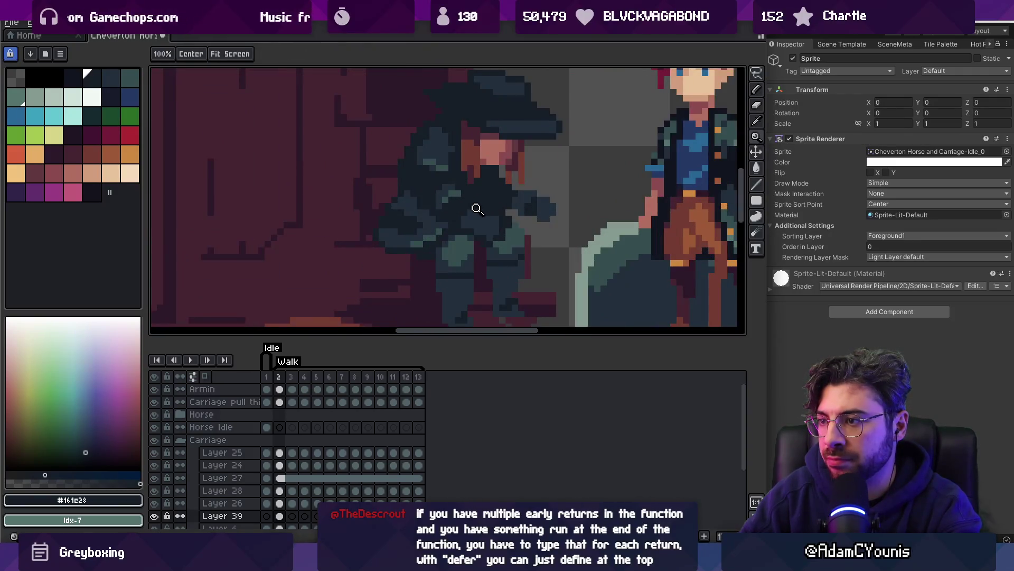
{"action": "left_click_drag", "start_coordinate": [485, 196], "coordinate": [485, 201]}
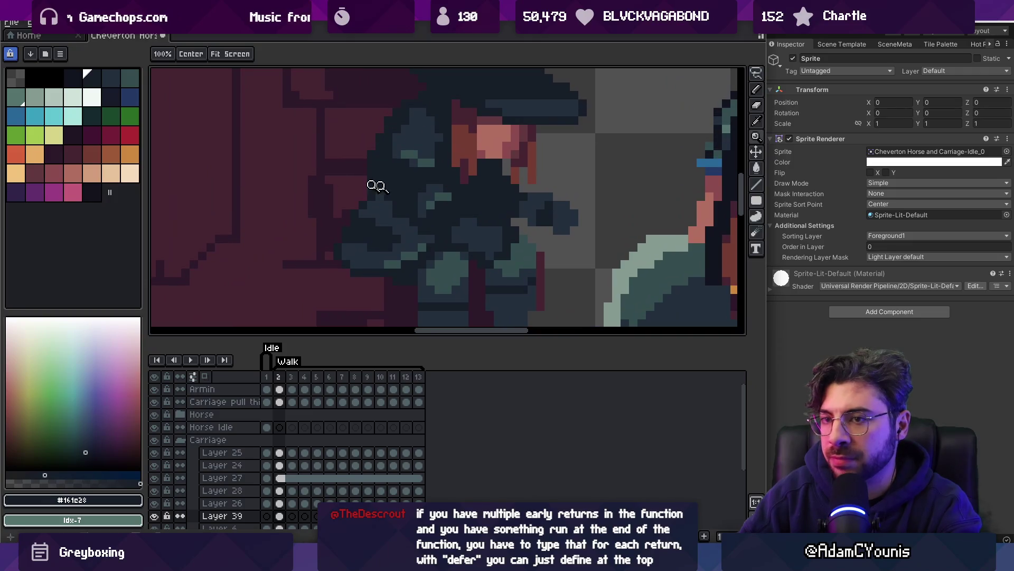
Paint a light grey-green (palette Idx-8) pixel on the coachman's collar
{"action": "left_click", "coordinate": [23, 100]}
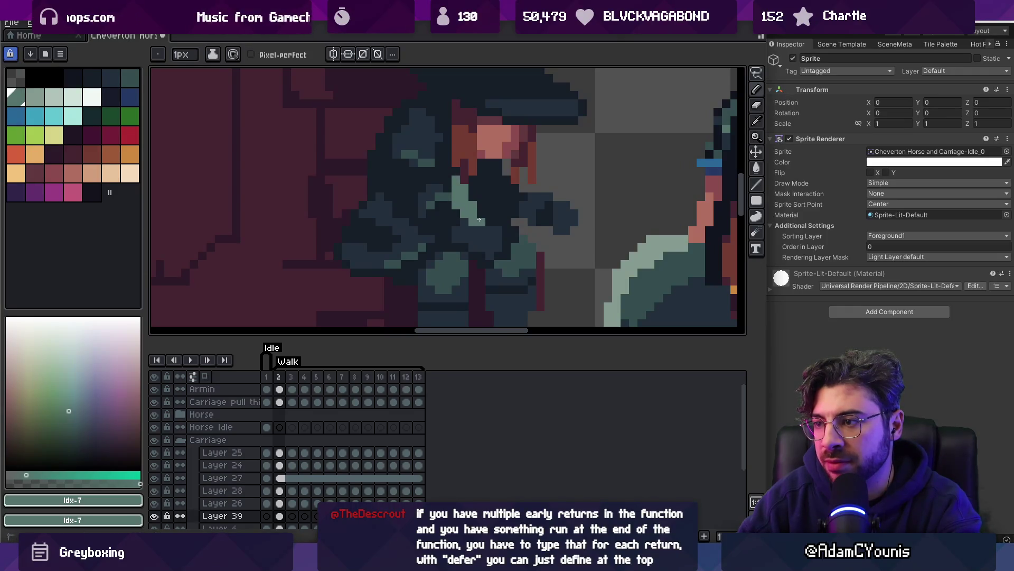
{"action": "key", "text": "z"}
{"action": "scroll", "coordinate": [491, 190], "scroll_direction": "down", "scroll_amount": 4}
{"action": "key", "text": "v"}
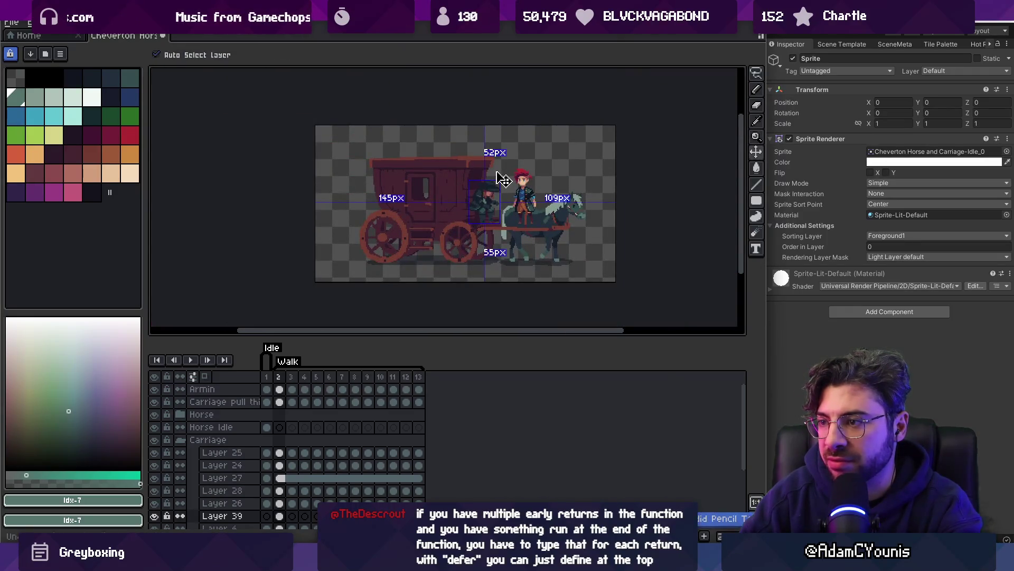
{"action": "key", "text": "z"}
{"action": "scroll", "coordinate": [513, 193], "scroll_direction": "up", "scroll_amount": 4}
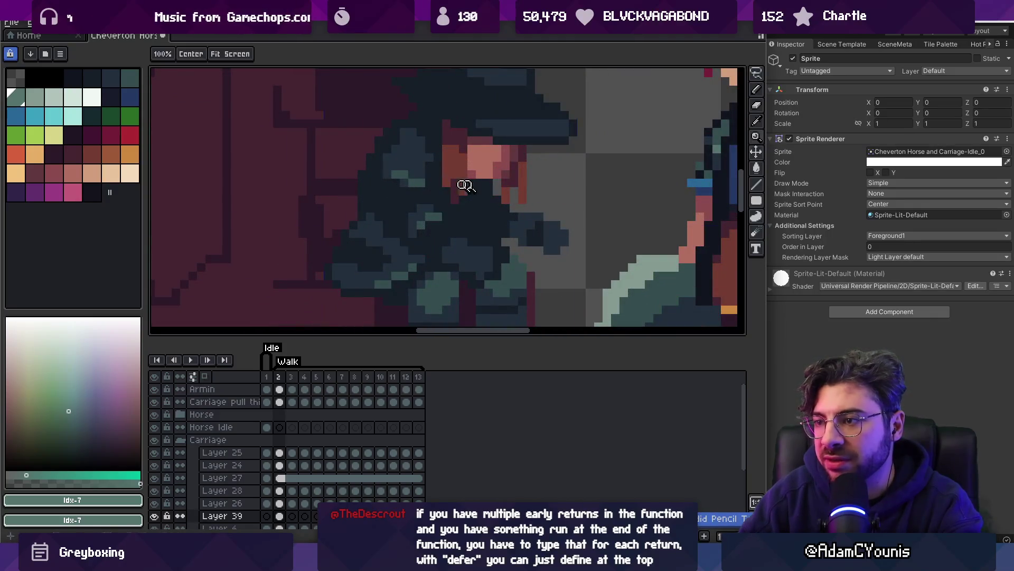
{"action": "left_click", "coordinate": [36, 97]}
{"action": "key", "text": "b"}
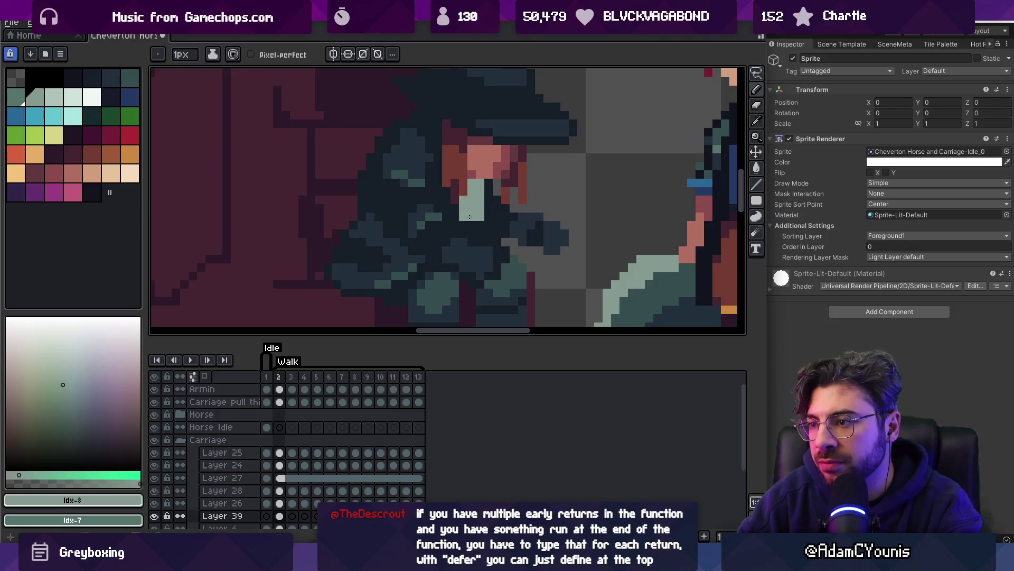
{"action": "left_click", "coordinate": [453, 217]}
Sample the coat's teal #344c4c, mid green #54736d and light #849a90 shades
{"action": "left_click", "coordinate": [487, 193], "text": "alt"}
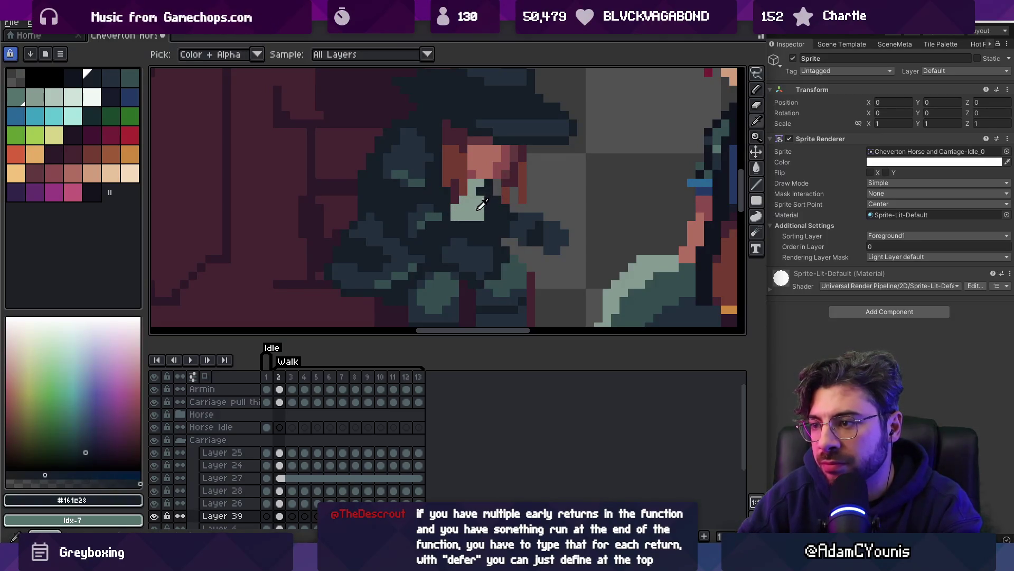
{"action": "left_click", "coordinate": [16, 97]}
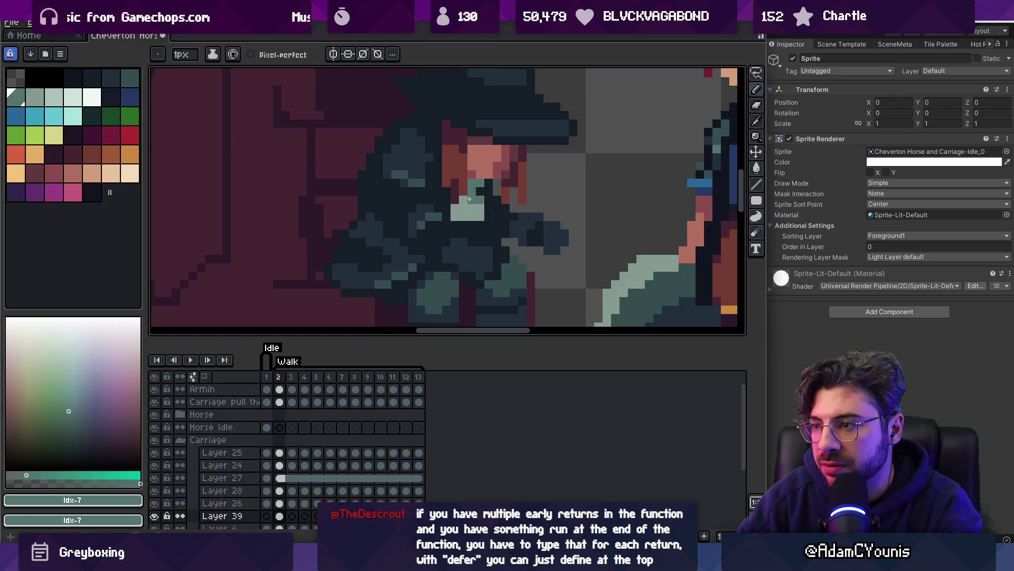
{"action": "left_click", "coordinate": [467, 202], "text": "alt"}
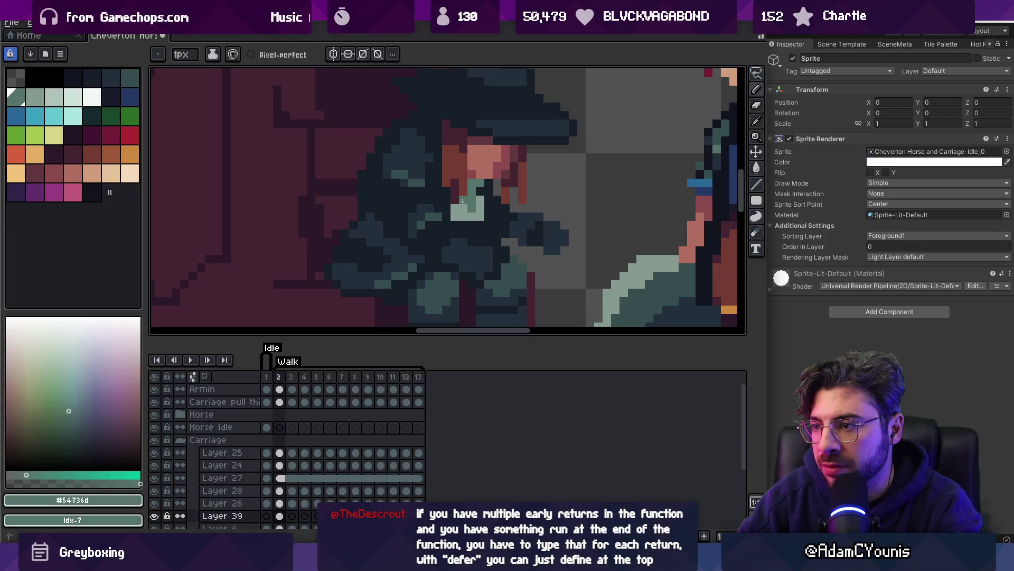
{"action": "left_click", "coordinate": [471, 205], "text": "alt"}
{"action": "left_click", "coordinate": [463, 207], "text": "alt"}
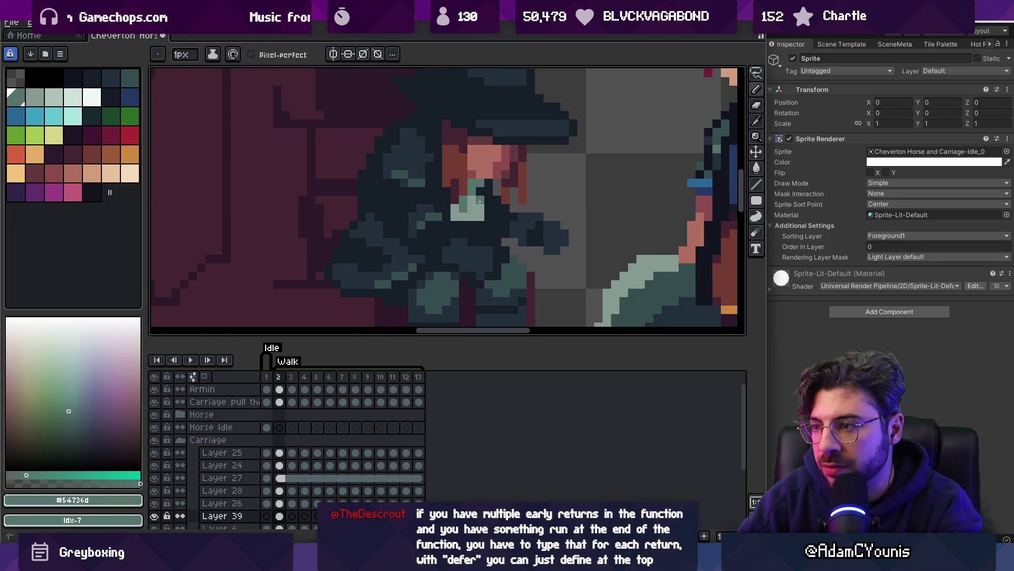
{"action": "key", "text": "z"}
{"action": "scroll", "coordinate": [480, 202], "scroll_direction": "down", "scroll_amount": 5}
{"action": "scroll", "coordinate": [489, 195], "scroll_direction": "up", "scroll_amount": 5}
{"action": "left_click", "coordinate": [478, 207], "text": "alt"}
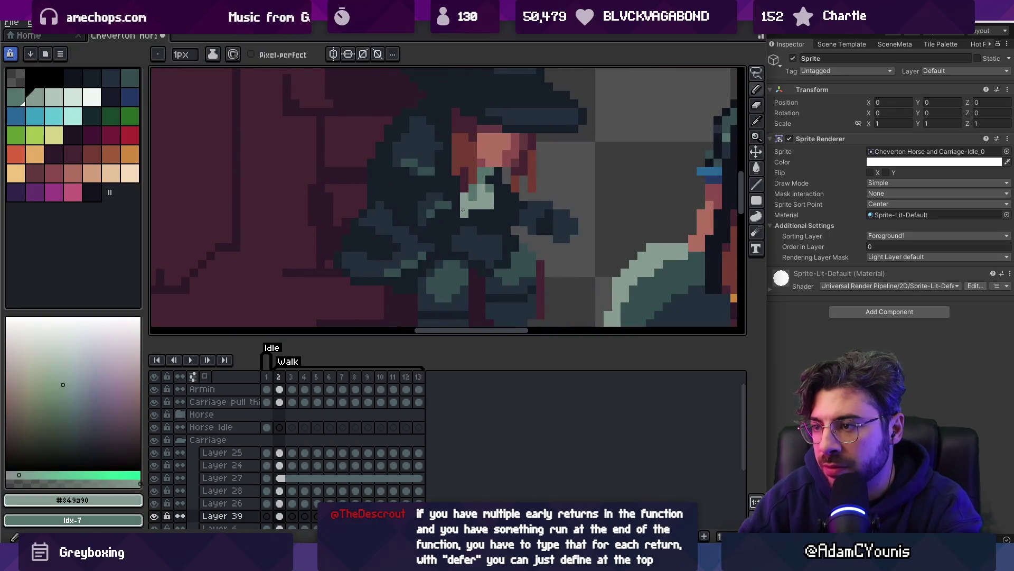
Sample face reds #8b4c4c and #61383c, then the coat's near-black #161c23 and teal #344c4c
{"action": "scroll", "coordinate": [479, 207], "scroll_direction": "down", "scroll_amount": 5}
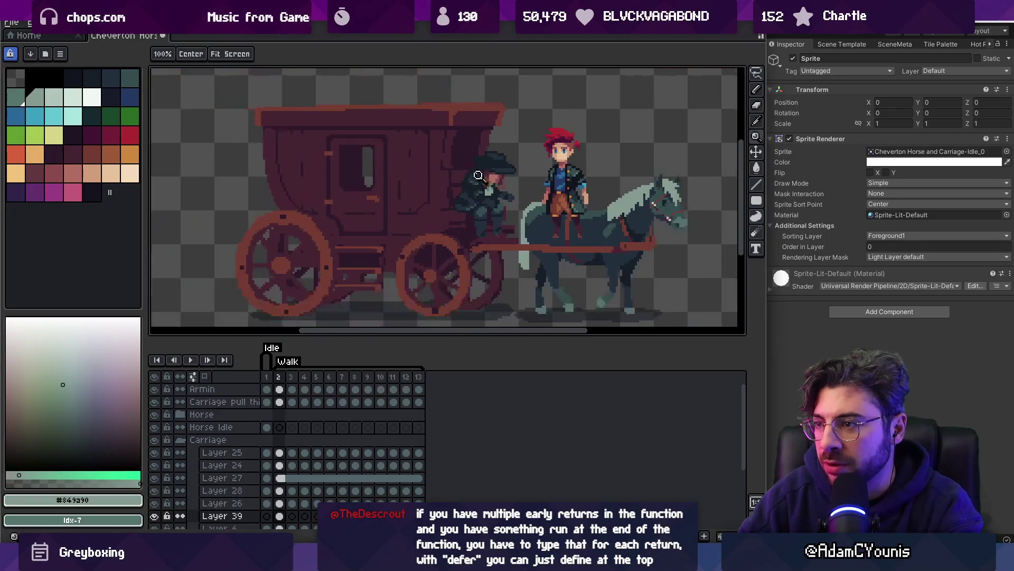
{"action": "scroll", "coordinate": [489, 195], "scroll_direction": "up", "scroll_amount": 5}
{"action": "left_click", "coordinate": [484, 186], "text": "alt"}
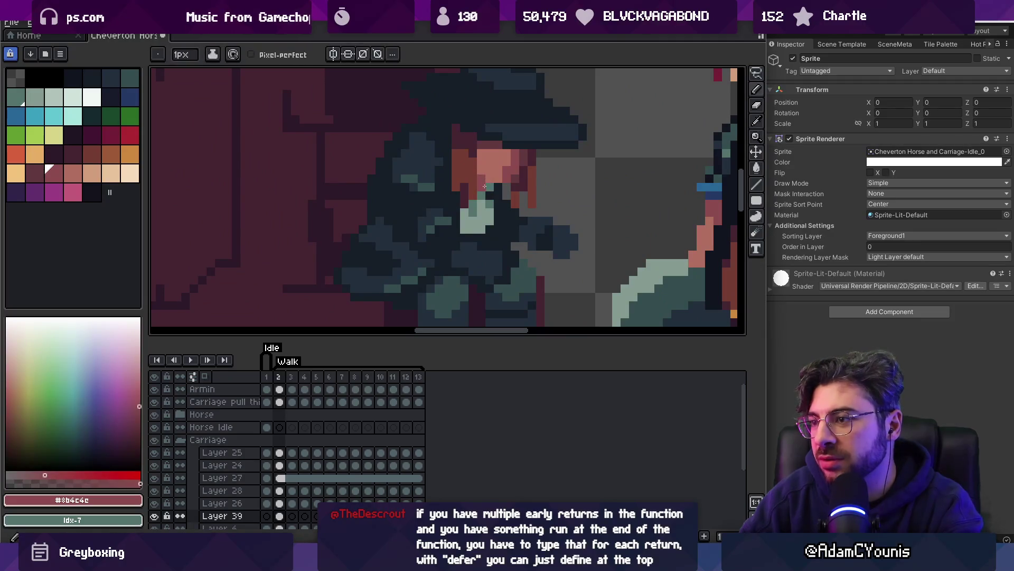
{"action": "left_click", "coordinate": [486, 175], "text": "alt"}
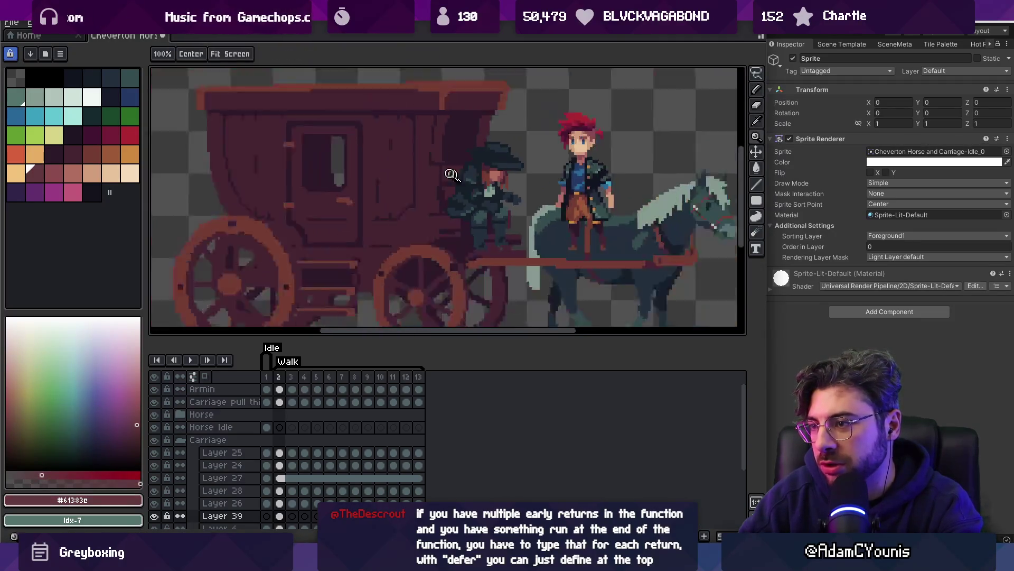
{"action": "scroll", "coordinate": [485, 173], "scroll_direction": "down", "scroll_amount": 5}
{"action": "scroll", "coordinate": [485, 172], "scroll_direction": "up", "scroll_amount": 5}
{"action": "left_click", "coordinate": [487, 175], "text": "alt"}
{"action": "scroll", "coordinate": [497, 177], "scroll_direction": "down", "scroll_amount": 6}
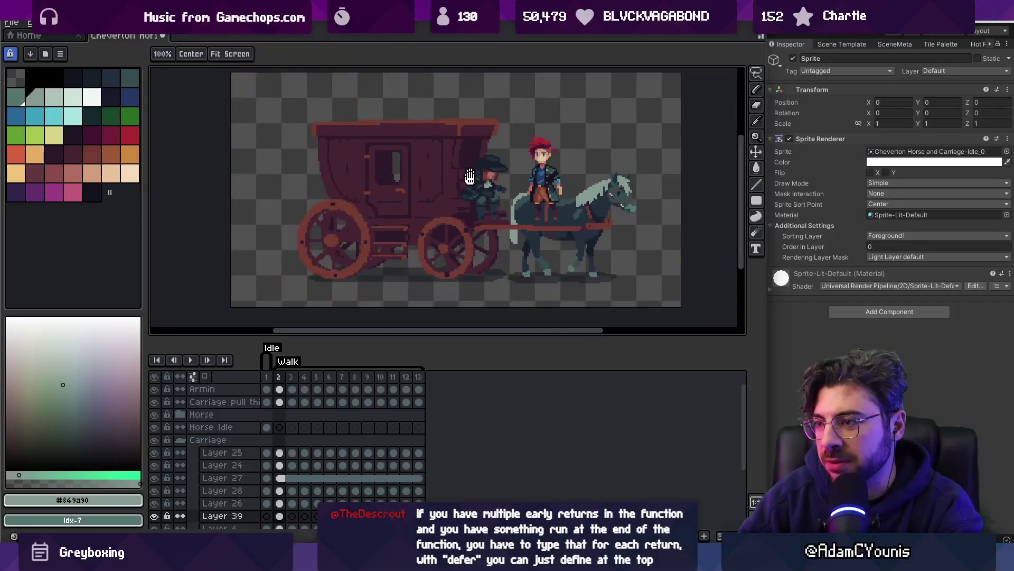
{"action": "scroll", "coordinate": [491, 188], "scroll_direction": "up", "scroll_amount": 6}
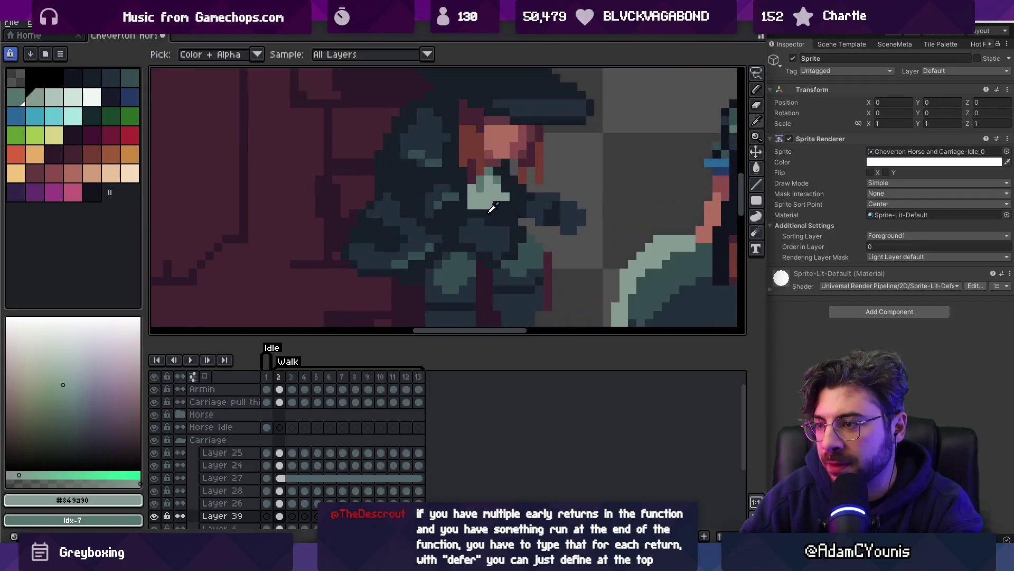
{"action": "left_click", "coordinate": [479, 198], "text": "alt"}
{"action": "left_click", "coordinate": [503, 231], "text": "alt"}
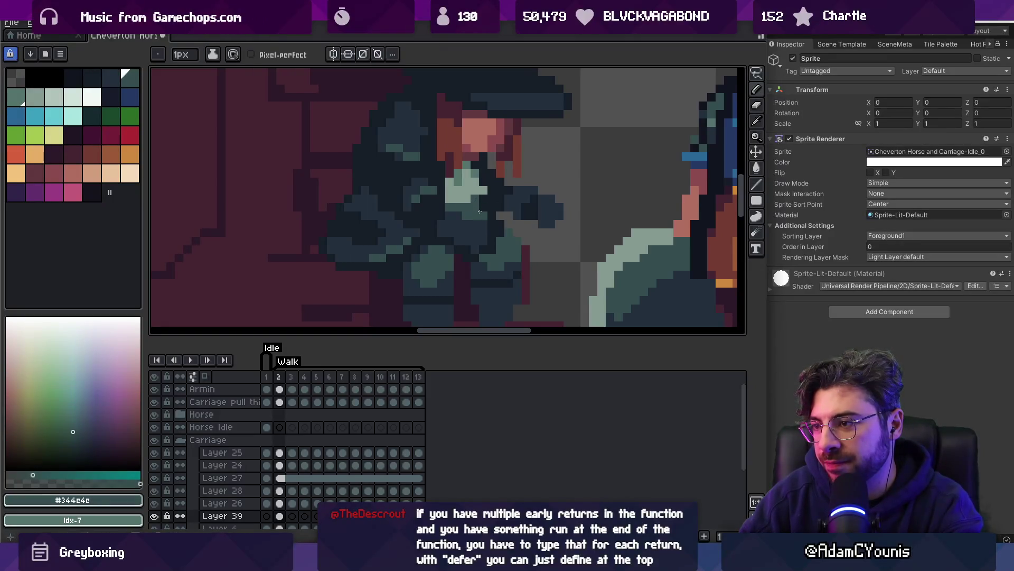
Pick the near-black #161c23 from the coat, checking it at different zoom levels
{"action": "key", "text": "z"}
{"action": "scroll", "coordinate": [491, 206], "scroll_direction": "down", "scroll_amount": 4}
{"action": "scroll", "coordinate": [513, 198], "scroll_direction": "up", "scroll_amount": 6}
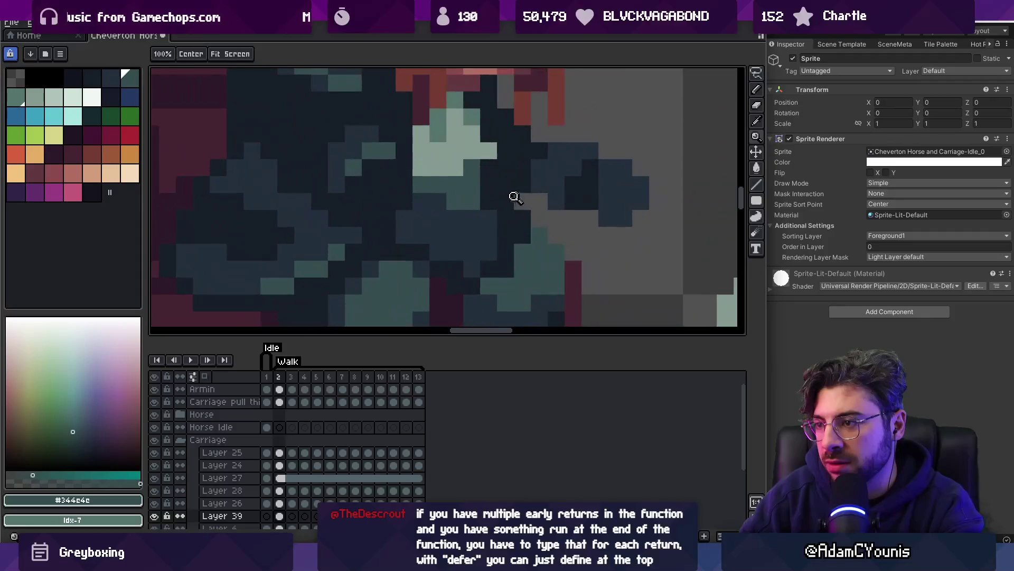
{"action": "key", "text": "b"}
{"action": "left_click", "coordinate": [460, 268], "text": "alt"}
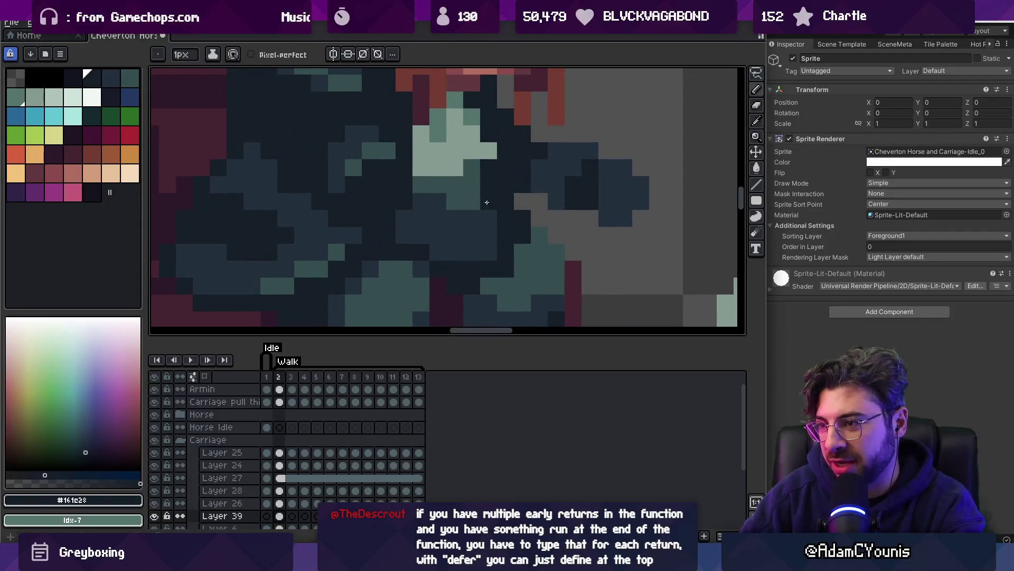
{"action": "key", "text": "z"}
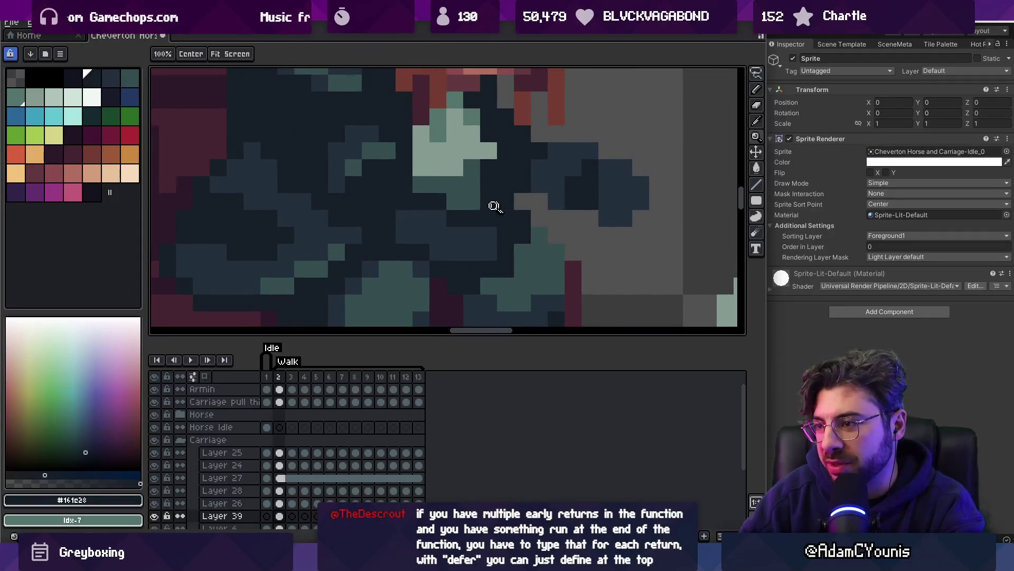
{"action": "scroll", "coordinate": [494, 206], "scroll_direction": "down", "scroll_amount": 4}
{"action": "scroll", "coordinate": [493, 205], "scroll_direction": "up", "scroll_amount": 4}
{"action": "key", "text": "b"}
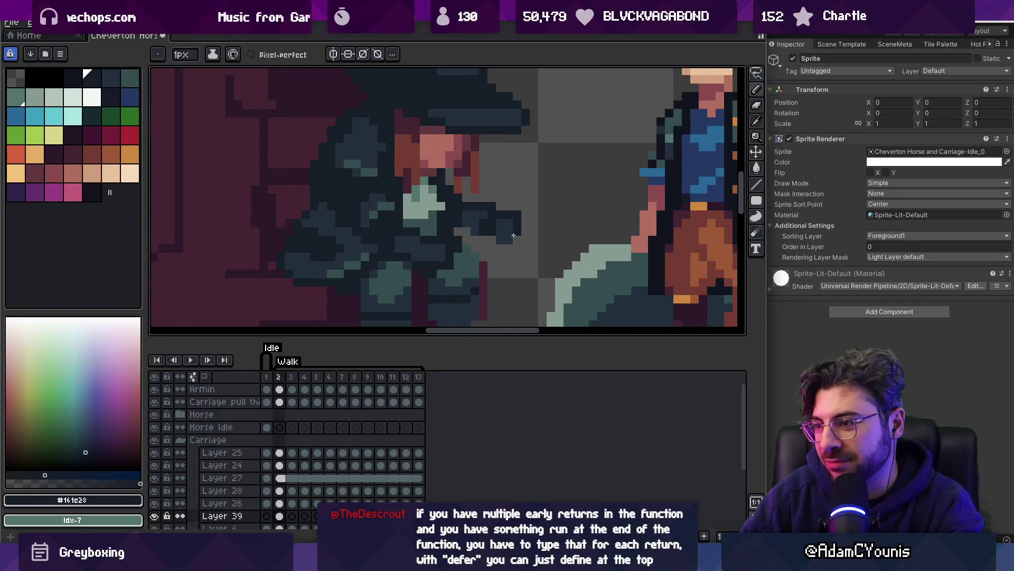
Zoom back in on the coachman and sample his blue-grey and darkest shades
{"action": "key", "text": "z"}
{"action": "scroll", "coordinate": [457, 210], "scroll_direction": "down", "scroll_amount": 4}
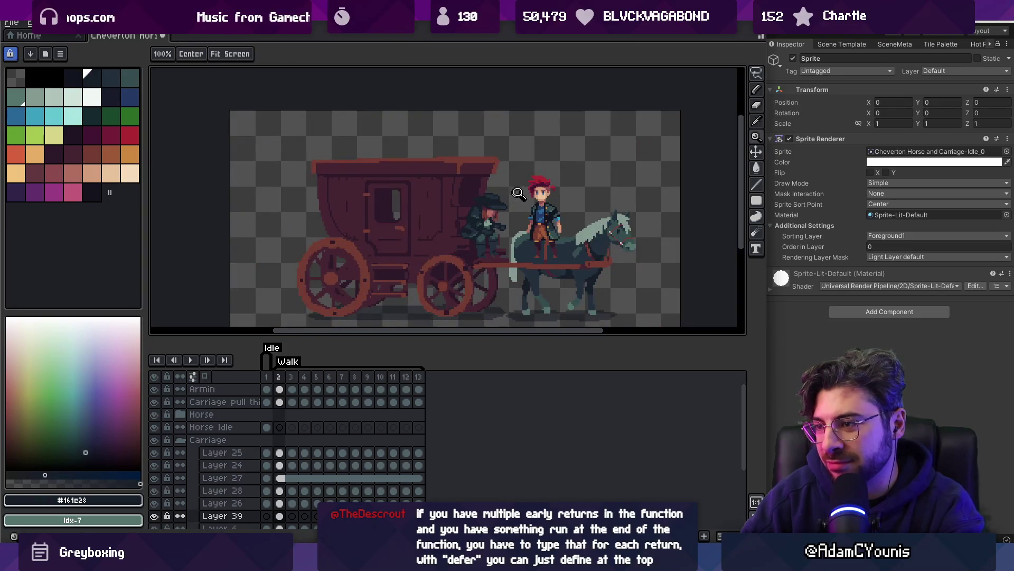
{"action": "key", "text": "v"}
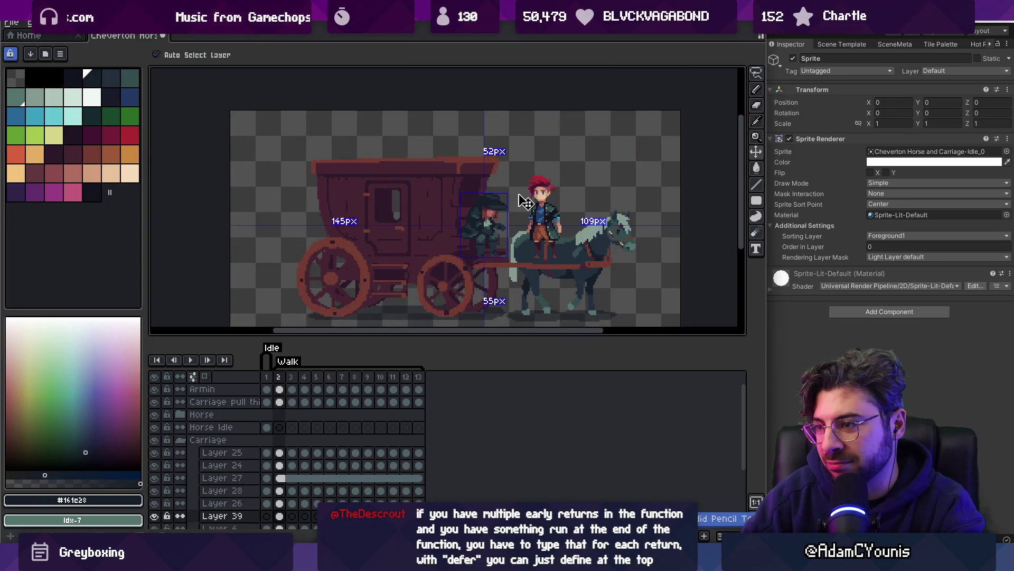
{"action": "key", "text": "z"}
{"action": "scroll", "coordinate": [491, 217], "scroll_direction": "up", "scroll_amount": 4}
{"action": "key", "text": "i"}
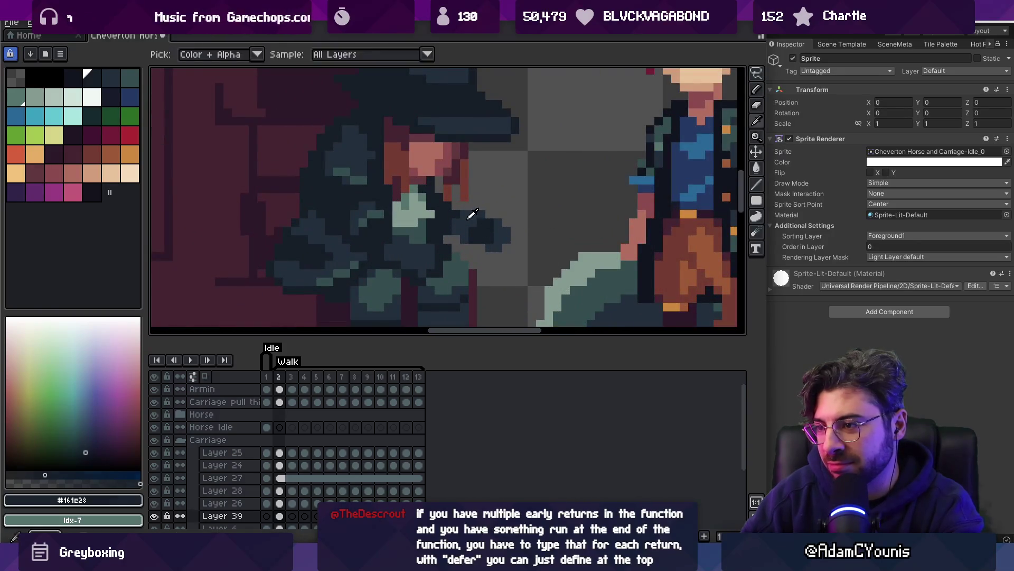
{"action": "left_click", "coordinate": [471, 214], "text": "alt"}
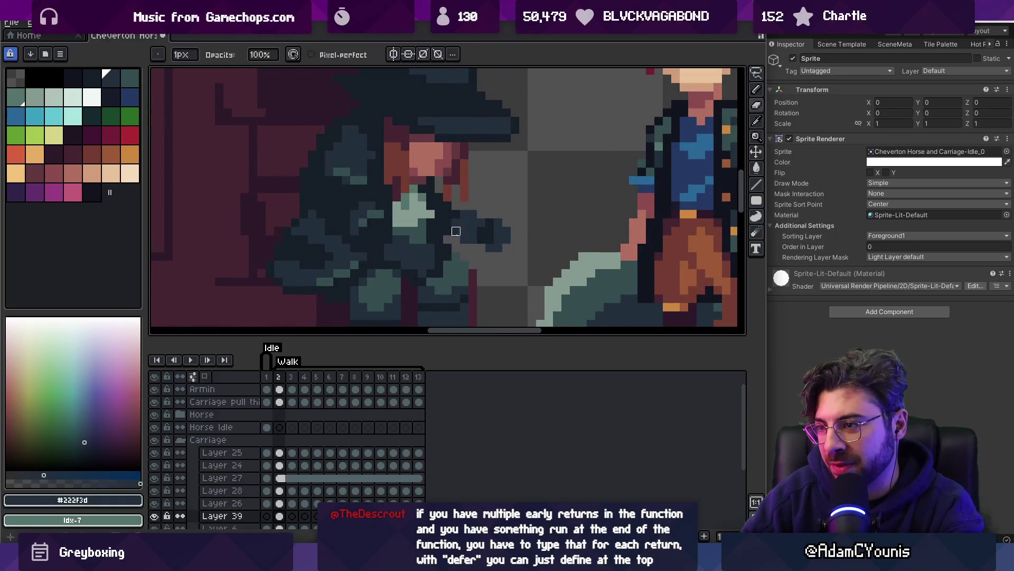
{"action": "left_click", "coordinate": [456, 231], "text": "alt"}
Paint a dark blue-grey pixel on the coachman's outstretched arm with the 1px pencil
{"action": "key", "text": "z"}
{"action": "scroll", "coordinate": [476, 200], "scroll_direction": "down", "scroll_amount": 4}
{"action": "key", "text": "v"}
{"action": "key", "text": "z"}
{"action": "scroll", "coordinate": [483, 201], "scroll_direction": "up", "scroll_amount": 5}
{"action": "key", "text": "b"}
{"action": "left_click", "coordinate": [464, 165], "text": "alt"}
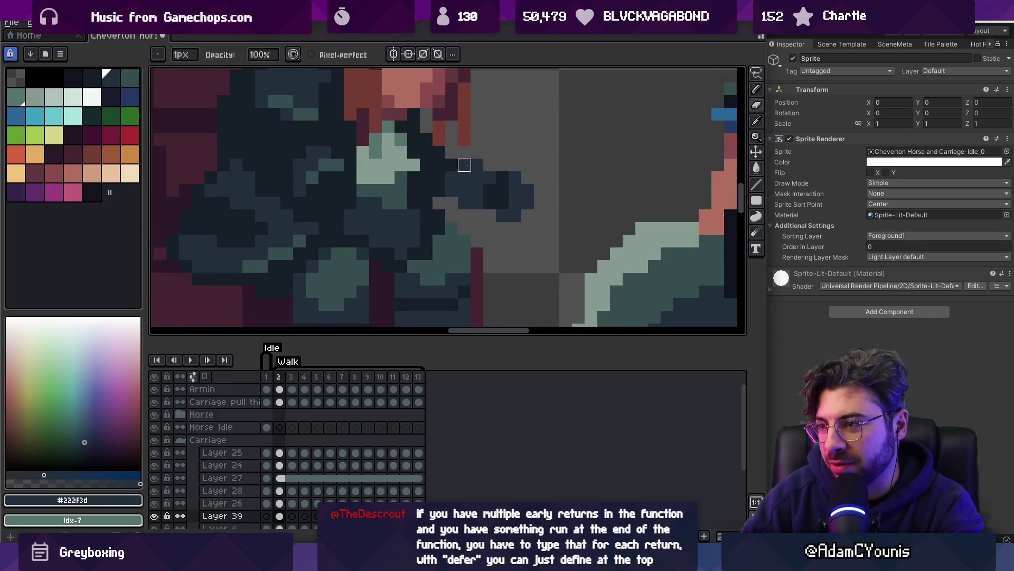
{"action": "key", "text": "e"}
{"action": "left_click", "coordinate": [476, 158]}
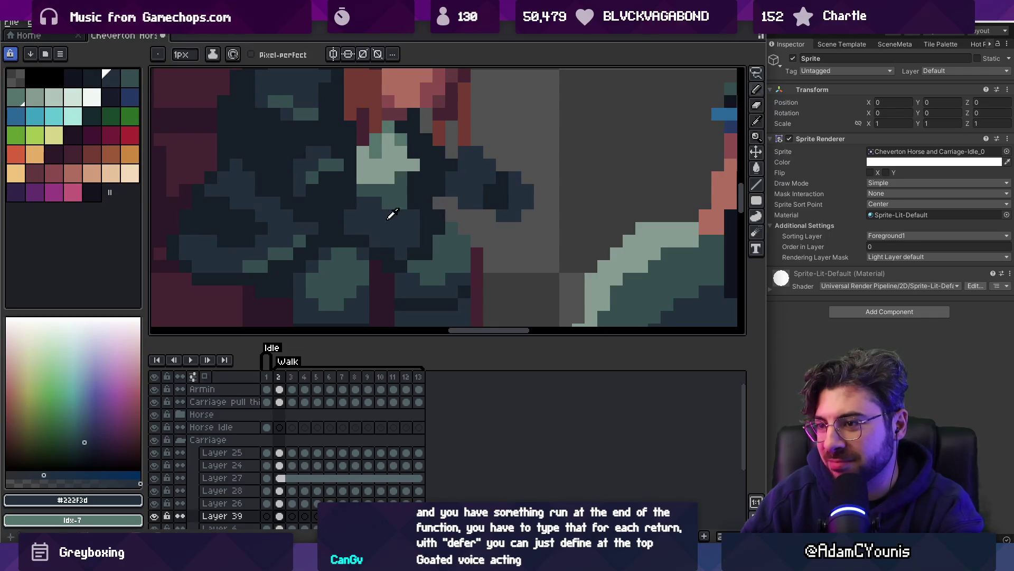
Paint a teal-grey pixel sampled from the coat onto the coachman
{"action": "key", "text": "z"}
{"action": "scroll", "coordinate": [437, 180], "scroll_direction": "down", "scroll_amount": 4}
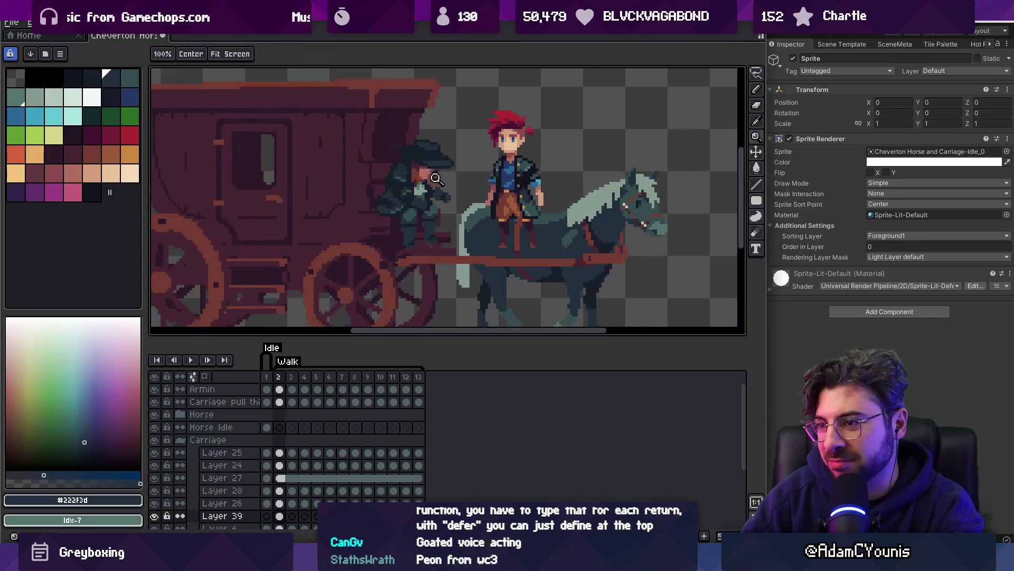
{"action": "scroll", "coordinate": [435, 205], "scroll_direction": "up", "scroll_amount": 5}
{"action": "key", "text": "b"}
{"action": "left_click", "coordinate": [476, 211], "text": "alt"}
{"action": "left_click", "coordinate": [440, 162]}
Paint a darkest-shade pixel on the coachman, then zoom out to the whole carriage and horse
{"action": "key", "text": "z"}
{"action": "key", "text": "b"}
{"action": "left_click", "coordinate": [389, 199], "text": "alt"}
{"action": "left_click", "coordinate": [423, 213]}
{"action": "key", "text": "z"}
{"action": "scroll", "coordinate": [442, 198], "scroll_direction": "down", "scroll_amount": 2}
{"action": "key", "text": "b"}
{"action": "key", "text": "z"}
{"action": "scroll", "coordinate": [459, 158], "scroll_direction": "down", "scroll_amount": 3}
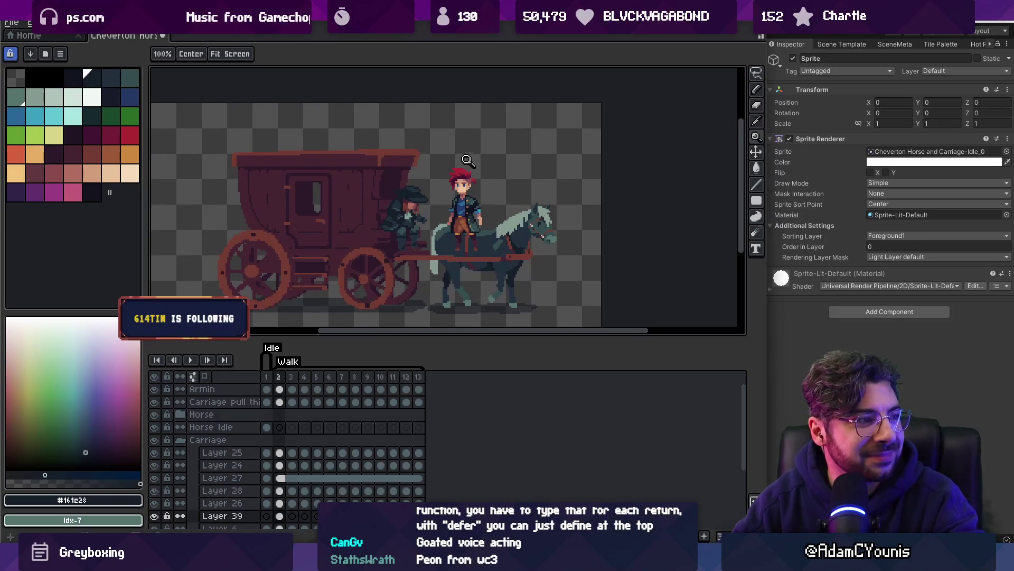
Zoom in and out on the coachman to review the retouched coat
{"action": "scroll", "coordinate": [459, 169], "scroll_direction": "up", "scroll_amount": 3}
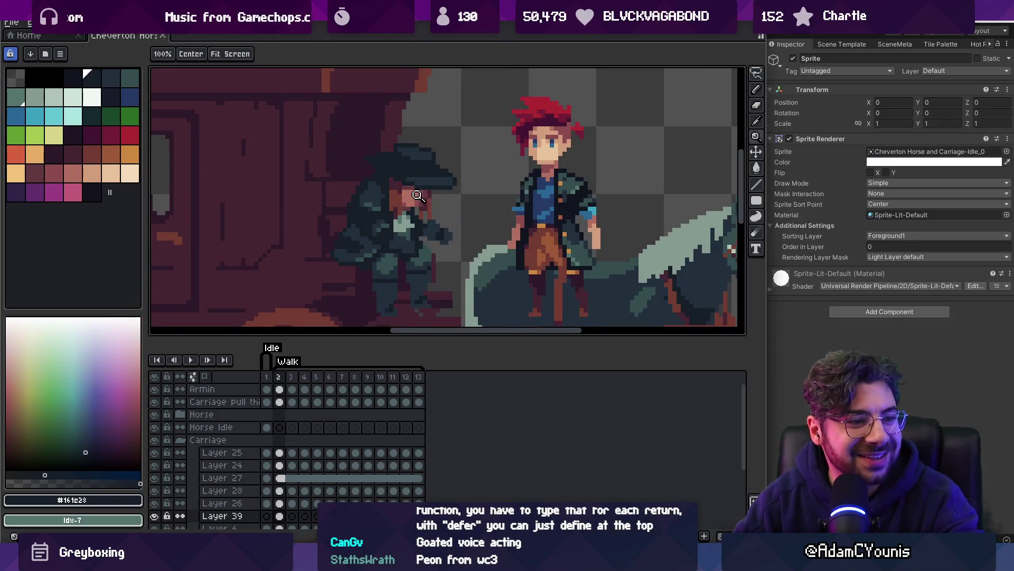
{"action": "scroll", "coordinate": [393, 194], "scroll_direction": "up", "scroll_amount": 2}
{"action": "scroll", "coordinate": [372, 192], "scroll_direction": "up", "scroll_amount": 1}
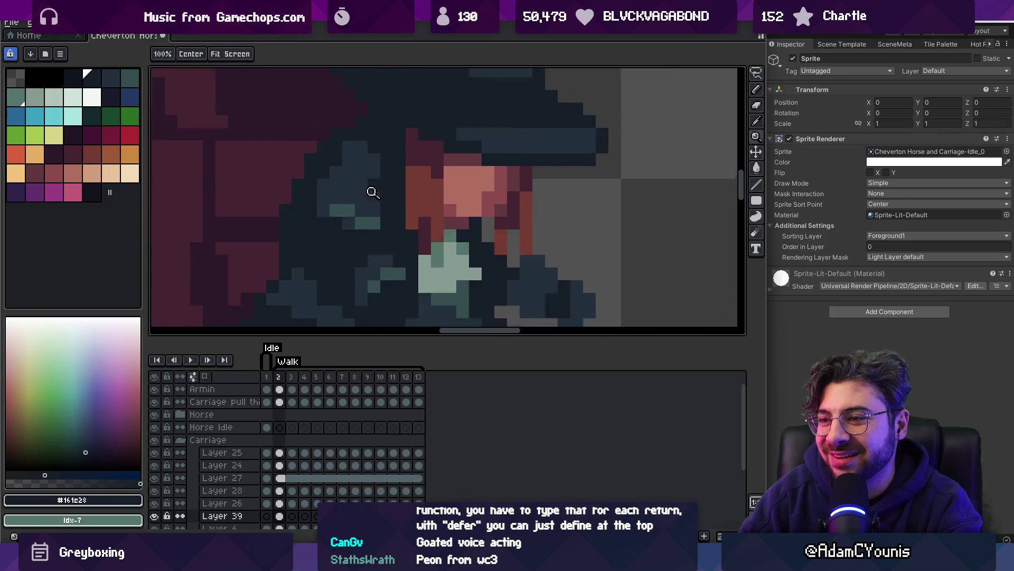
{"action": "scroll", "coordinate": [372, 192], "scroll_direction": "down", "scroll_amount": 2}
{"action": "scroll", "coordinate": [370, 194], "scroll_direction": "up", "scroll_amount": 2}
{"action": "key", "text": "b"}
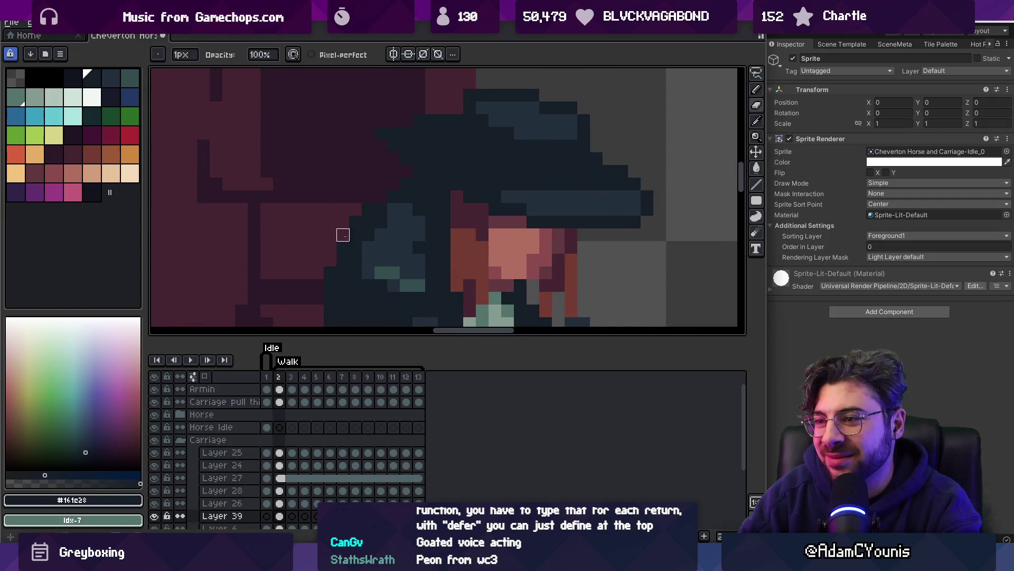
{"action": "key", "text": "z"}
{"action": "scroll", "coordinate": [326, 209], "scroll_direction": "down", "scroll_amount": 5}
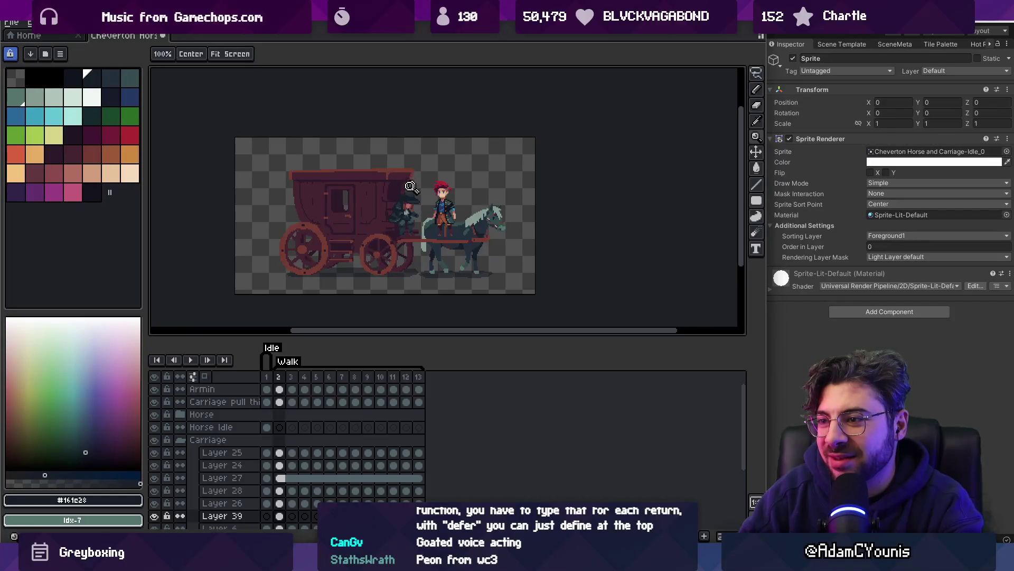
{"action": "scroll", "coordinate": [411, 186], "scroll_direction": "up", "scroll_amount": 5}
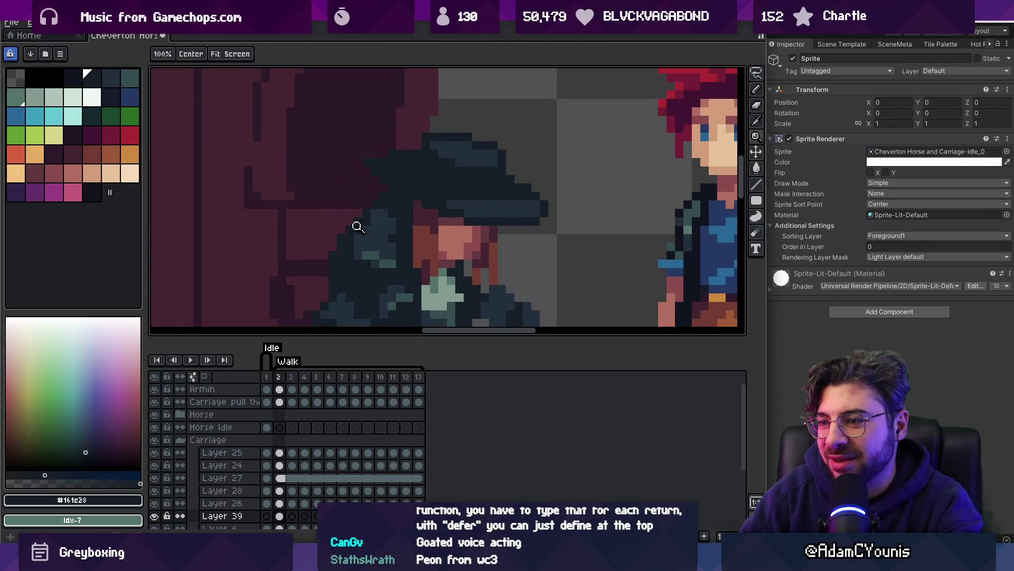
{"action": "key", "text": "b"}
Touch up the coachman with the blue-grey and teal-grey shades
{"action": "key", "text": "z"}
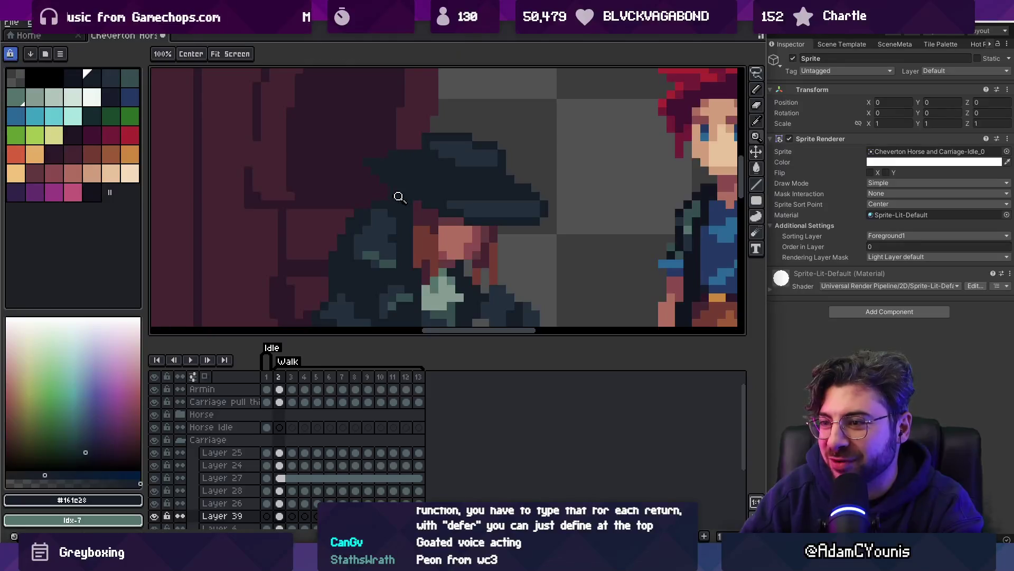
{"action": "scroll", "coordinate": [401, 180], "scroll_direction": "down", "scroll_amount": 4}
{"action": "scroll", "coordinate": [418, 170], "scroll_direction": "up", "scroll_amount": 5}
{"action": "key", "text": "b"}
{"action": "left_click", "coordinate": [405, 210], "text": "alt"}
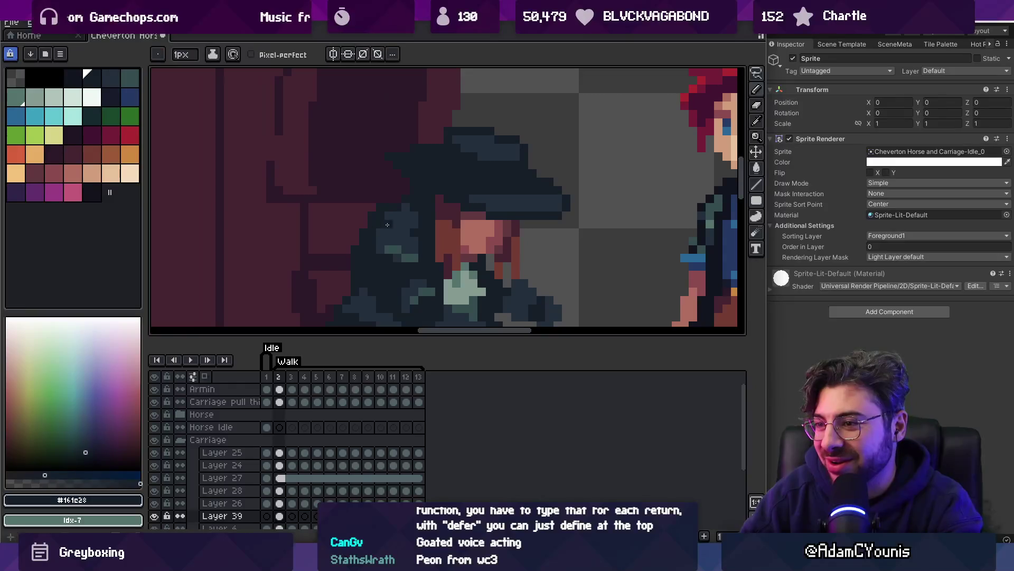
{"action": "key", "text": "z"}
{"action": "scroll", "coordinate": [380, 201], "scroll_direction": "down", "scroll_amount": 4}
{"action": "scroll", "coordinate": [439, 206], "scroll_direction": "up", "scroll_amount": 5}
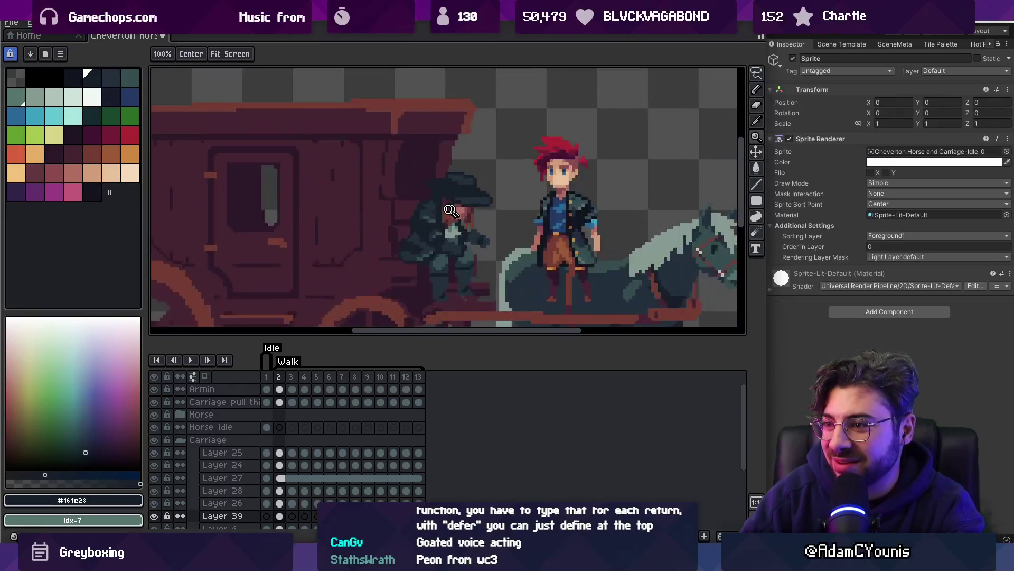
{"action": "key", "text": "b"}
{"action": "left_click", "coordinate": [410, 222], "text": "alt"}
Continue retouching the coat with blue-grey and the darkest navy shade
{"action": "key", "text": "z"}
{"action": "scroll", "coordinate": [449, 195], "scroll_direction": "down", "scroll_amount": 4}
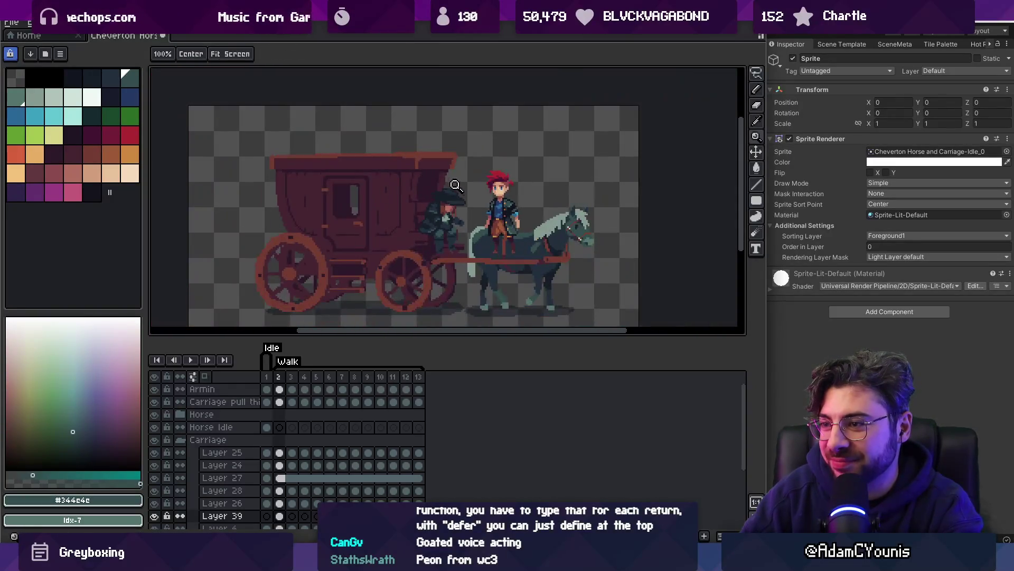
{"action": "scroll", "coordinate": [436, 216], "scroll_direction": "up", "scroll_amount": 5}
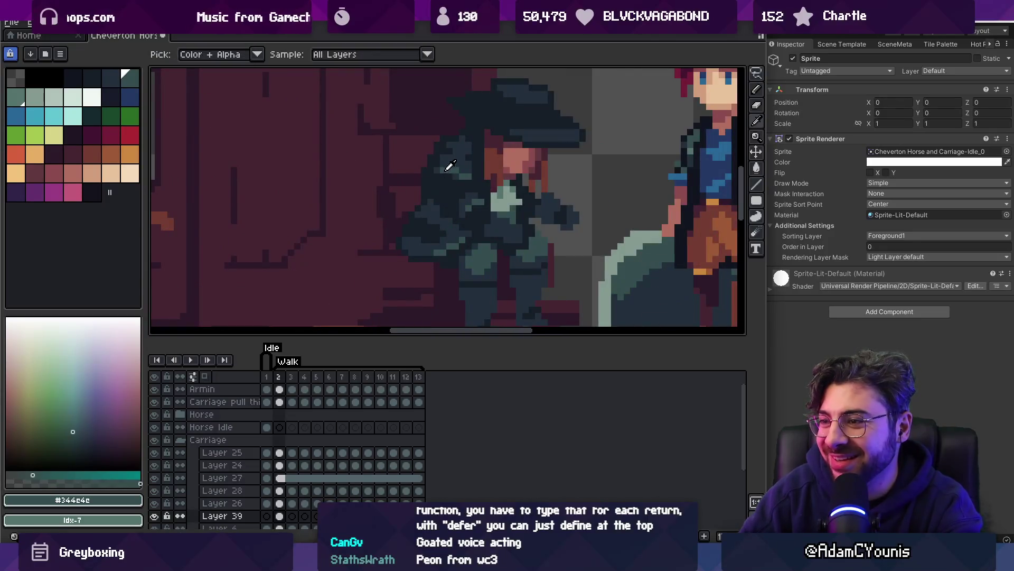
{"action": "key", "text": "b"}
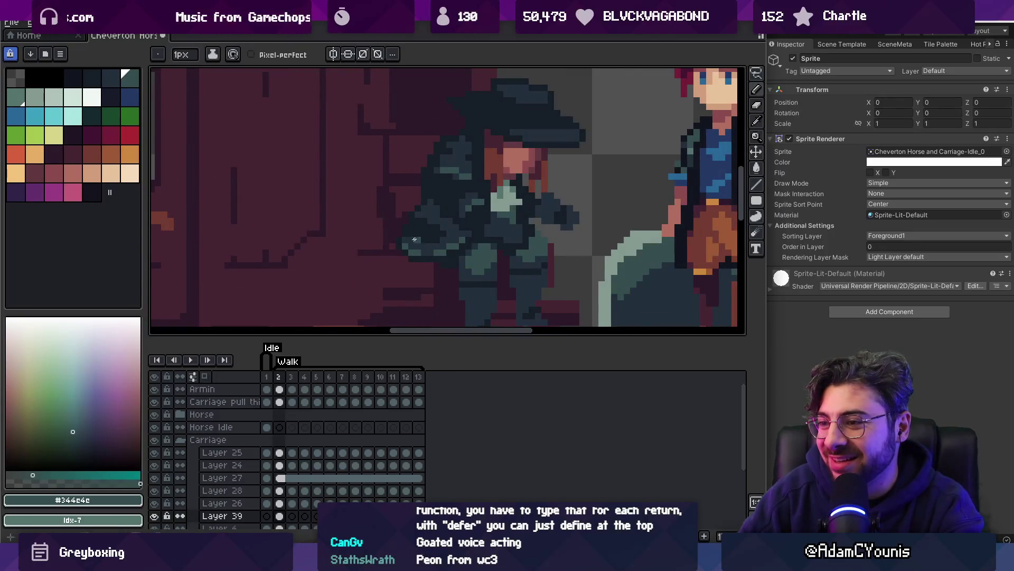
{"action": "left_click", "coordinate": [415, 239], "text": "alt"}
{"action": "key", "text": "z"}
{"action": "scroll", "coordinate": [417, 199], "scroll_direction": "down", "scroll_amount": 5}
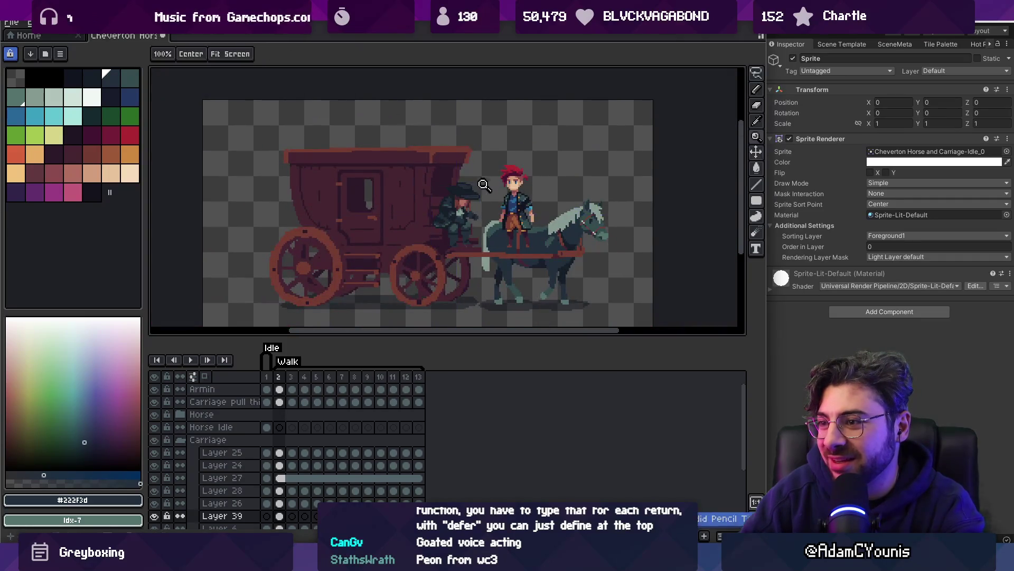
{"action": "scroll", "coordinate": [454, 214], "scroll_direction": "up", "scroll_amount": 5}
{"action": "key", "text": "b"}
{"action": "left_click", "coordinate": [445, 207], "text": "alt"}
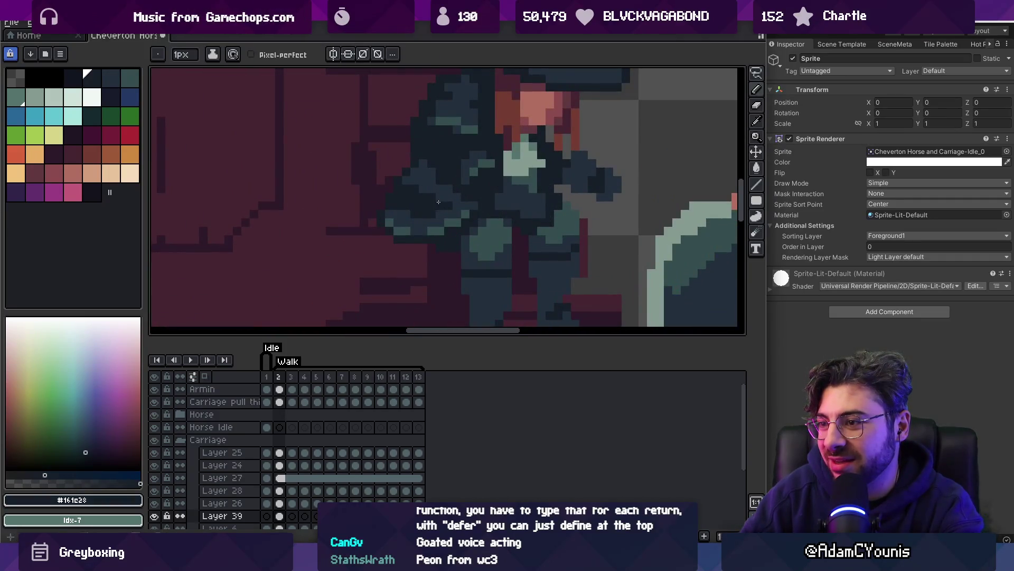
{"action": "left_click", "coordinate": [439, 201], "text": "alt"}
Add a final darkest-shade touch to the coachman and save the .aseprite file
{"action": "key", "text": "z"}
{"action": "scroll", "coordinate": [446, 185], "scroll_direction": "down", "scroll_amount": 5}
{"action": "scroll", "coordinate": [460, 182], "scroll_direction": "up", "scroll_amount": 1}
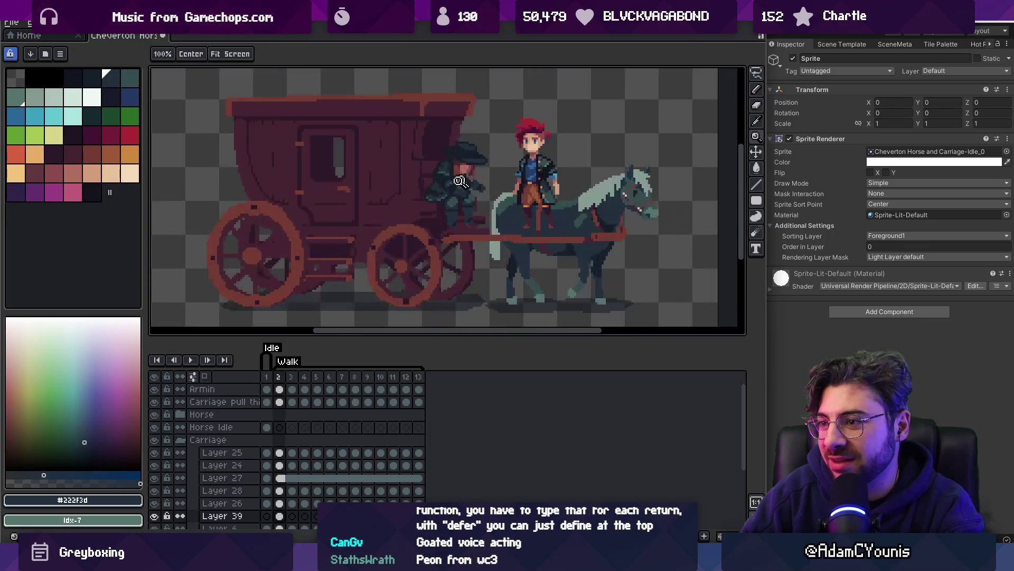
{"action": "scroll", "coordinate": [458, 179], "scroll_direction": "up", "scroll_amount": 5}
{"action": "left_click", "coordinate": [446, 174], "text": "alt"}
{"action": "scroll", "coordinate": [462, 153], "scroll_direction": "down", "scroll_amount": 5}
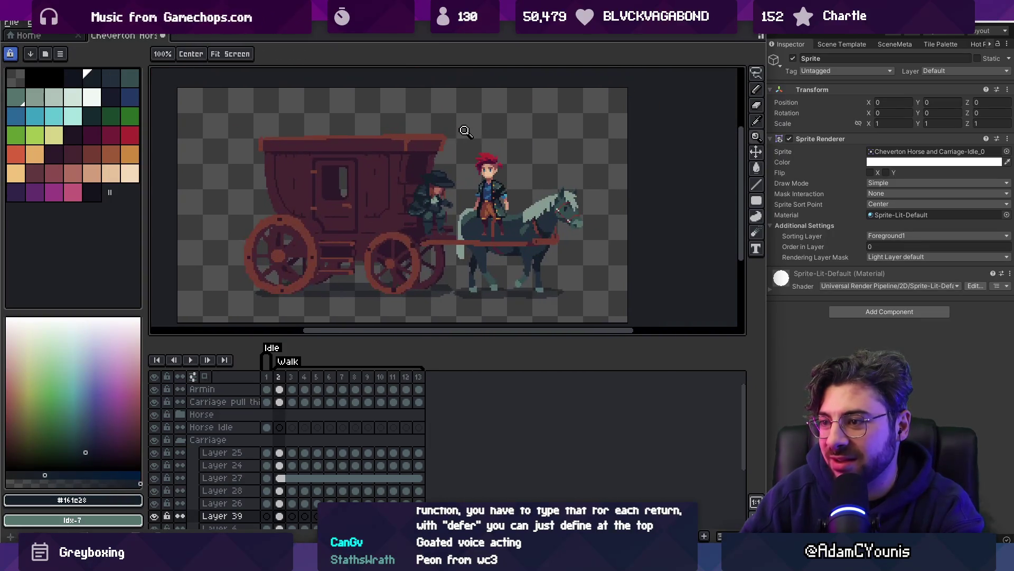
{"action": "scroll", "coordinate": [453, 186], "scroll_direction": "up", "scroll_amount": 4}
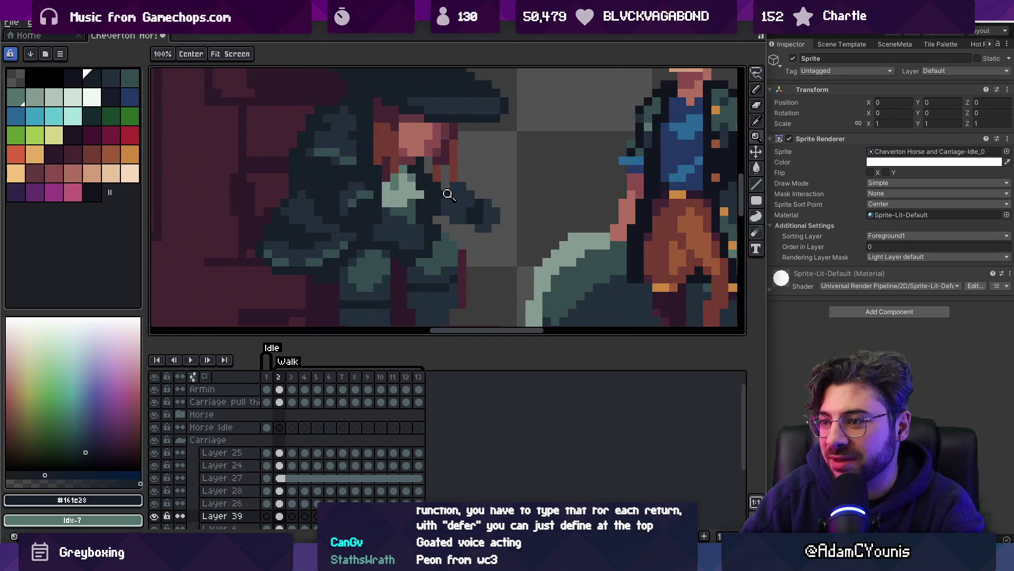
{"action": "scroll", "coordinate": [446, 192], "scroll_direction": "down", "scroll_amount": 2}
{"action": "scroll", "coordinate": [444, 182], "scroll_direction": "down", "scroll_amount": 2}
{"action": "scroll", "coordinate": [454, 175], "scroll_direction": "up", "scroll_amount": 3}
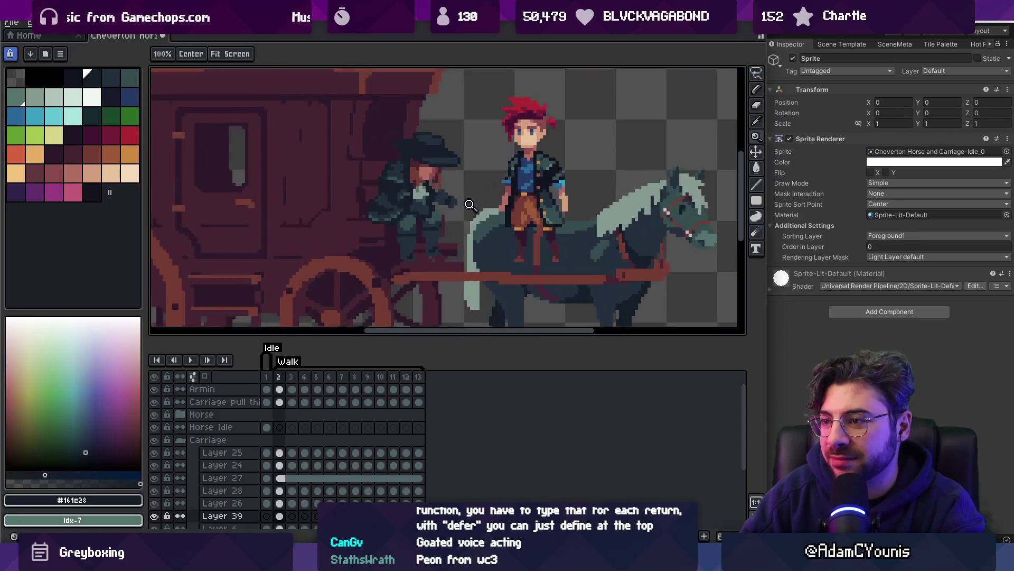
{"action": "key", "text": "ctrl+s"}
{"action": "key", "text": "Return"}
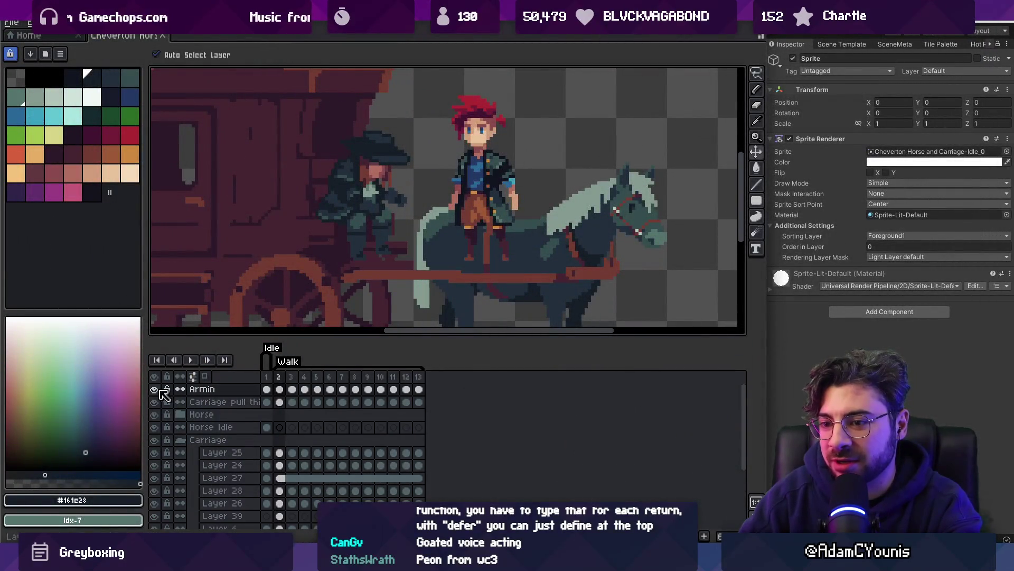
Hide the Armin layer and fill a small area near the coachman's seat
{"action": "left_click", "coordinate": [154, 388]}
{"action": "scroll", "coordinate": [390, 226], "scroll_direction": "down", "scroll_amount": 3}
{"action": "scroll", "coordinate": [390, 226], "scroll_direction": "up", "scroll_amount": 4}
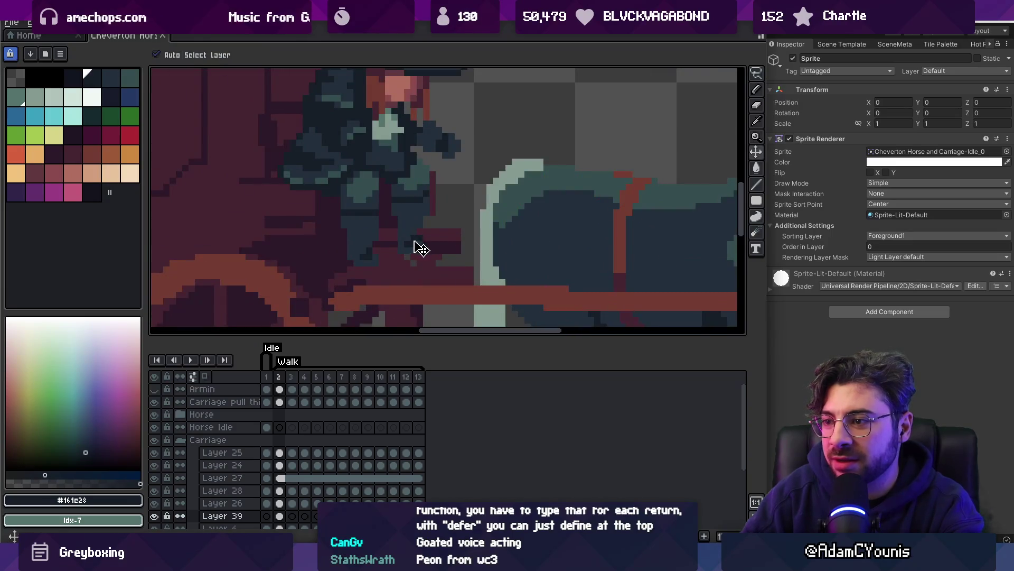
{"action": "key", "text": "g"}
{"action": "left_click", "coordinate": [405, 223]}
Sample the pale grey-green shade from the canvas with the 1px brush
{"action": "key", "text": "z"}
{"action": "scroll", "coordinate": [359, 222], "scroll_direction": "down", "scroll_amount": 4}
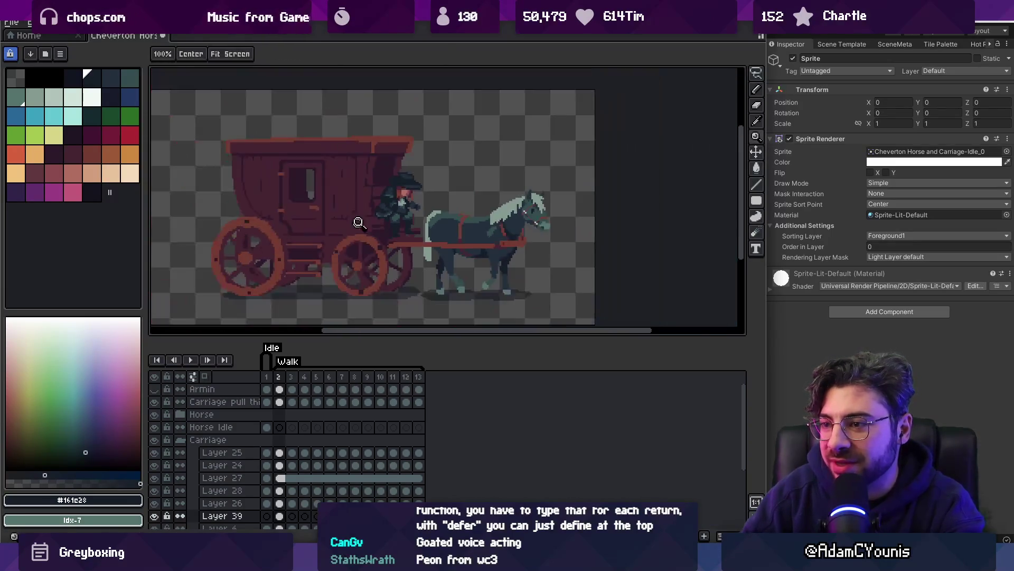
{"action": "scroll", "coordinate": [432, 221], "scroll_direction": "up", "scroll_amount": 4}
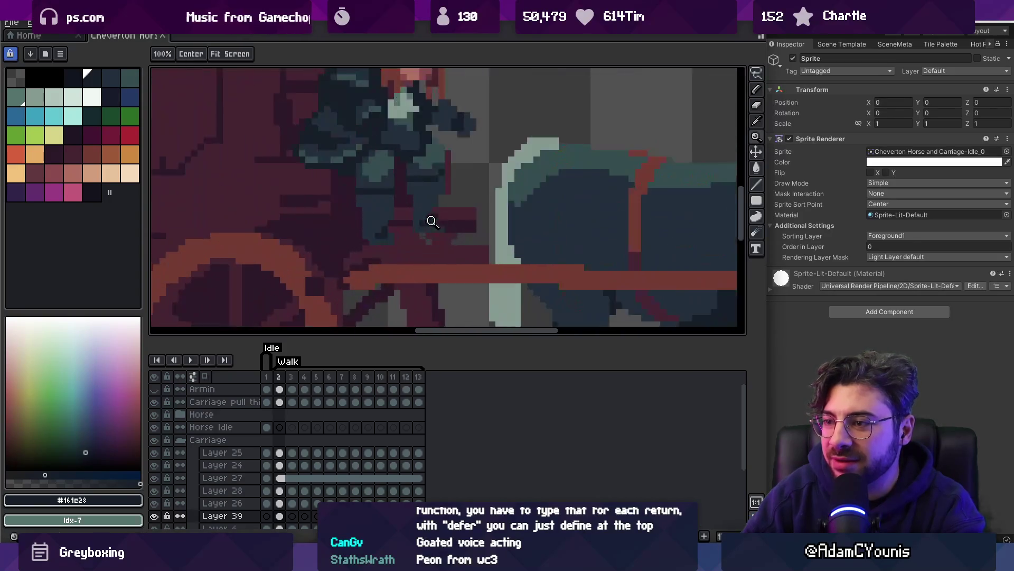
{"action": "key", "text": "b"}
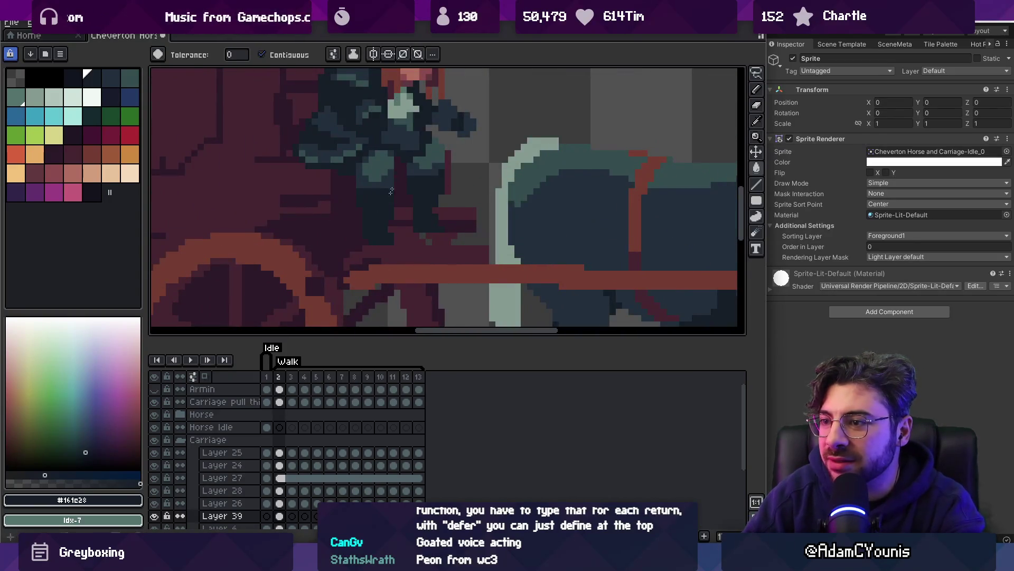
{"action": "left_click", "coordinate": [391, 212], "text": "alt"}
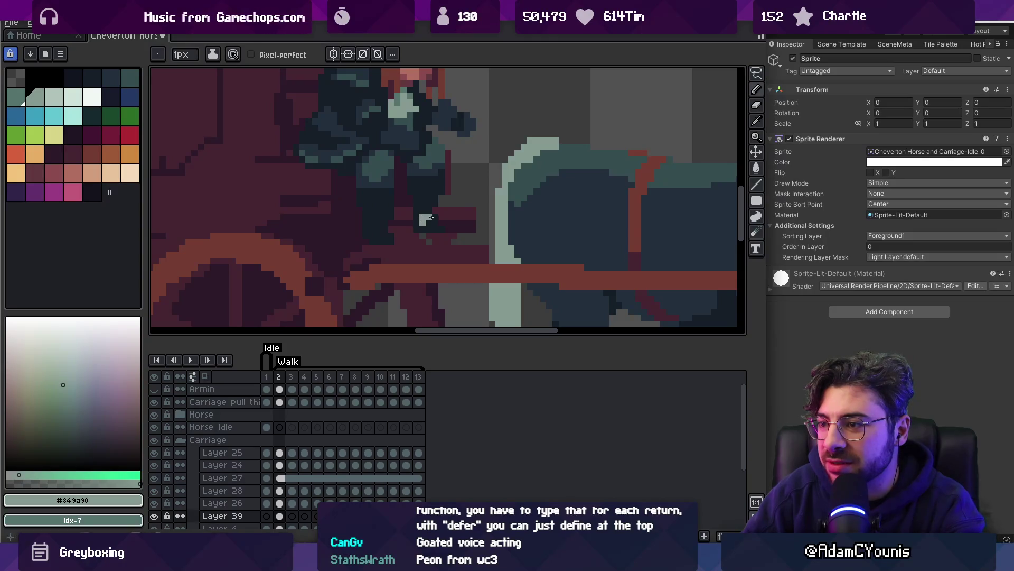
Choose the lighter teal shade and add a highlight pixel on the coachman
{"action": "key", "text": "z"}
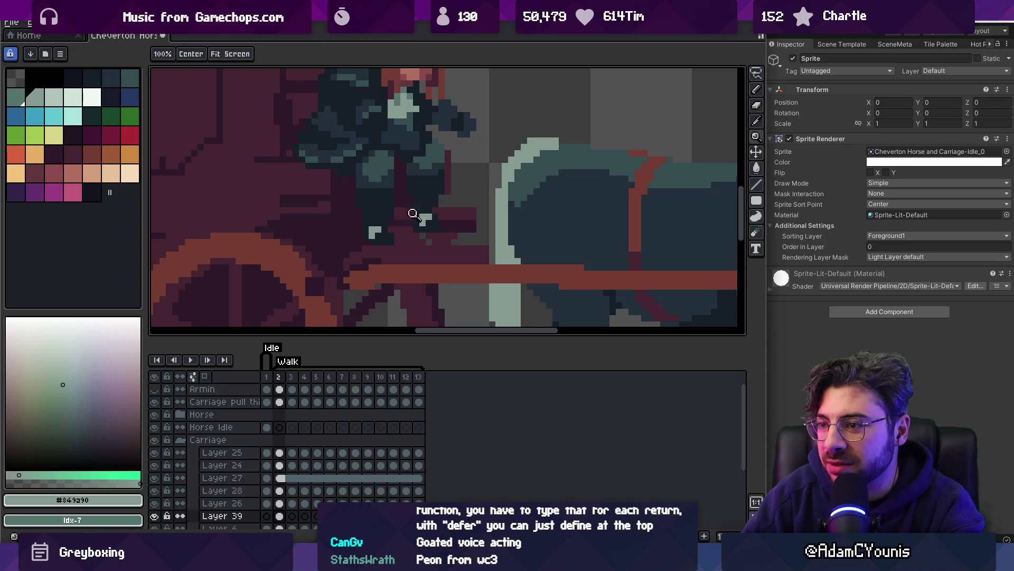
{"action": "scroll", "coordinate": [415, 214], "scroll_direction": "down", "scroll_amount": 4}
{"action": "scroll", "coordinate": [422, 200], "scroll_direction": "up", "scroll_amount": 4}
{"action": "key", "text": "v"}
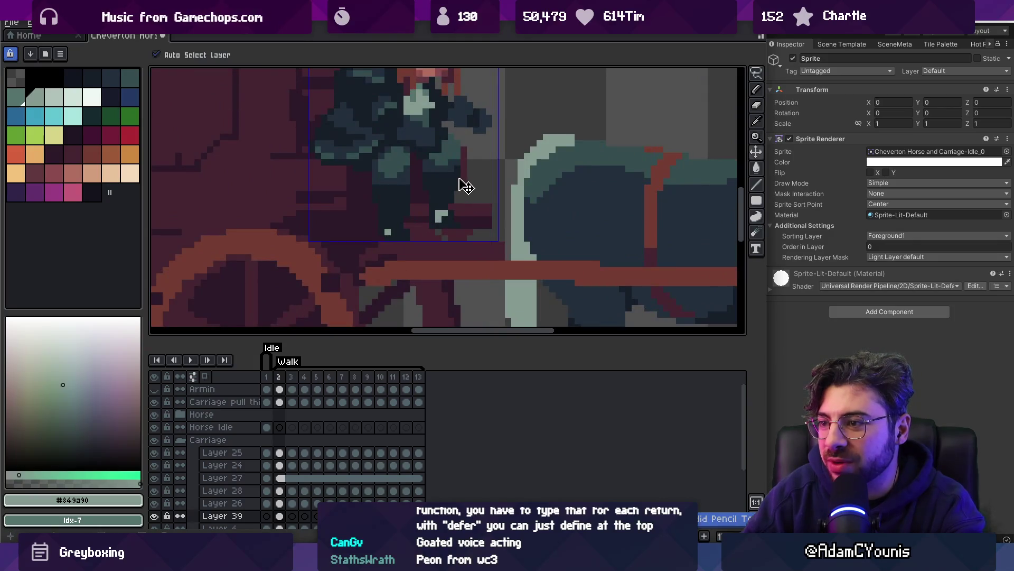
{"action": "key", "text": "b"}
{"action": "left_click", "coordinate": [436, 159], "text": "alt"}
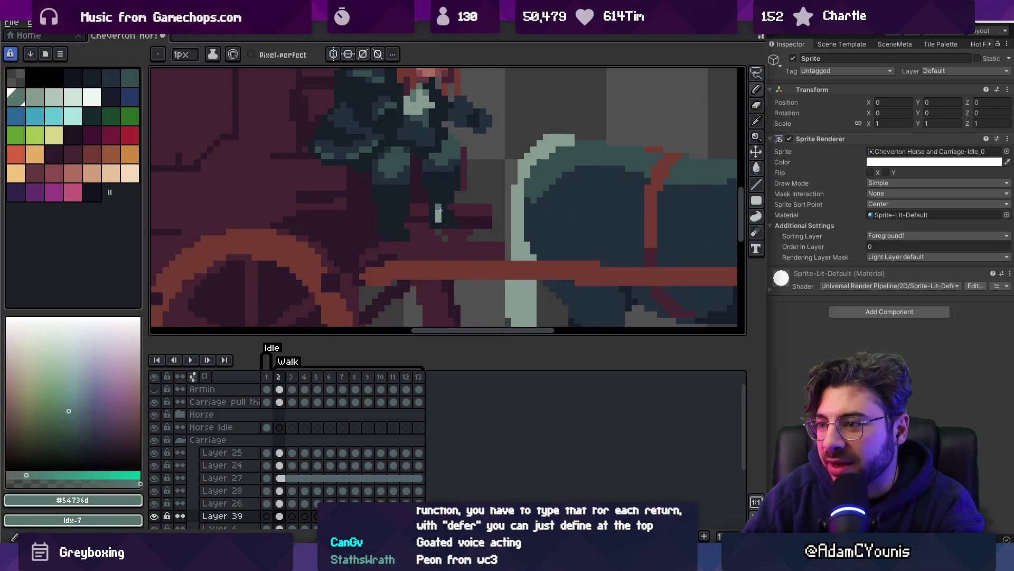
{"action": "left_click", "coordinate": [441, 214]}
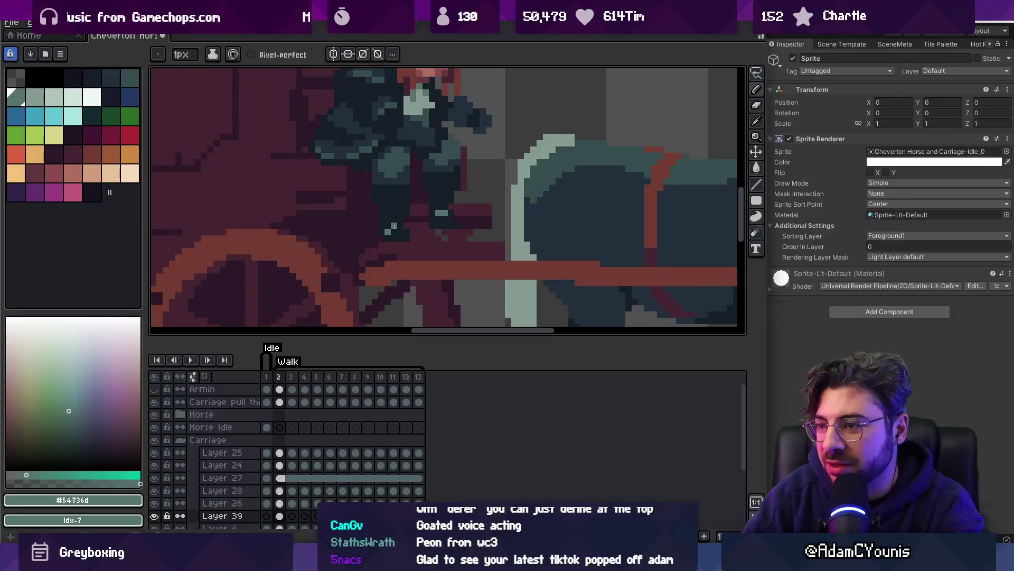
Paint teal pixels along the coachman's hand and add a dark teal pixel
{"action": "left_click_drag", "start_coordinate": [400, 225], "coordinate": [391, 227]}
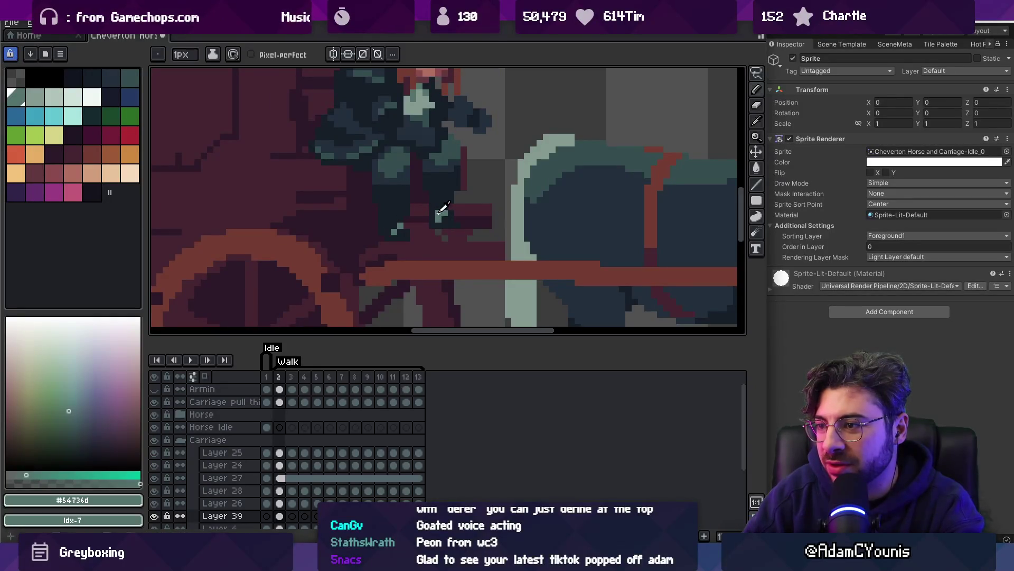
{"action": "left_click", "coordinate": [439, 211], "text": "alt"}
{"action": "key", "text": "z"}
{"action": "scroll", "coordinate": [444, 174], "scroll_direction": "down", "scroll_amount": 5}
{"action": "scroll", "coordinate": [445, 190], "scroll_direction": "up", "scroll_amount": 5}
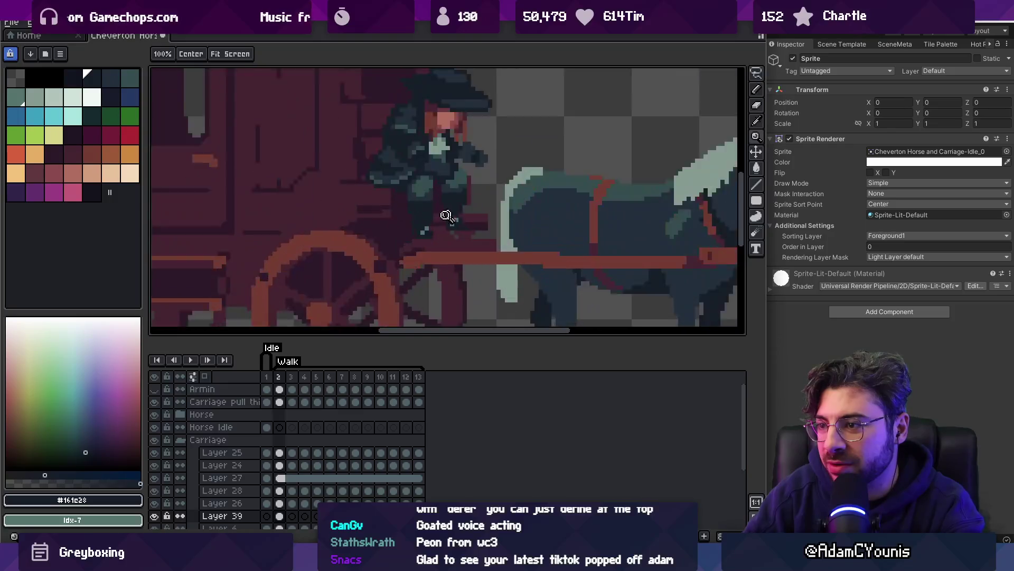
{"action": "scroll", "coordinate": [445, 215], "scroll_direction": "up", "scroll_amount": 3}
{"action": "left_click", "coordinate": [469, 138], "text": "alt"}
{"action": "left_click", "coordinate": [492, 227]}
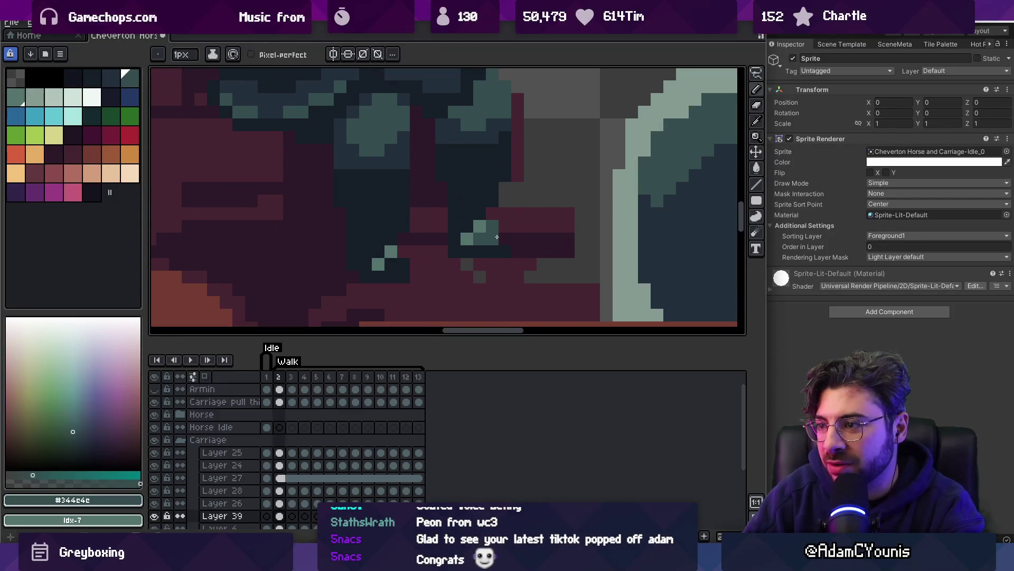
Erase the stray teal pixel and sample the dark navy from the sprite
{"action": "key", "text": "e"}
{"action": "left_click", "coordinate": [505, 239]}
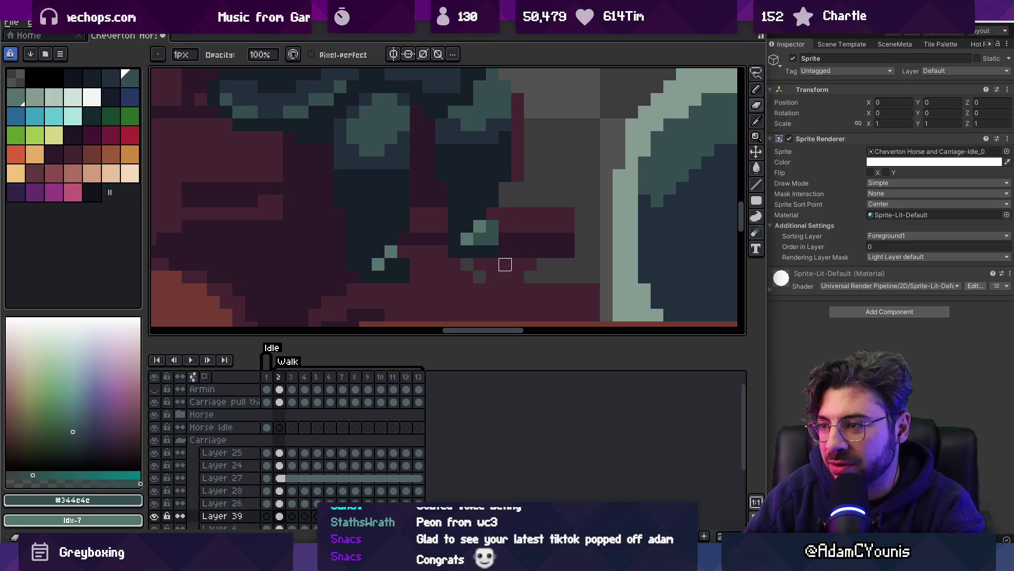
{"action": "key", "text": "b"}
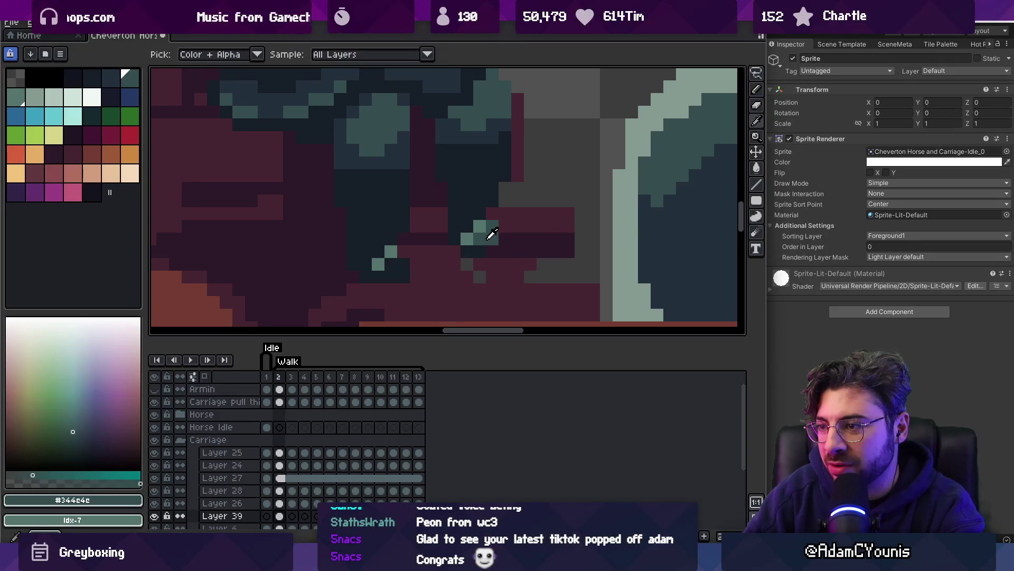
{"action": "left_click", "coordinate": [487, 243], "text": "alt"}
{"action": "left_click", "coordinate": [497, 233], "text": "alt"}
{"action": "left_click", "coordinate": [502, 249], "text": "alt"}
Add a dark teal pixel below the coachman's hand
{"action": "key", "text": "z"}
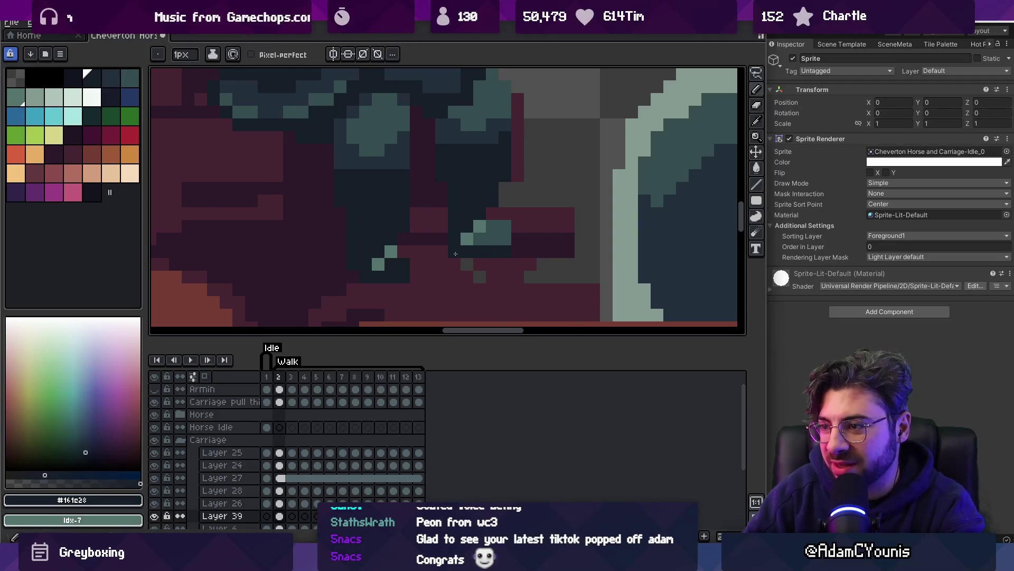
{"action": "left_click", "coordinate": [485, 248], "text": "alt"}
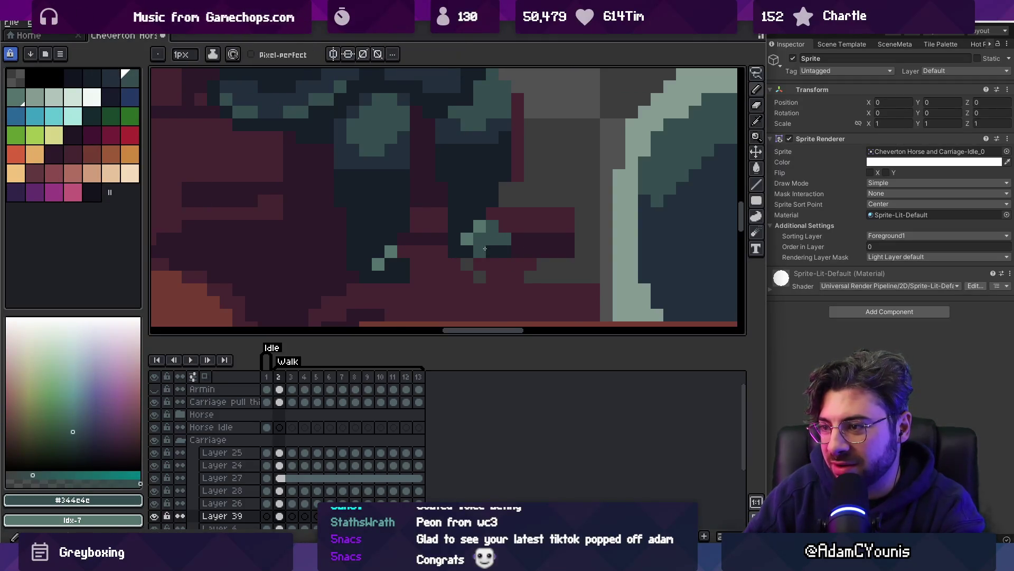
{"action": "left_click", "coordinate": [491, 226], "text": "alt"}
{"action": "left_click", "coordinate": [497, 241], "text": "alt"}
{"action": "left_click", "coordinate": [442, 265]}
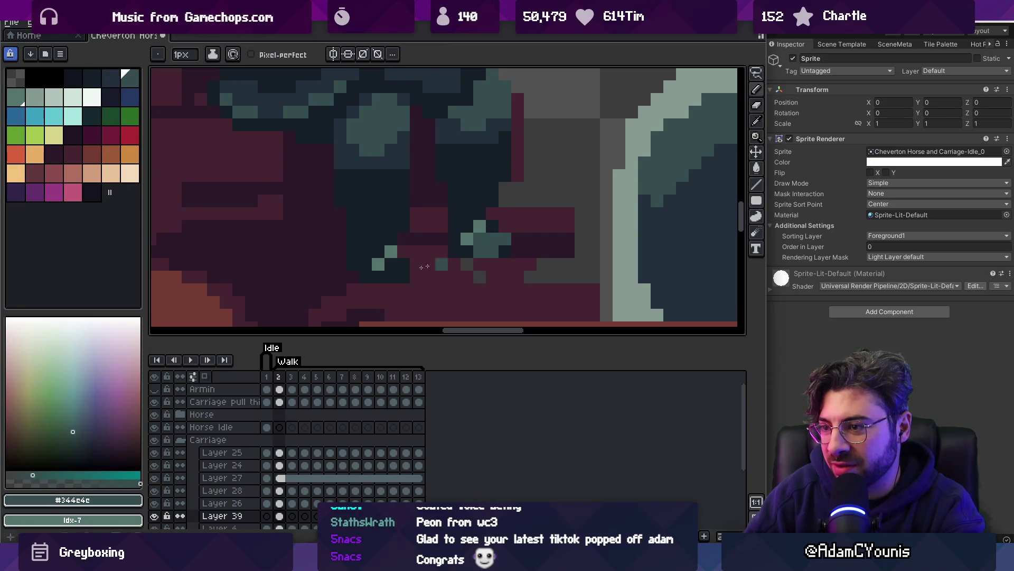
{"action": "key", "text": "z"}
{"action": "scroll", "coordinate": [368, 250], "scroll_direction": "down", "scroll_amount": 5}
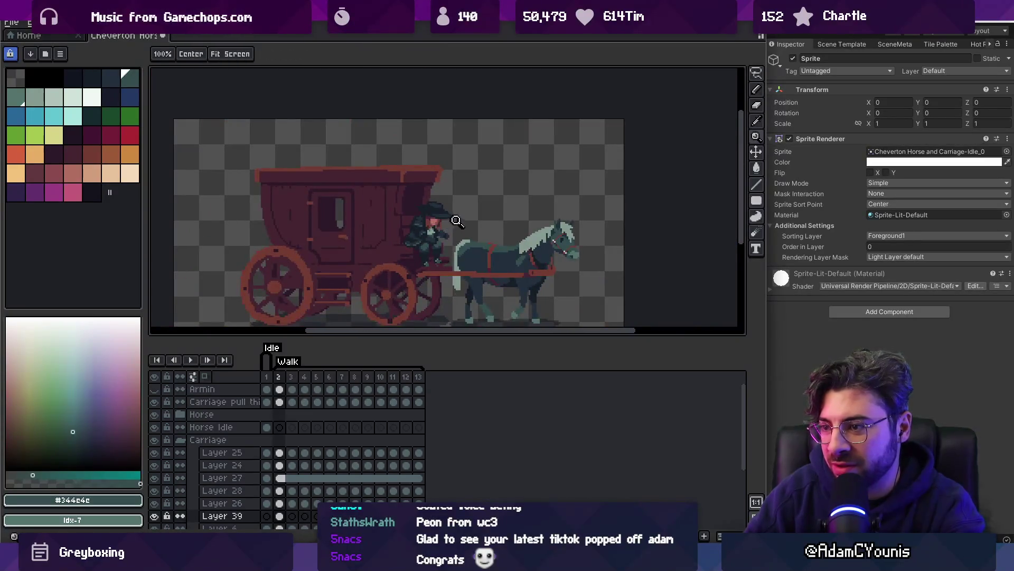
{"action": "scroll", "coordinate": [435, 261], "scroll_direction": "up", "scroll_amount": 5}
Sample the dark navy colour and nudge the layer content slightly right
{"action": "key", "text": "b"}
{"action": "left_click", "coordinate": [462, 269], "text": "alt"}
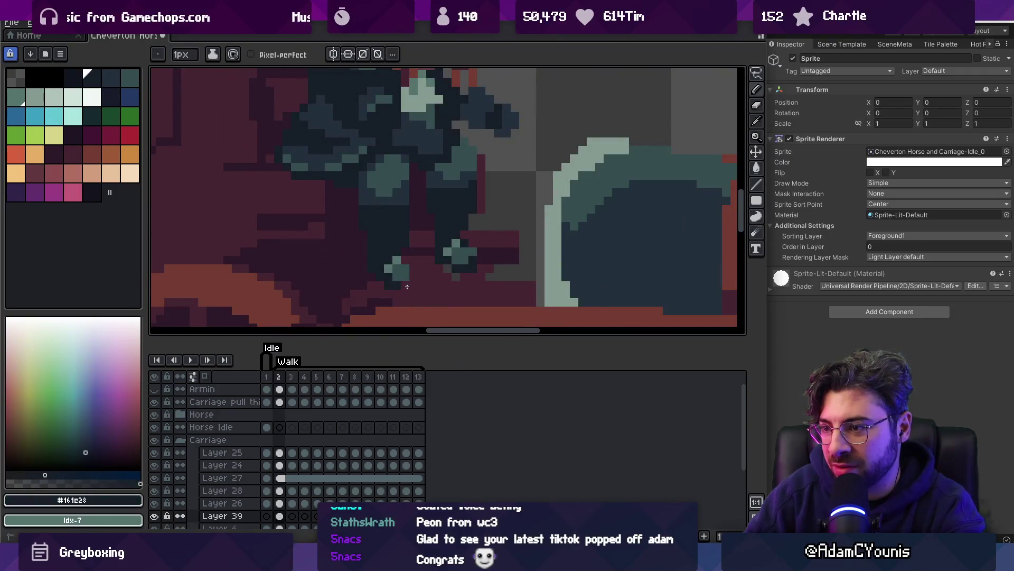
{"action": "key", "text": "v"}
{"action": "mouse_move", "coordinate": [406, 286]}
{"action": "left_mouse_down"}
{"action": "mouse_move", "coordinate": [409, 260]}
{"action": "mouse_move", "coordinate": [414, 287]}
{"action": "left_mouse_up"}
{"action": "key", "text": "z"}
{"action": "scroll", "coordinate": [454, 263], "scroll_direction": "down", "scroll_amount": 5}
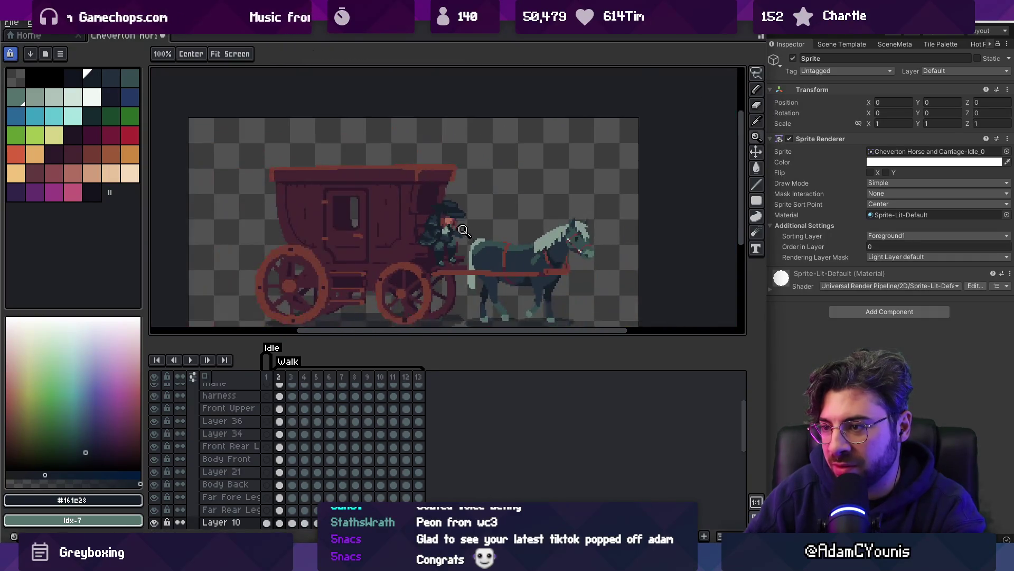
{"action": "scroll", "coordinate": [459, 253], "scroll_direction": "up", "scroll_amount": 5}
Paint a row of light teal pixels, remove the misplaced row, and resample the coat colours
{"action": "key", "text": "i"}
{"action": "left_click", "coordinate": [423, 247]}
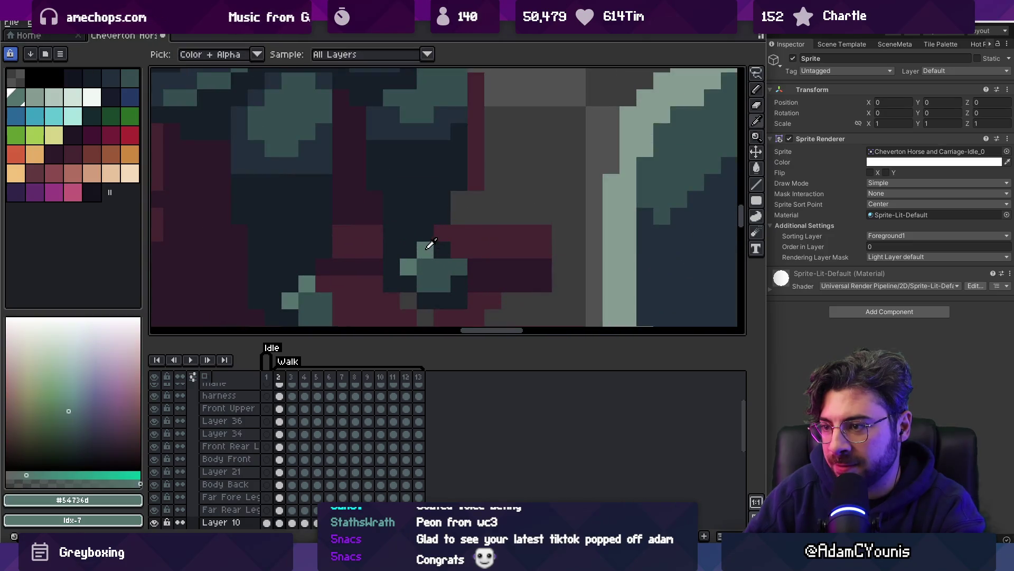
{"action": "key", "text": "b"}
{"action": "mouse_move", "coordinate": [375, 150]}
{"action": "left_mouse_down"}
{"action": "mouse_move", "coordinate": [419, 150]}
{"action": "mouse_move", "coordinate": [414, 132]}
{"action": "left_mouse_up"}
{"action": "key", "text": "i"}
{"action": "left_click", "coordinate": [448, 113]}
{"action": "key", "text": "b"}
{"action": "key", "text": "i"}
{"action": "left_click", "coordinate": [416, 116]}
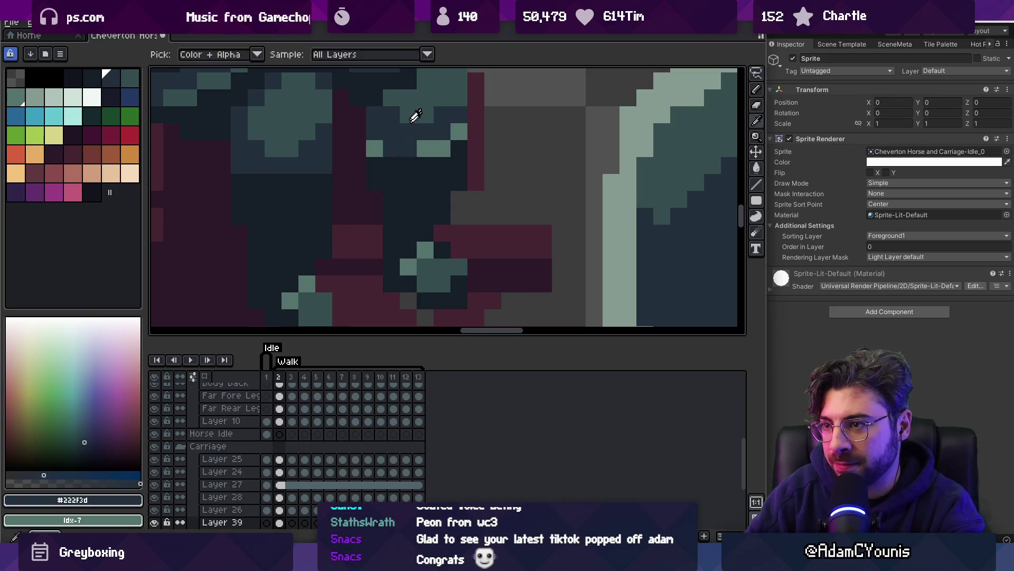
{"action": "left_click", "coordinate": [415, 115]}
Add teal highlight pixels on the coachman's body and leg
{"action": "key", "text": "b"}
{"action": "left_click", "coordinate": [394, 149]}
{"action": "scroll", "coordinate": [460, 201], "scroll_direction": "down", "scroll_amount": 4}
{"action": "scroll", "coordinate": [480, 211], "scroll_direction": "up", "scroll_amount": 4}
{"action": "key", "text": "z"}
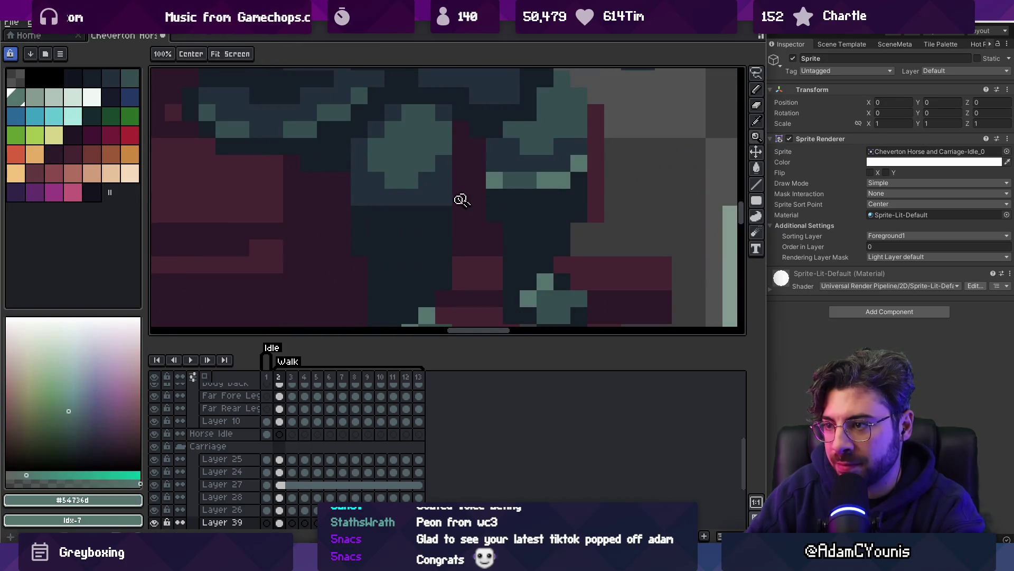
{"action": "key", "text": "b"}
{"action": "left_click", "coordinate": [445, 200]}
Paint teal highlights across the coachman's knees, undoing two misplaced pixels
{"action": "key", "text": "i"}
{"action": "left_click", "coordinate": [391, 214]}
{"action": "key", "text": "b"}
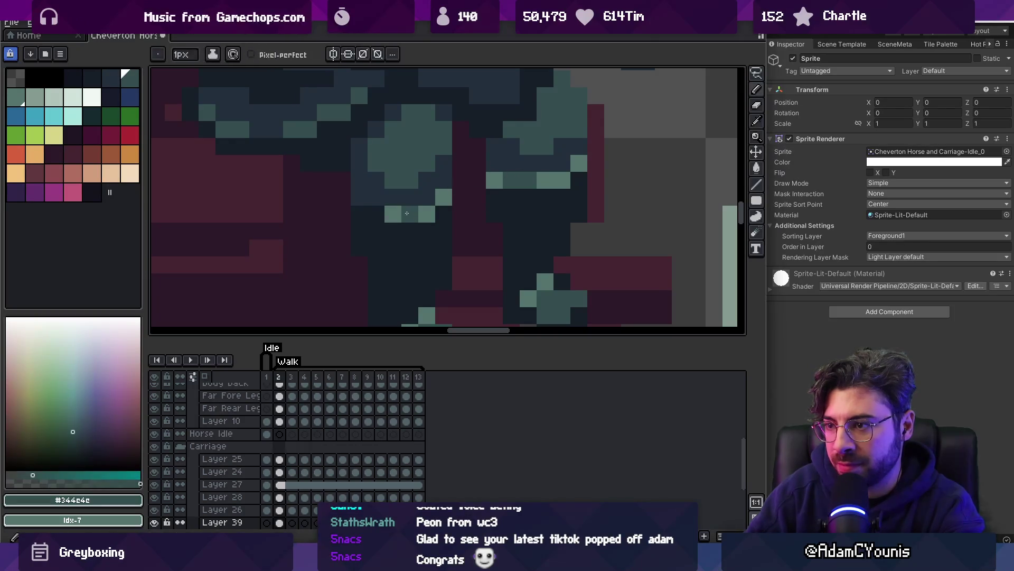
{"action": "left_click", "coordinate": [410, 214]}
{"action": "left_click", "coordinate": [427, 214], "text": "alt"}
{"action": "left_click_drag", "start_coordinate": [342, 214], "coordinate": [360, 214]}
{"action": "key", "text": "z"}
{"action": "key", "text": "b"}
{"action": "key", "text": "ctrl+z"}
Undo the last teal highlights and sample the dark teal colour
{"action": "key", "text": "z"}
{"action": "scroll", "coordinate": [370, 212], "scroll_direction": "down", "scroll_amount": 3}
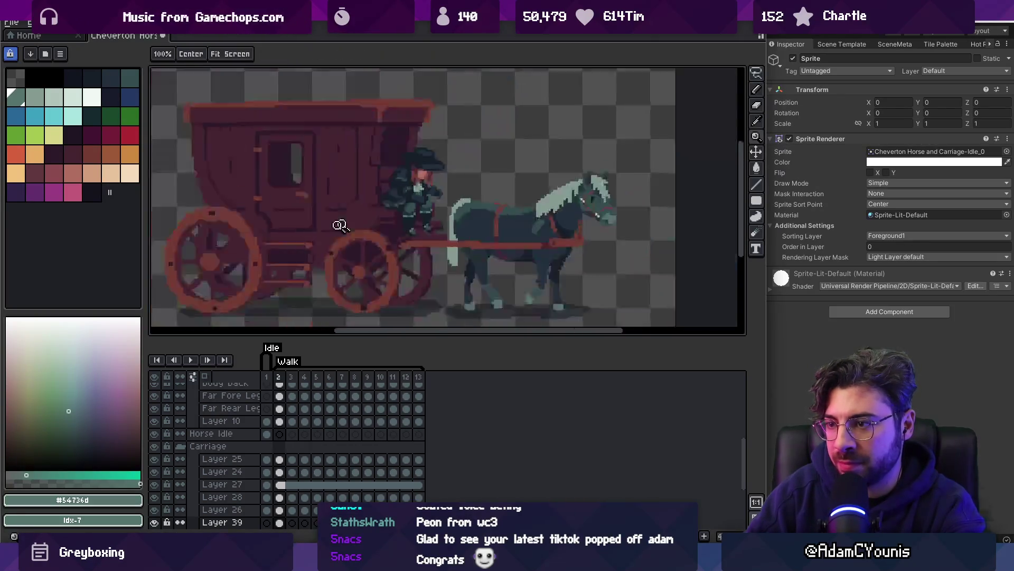
{"action": "scroll", "coordinate": [444, 201], "scroll_direction": "up", "scroll_amount": 5}
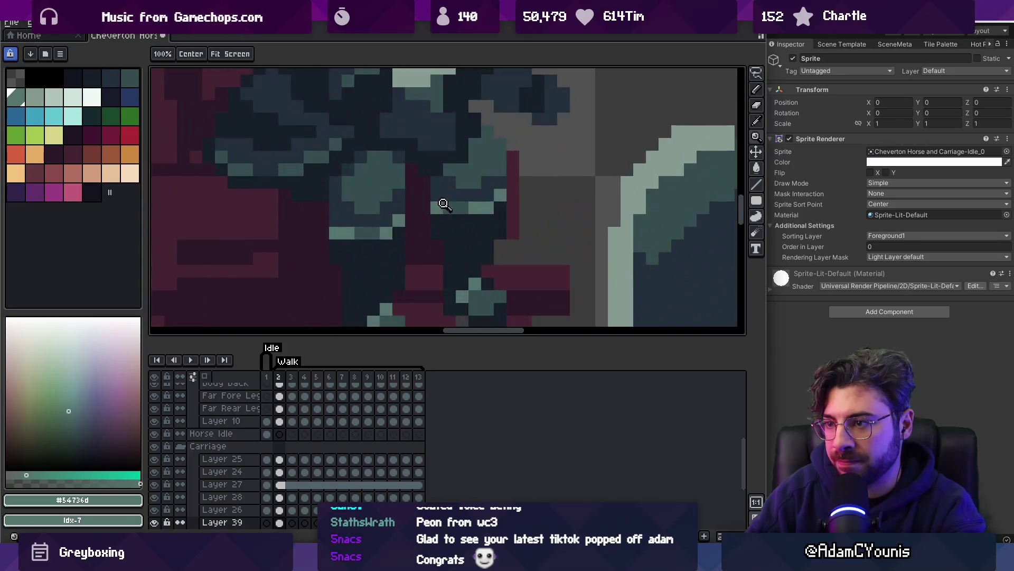
{"action": "key", "text": "v"}
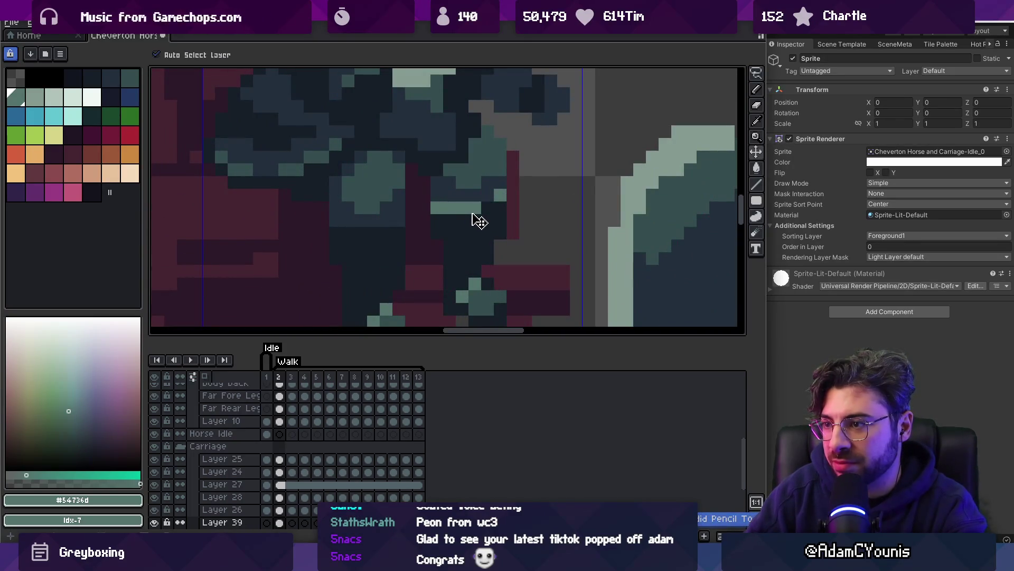
{"action": "key", "text": "ctrl+z"}
{"action": "key", "text": "b"}
{"action": "left_click", "coordinate": [477, 209], "text": "alt"}
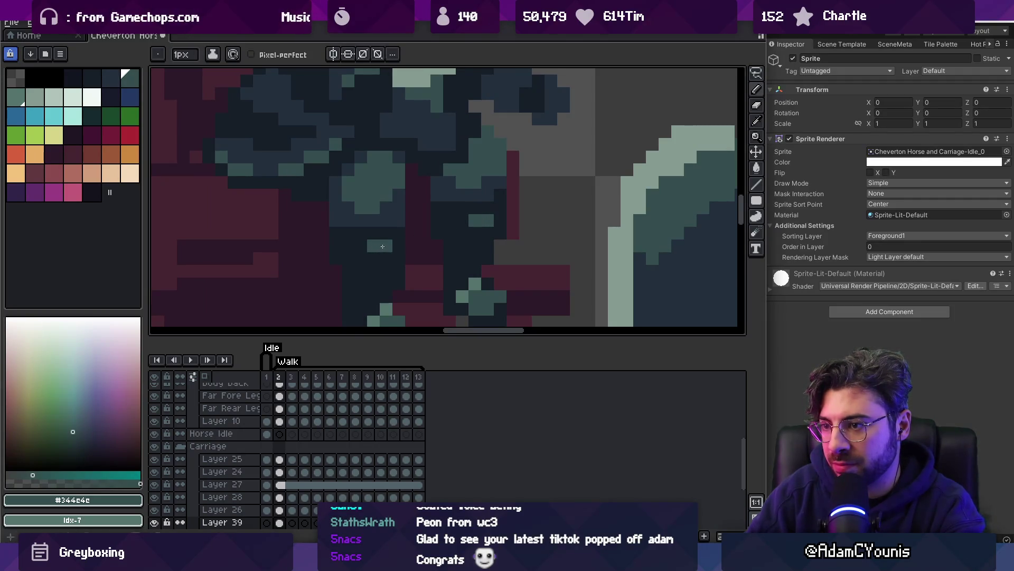
Zoom out to check the whole sprite and sample the dark navy colour
{"action": "key", "text": "z"}
{"action": "scroll", "coordinate": [414, 213], "scroll_direction": "down", "scroll_amount": 4}
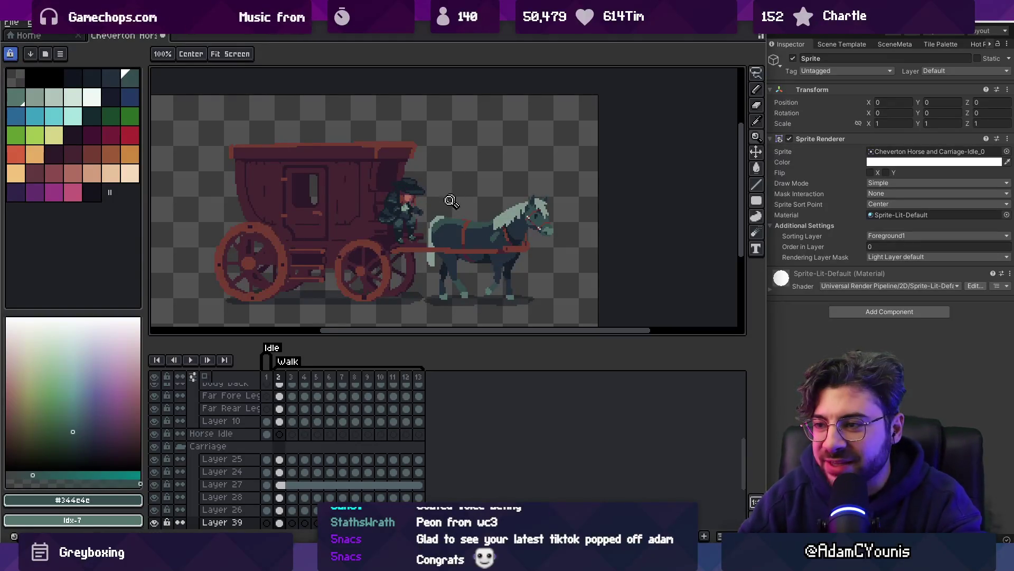
{"action": "scroll", "coordinate": [426, 211], "scroll_direction": "up", "scroll_amount": 5}
{"action": "key", "text": "b"}
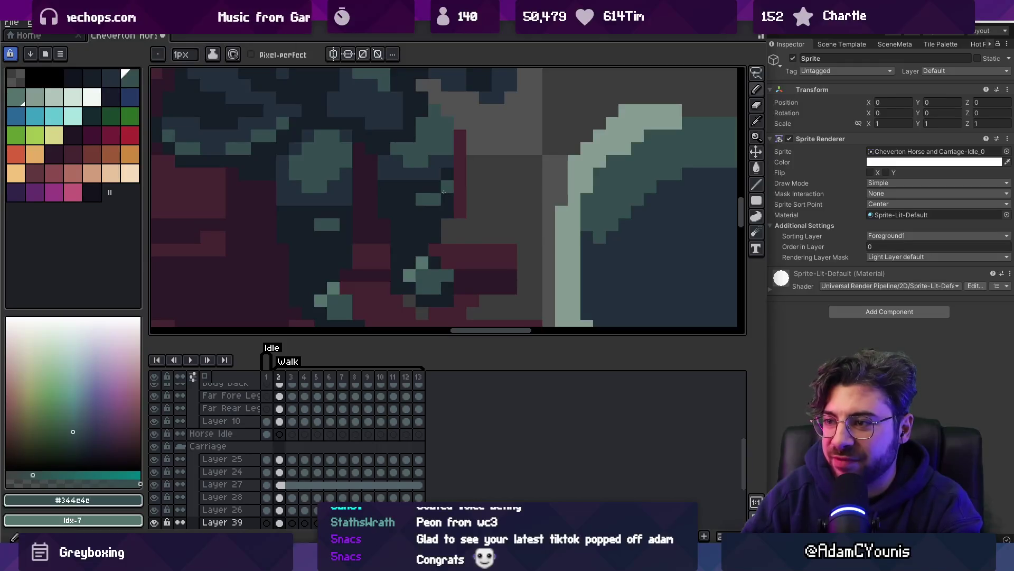
{"action": "key", "text": "z"}
{"action": "scroll", "coordinate": [376, 216], "scroll_direction": "down", "scroll_amount": 6}
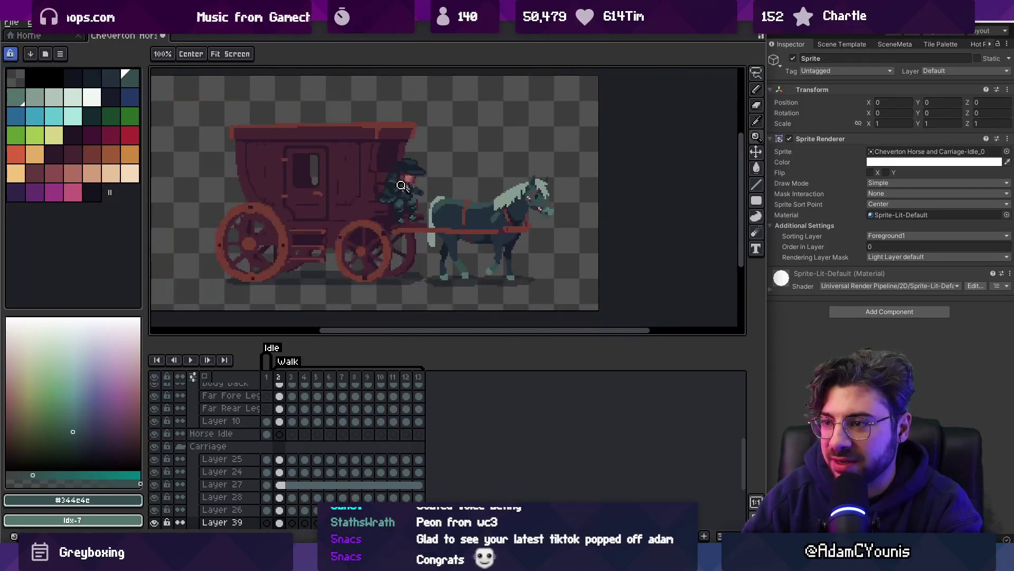
{"action": "scroll", "coordinate": [435, 214], "scroll_direction": "up", "scroll_amount": 5}
{"action": "scroll", "coordinate": [435, 214], "scroll_direction": "up", "scroll_amount": 2}
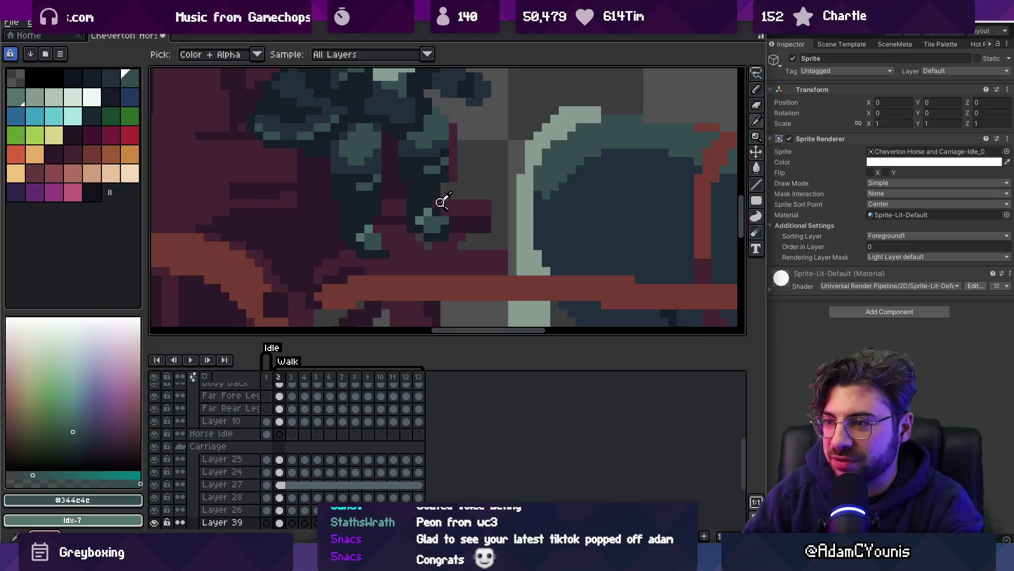
{"action": "key", "text": "alt"}
{"action": "left_click", "coordinate": [386, 247], "text": "alt"}
{"action": "left_click", "coordinate": [385, 253], "text": "ctrl"}
Return to the coachman's Layer 39 and sample the dark teal, checking the view
{"action": "scroll", "coordinate": [413, 199], "scroll_direction": "down", "scroll_amount": 4}
{"action": "scroll", "coordinate": [437, 173], "scroll_direction": "down", "scroll_amount": 1}
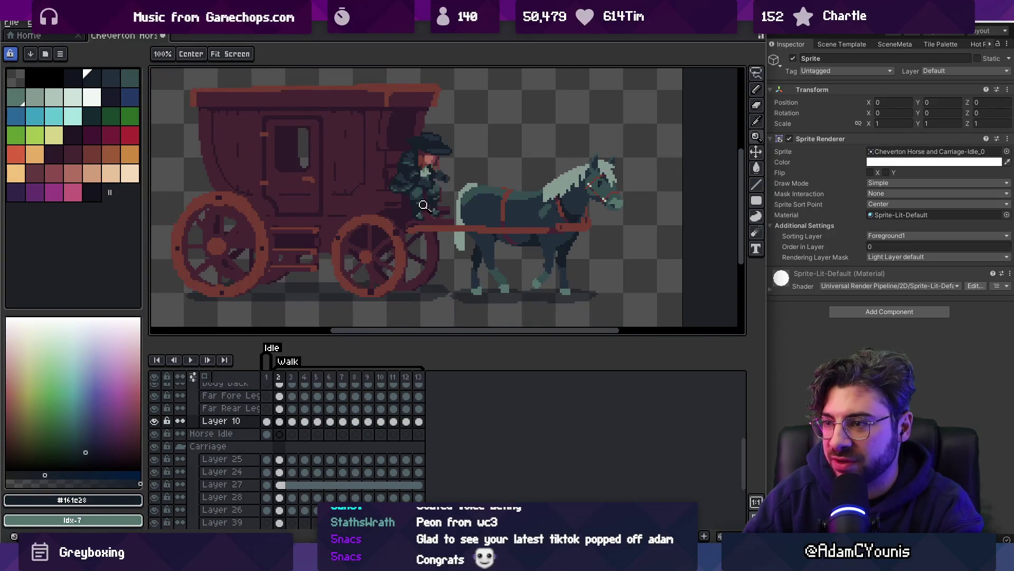
{"action": "scroll", "coordinate": [428, 211], "scroll_direction": "up", "scroll_amount": 5}
{"action": "left_click", "coordinate": [428, 231], "text": "ctrl"}
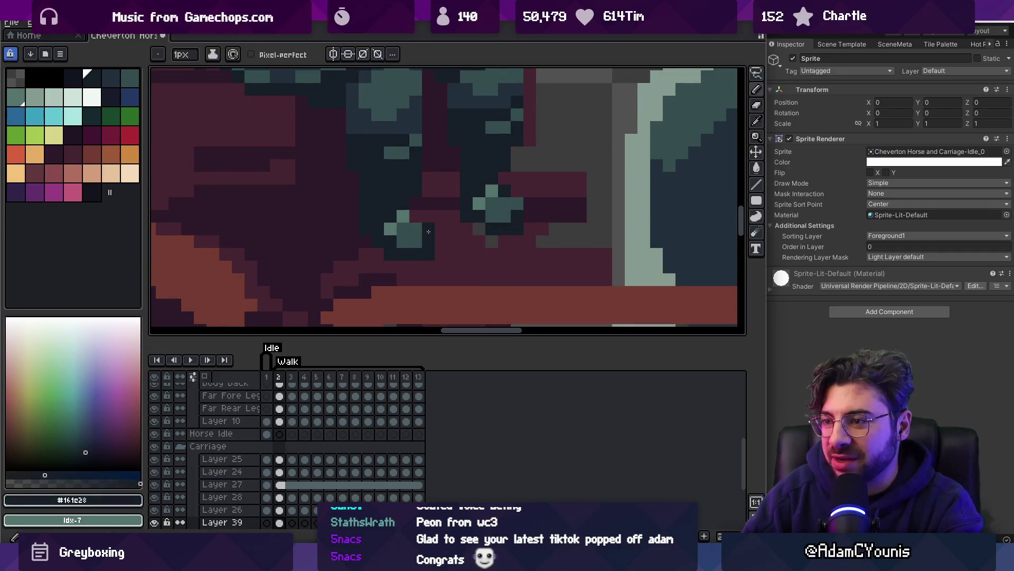
{"action": "scroll", "coordinate": [413, 227], "scroll_direction": "down", "scroll_amount": 5}
{"action": "scroll", "coordinate": [446, 221], "scroll_direction": "up", "scroll_amount": 5}
{"action": "left_click", "coordinate": [423, 237], "text": "alt"}
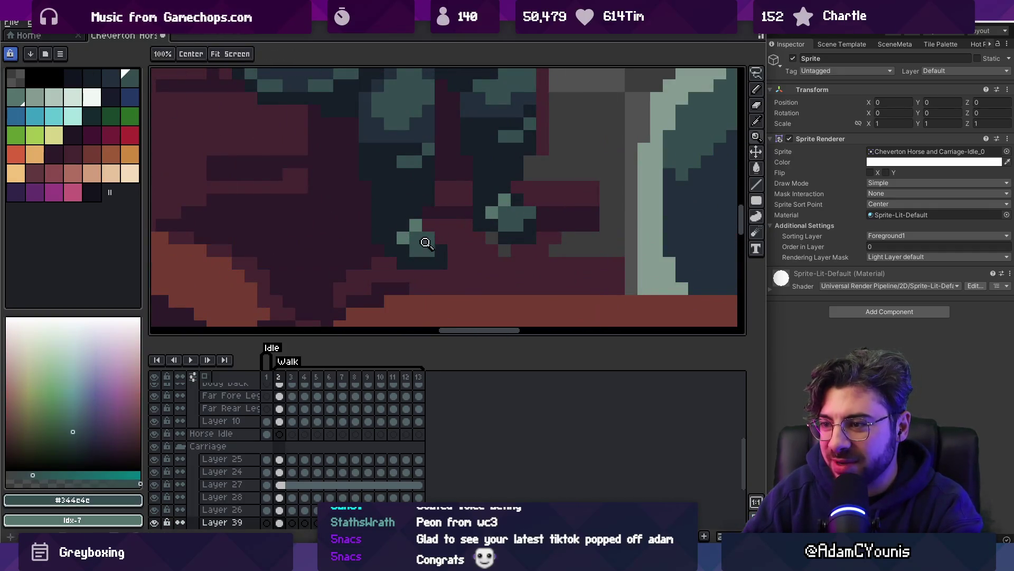
{"action": "scroll", "coordinate": [406, 235], "scroll_direction": "down", "scroll_amount": 5}
{"action": "scroll", "coordinate": [457, 238], "scroll_direction": "up", "scroll_amount": 3}
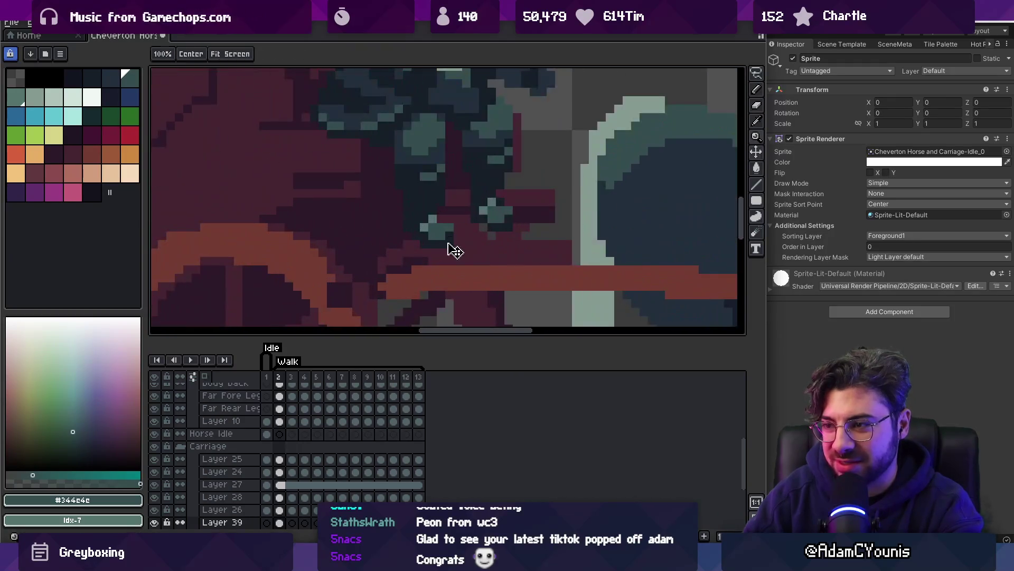
{"action": "scroll", "coordinate": [453, 222], "scroll_direction": "down", "scroll_amount": 5}
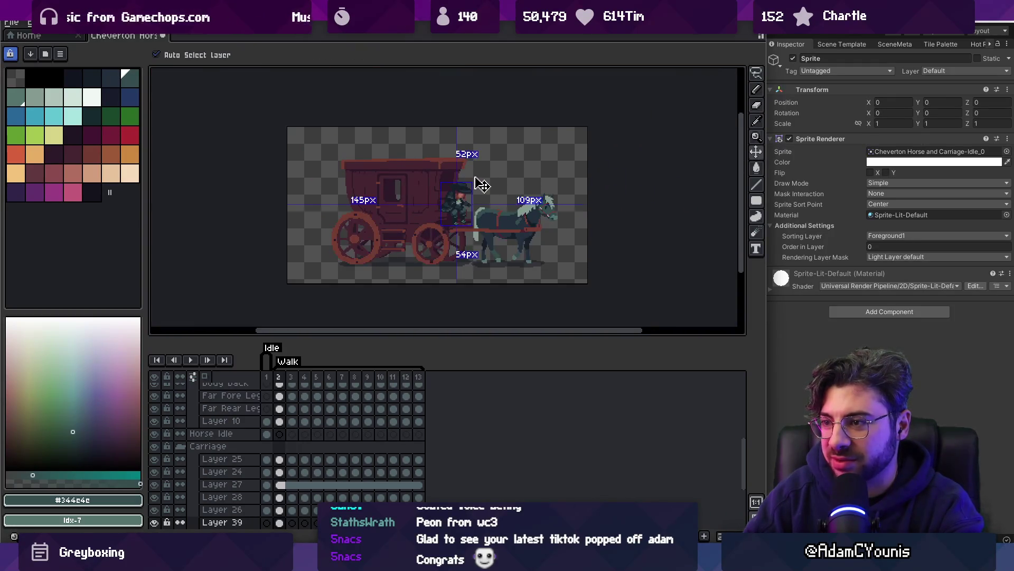
{"action": "scroll", "coordinate": [478, 190], "scroll_direction": "up", "scroll_amount": 2}
{"action": "scroll", "coordinate": [475, 196], "scroll_direction": "down", "scroll_amount": 2}
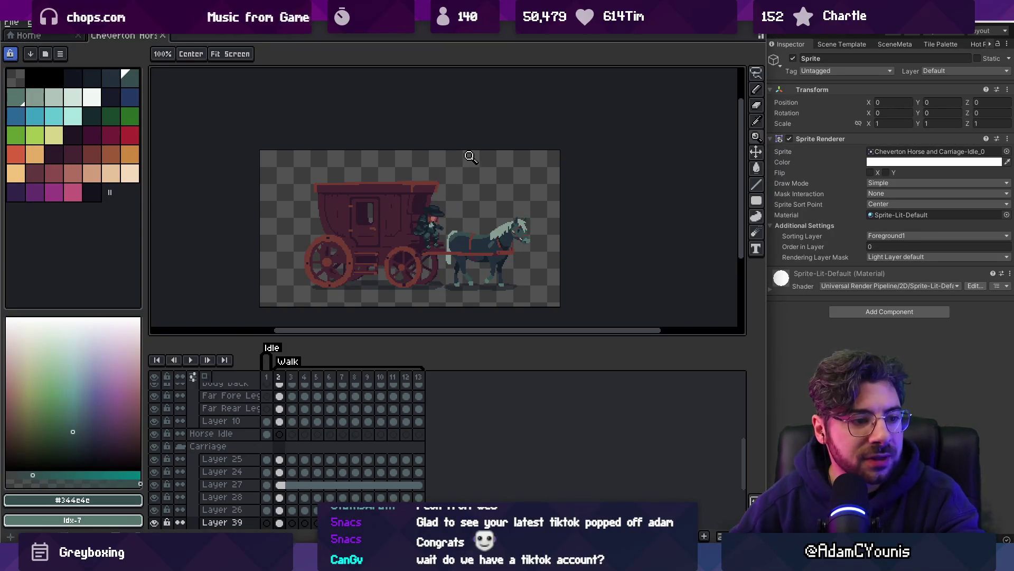
Launch Google Chrome from Windows search and bring up the TikTok profile page
{"action": "key", "text": "super"}
{"action": "type", "text": "chrome"}
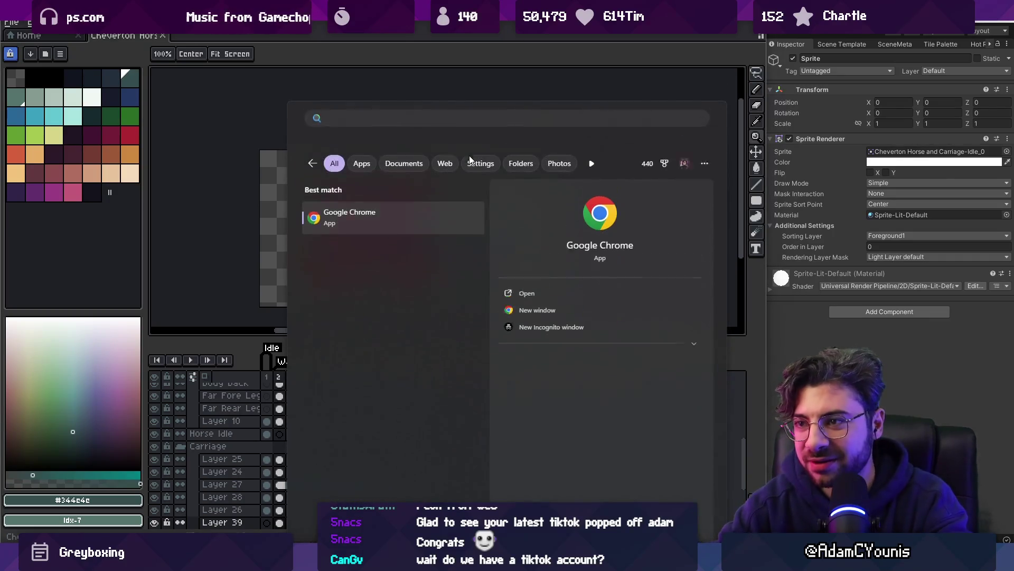
{"action": "key", "text": "Return"}
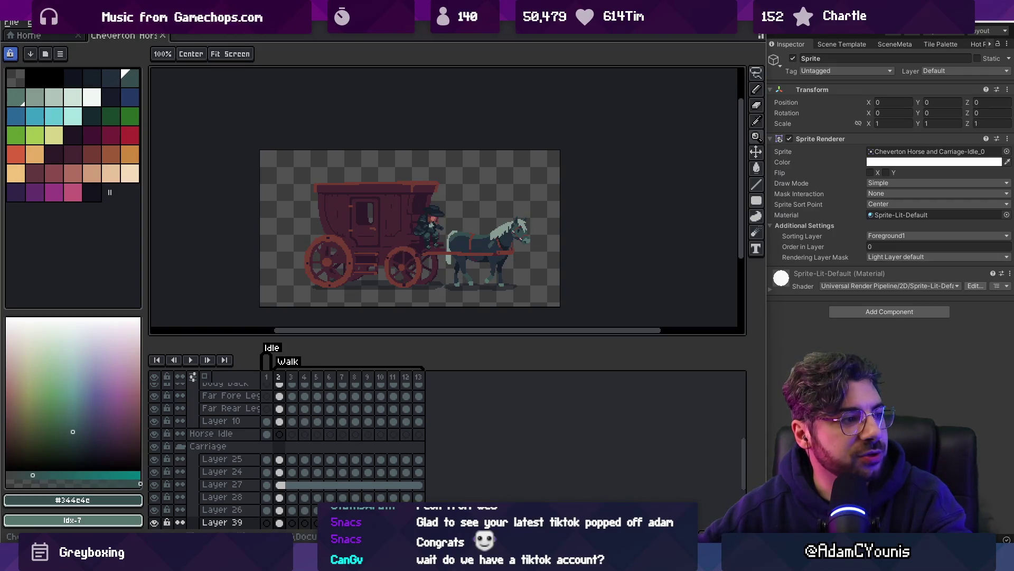
{"action": "key", "text": "alt+Tab"}
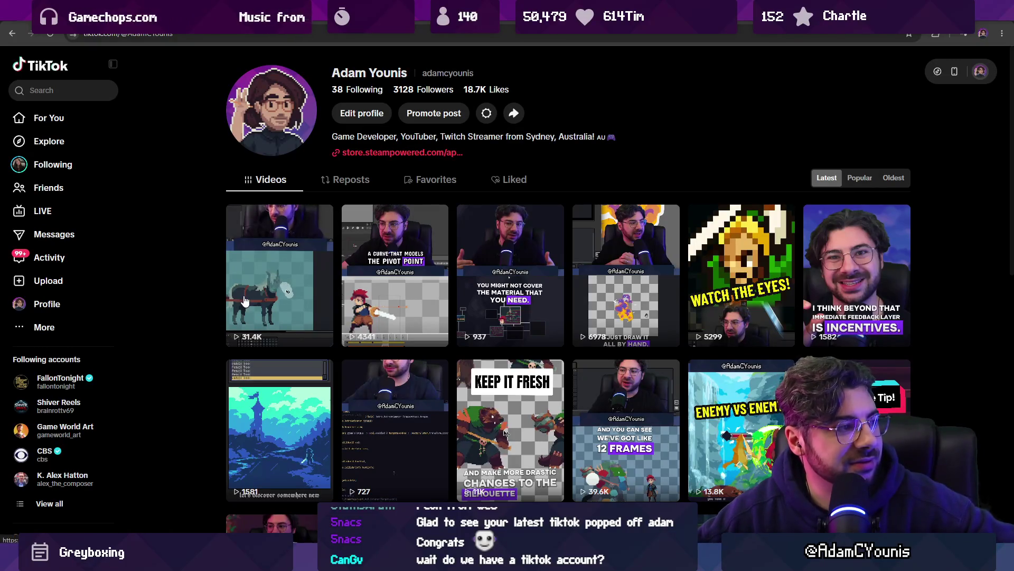
Open the latest carriage animation video on TikTok, play it through, then pause it
{"action": "left_click", "coordinate": [278, 290]}
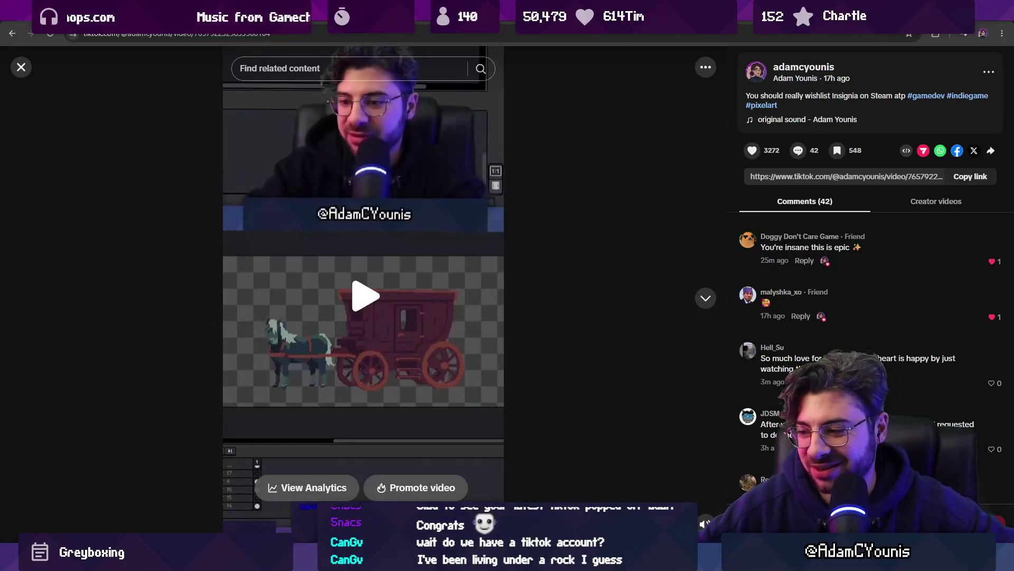
{"action": "key", "text": "alt+Tab"}
{"action": "key", "text": "alt+Tab"}
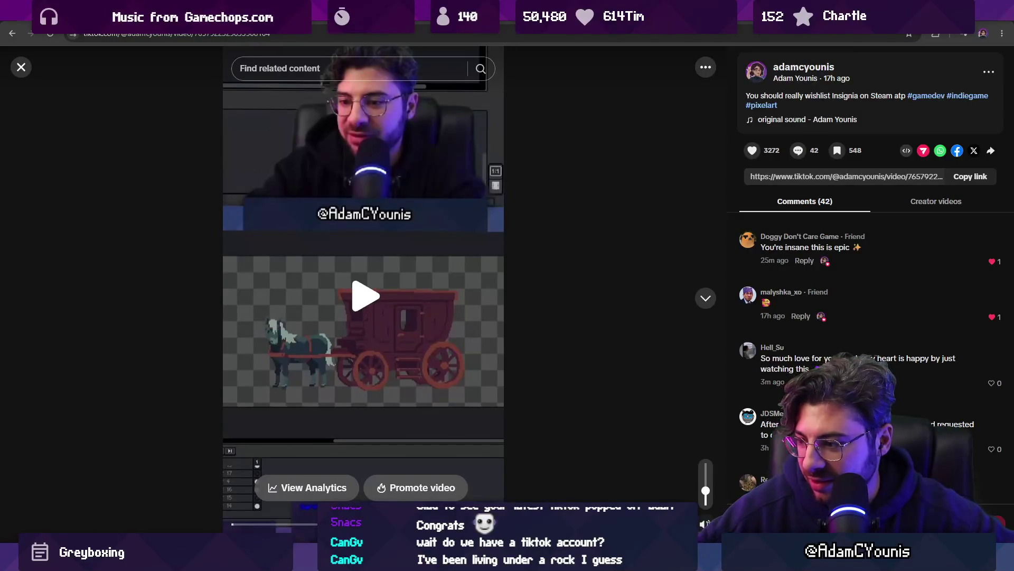
{"action": "key", "text": "space"}
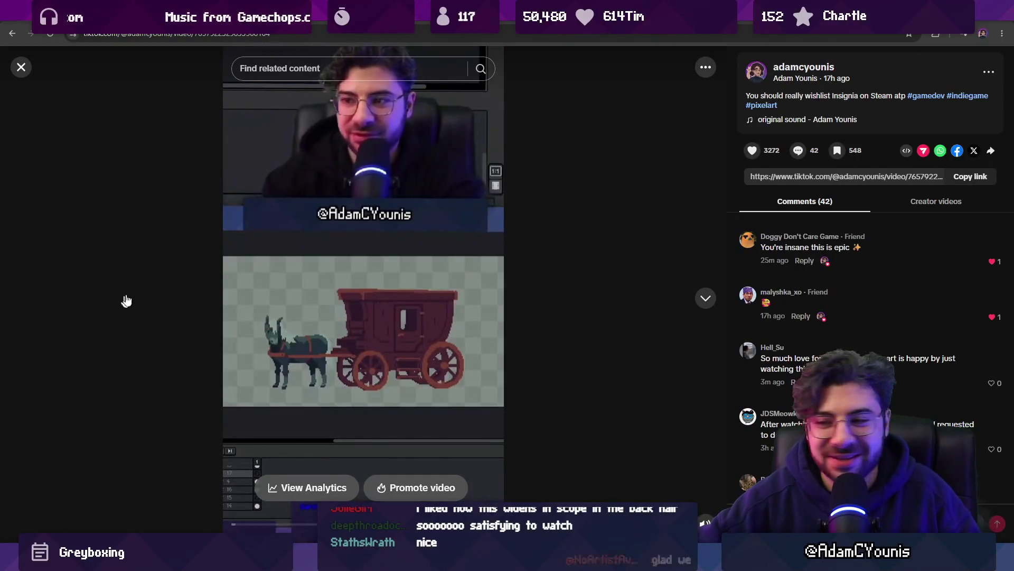
{"action": "left_click", "coordinate": [309, 322]}
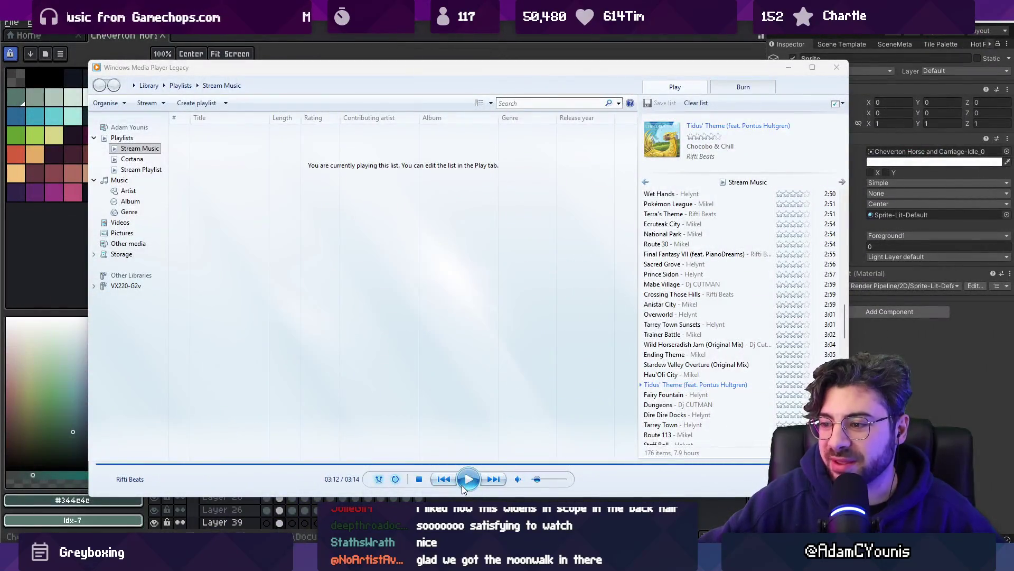
Switch from Windows Media Player back to the carriage sprite in Aseprite
{"action": "key", "text": "alt+Tab"}
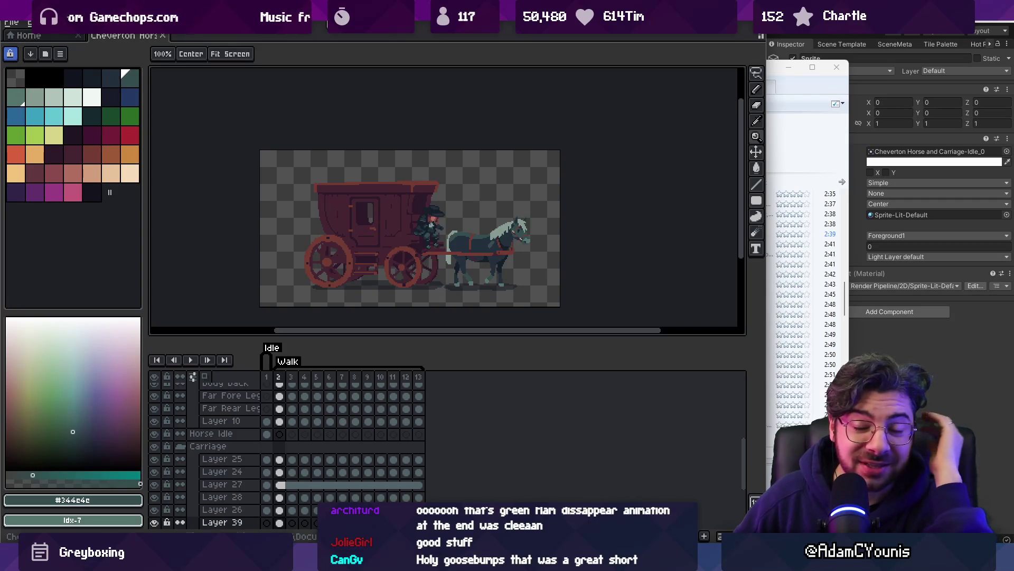
Narrow the colour panel to widen the canvas and toggle the Armin rider layer's visibility
{"action": "mouse_move", "coordinate": [147, 227]}
{"action": "left_mouse_down"}
{"action": "mouse_move", "coordinate": [169, 224]}
{"action": "mouse_move", "coordinate": [136, 221]}
{"action": "left_mouse_up"}
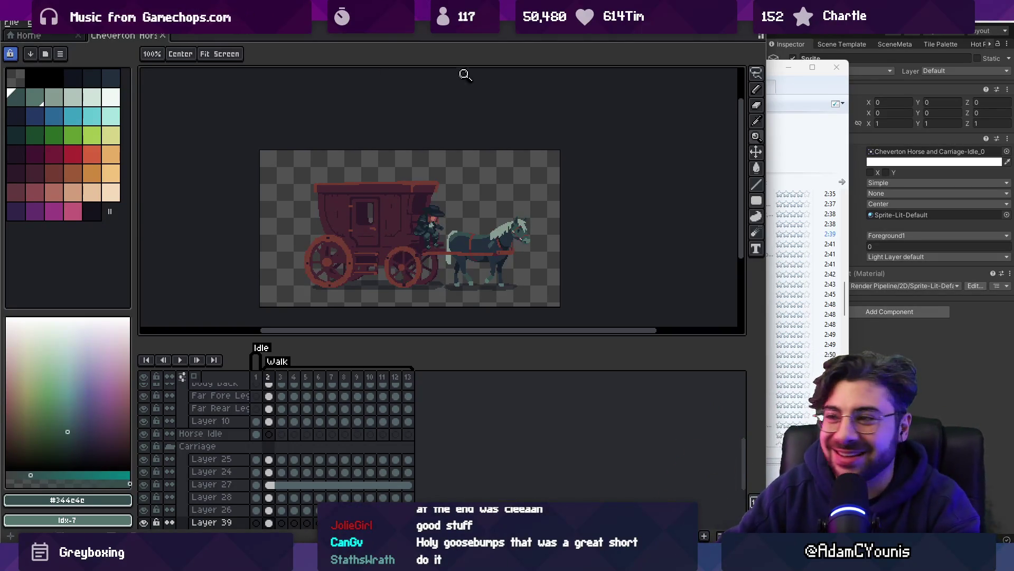
{"action": "mouse_move", "coordinate": [423, 214]}
{"action": "left_mouse_down"}
{"action": "mouse_move", "coordinate": [430, 197]}
{"action": "mouse_move", "coordinate": [419, 195]}
{"action": "mouse_move", "coordinate": [441, 170]}
{"action": "mouse_move", "coordinate": [421, 186]}
{"action": "left_mouse_up"}
{"action": "scroll", "coordinate": [443, 215], "scroll_direction": "up", "scroll_amount": 3}
{"action": "scroll", "coordinate": [426, 193], "scroll_direction": "down", "scroll_amount": 5}
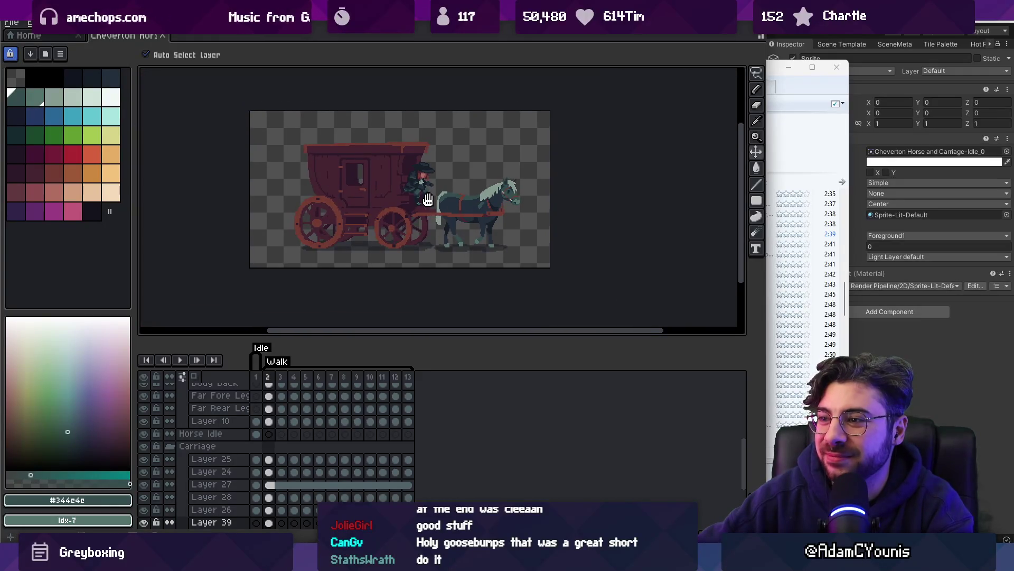
{"action": "scroll", "coordinate": [165, 422], "scroll_direction": "up", "scroll_amount": 5}
{"action": "left_click", "coordinate": [144, 390]}
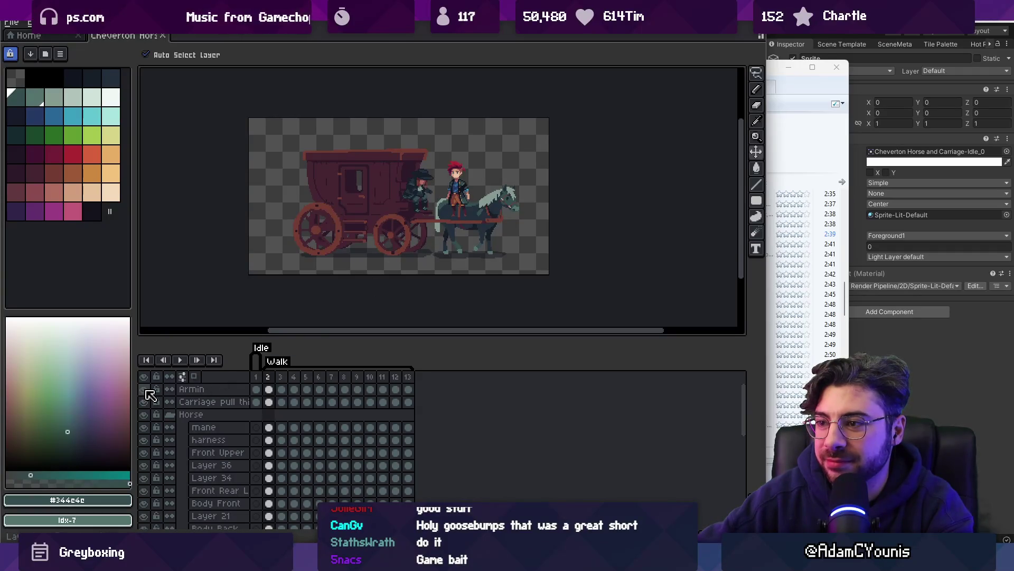
{"action": "scroll", "coordinate": [434, 216], "scroll_direction": "up", "scroll_amount": 6}
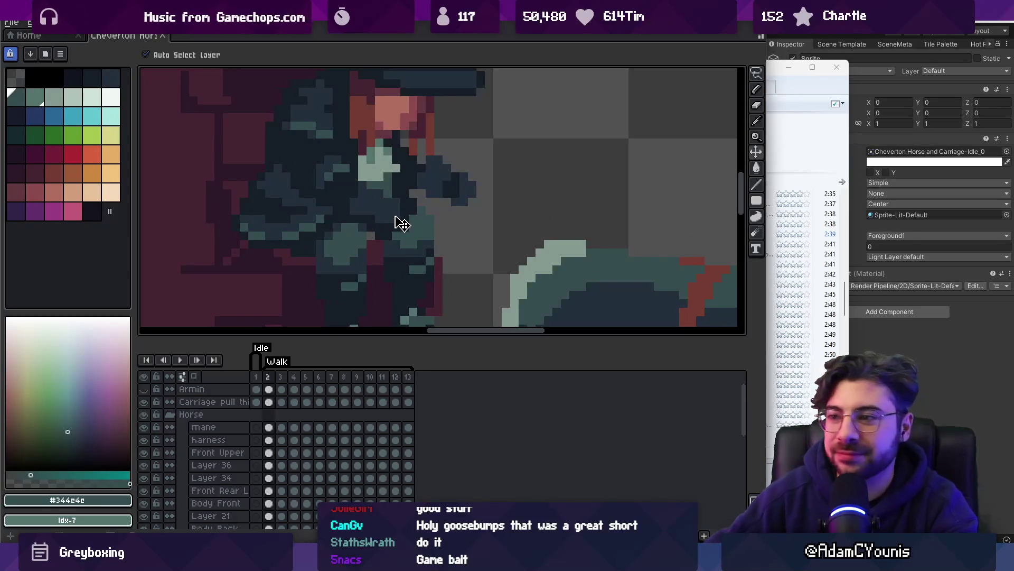
On Layer 39, sample the coachman's #222f3d blue-grey and retouch his coat pixels
{"action": "left_click", "coordinate": [389, 221]}
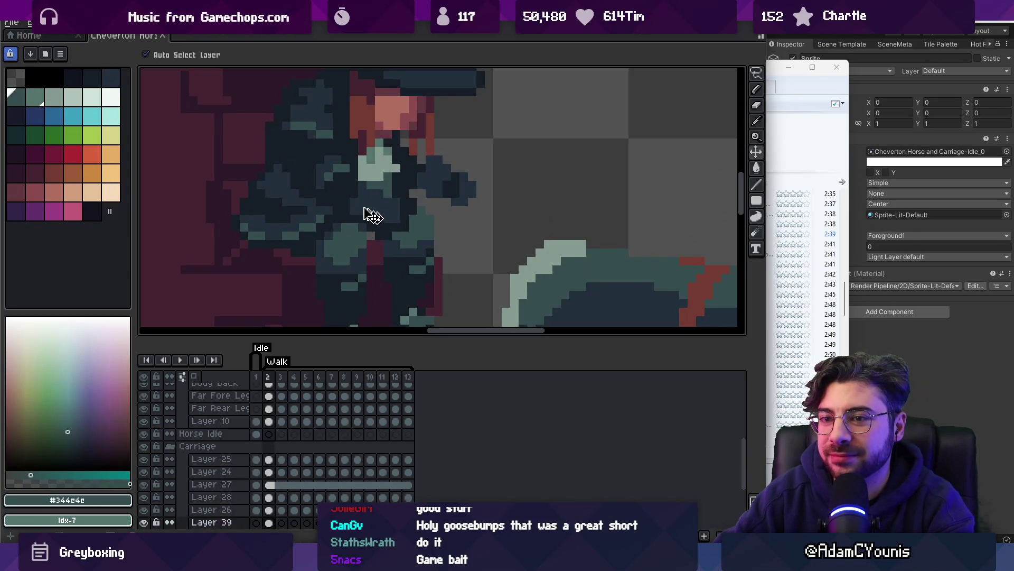
{"action": "left_click", "coordinate": [74, 157]}
{"action": "key", "text": "g"}
{"action": "scroll", "coordinate": [432, 182], "scroll_direction": "down", "scroll_amount": 5}
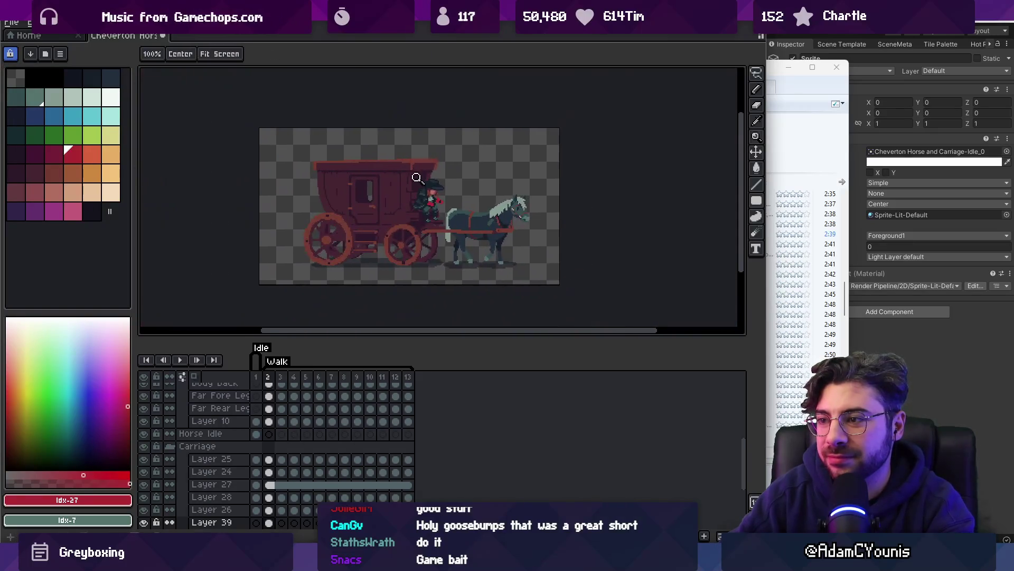
{"action": "key", "text": "v"}
{"action": "scroll", "coordinate": [447, 188], "scroll_direction": "up", "scroll_amount": 5}
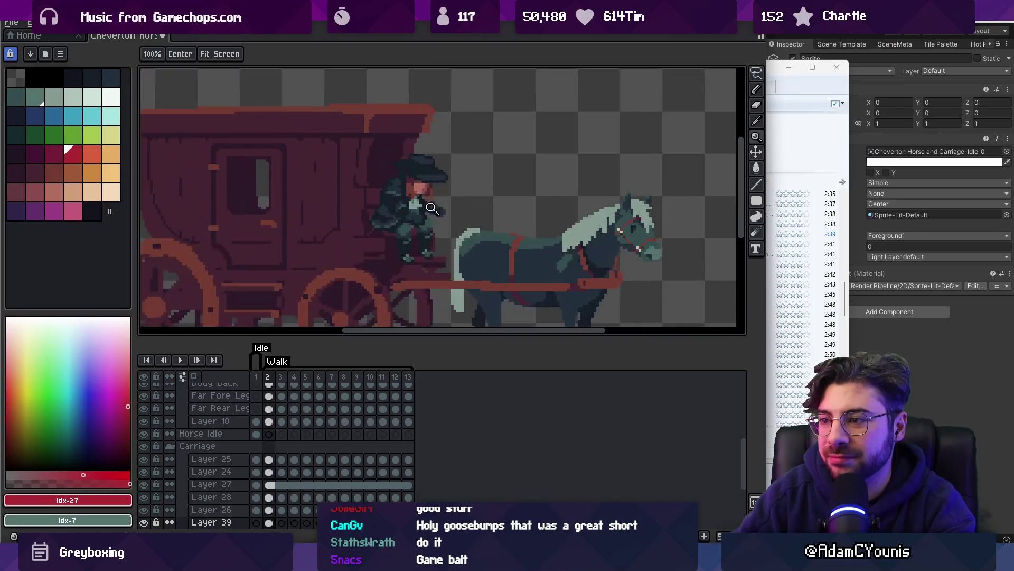
{"action": "key", "text": "o"}
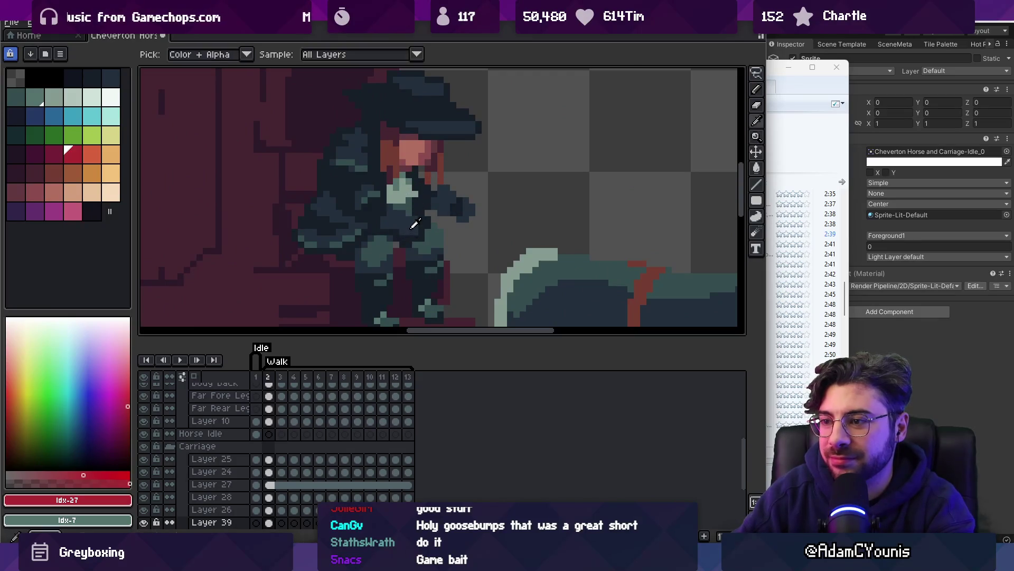
{"action": "left_click", "coordinate": [410, 235]}
{"action": "key", "text": "b"}
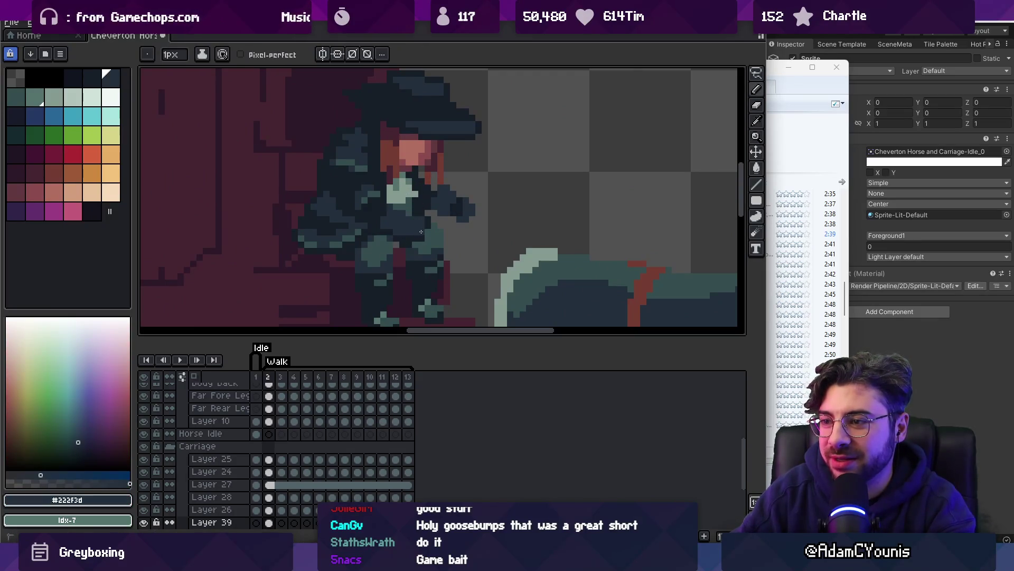
{"action": "scroll", "coordinate": [421, 232], "scroll_direction": "down", "scroll_amount": 5}
{"action": "scroll", "coordinate": [433, 227], "scroll_direction": "up", "scroll_amount": 5}
Shade the coat with #344c4c teal and the darkest navy #161c28
{"action": "key", "text": "v"}
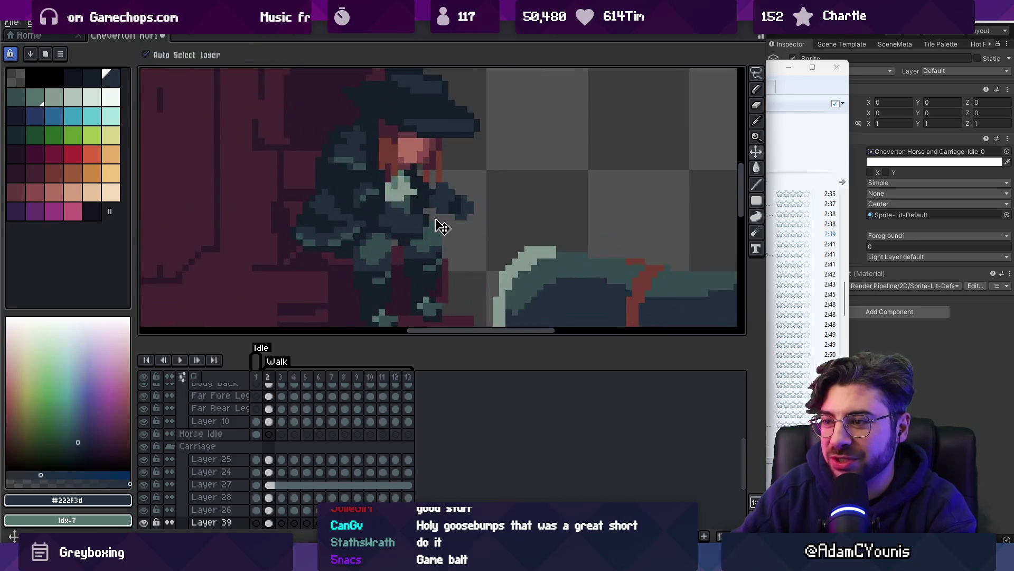
{"action": "key", "text": "i"}
{"action": "left_click", "coordinate": [430, 223]}
{"action": "key", "text": "z"}
{"action": "scroll", "coordinate": [430, 219], "scroll_direction": "down", "scroll_amount": 5}
{"action": "scroll", "coordinate": [443, 218], "scroll_direction": "up", "scroll_amount": 6}
{"action": "key", "text": "b"}
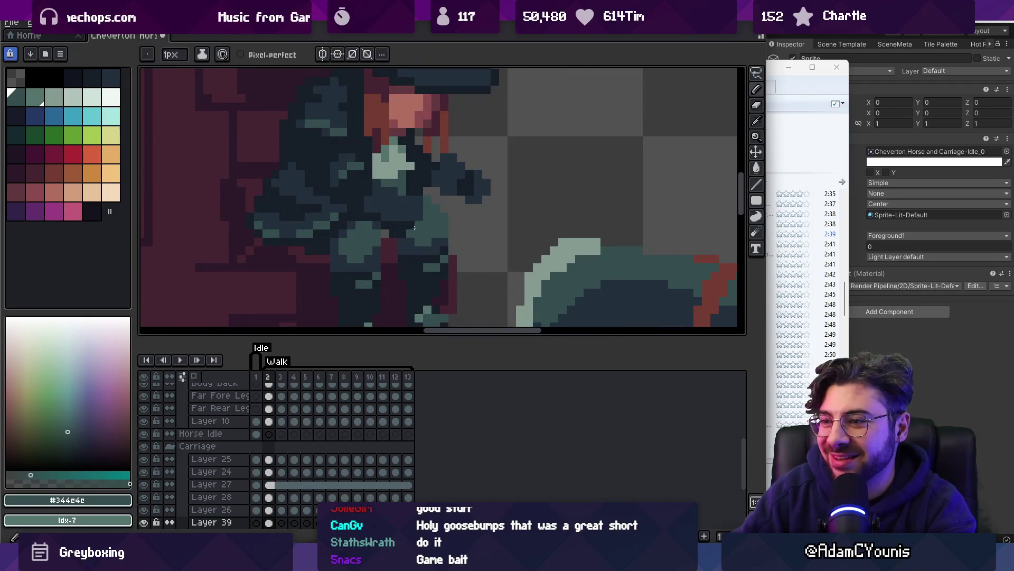
{"action": "left_click", "coordinate": [412, 198], "text": "alt"}
{"action": "left_click", "coordinate": [431, 197], "text": "alt"}
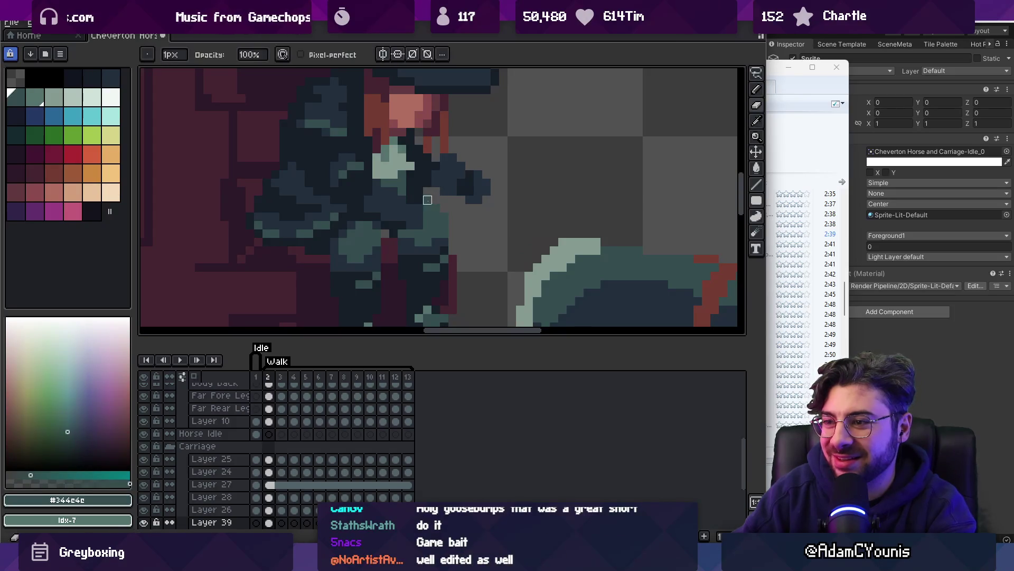
Refine the arm shading with sampled #222f3d blue-grey, #344c4c teal and #161c28 navy pixels
{"action": "key", "text": "alt"}
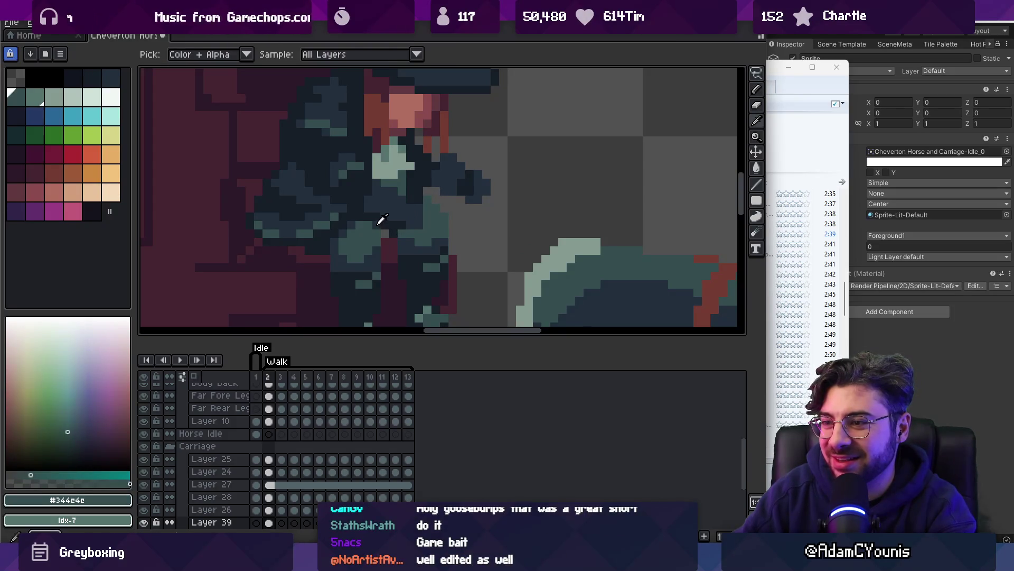
{"action": "left_click", "coordinate": [382, 219], "text": "alt"}
{"action": "key", "text": "z"}
{"action": "scroll", "coordinate": [407, 188], "scroll_direction": "down", "scroll_amount": 5}
{"action": "scroll", "coordinate": [454, 179], "scroll_direction": "up", "scroll_amount": 4}
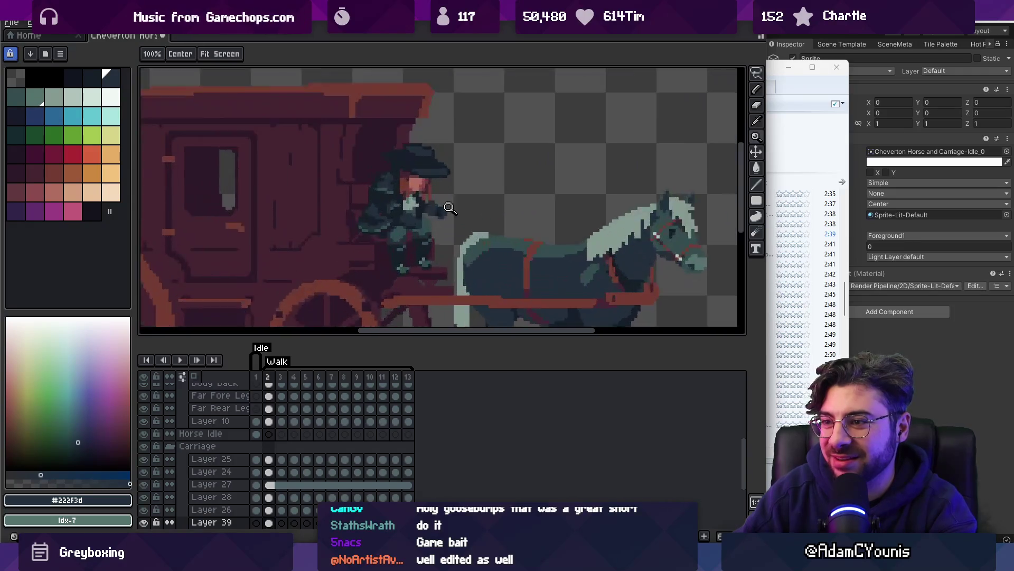
{"action": "left_click", "coordinate": [417, 218], "text": "alt"}
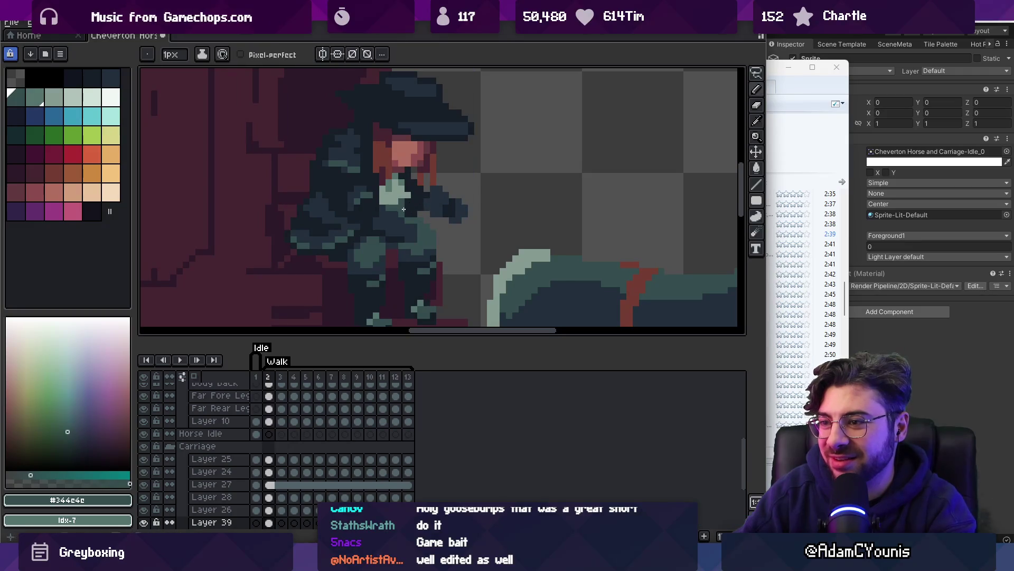
{"action": "left_click", "coordinate": [418, 204], "text": "alt"}
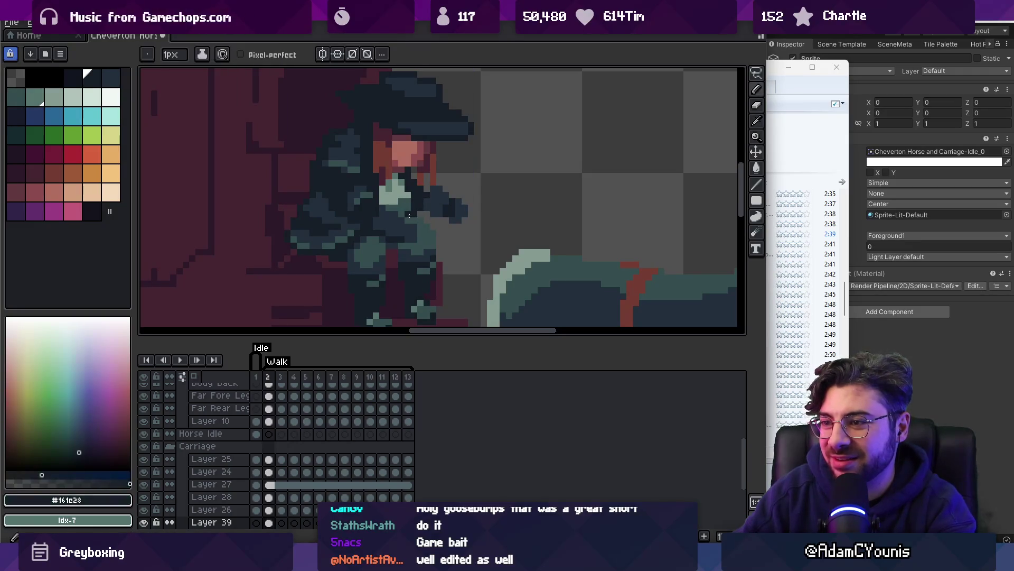
{"action": "key", "text": "z"}
{"action": "scroll", "coordinate": [420, 191], "scroll_direction": "down", "scroll_amount": 4}
{"action": "scroll", "coordinate": [421, 181], "scroll_direction": "up", "scroll_amount": 5}
{"action": "key", "text": "v"}
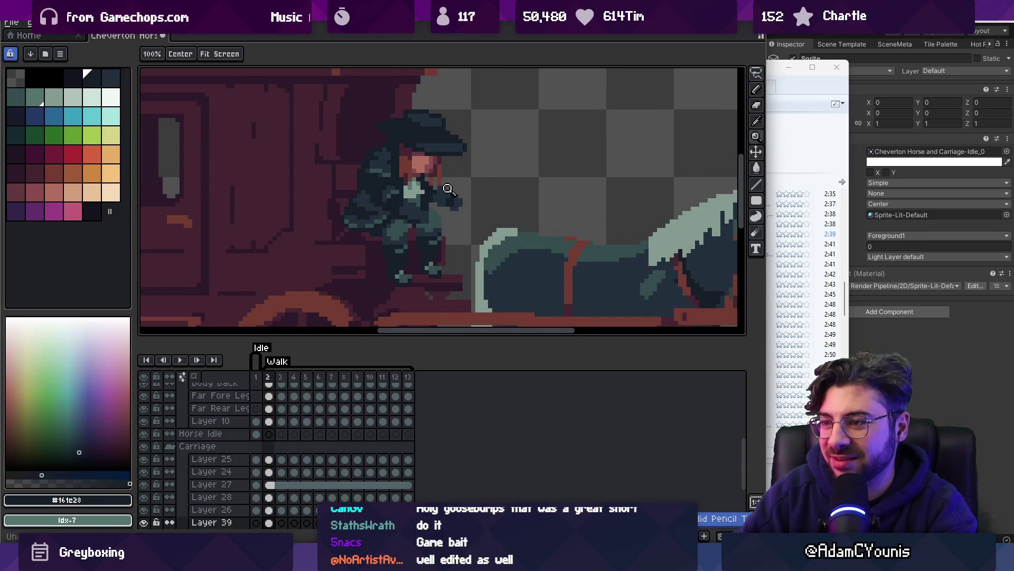
{"action": "key", "text": "b"}
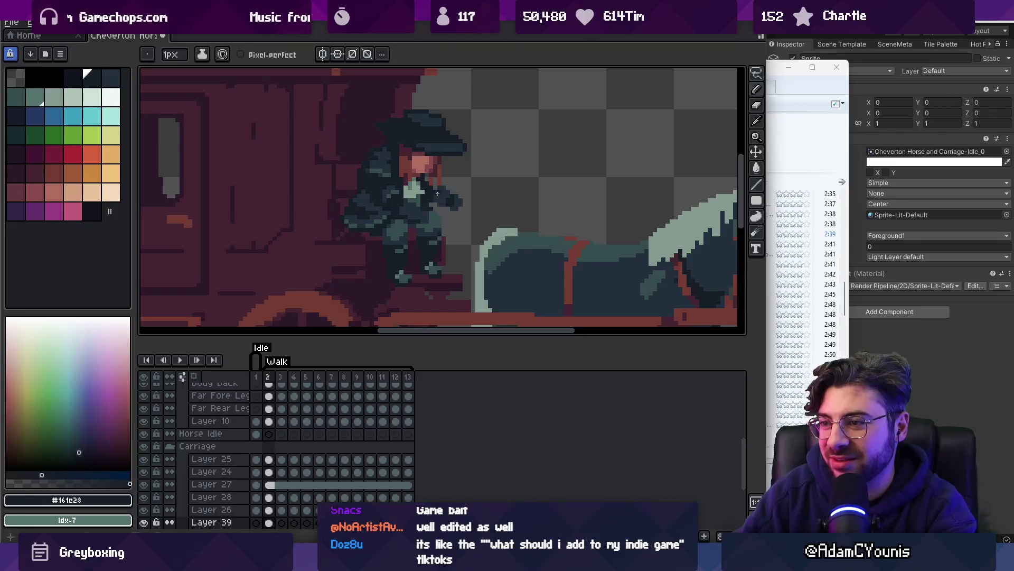
{"action": "scroll", "coordinate": [438, 193], "scroll_direction": "down", "scroll_amount": 3}
{"action": "scroll", "coordinate": [425, 208], "scroll_direction": "up", "scroll_amount": 4}
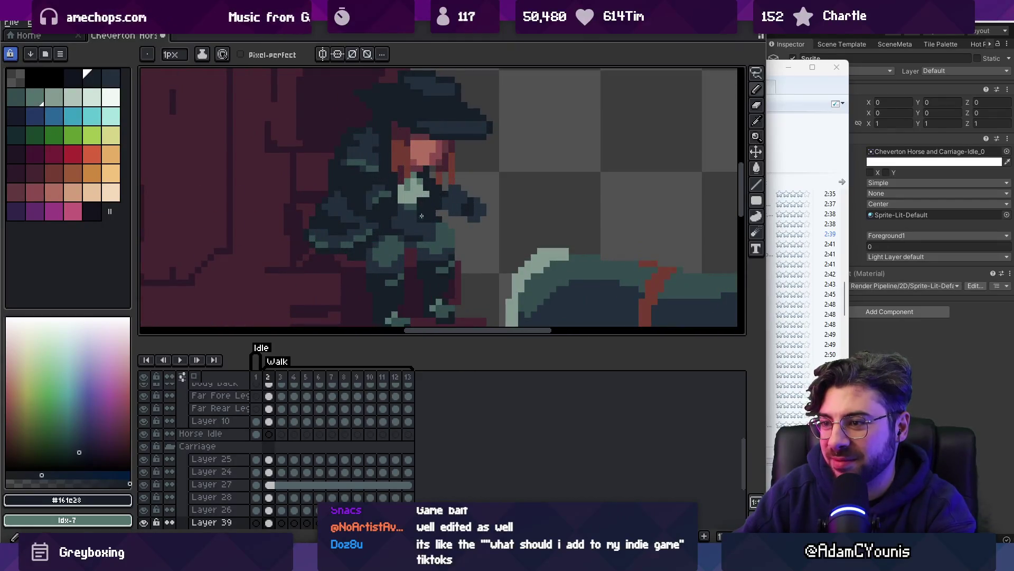
{"action": "key", "text": "z"}
{"action": "scroll", "coordinate": [422, 190], "scroll_direction": "down", "scroll_amount": 5}
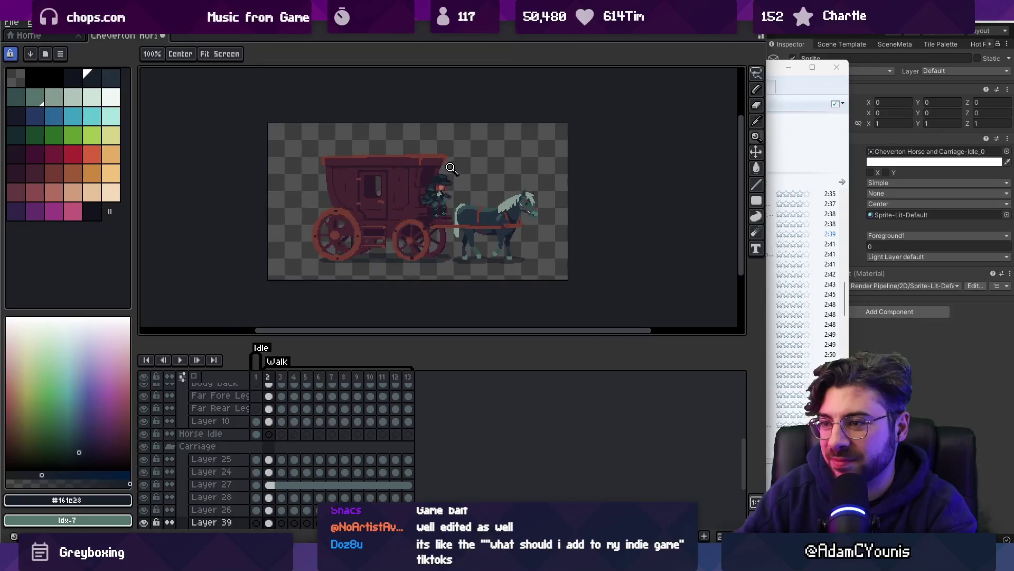
{"action": "scroll", "coordinate": [456, 192], "scroll_direction": "up", "scroll_amount": 2}
Raise the coachman one pixel on the driver seat and shift him one pixel left
{"action": "key", "text": "v"}
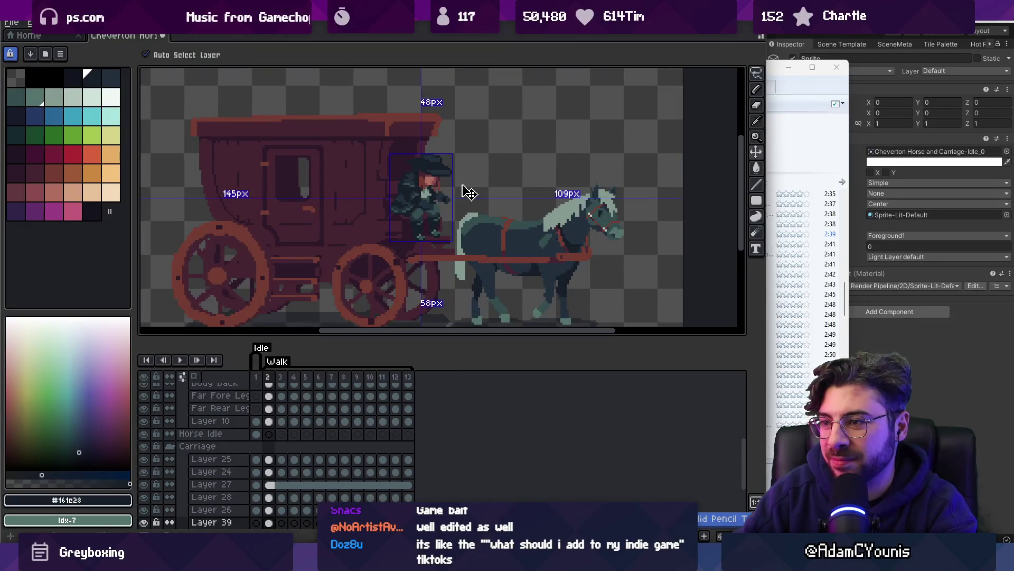
{"action": "key", "text": "z"}
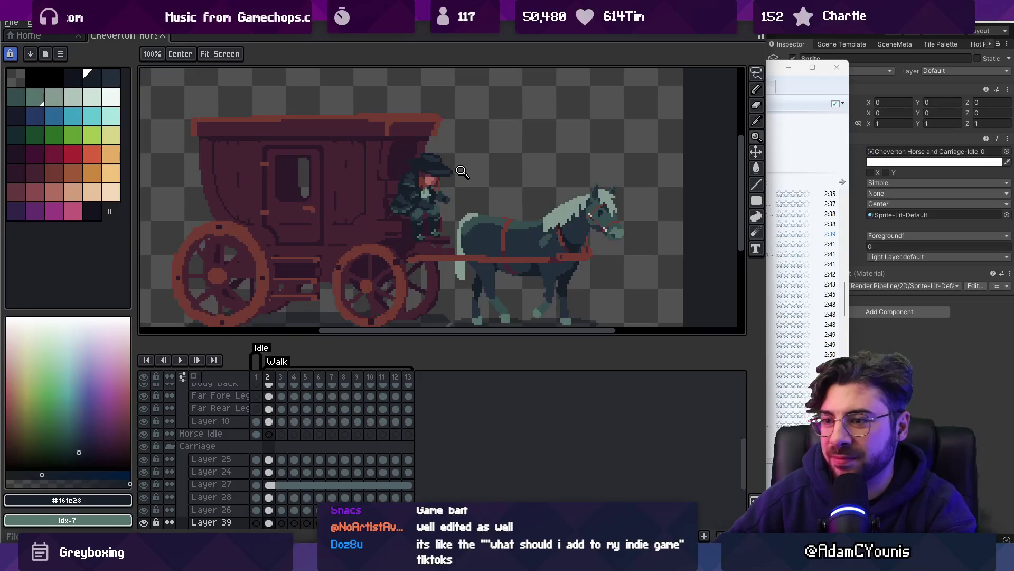
{"action": "key", "text": "v"}
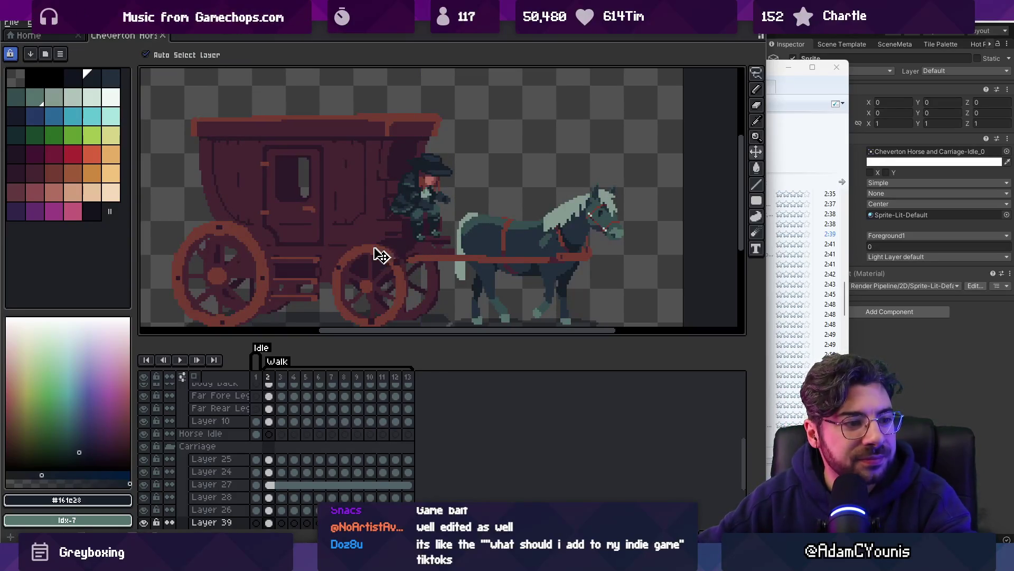
{"action": "scroll", "coordinate": [374, 256], "scroll_direction": "up", "scroll_amount": 1}
{"action": "left_click_drag", "start_coordinate": [445, 205], "coordinate": [447, 200]}
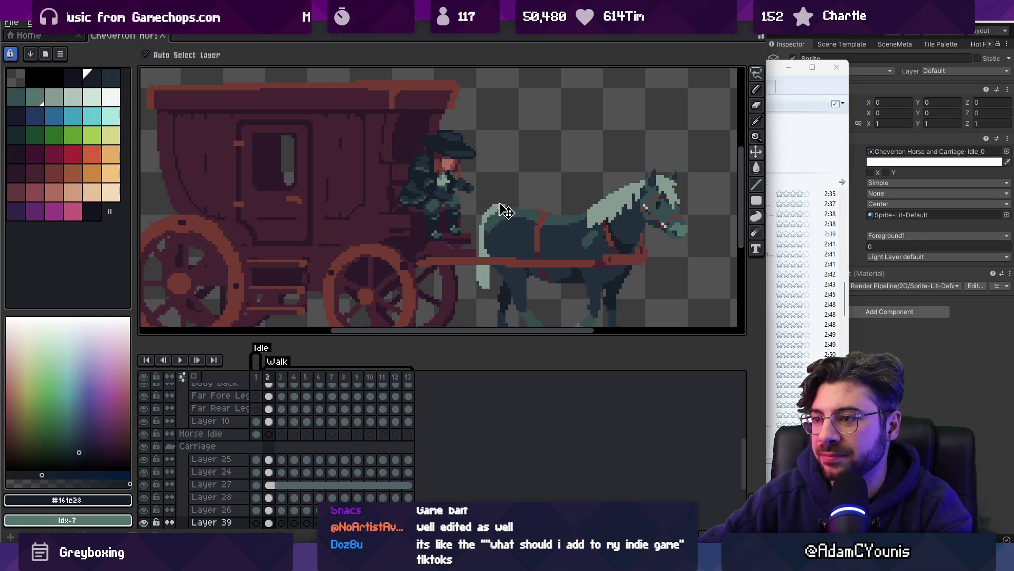
{"action": "scroll", "coordinate": [436, 211], "scroll_direction": "up", "scroll_amount": 2}
{"action": "key", "text": "m"}
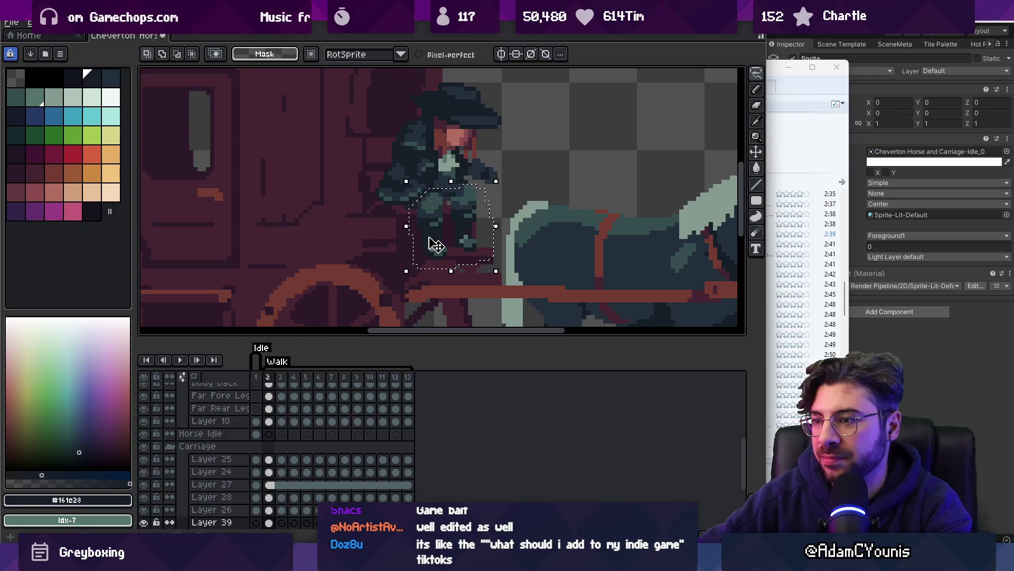
{"action": "left_click_drag", "start_coordinate": [435, 245], "coordinate": [436, 244]}
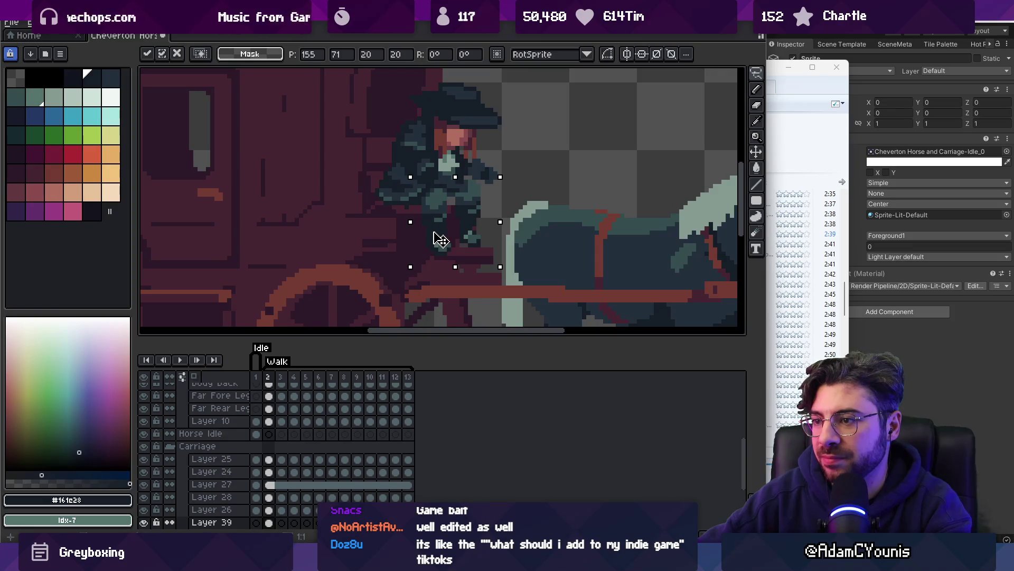
{"action": "key", "text": "v"}
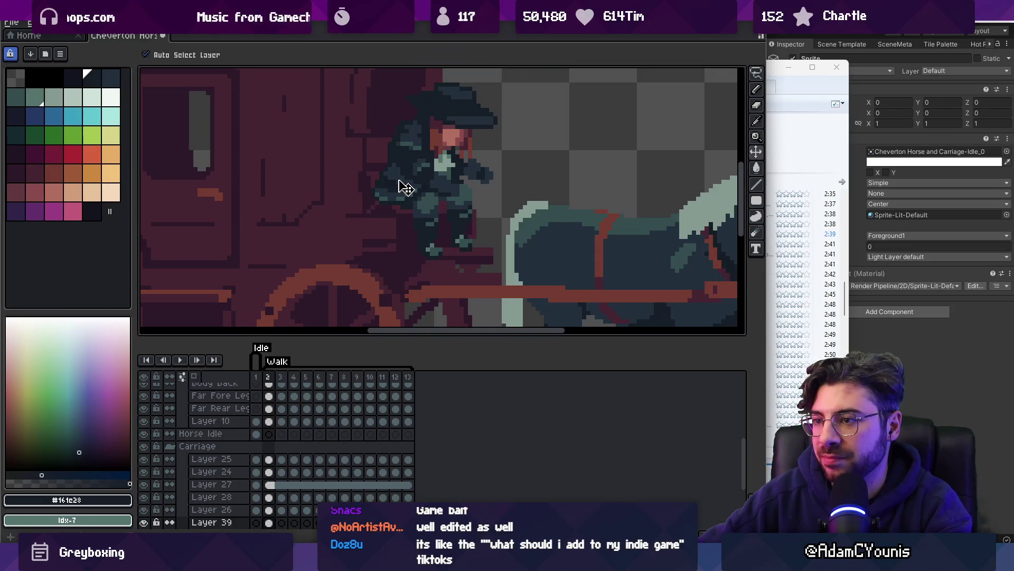
{"action": "left_click_drag", "start_coordinate": [396, 180], "coordinate": [394, 180]}
Lasso the coachman's lower body and legs and nudge them a pixel over
{"action": "key", "text": "m"}
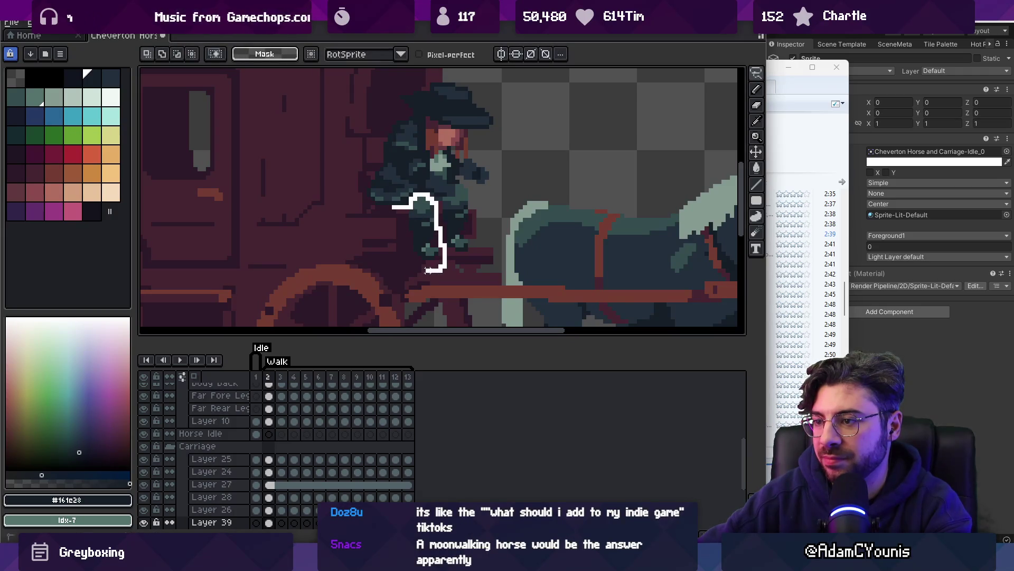
{"action": "left_click_drag", "start_coordinate": [428, 270], "coordinate": [432, 249]}
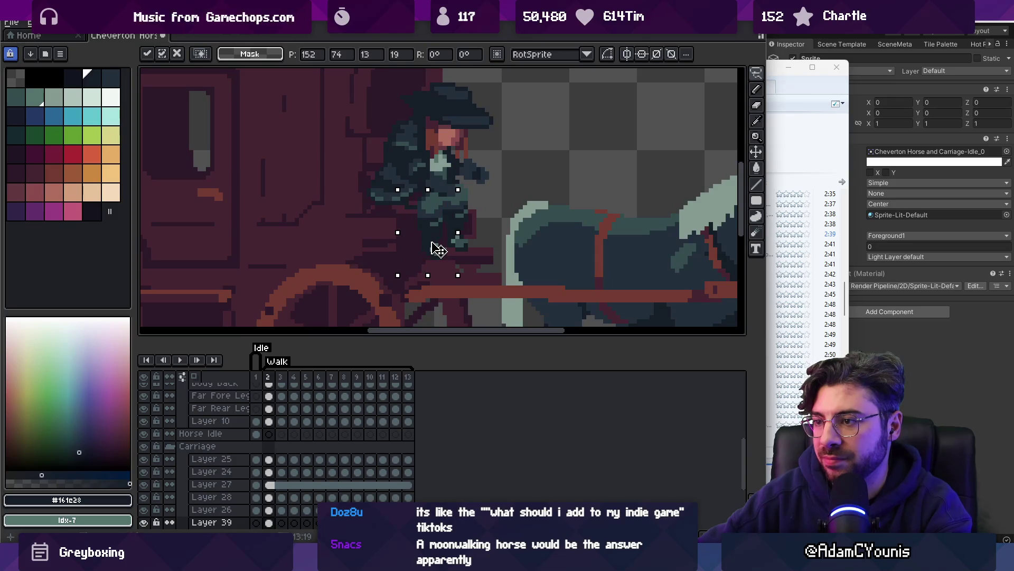
{"action": "scroll", "coordinate": [439, 249], "scroll_direction": "up", "scroll_amount": 1}
{"action": "key", "text": "g"}
{"action": "scroll", "coordinate": [454, 221], "scroll_direction": "down", "scroll_amount": 4}
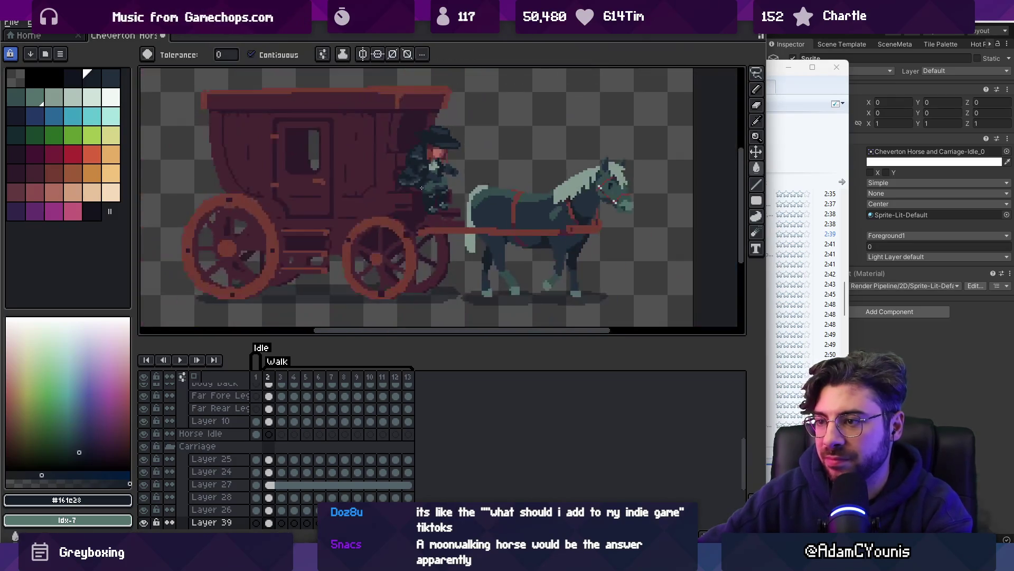
Sample the coachman's teal, then his #222f3d blue-grey, and retouch his chest and coat
{"action": "scroll", "coordinate": [469, 204], "scroll_direction": "up", "scroll_amount": 5}
{"action": "key", "text": "b"}
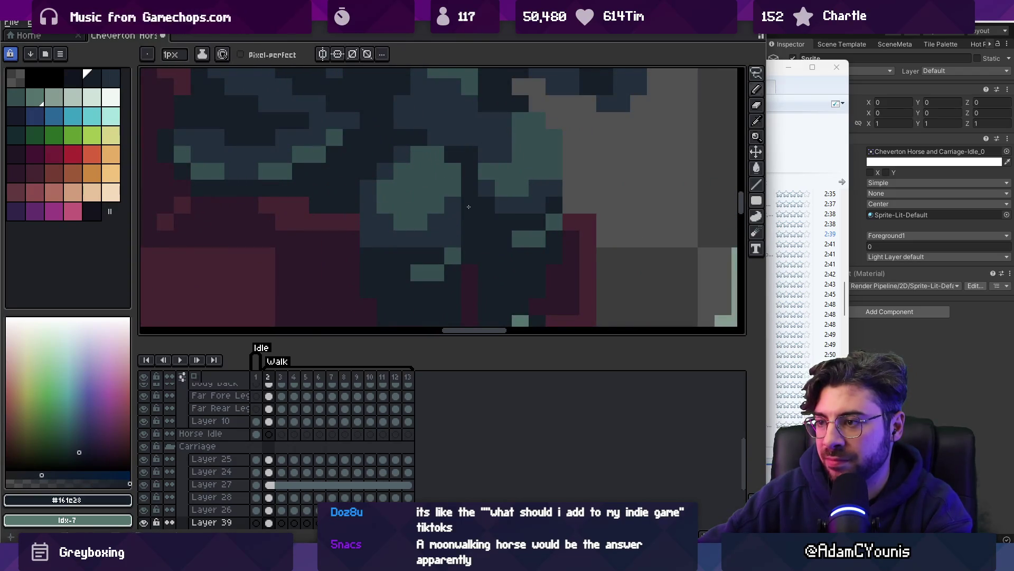
{"action": "scroll", "coordinate": [469, 207], "scroll_direction": "down", "scroll_amount": 5}
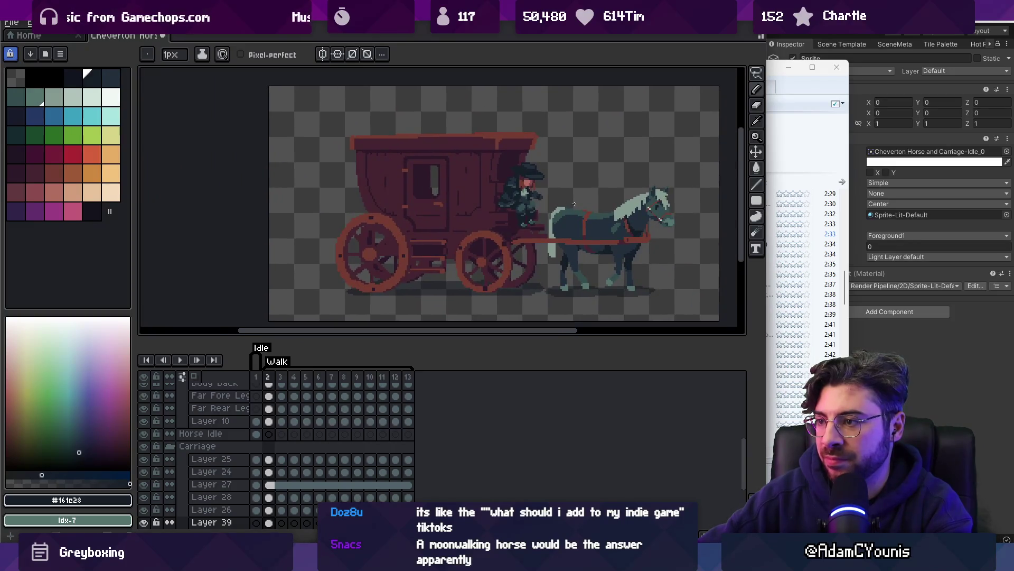
{"action": "scroll", "coordinate": [518, 192], "scroll_direction": "up", "scroll_amount": 5}
{"action": "left_click", "coordinate": [510, 188], "text": "alt"}
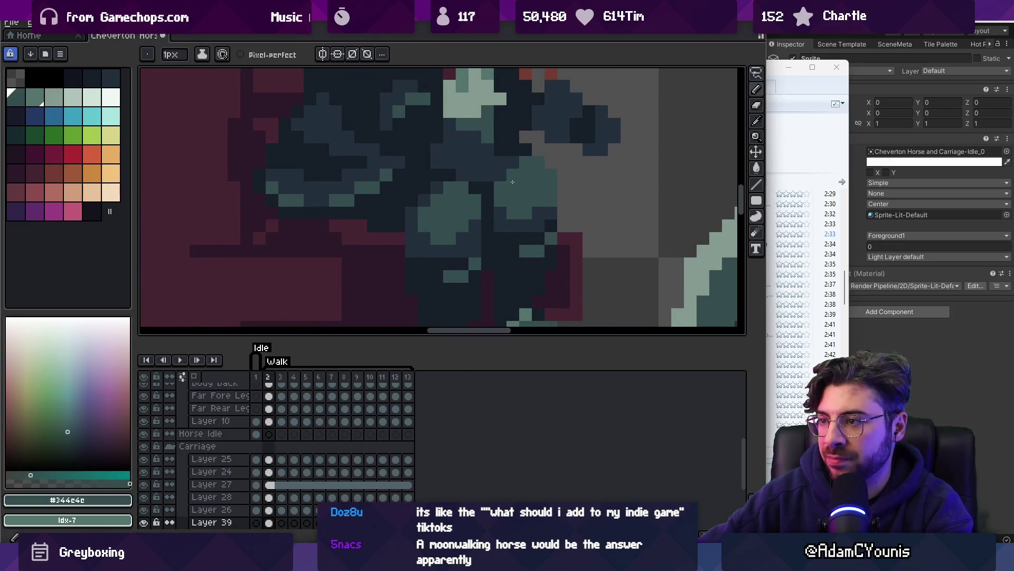
{"action": "scroll", "coordinate": [512, 182], "scroll_direction": "down", "scroll_amount": 4}
{"action": "scroll", "coordinate": [524, 185], "scroll_direction": "up", "scroll_amount": 5}
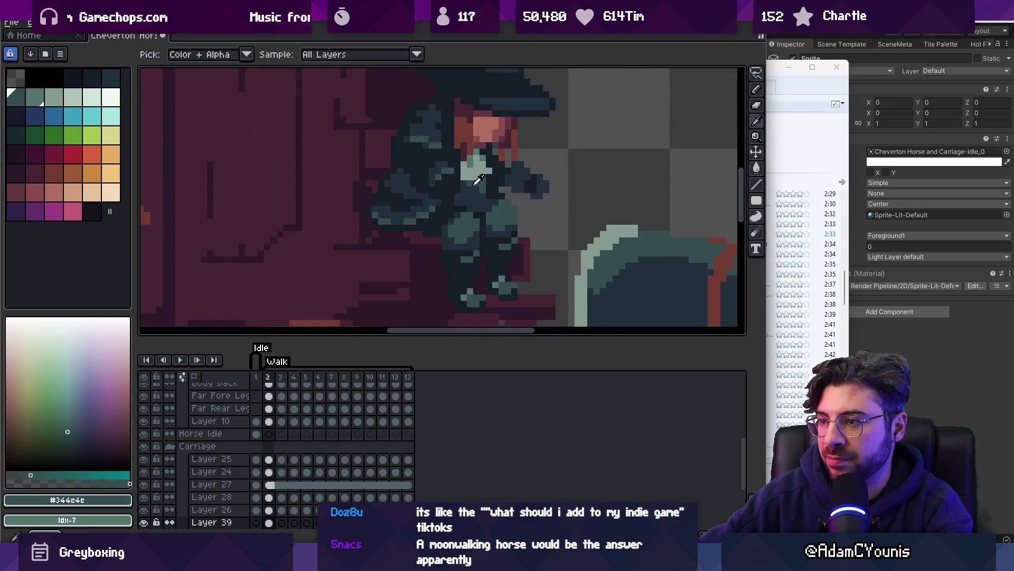
{"action": "left_click", "coordinate": [458, 188], "text": "alt"}
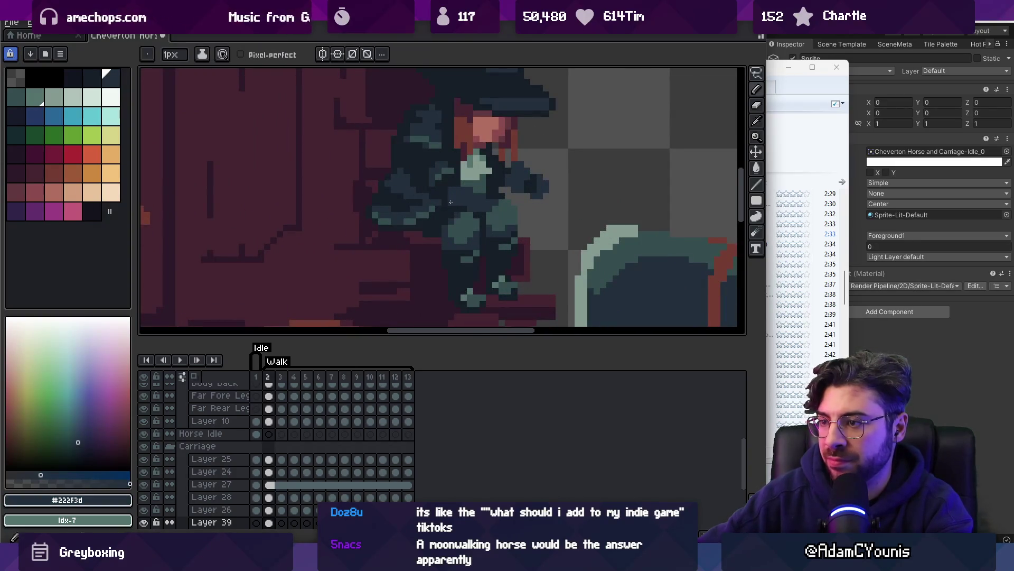
{"action": "scroll", "coordinate": [451, 202], "scroll_direction": "down", "scroll_amount": 5}
{"action": "scroll", "coordinate": [482, 191], "scroll_direction": "up", "scroll_amount": 5}
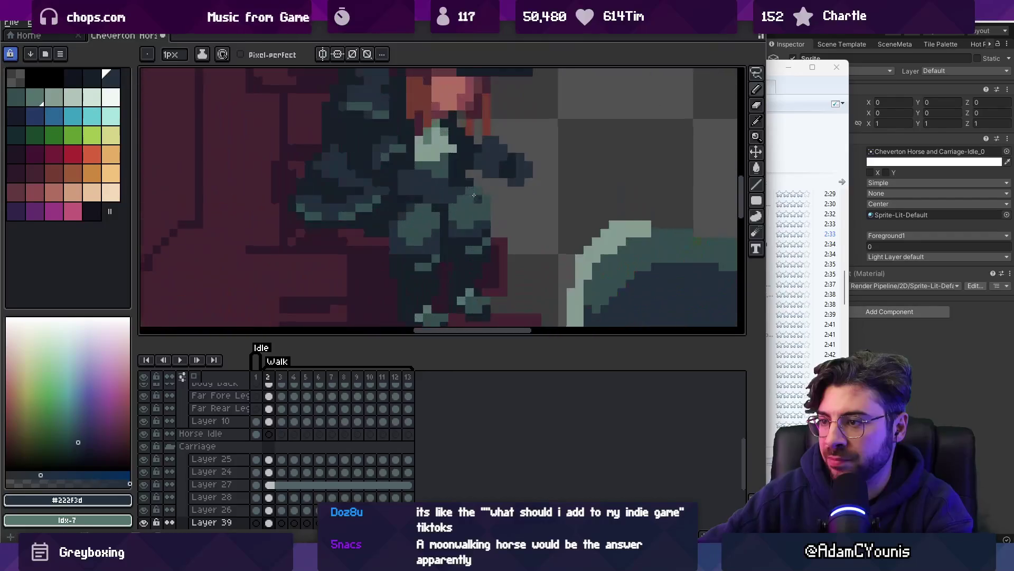
{"action": "scroll", "coordinate": [463, 191], "scroll_direction": "down", "scroll_amount": 5}
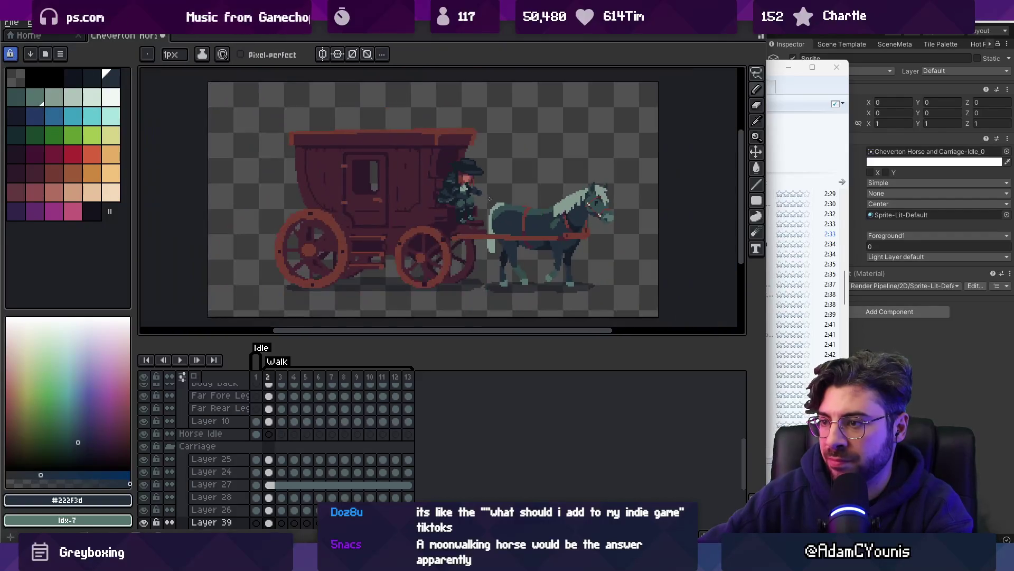
{"action": "scroll", "coordinate": [470, 194], "scroll_direction": "up", "scroll_amount": 5}
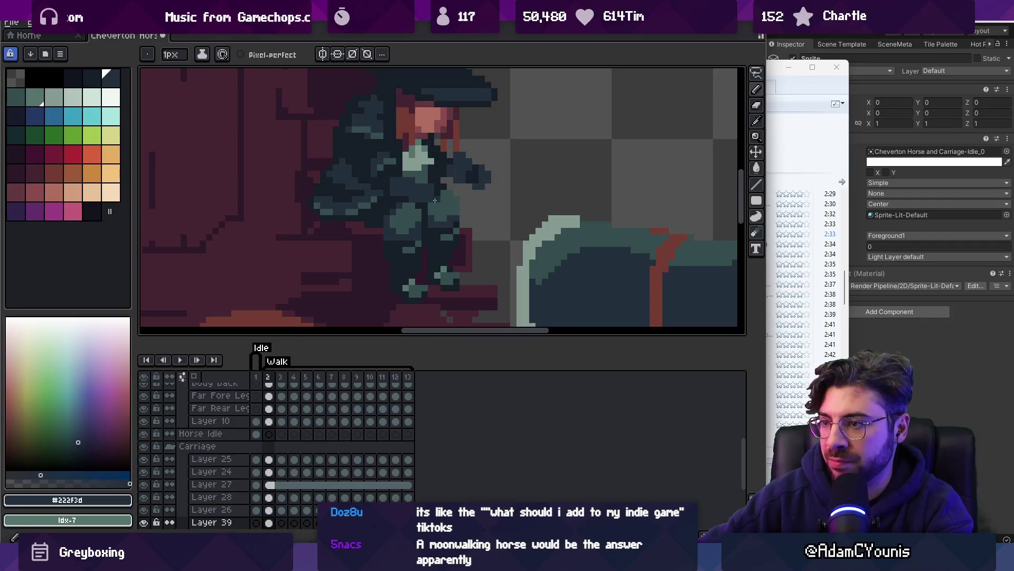
{"action": "scroll", "coordinate": [475, 191], "scroll_direction": "down", "scroll_amount": 5}
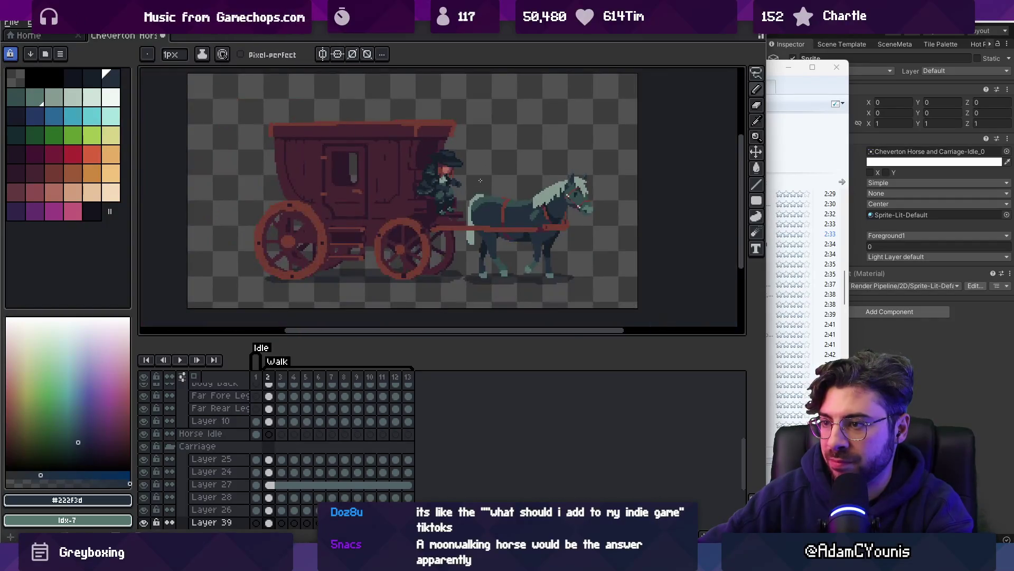
{"action": "scroll", "coordinate": [431, 198], "scroll_direction": "up", "scroll_amount": 5}
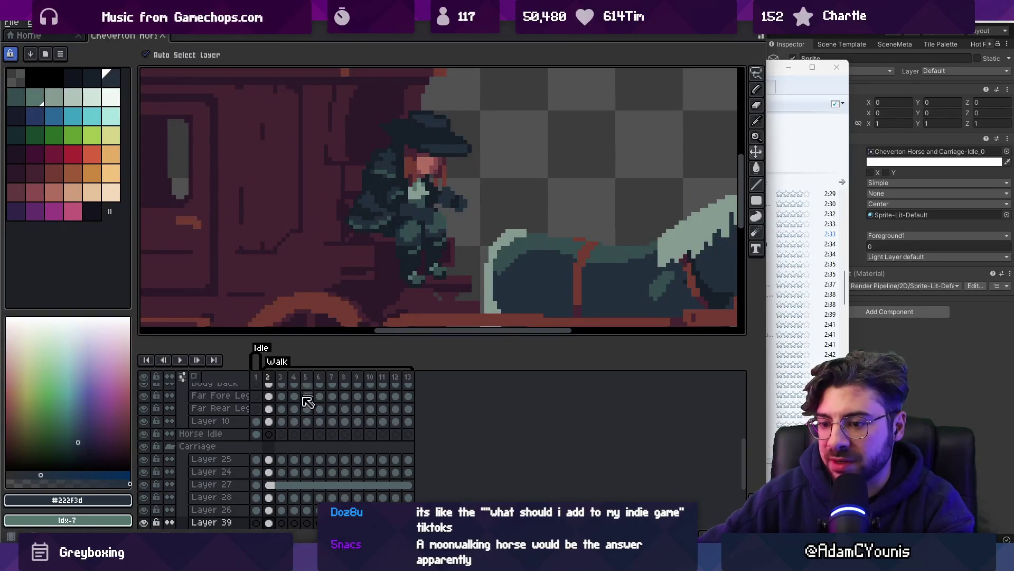
{"action": "scroll", "coordinate": [301, 407], "scroll_direction": "down", "scroll_amount": 3}
Extend the coachman's cels into frames 8–12 and lower him one pixel in frame 5
{"action": "left_click_drag", "start_coordinate": [284, 464], "coordinate": [334, 462]}
{"action": "left_click_drag", "start_coordinate": [312, 464], "coordinate": [416, 463]}
{"action": "left_click", "coordinate": [256, 460]}
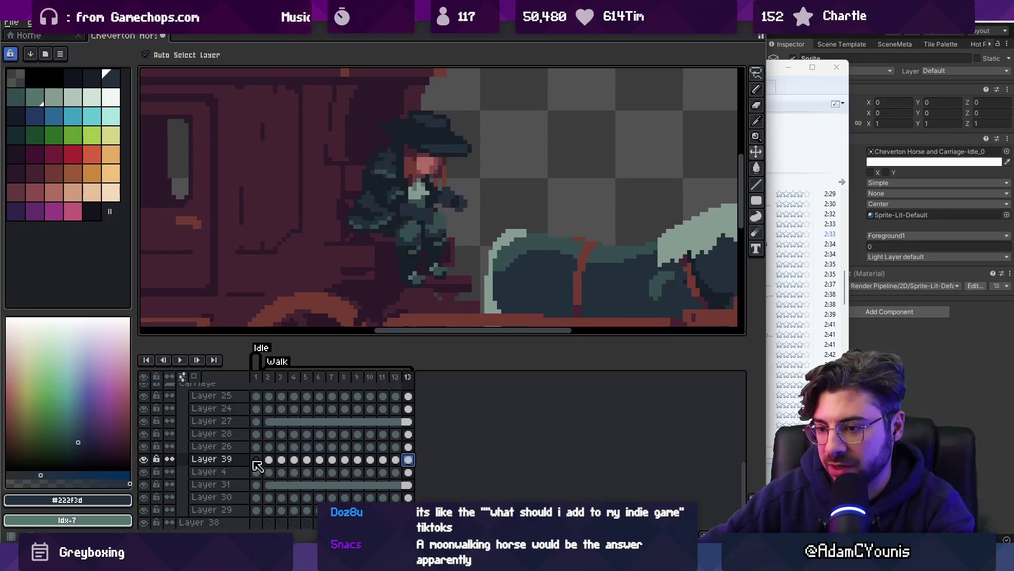
{"action": "left_click", "coordinate": [268, 460]}
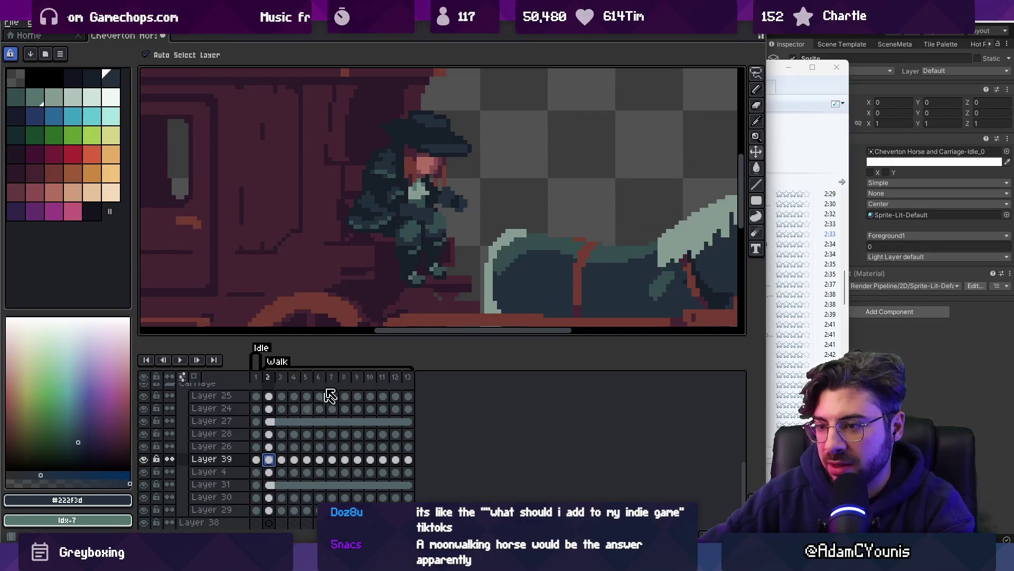
{"action": "key", "text": "Right"}
{"action": "key", "text": "Right"}
{"action": "key", "text": "Right"}
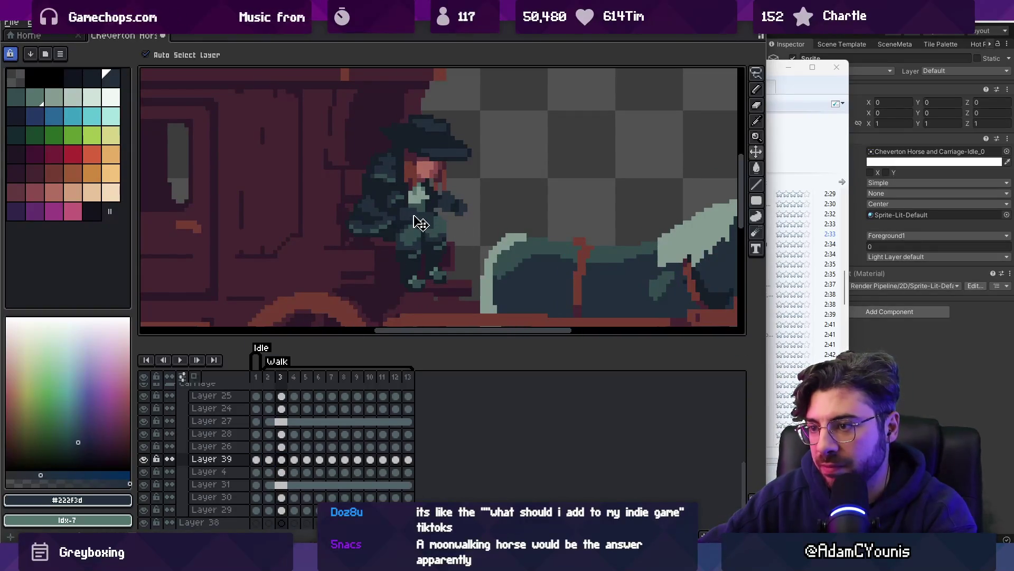
{"action": "left_click_drag", "start_coordinate": [419, 214], "coordinate": [418, 218]}
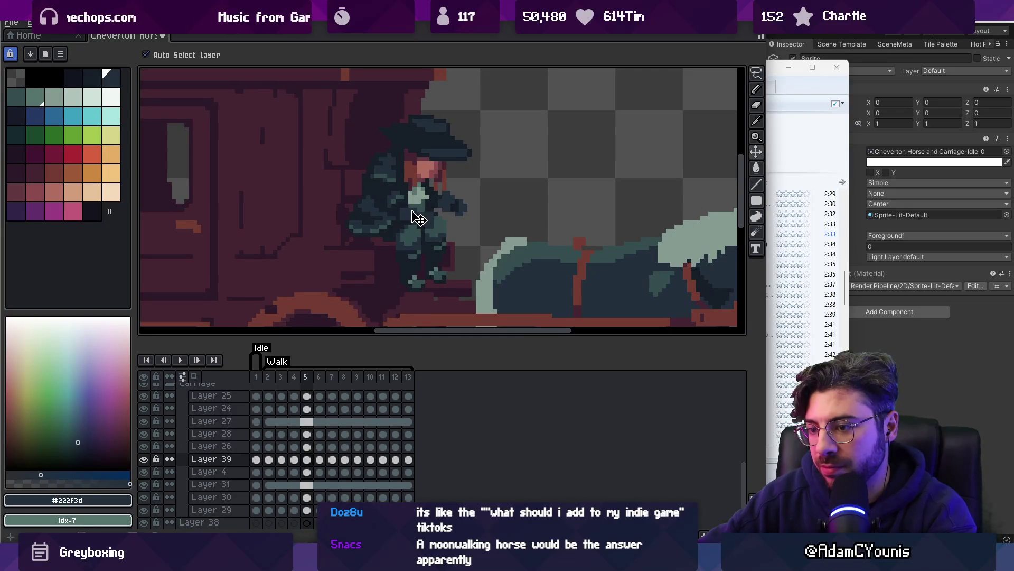
Step through frames 6 to 11, then play and stop the walk animation
{"action": "key", "text": "Right"}
{"action": "key", "text": "Right"}
{"action": "key", "text": "Right"}
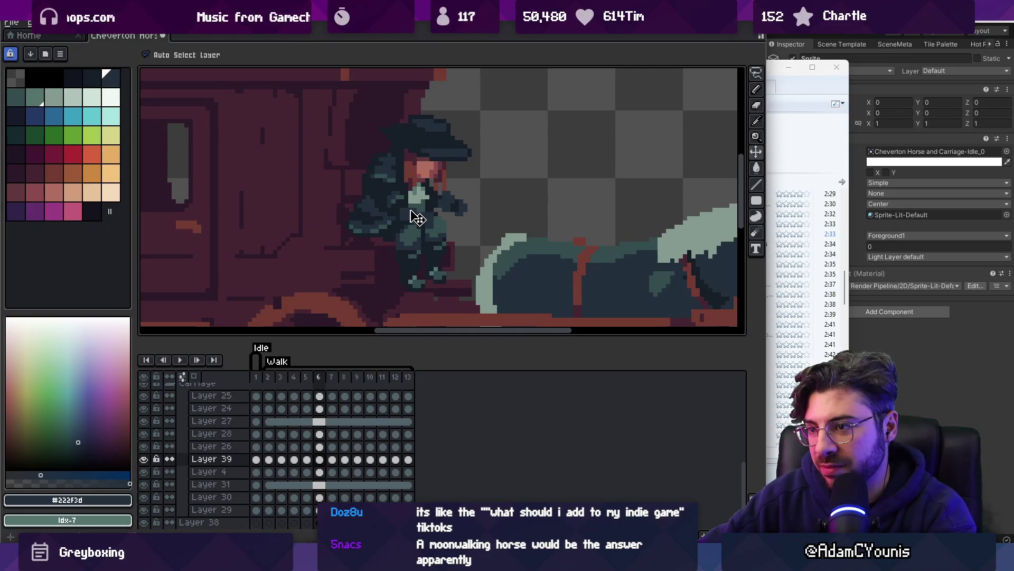
{"action": "key", "text": "Right"}
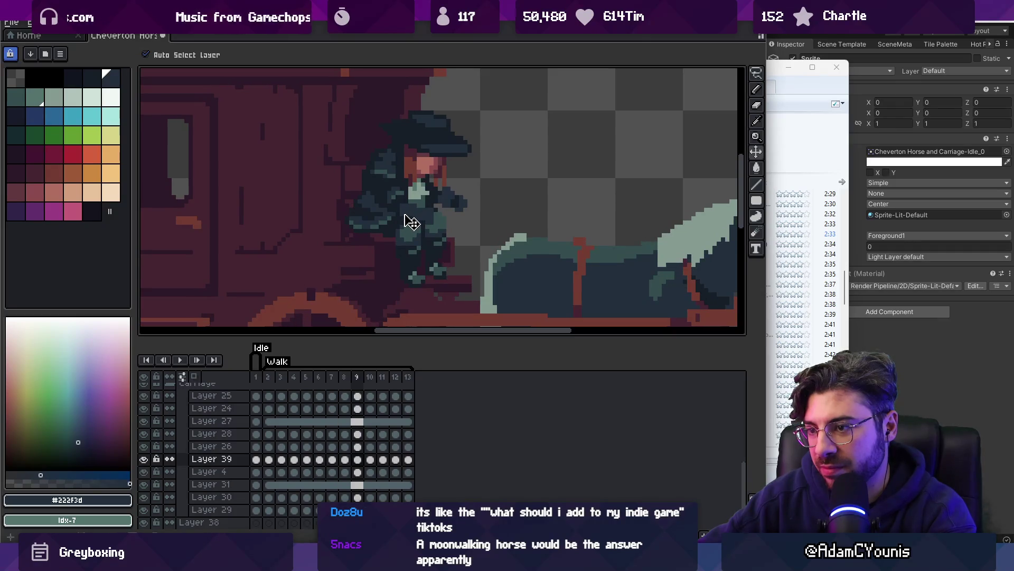
{"action": "key", "text": "Right"}
{"action": "key", "text": "Right"}
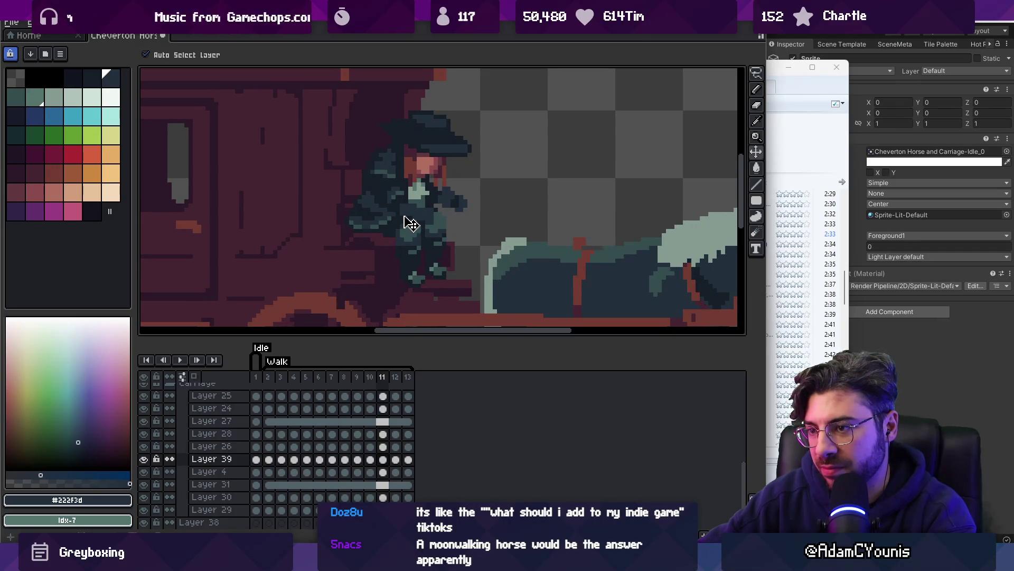
{"action": "key", "text": "Right"}
{"action": "key", "text": "Right"}
{"action": "key", "text": "Return"}
{"action": "scroll", "coordinate": [465, 237], "scroll_direction": "down", "scroll_amount": 4}
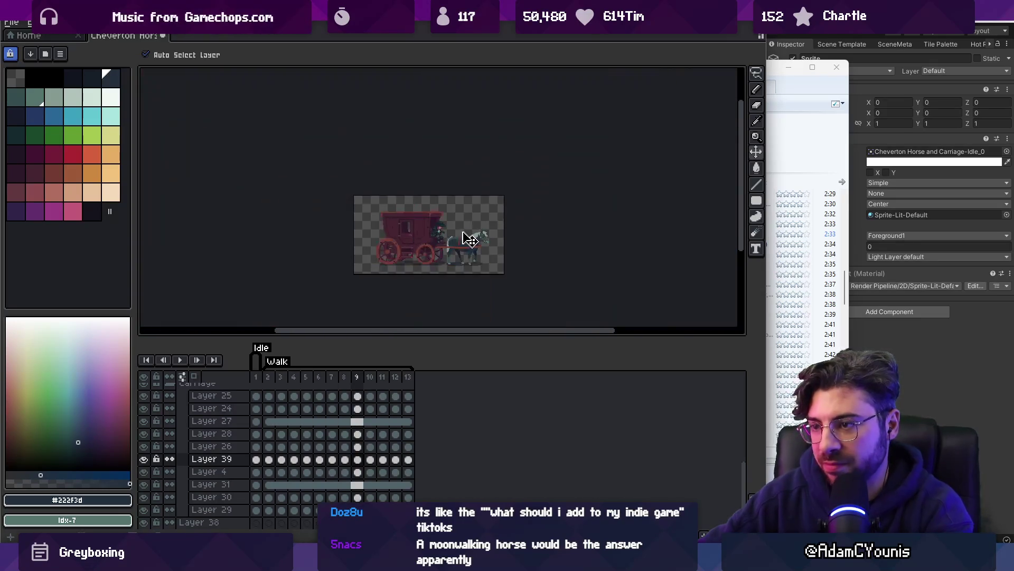
{"action": "key", "text": "Return"}
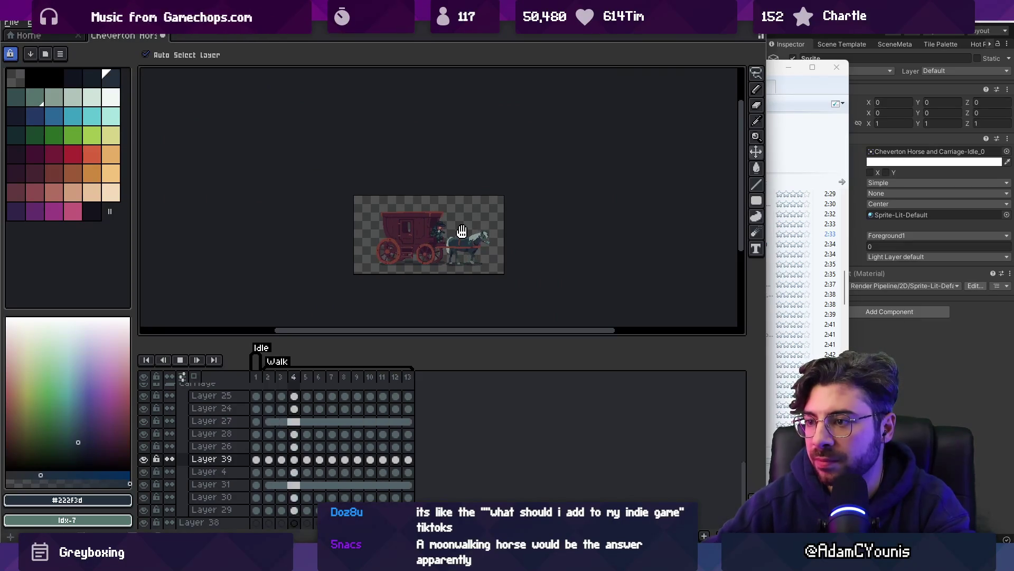
{"action": "scroll", "coordinate": [462, 232], "scroll_direction": "up", "scroll_amount": 3}
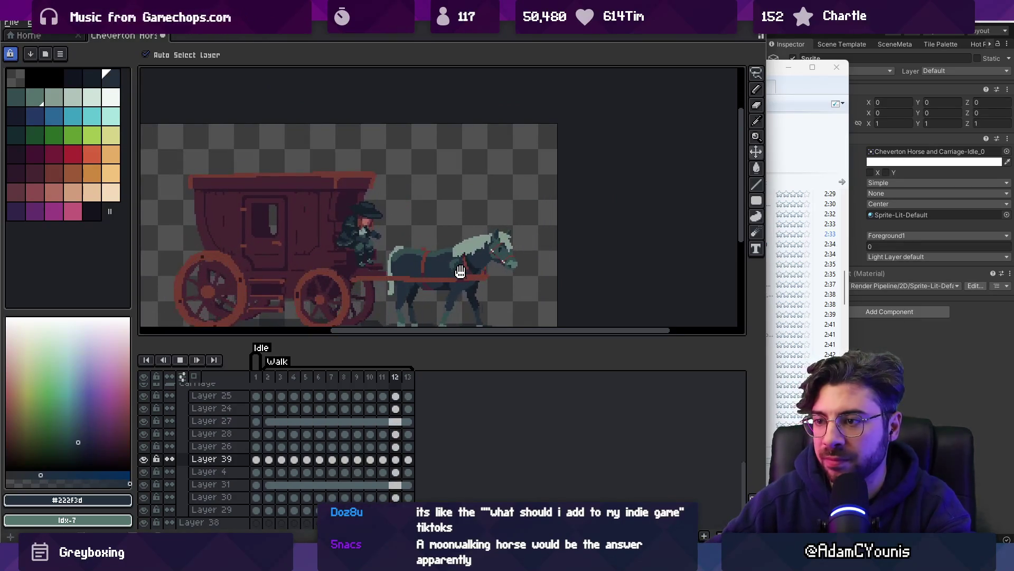
{"action": "key", "text": "Return"}
Select Layer 39 on frame 8, replay the walk animation and stop it on frame 12
{"action": "key", "text": "Right"}
{"action": "scroll", "coordinate": [462, 278], "scroll_direction": "up", "scroll_amount": 2}
{"action": "left_click", "coordinate": [301, 241]}
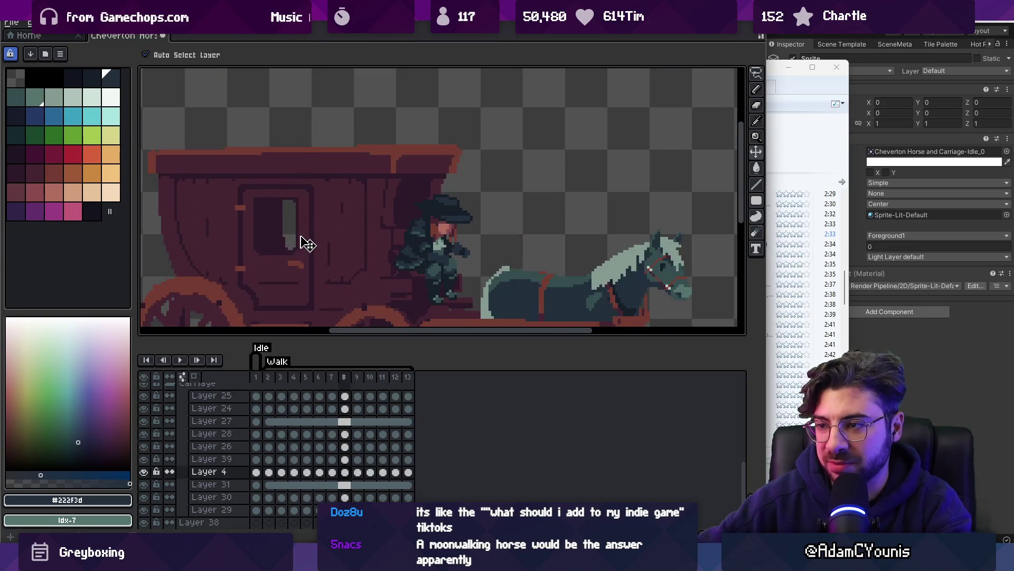
{"action": "scroll", "coordinate": [435, 257], "scroll_direction": "up", "scroll_amount": 2}
{"action": "left_click", "coordinate": [435, 259]}
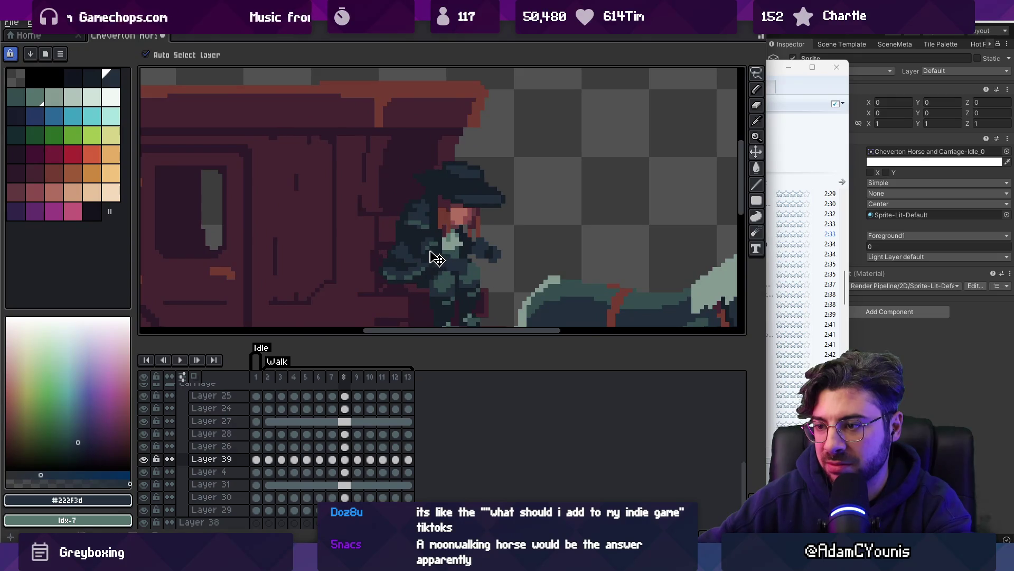
{"action": "scroll", "coordinate": [436, 258], "scroll_direction": "down", "scroll_amount": 1}
{"action": "left_click_drag", "start_coordinate": [472, 220], "coordinate": [449, 194]}
{"action": "key", "text": "Return"}
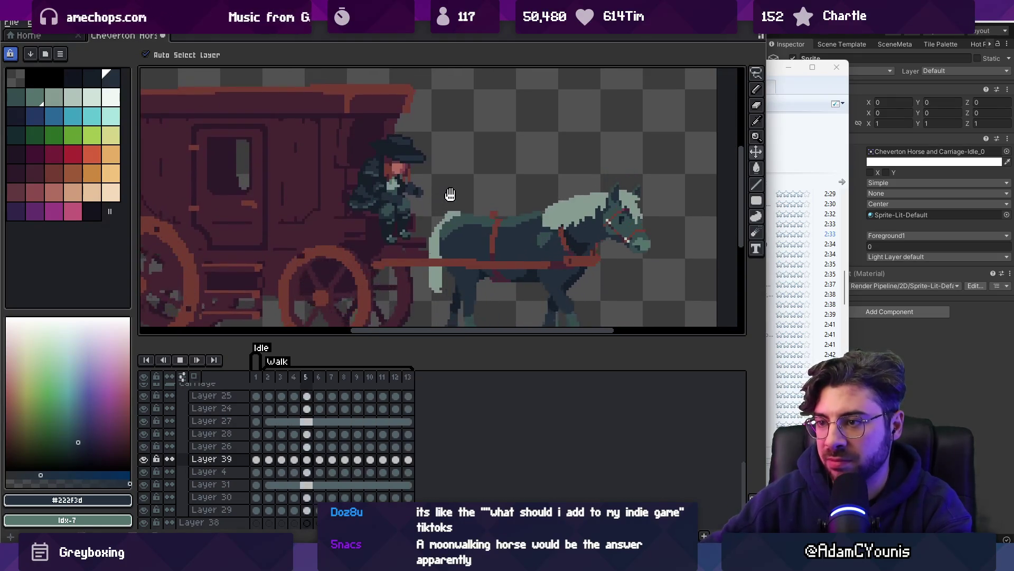
{"action": "scroll", "coordinate": [449, 194], "scroll_direction": "down", "scroll_amount": 2}
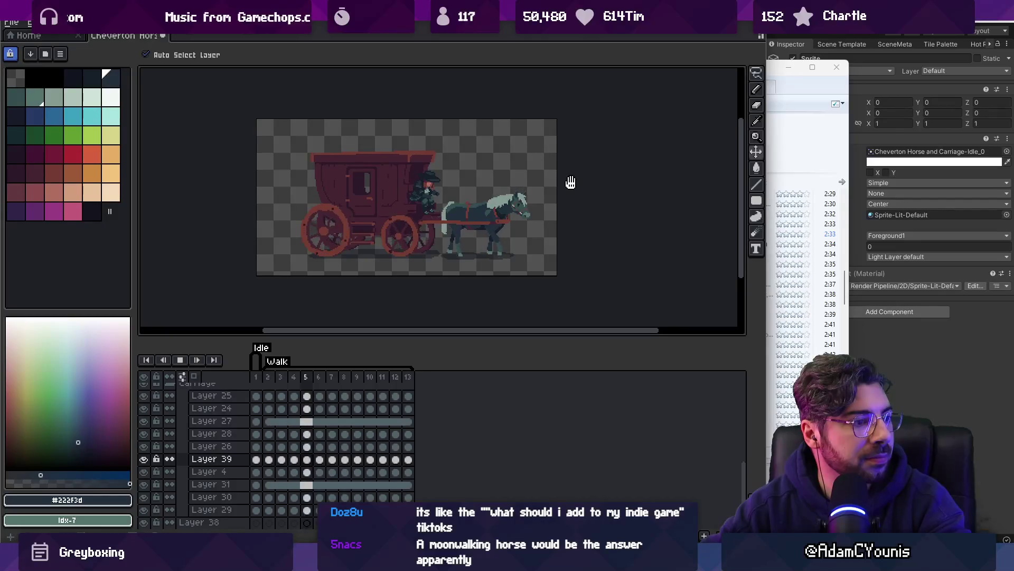
{"action": "key", "text": "Return"}
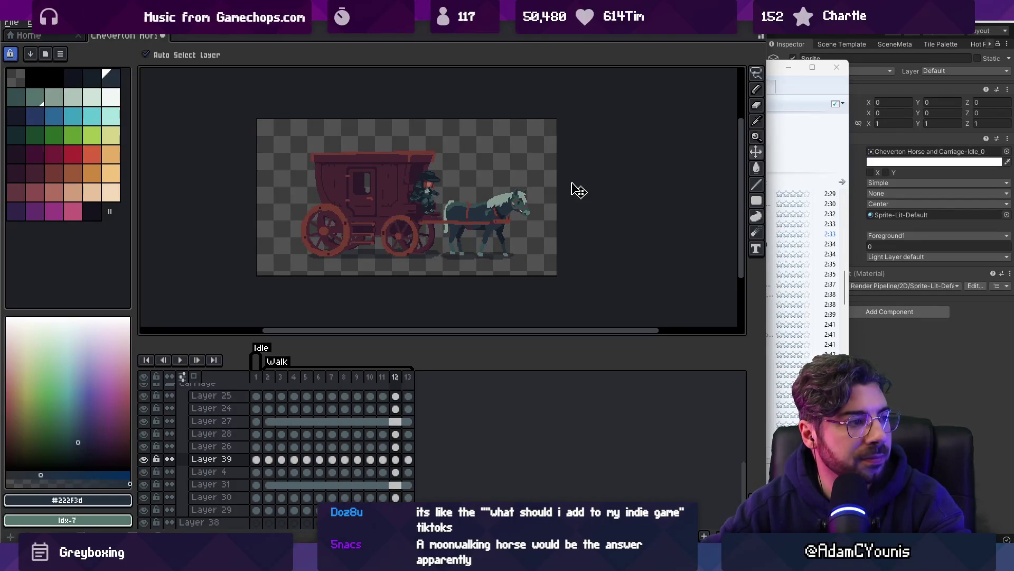
{"action": "scroll", "coordinate": [449, 193], "scroll_direction": "up", "scroll_amount": 3}
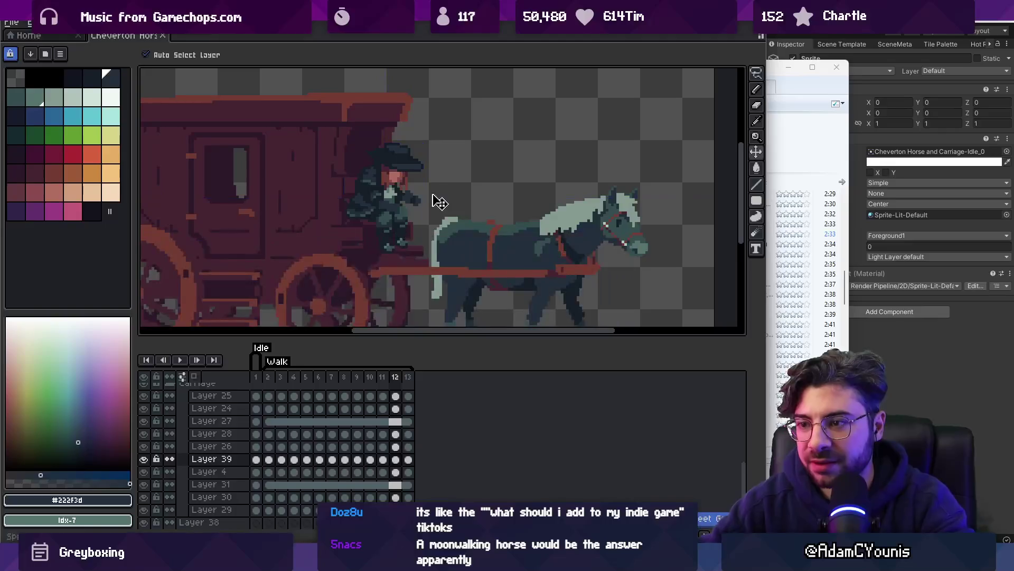
{"action": "scroll", "coordinate": [423, 198], "scroll_direction": "down", "scroll_amount": 3}
{"action": "key", "text": "alt+Tab"}
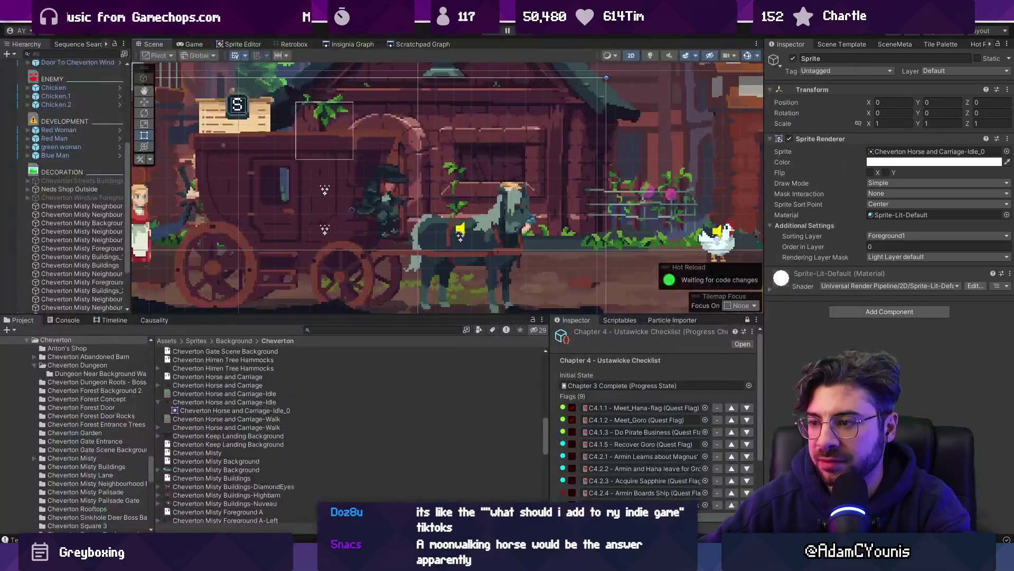
{"action": "key", "text": "ctrl+p"}
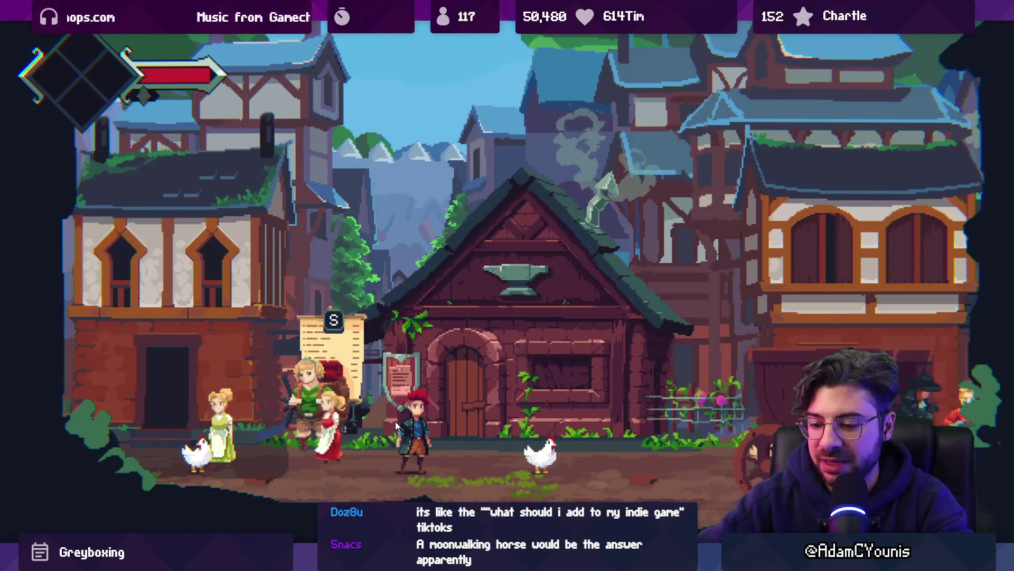
{"action": "key", "text": "shift+space"}
{"action": "key", "text": "ctrl+p"}
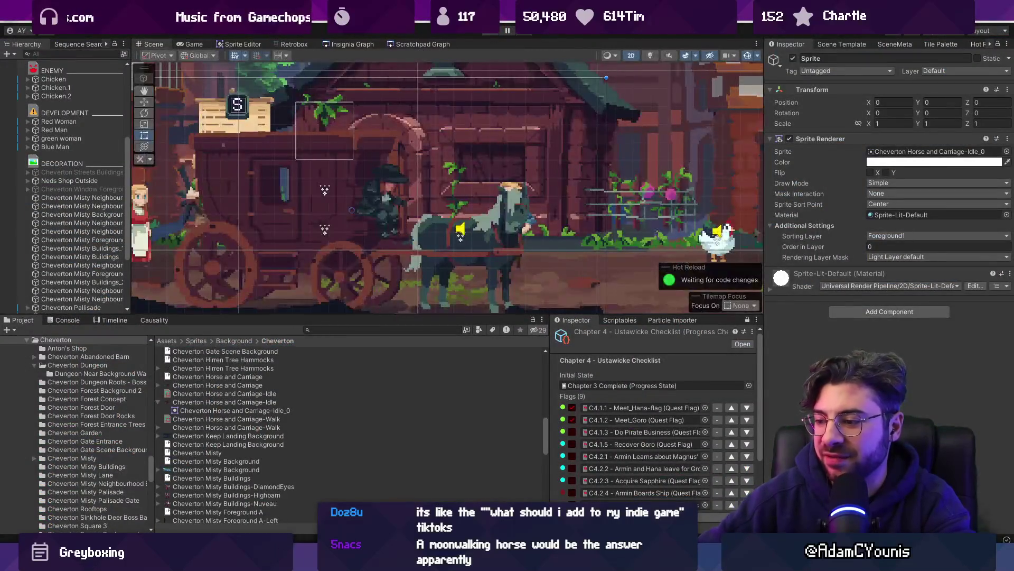
{"action": "key", "text": "alt+Tab"}
{"action": "scroll", "coordinate": [416, 211], "scroll_direction": "up", "scroll_amount": 2}
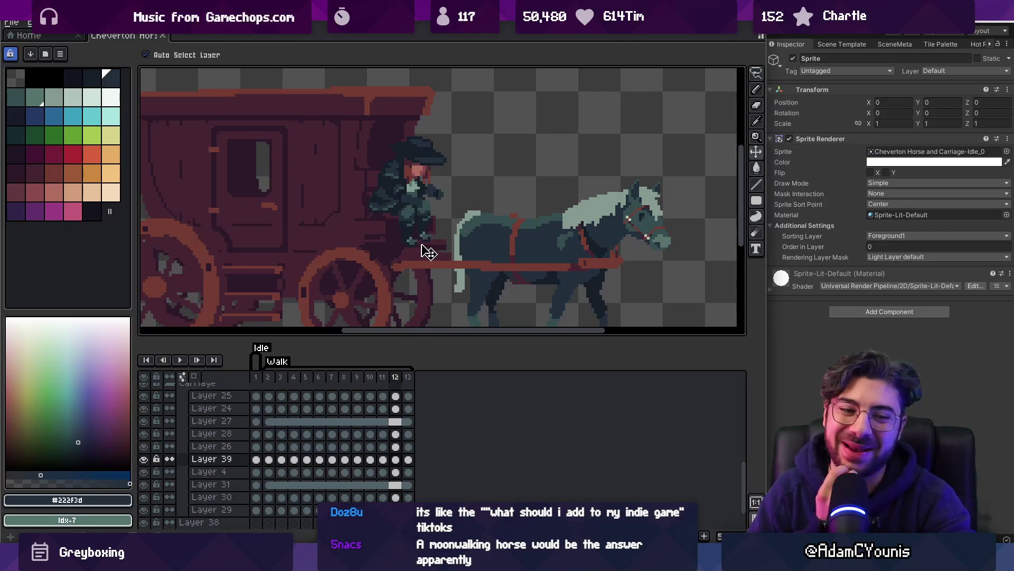
Clear Layer 39's cels in frames 3–13
{"action": "key", "text": "z"}
{"action": "scroll", "coordinate": [475, 201], "scroll_direction": "down", "scroll_amount": 2}
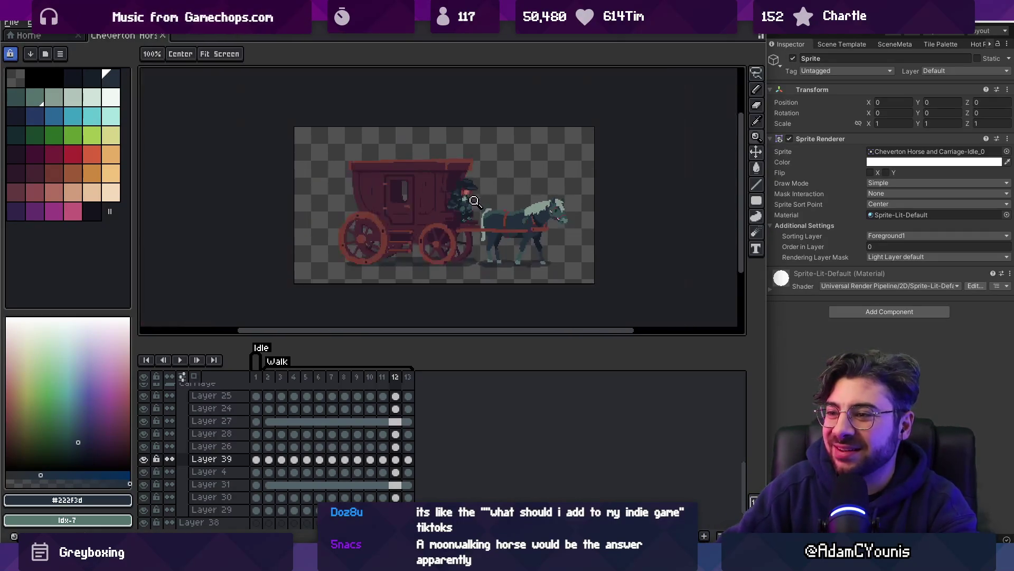
{"action": "scroll", "coordinate": [478, 221], "scroll_direction": "up", "scroll_amount": 1}
{"action": "left_click_drag", "start_coordinate": [281, 384], "coordinate": [395, 379]}
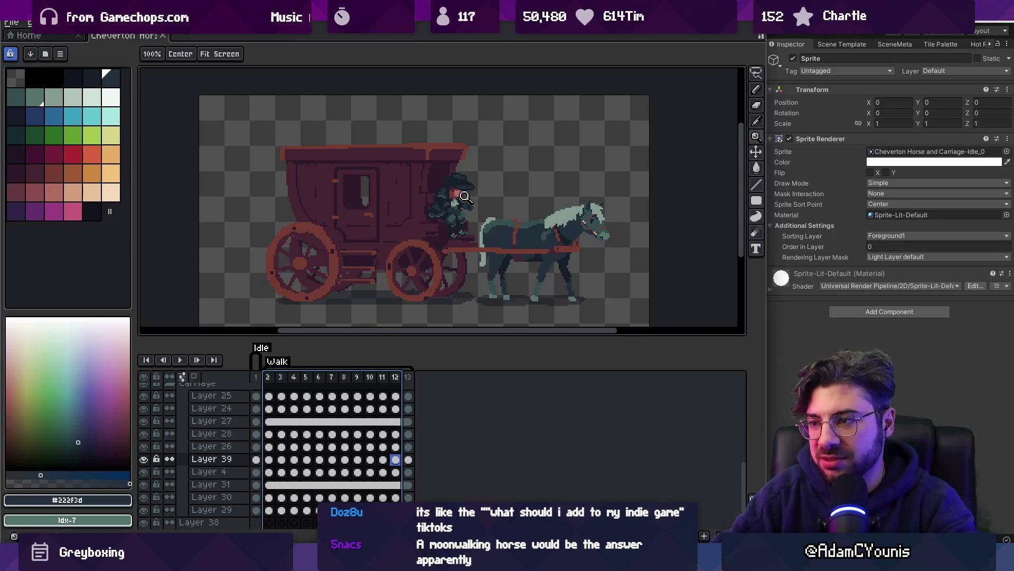
{"action": "scroll", "coordinate": [465, 196], "scroll_direction": "up", "scroll_amount": 4}
{"action": "left_click", "coordinate": [268, 377]}
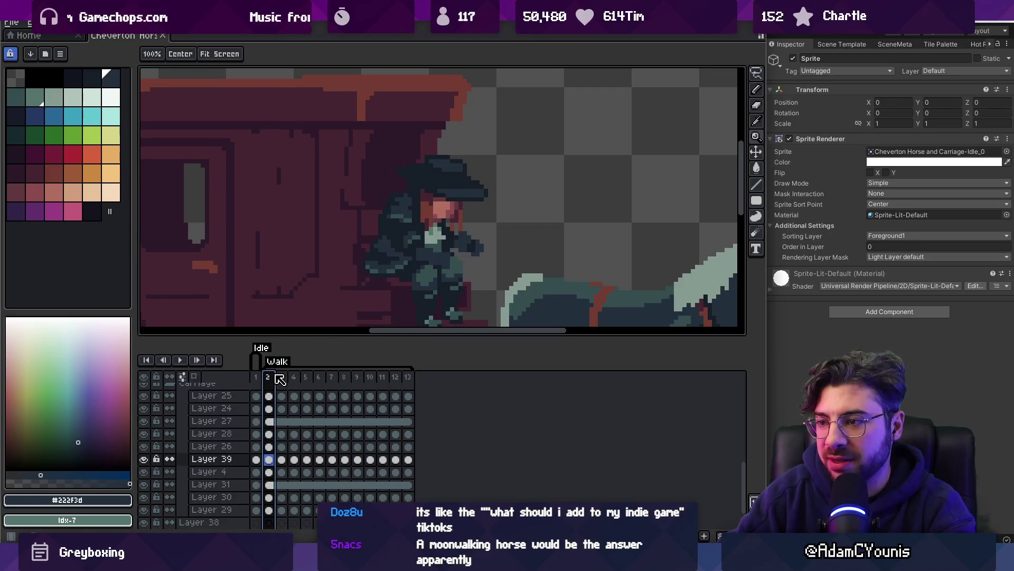
{"action": "left_click", "coordinate": [271, 383]}
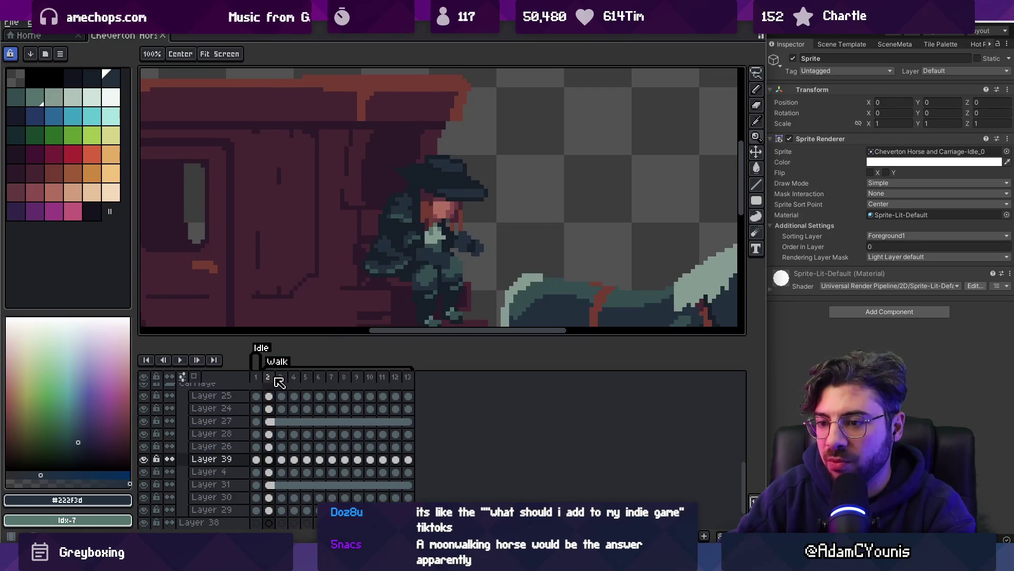
{"action": "key", "text": "v"}
{"action": "key", "text": "m"}
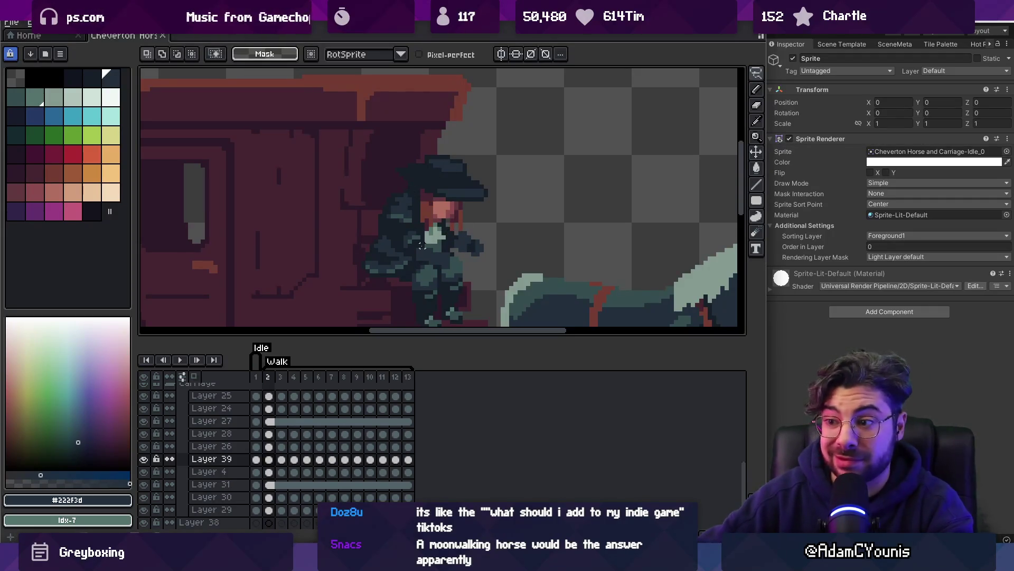
{"action": "key", "text": "Delete"}
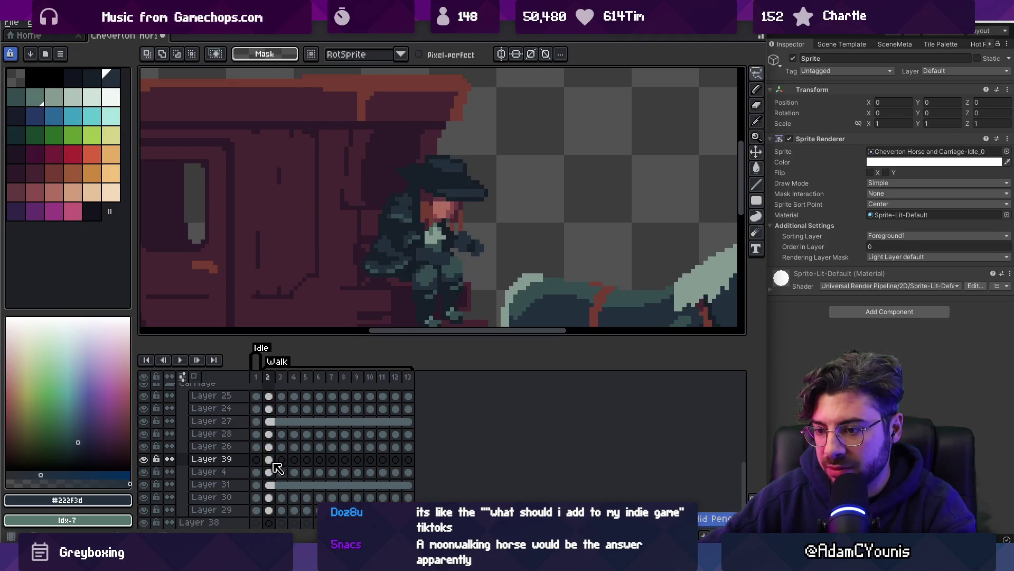
Add a new empty layer and move Layer 39 higher in the layer stack
{"action": "key", "text": "v"}
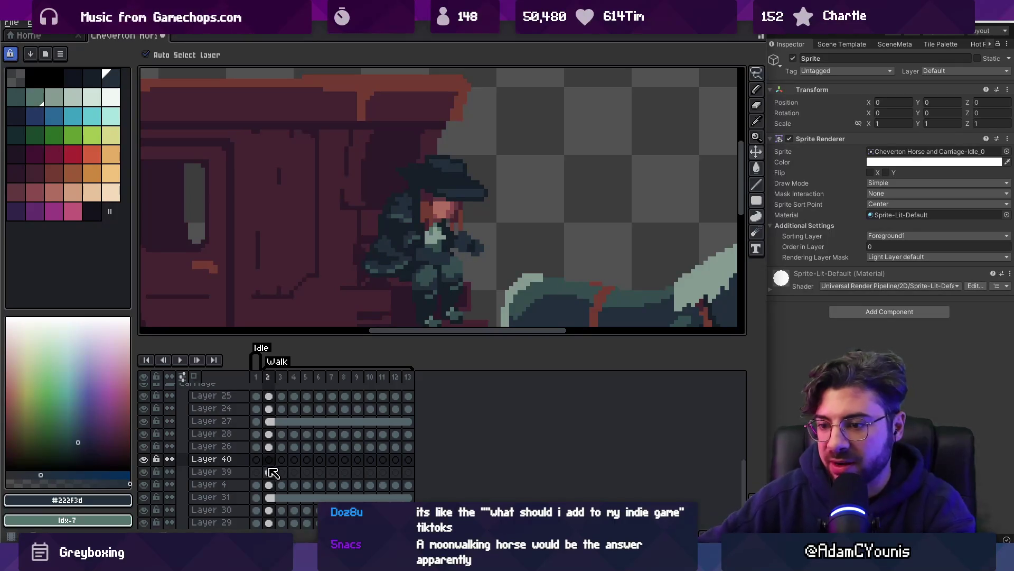
{"action": "key", "text": "shift+n"}
{"action": "left_click_drag", "start_coordinate": [445, 247], "coordinate": [414, 197]}
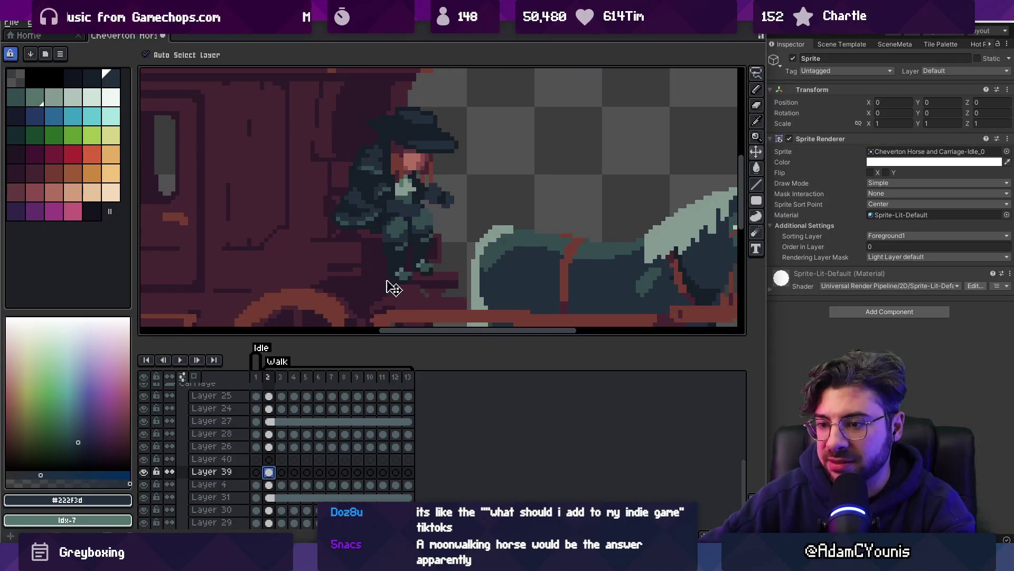
{"action": "left_click", "coordinate": [229, 471]}
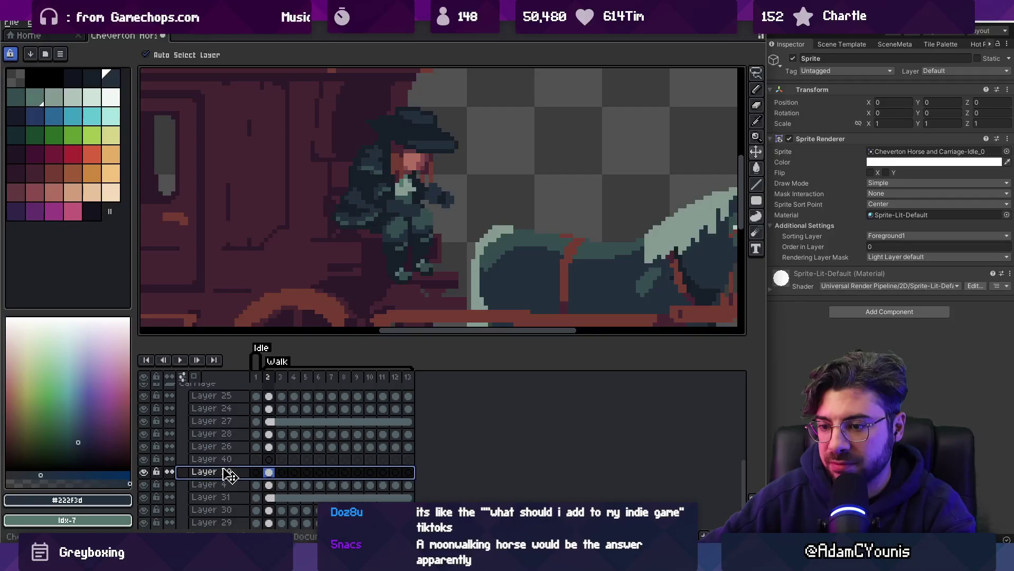
{"action": "left_click_drag", "start_coordinate": [229, 471], "coordinate": [228, 392]}
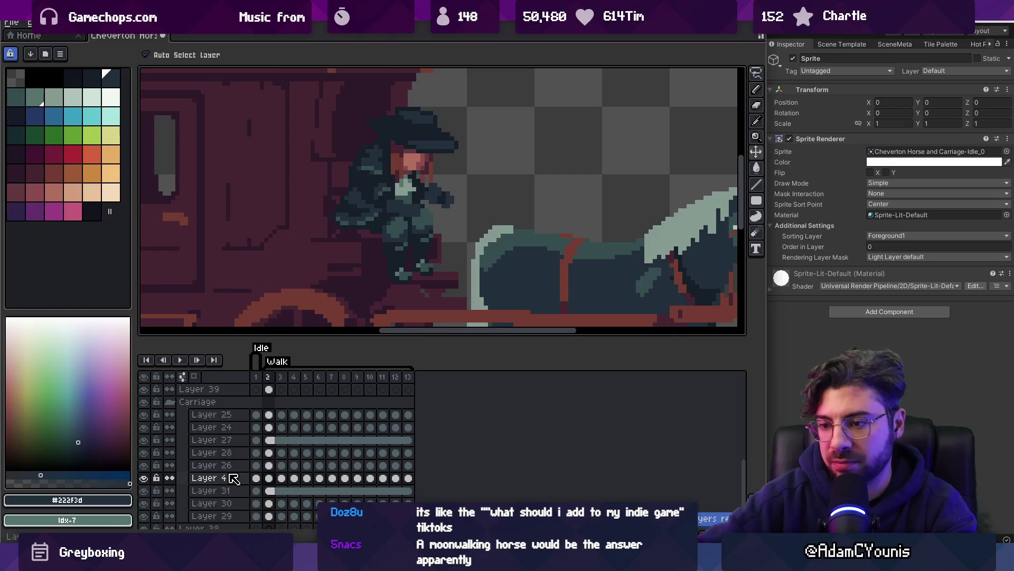
{"action": "scroll", "coordinate": [222, 464], "scroll_direction": "up", "scroll_amount": 2}
Wrap Layer 39 in a new group named Rider
{"action": "right_click", "coordinate": [200, 457]}
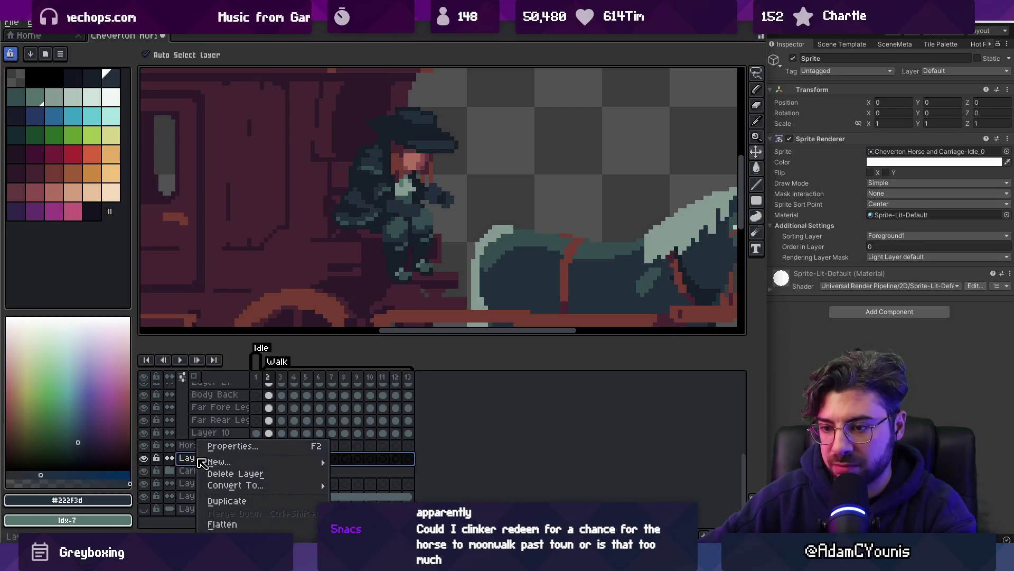
{"action": "mouse_move", "coordinate": [260, 465]}
{"action": "left_click", "coordinate": [365, 475]}
{"action": "scroll", "coordinate": [237, 464], "scroll_direction": "up", "scroll_amount": 3}
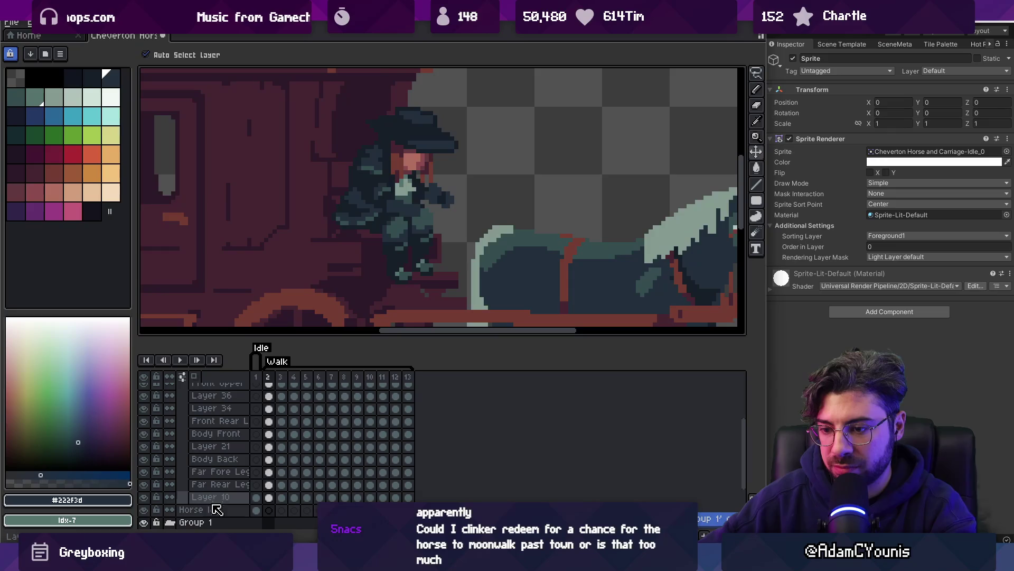
{"action": "scroll", "coordinate": [210, 507], "scroll_direction": "down", "scroll_amount": 2}
{"action": "double_click", "coordinate": [210, 472]}
{"action": "type", "text": "Rider"}
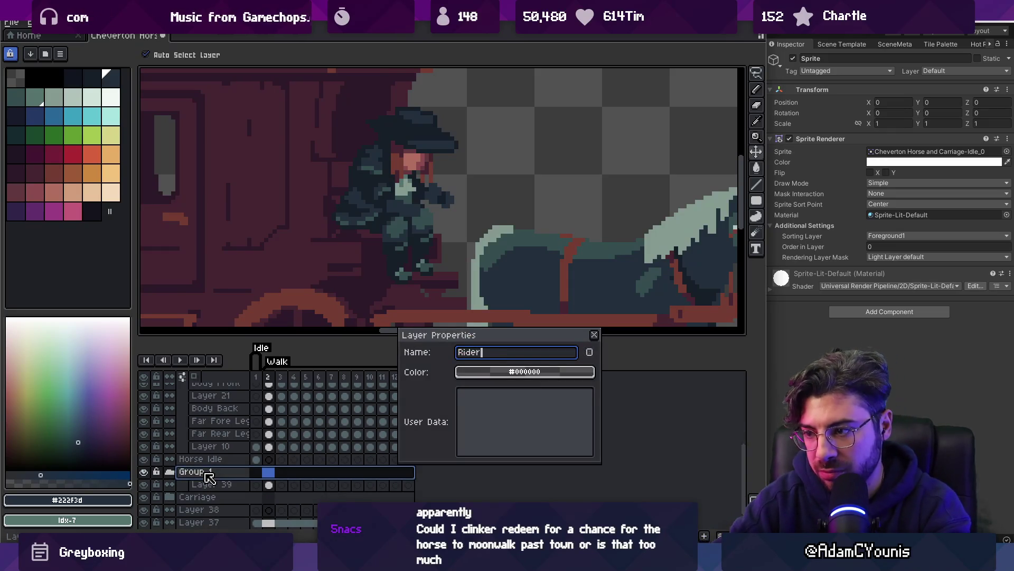
{"action": "key", "text": "Return"}
Collapse the Horse group and add Layer 40 above Layer 39 inside Rider
{"action": "scroll", "coordinate": [195, 454], "scroll_direction": "up", "scroll_amount": 5}
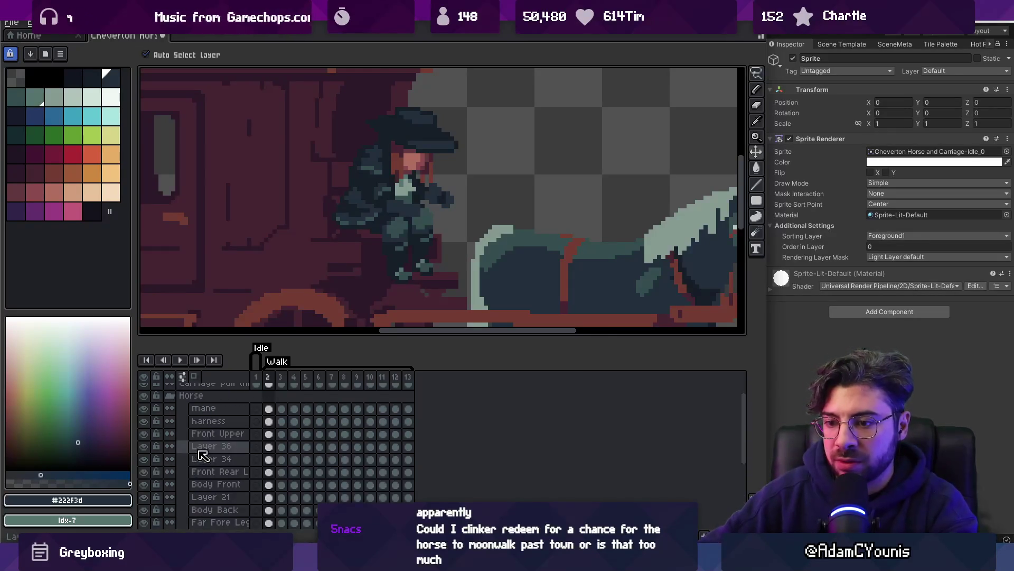
{"action": "left_click", "coordinate": [176, 416]}
{"action": "left_click", "coordinate": [269, 452]}
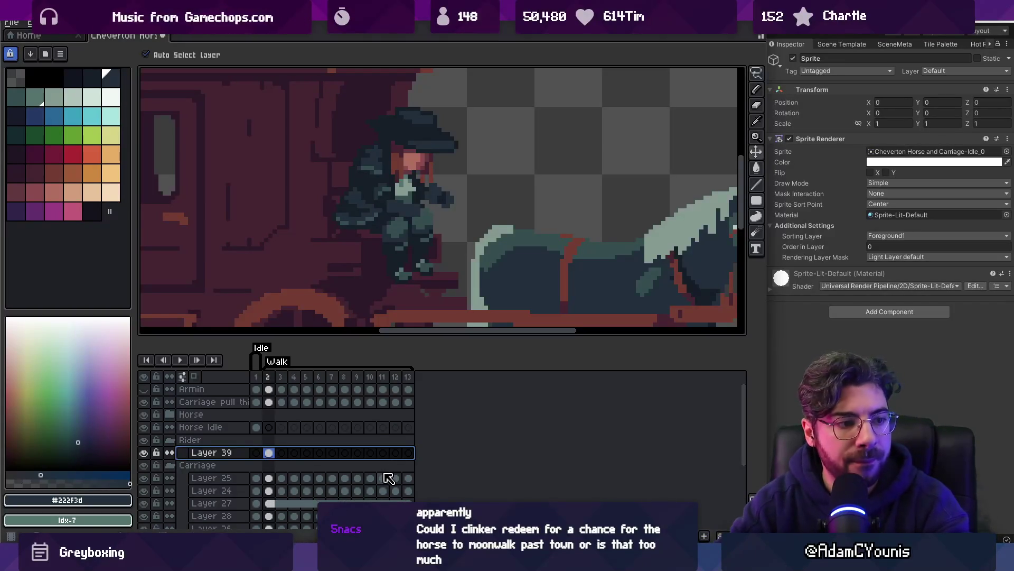
{"action": "key", "text": "shift+n"}
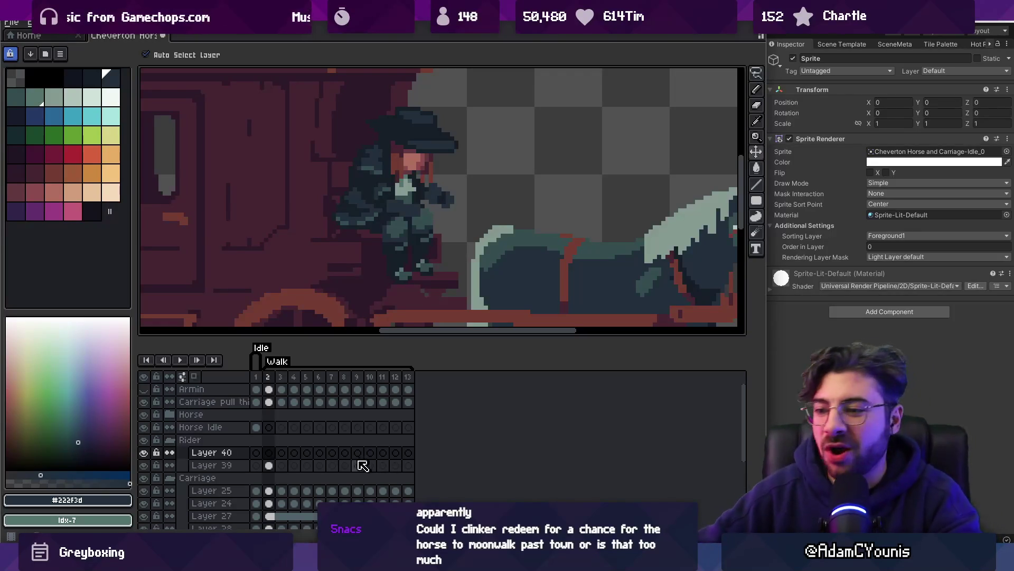
{"action": "left_click", "coordinate": [269, 464]}
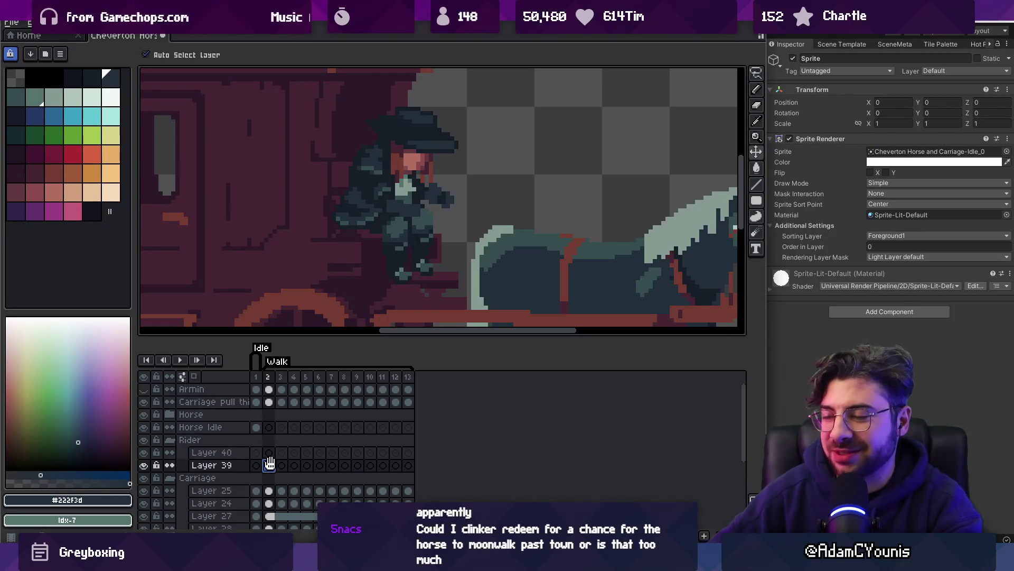
Cut the coachman's hat and face from Layer 39 and paste them in place on Layer 40
{"action": "scroll", "coordinate": [407, 211], "scroll_direction": "up", "scroll_amount": 2}
{"action": "key", "text": "m"}
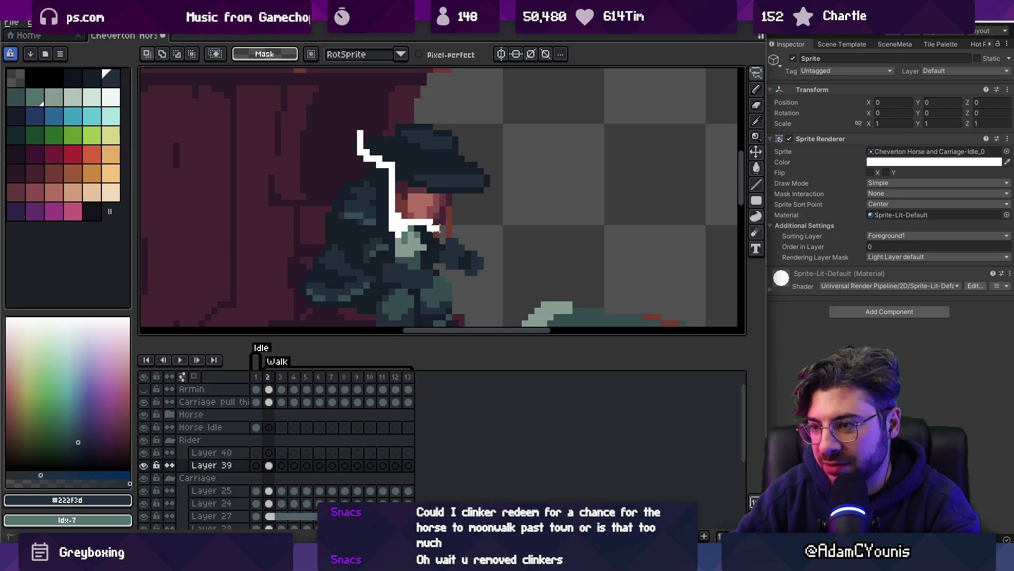
{"action": "left_click_drag", "start_coordinate": [465, 235], "coordinate": [380, 136]}
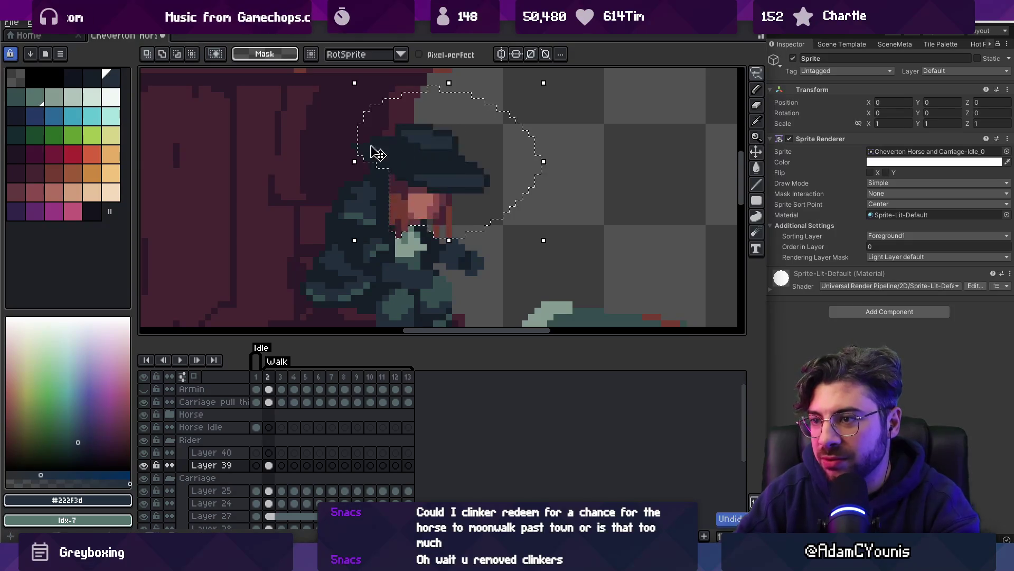
{"action": "key", "text": "ctrl+x"}
{"action": "left_click", "coordinate": [211, 453]}
{"action": "key", "text": "ctrl+v"}
{"action": "key", "text": "Return"}
Copy the coachman's hand from Layer 39 onto new Layer 41
{"action": "key", "text": "v"}
{"action": "left_click", "coordinate": [429, 208]}
{"action": "key", "text": "q"}
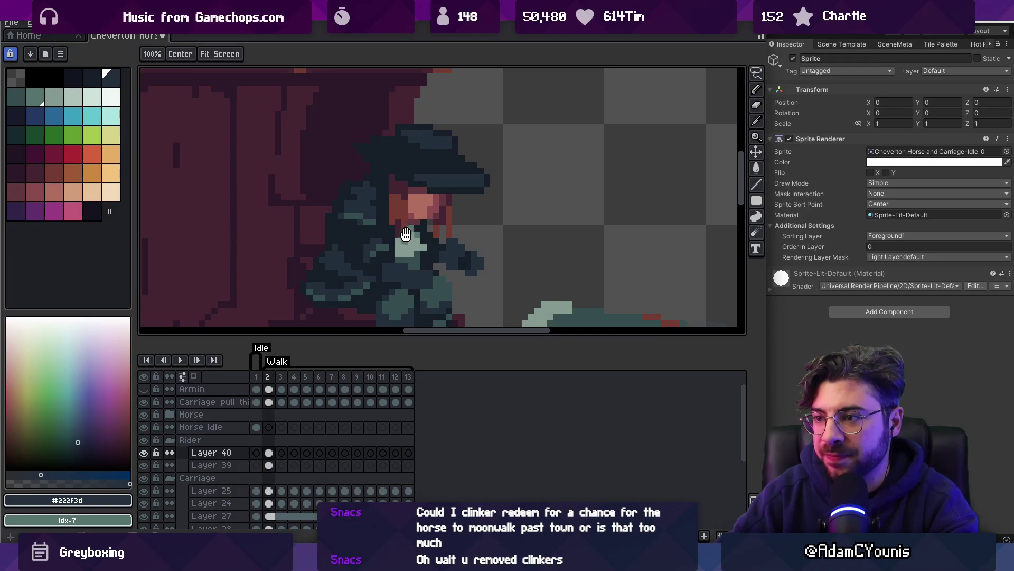
{"action": "scroll", "coordinate": [401, 211], "scroll_direction": "down", "scroll_amount": 2}
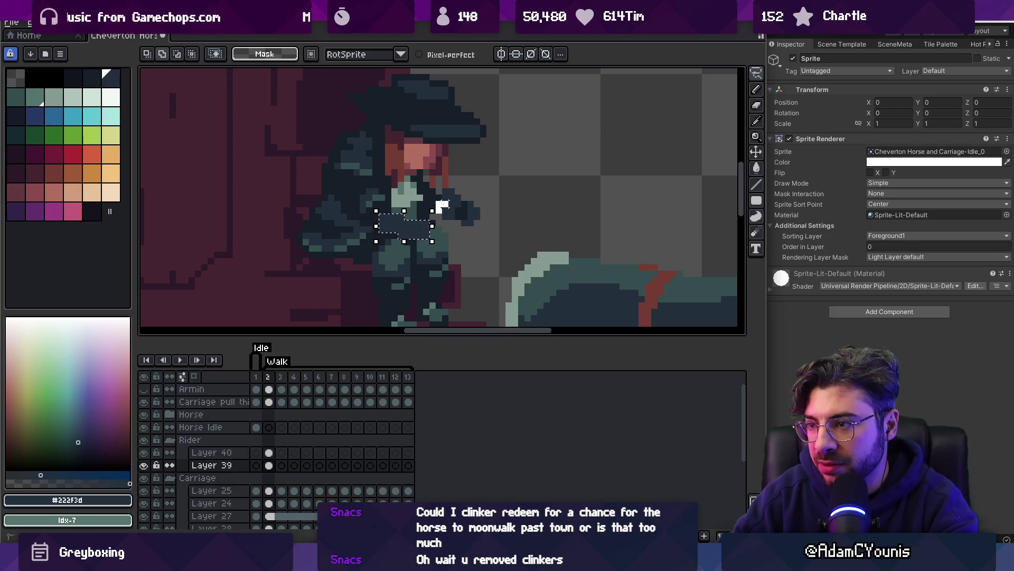
{"action": "left_click_drag", "start_coordinate": [476, 223], "coordinate": [470, 198]}
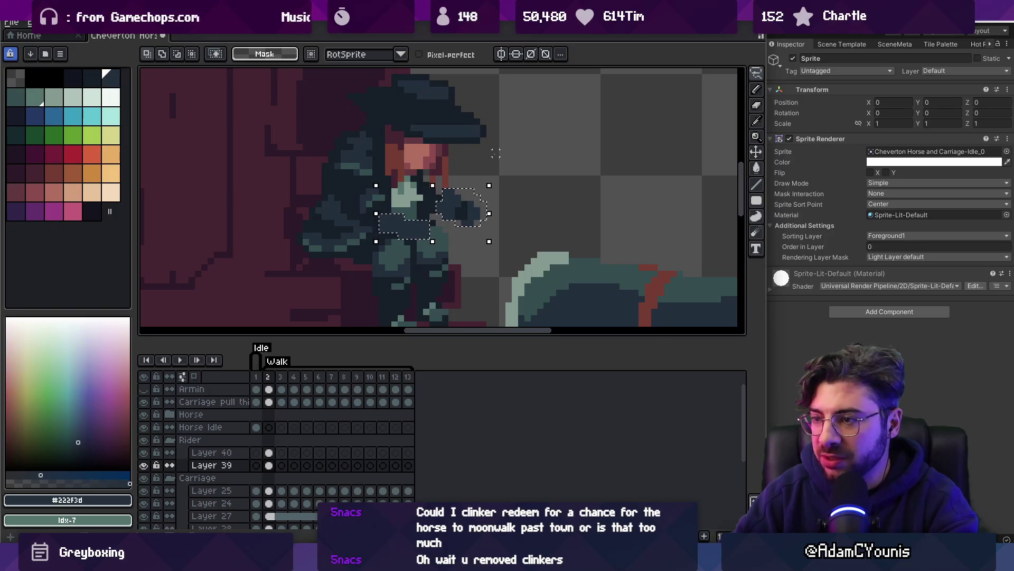
{"action": "key", "text": "ctrl+c"}
{"action": "key", "text": "ctrl+v"}
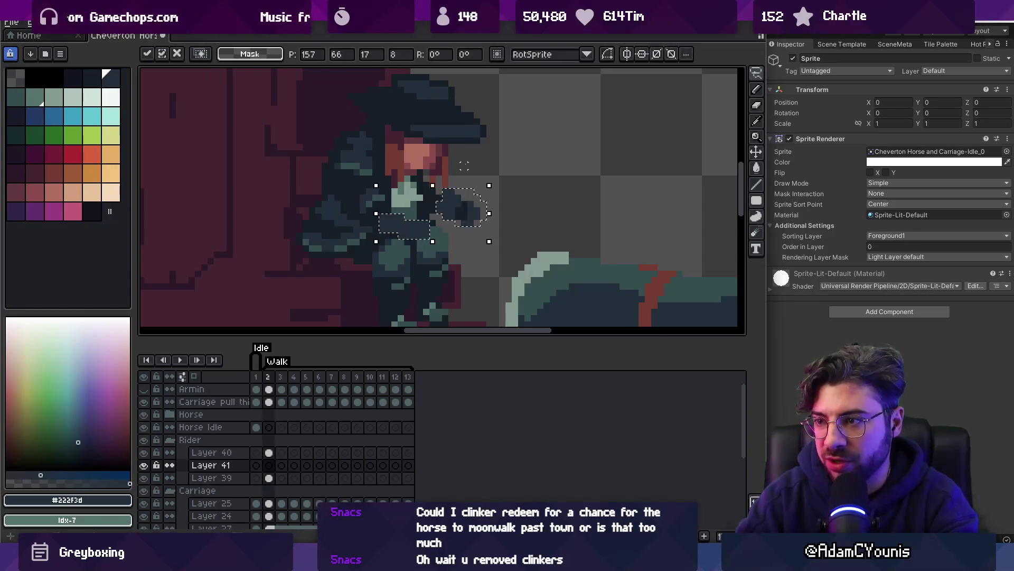
{"action": "key", "text": "Return"}
Delete the arm from Layer 39, paste it onto new Layer 42, and move Layer 42 below Layer 39
{"action": "mouse_move", "coordinate": [383, 275]}
{"action": "left_mouse_down"}
{"action": "mouse_move", "coordinate": [378, 199]}
{"action": "mouse_move", "coordinate": [388, 217]}
{"action": "left_mouse_up"}
{"action": "key", "text": "v"}
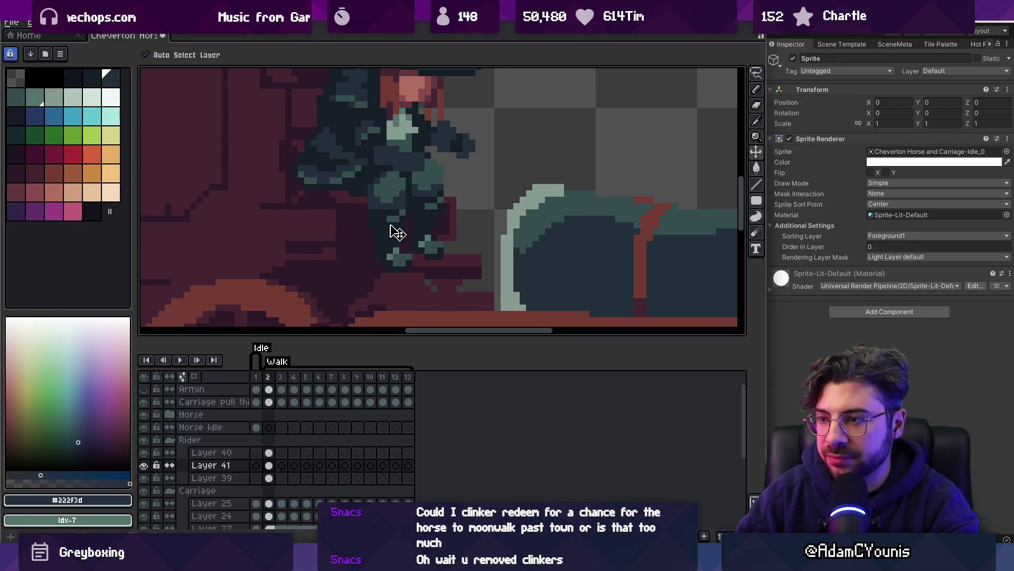
{"action": "left_click_drag", "start_coordinate": [390, 211], "coordinate": [400, 225]}
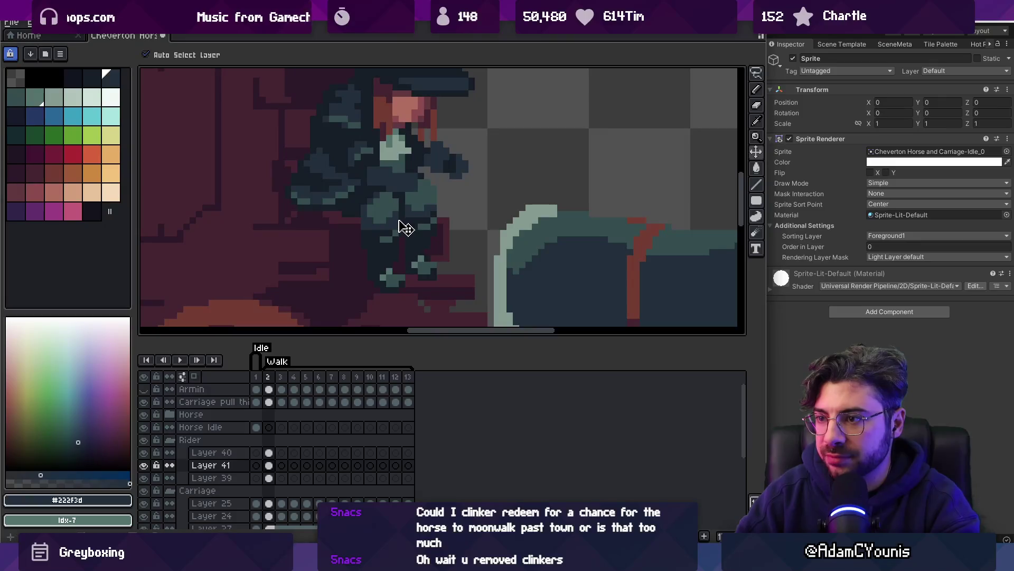
{"action": "left_click", "coordinate": [390, 236]}
{"action": "key", "text": "m"}
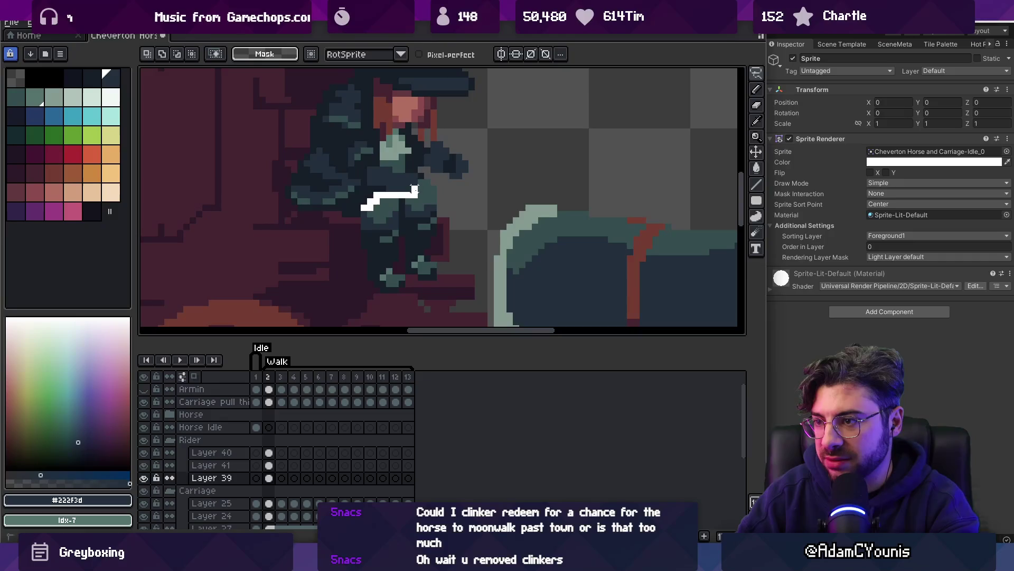
{"action": "key", "text": "Delete"}
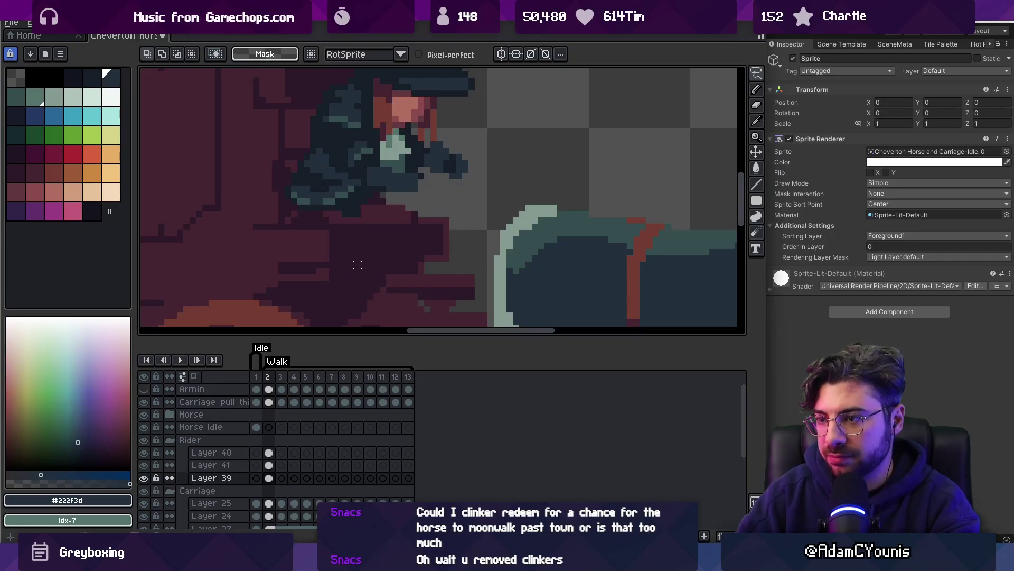
{"action": "key", "text": "ctrl+v"}
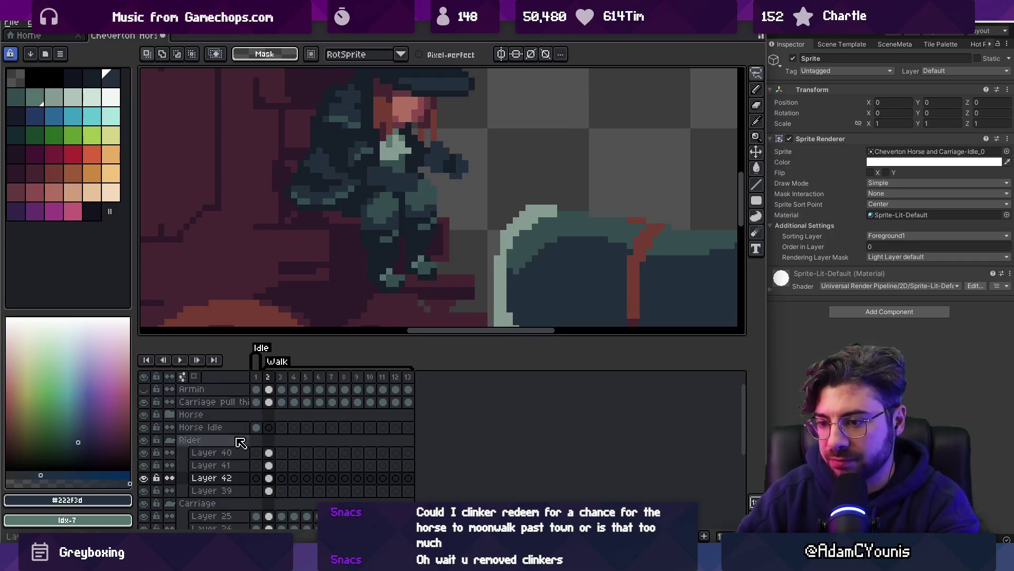
{"action": "key", "text": "shift+n"}
{"action": "left_click_drag", "start_coordinate": [245, 479], "coordinate": [227, 492]}
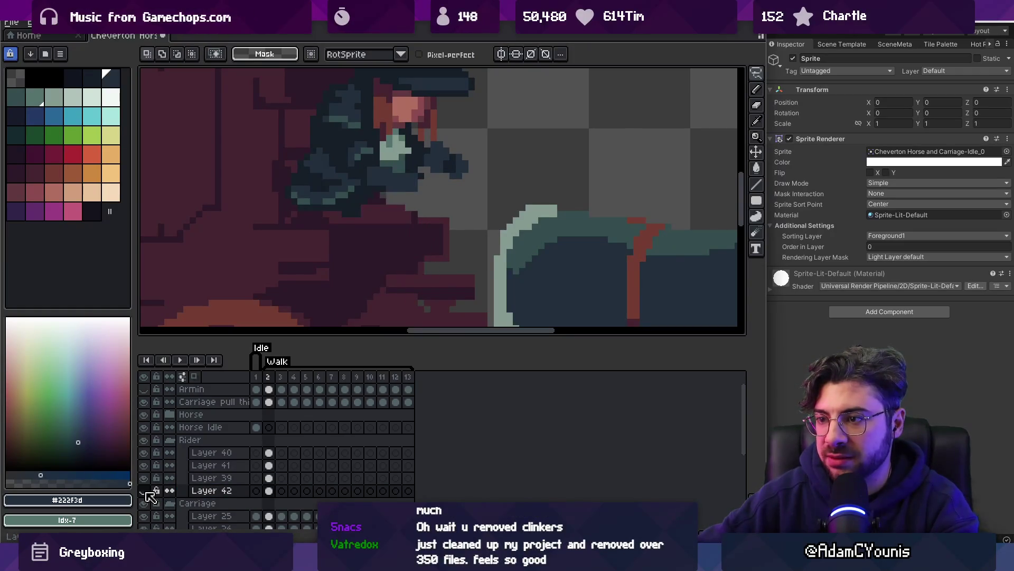
Hide Layers 40 and 41 and paint dark pixels on Layer 39 below the coachman's head
{"action": "left_click", "coordinate": [144, 465]}
{"action": "left_click", "coordinate": [144, 452]}
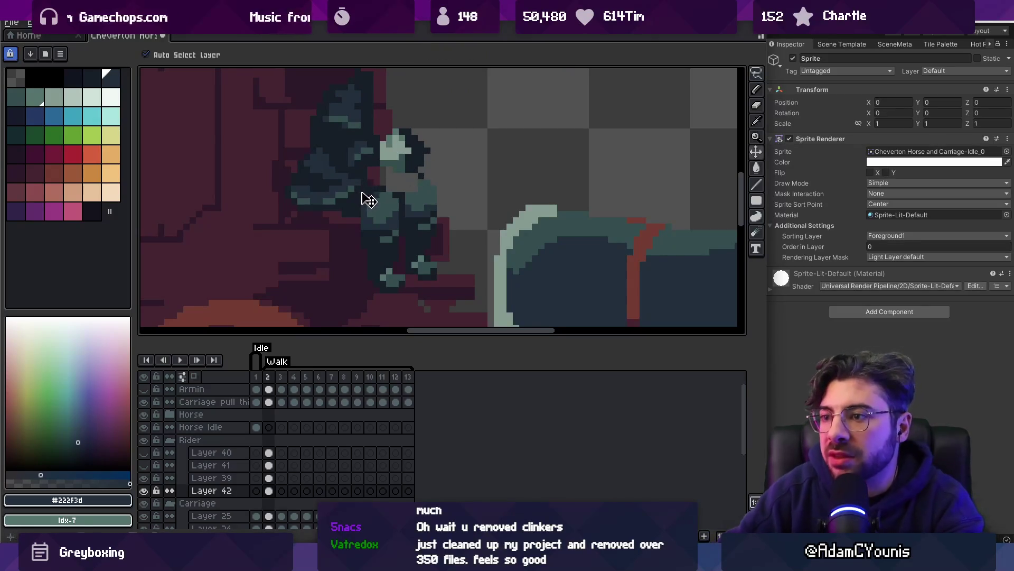
{"action": "key", "text": "b"}
{"action": "left_click", "coordinate": [374, 172], "text": "alt"}
{"action": "left_click", "coordinate": [394, 168], "text": "alt"}
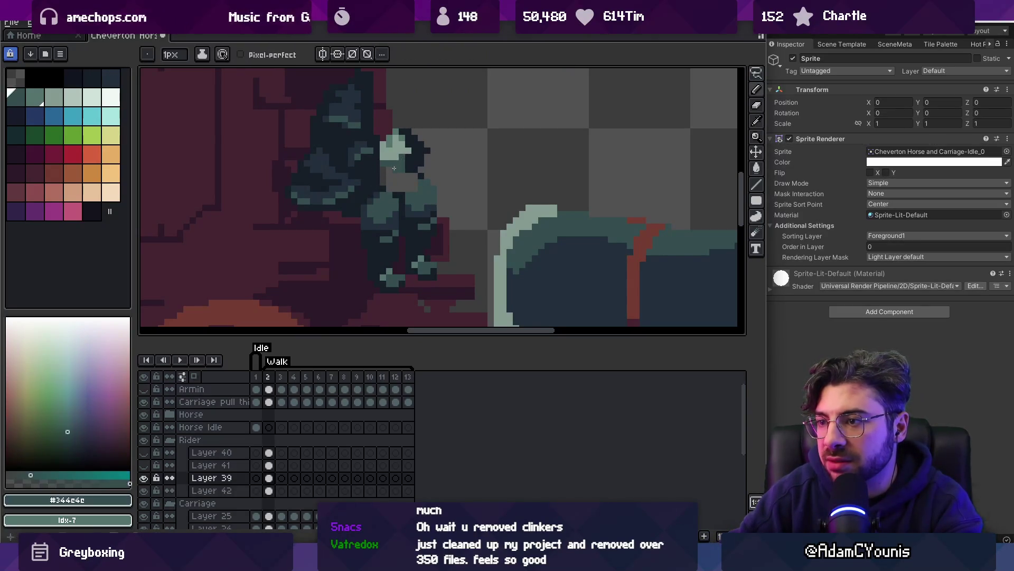
{"action": "left_click", "coordinate": [396, 179], "text": "alt"}
{"action": "left_click", "coordinate": [397, 187]}
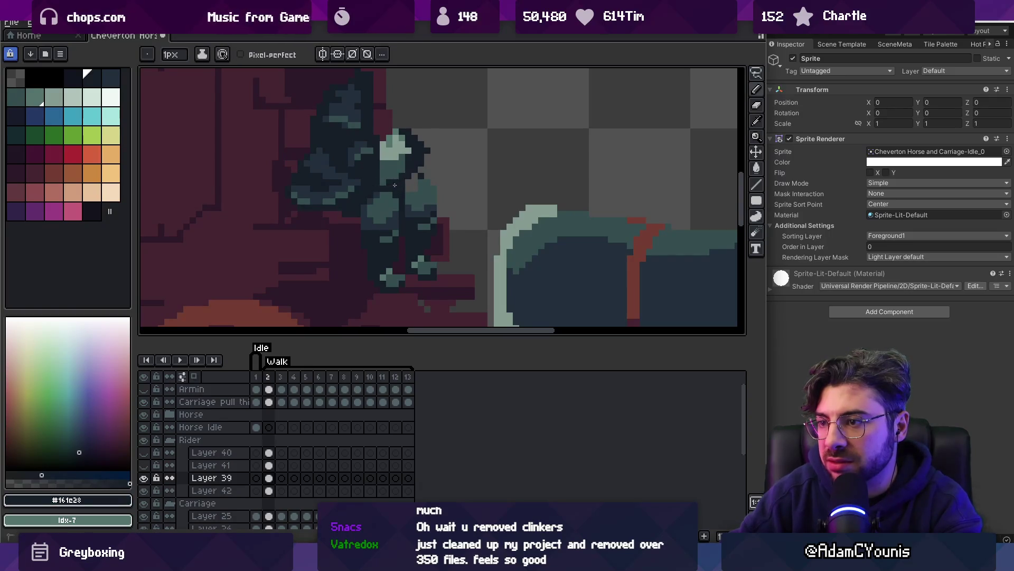
{"action": "left_click", "coordinate": [407, 163], "text": "alt"}
{"action": "left_click", "coordinate": [420, 159], "text": "alt"}
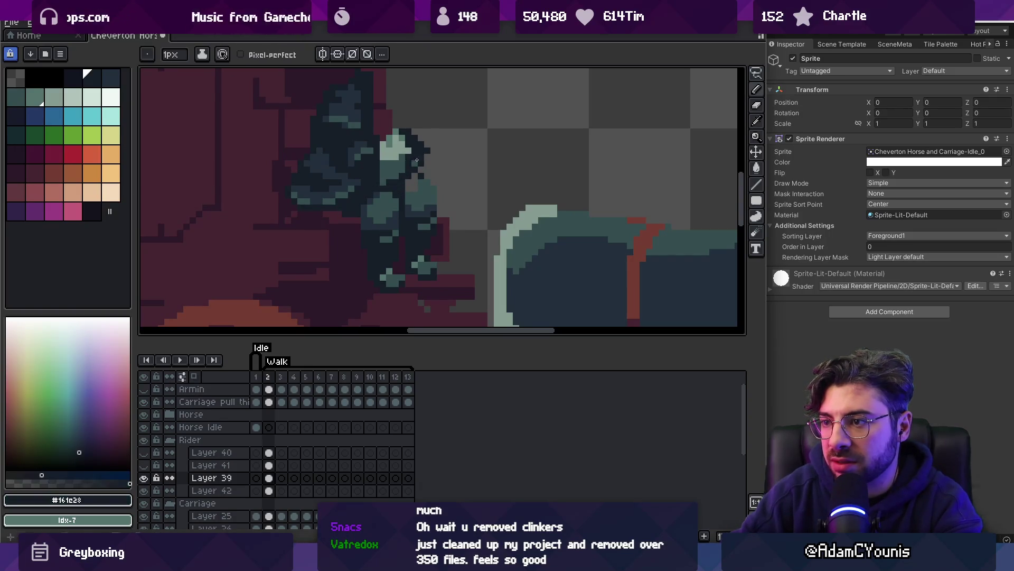
{"action": "left_click", "coordinate": [421, 189], "text": "alt"}
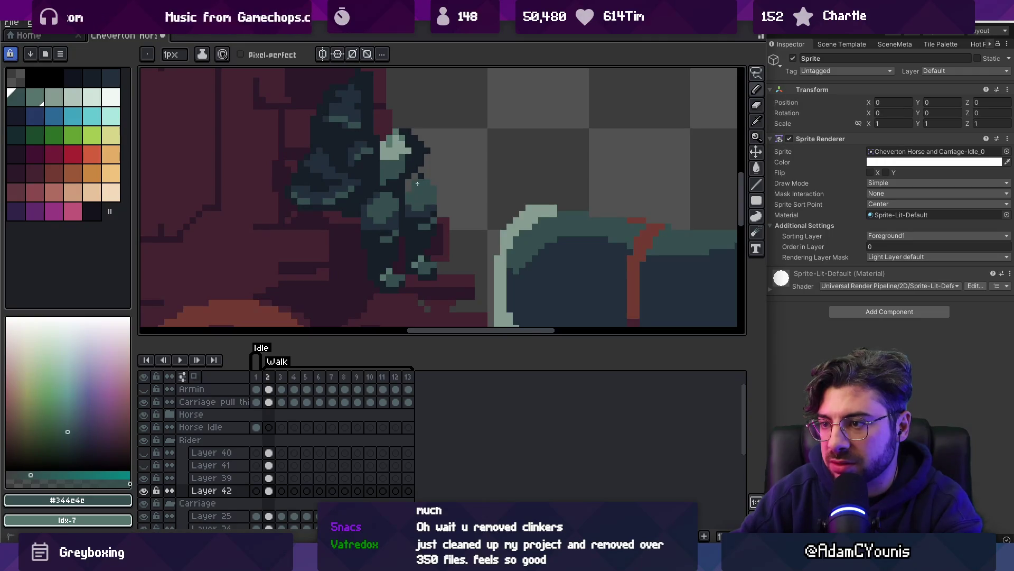
{"action": "left_click", "coordinate": [415, 179], "text": "alt"}
{"action": "scroll", "coordinate": [436, 147], "scroll_direction": "up", "scroll_amount": 2}
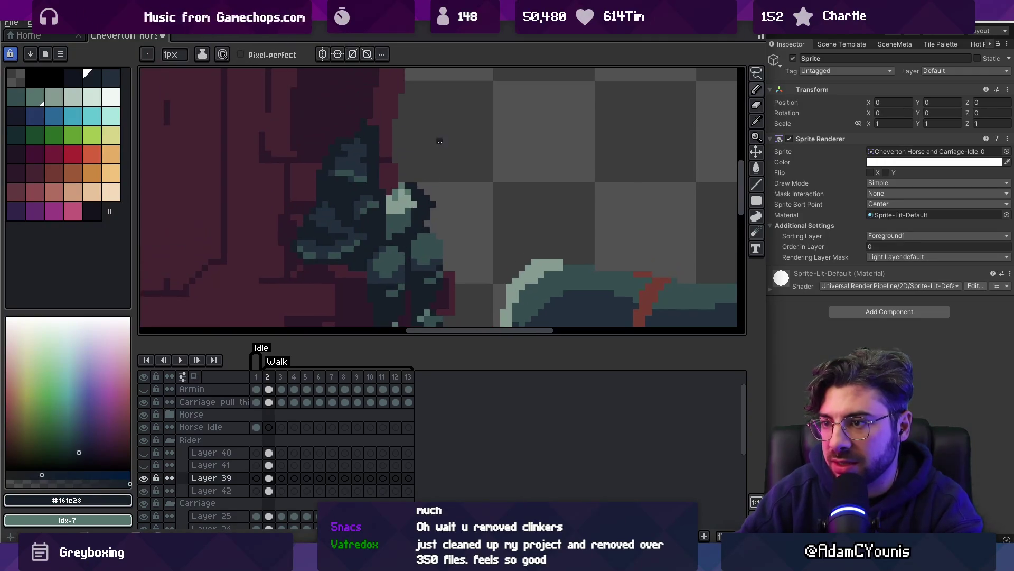
Fill the red patch in the coachman's body on Layer 39 with the dark colour
{"action": "left_click", "coordinate": [148, 478]}
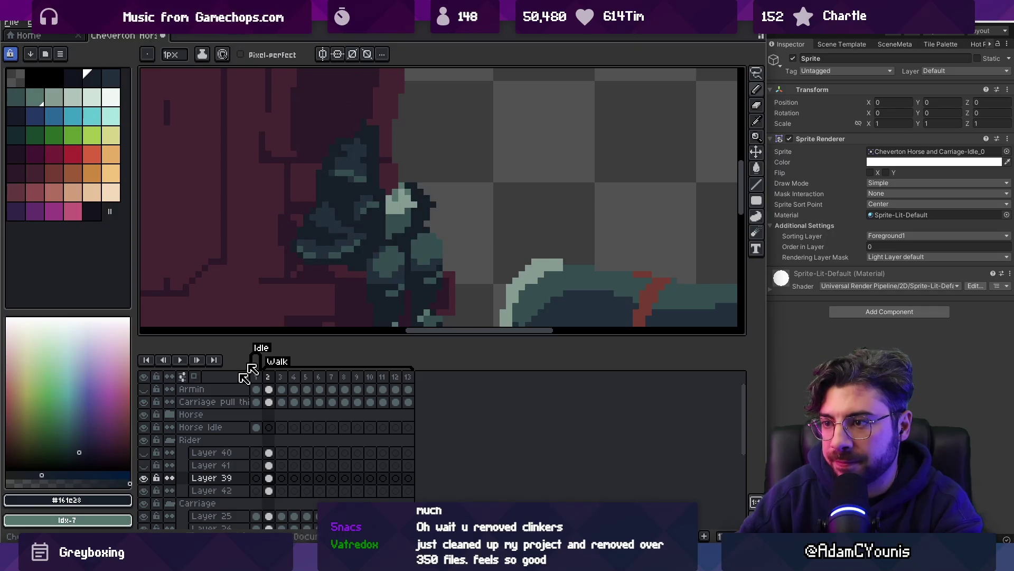
{"action": "key", "text": "v"}
{"action": "key", "text": "b"}
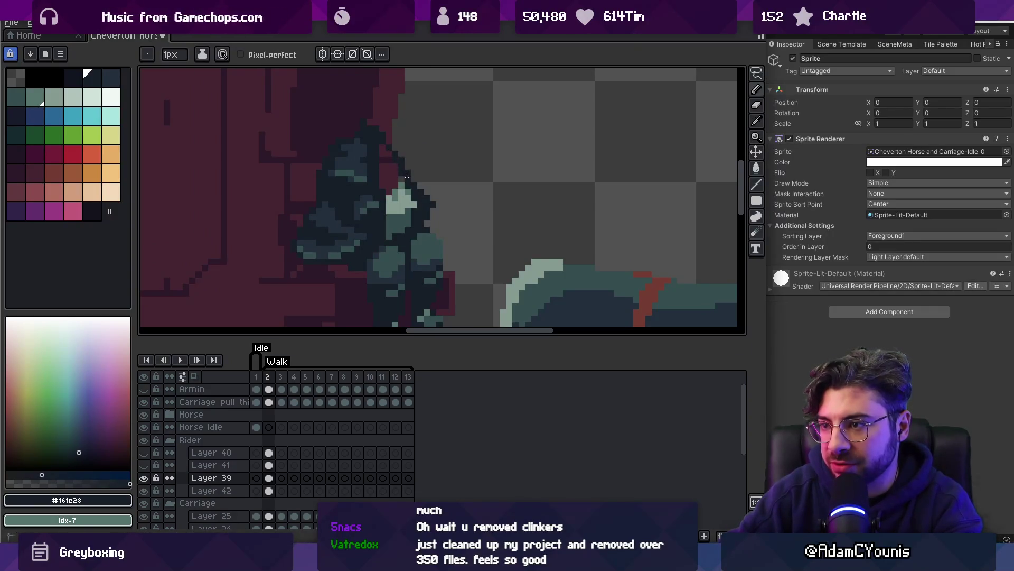
{"action": "key", "text": "g"}
{"action": "left_click", "coordinate": [390, 167]}
{"action": "key", "text": "b"}
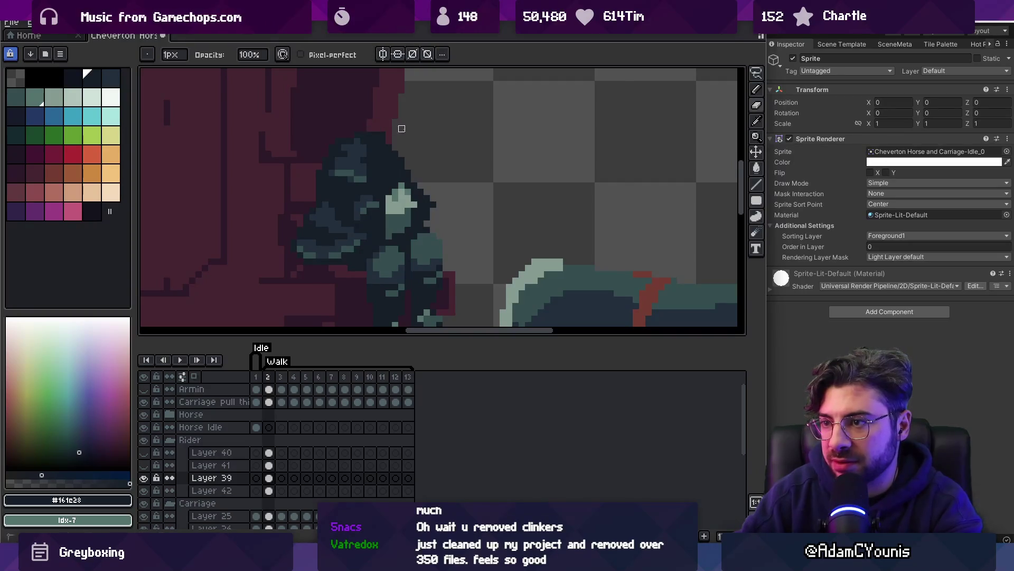
{"action": "key", "text": "z"}
{"action": "scroll", "coordinate": [397, 137], "scroll_direction": "down", "scroll_amount": 2}
Make the hat and face layer visible again and zoom out over the carriage
{"action": "left_click", "coordinate": [143, 454]}
{"action": "left_click", "coordinate": [144, 454]}
{"action": "left_click", "coordinate": [143, 454]}
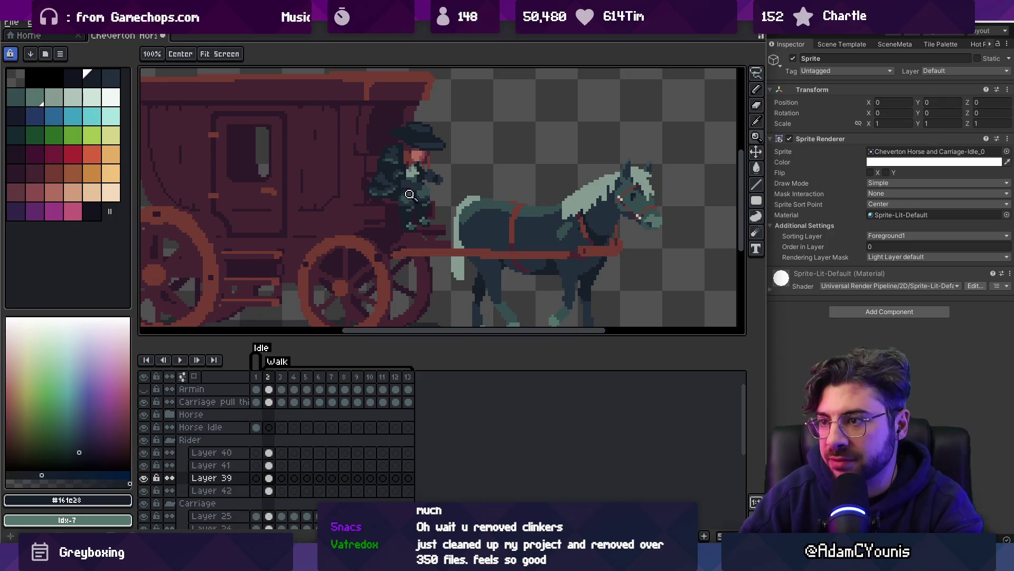
{"action": "scroll", "coordinate": [410, 194], "scroll_direction": "up", "scroll_amount": 3}
{"action": "key", "text": "b"}
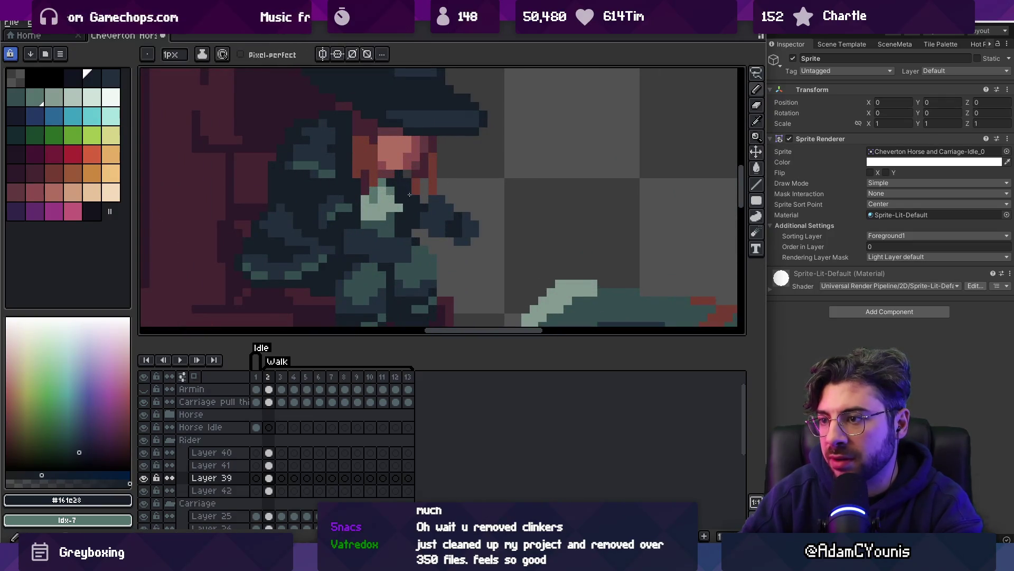
{"action": "key", "text": "z"}
{"action": "scroll", "coordinate": [442, 173], "scroll_direction": "down", "scroll_amount": 4}
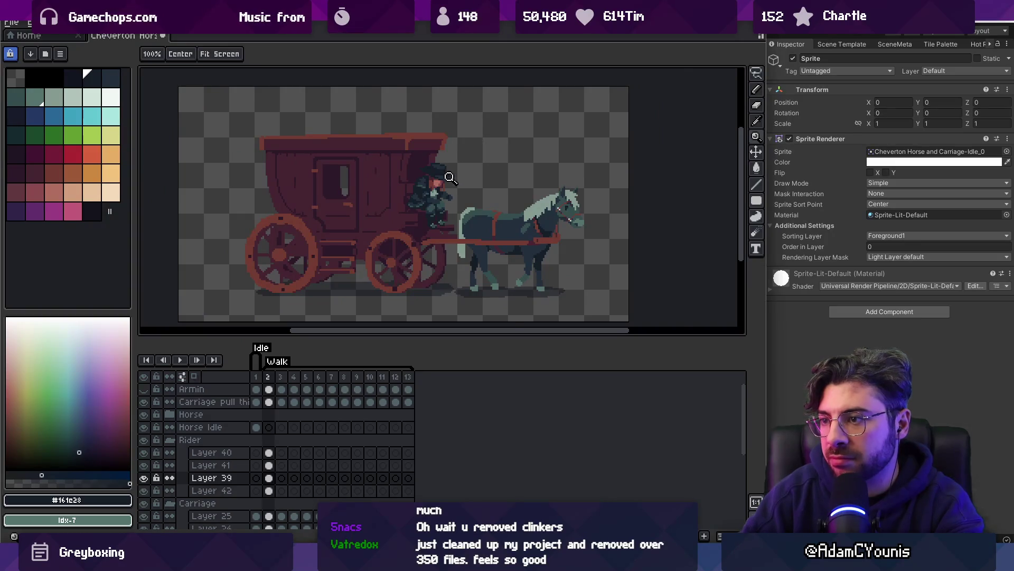
{"action": "scroll", "coordinate": [450, 176], "scroll_direction": "up", "scroll_amount": 3}
Pick Layers 40, 41, 39 and 42 from the canvas to check each coachman piece's placement
{"action": "left_click", "coordinate": [431, 177], "text": "ctrl"}
{"action": "key", "text": "z"}
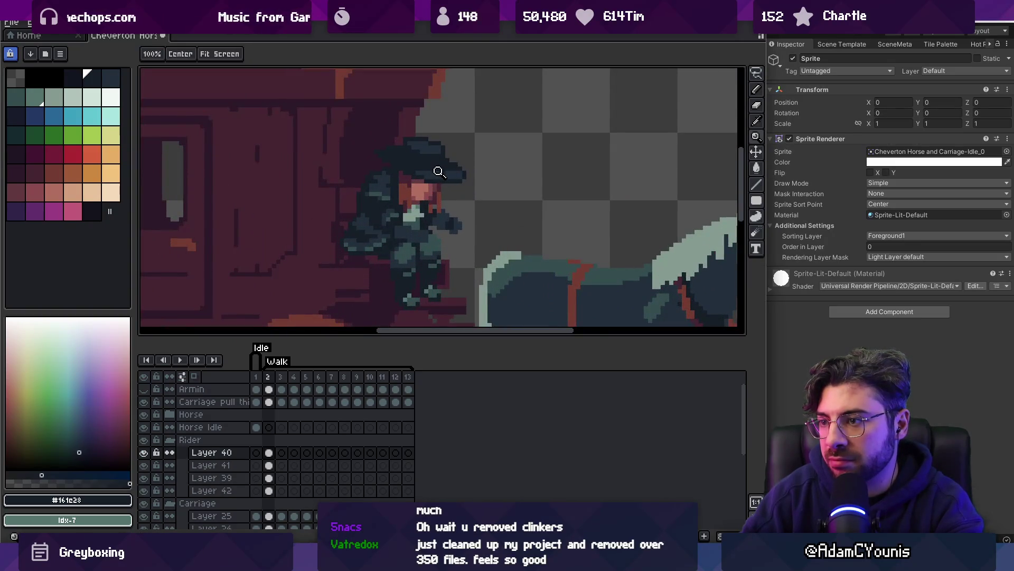
{"action": "scroll", "coordinate": [406, 159], "scroll_direction": "down", "scroll_amount": 4}
{"action": "scroll", "coordinate": [446, 168], "scroll_direction": "up", "scroll_amount": 3}
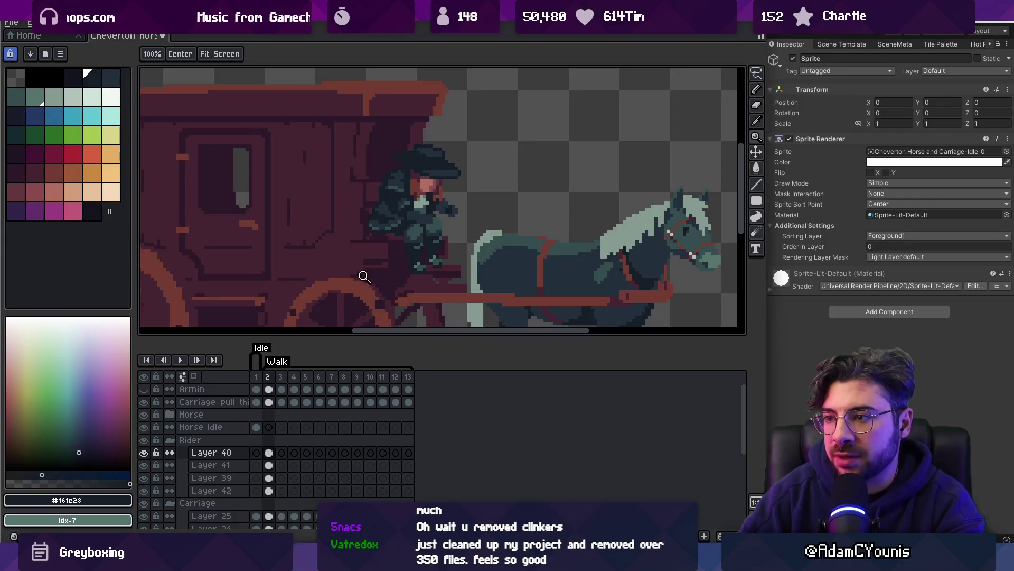
{"action": "left_click", "coordinate": [433, 227], "text": "ctrl"}
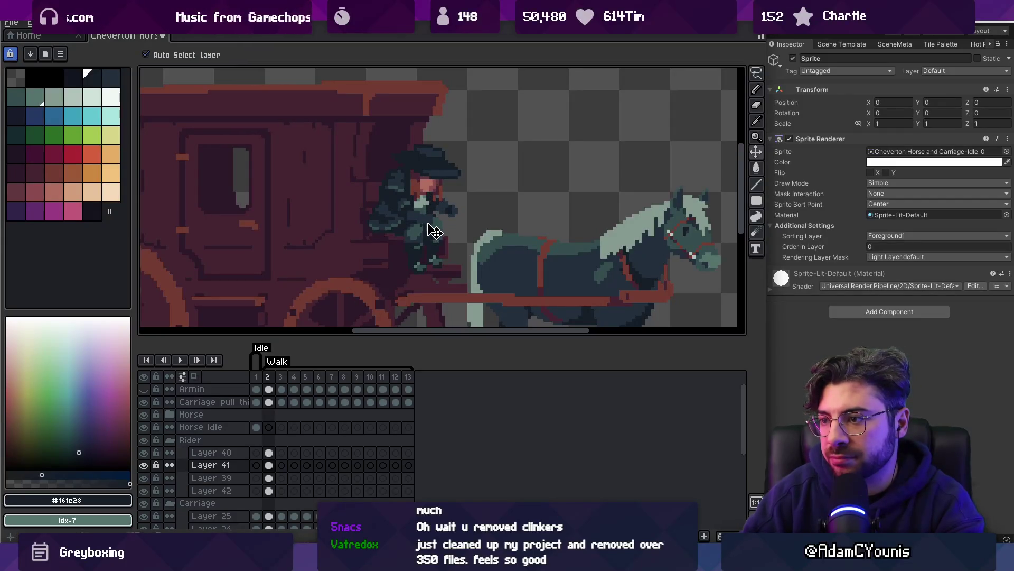
{"action": "left_click", "coordinate": [433, 230], "text": "ctrl"}
{"action": "scroll", "coordinate": [432, 211], "scroll_direction": "up", "scroll_amount": 2}
{"action": "key", "text": "b"}
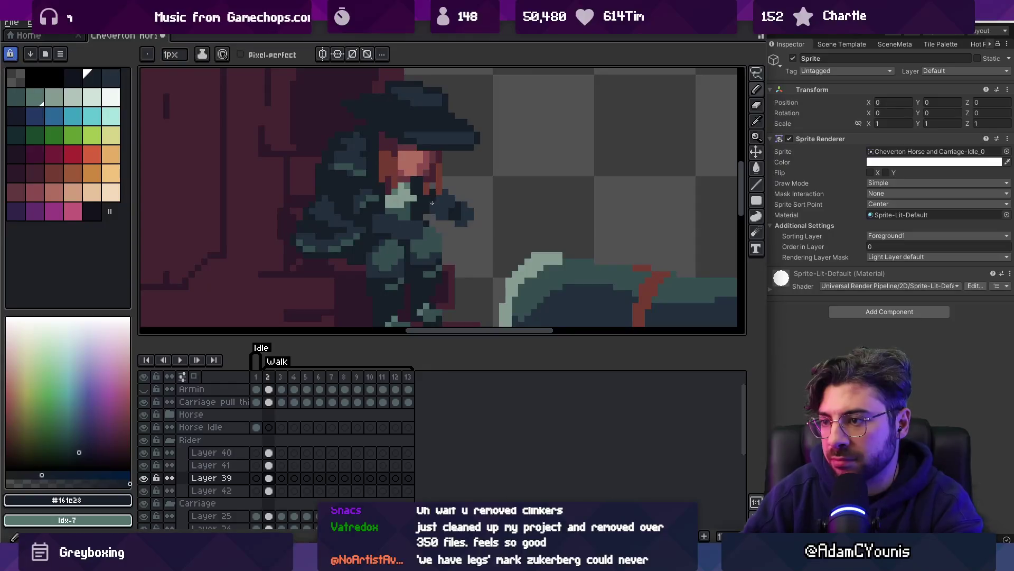
{"action": "scroll", "coordinate": [432, 203], "scroll_direction": "down", "scroll_amount": 2}
{"action": "left_click", "coordinate": [458, 221], "text": "ctrl"}
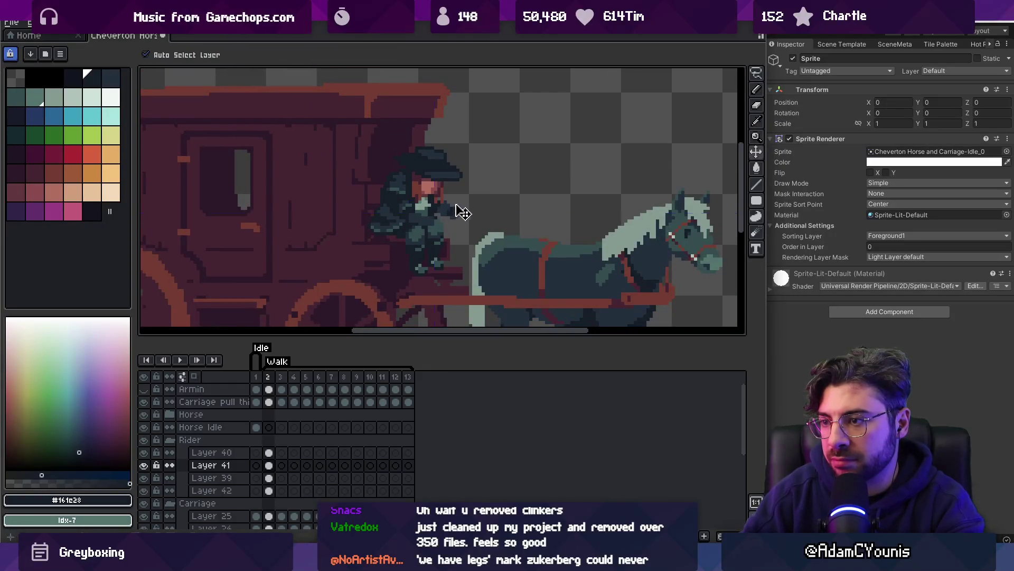
{"action": "left_click", "coordinate": [464, 210]}
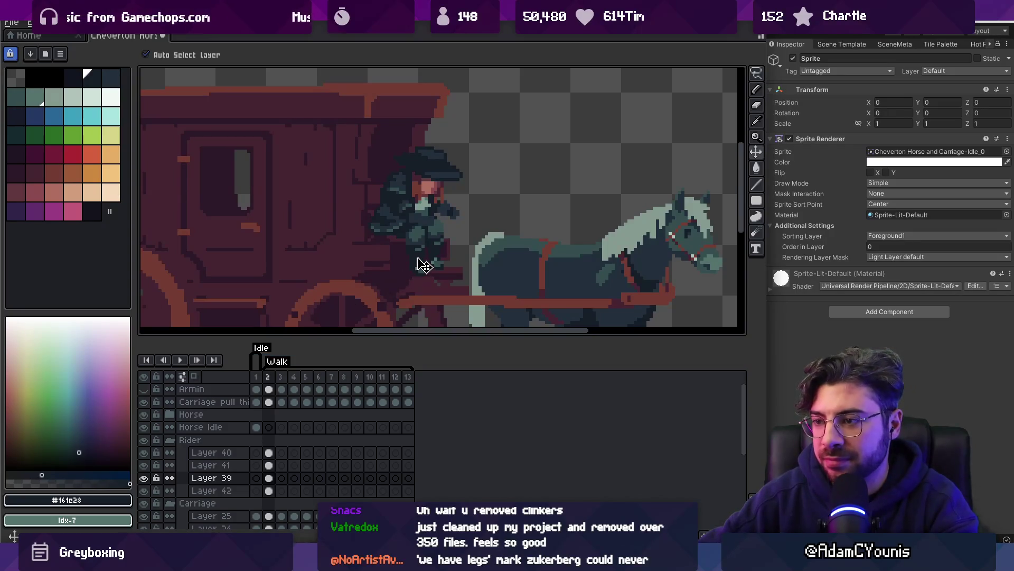
{"action": "left_click", "coordinate": [424, 264]}
{"action": "left_click", "coordinate": [394, 228]}
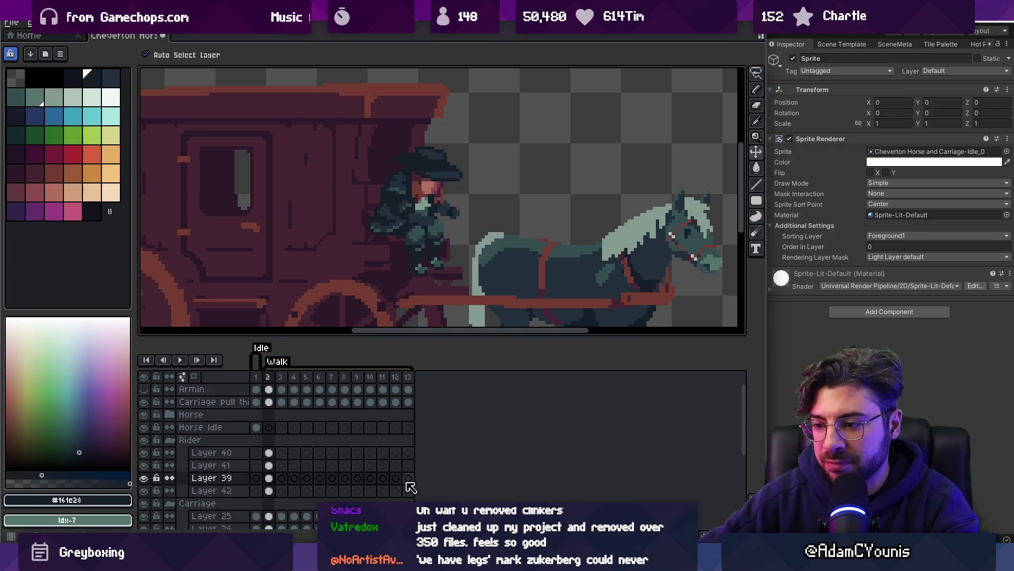
Unlink Layer 39's cels across the walk frames from frame 2 onward
{"action": "right_click", "coordinate": [268, 478]}
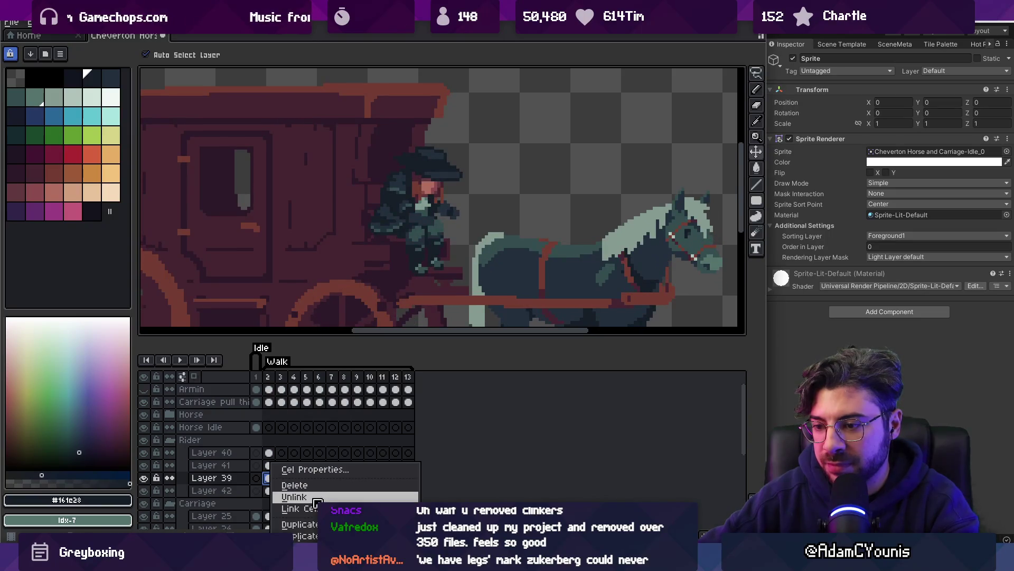
{"action": "left_click_drag", "start_coordinate": [268, 478], "coordinate": [293, 478]}
{"action": "right_click", "coordinate": [293, 478]}
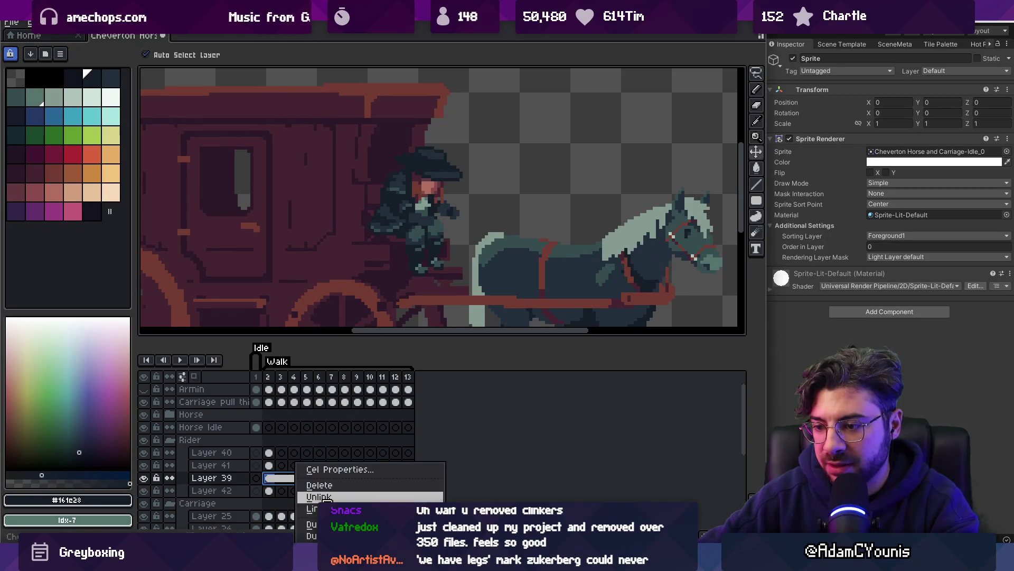
{"action": "left_click", "coordinate": [320, 497]}
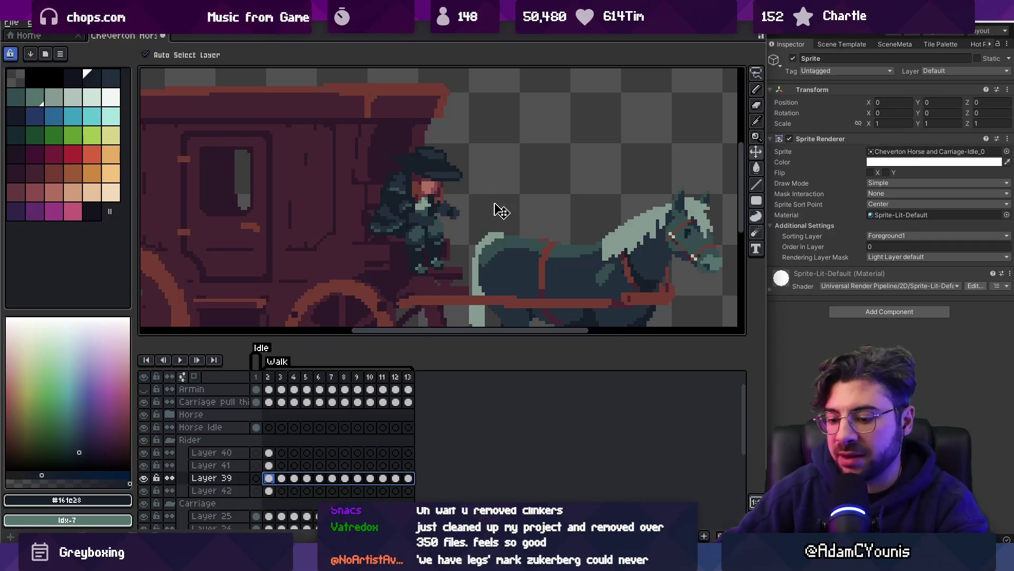
Play the walk animation to preview the coachman
{"action": "key", "text": "Return"}
{"action": "scroll", "coordinate": [414, 225], "scroll_direction": "up", "scroll_amount": 3}
{"action": "scroll", "coordinate": [408, 222], "scroll_direction": "down", "scroll_amount": 3}
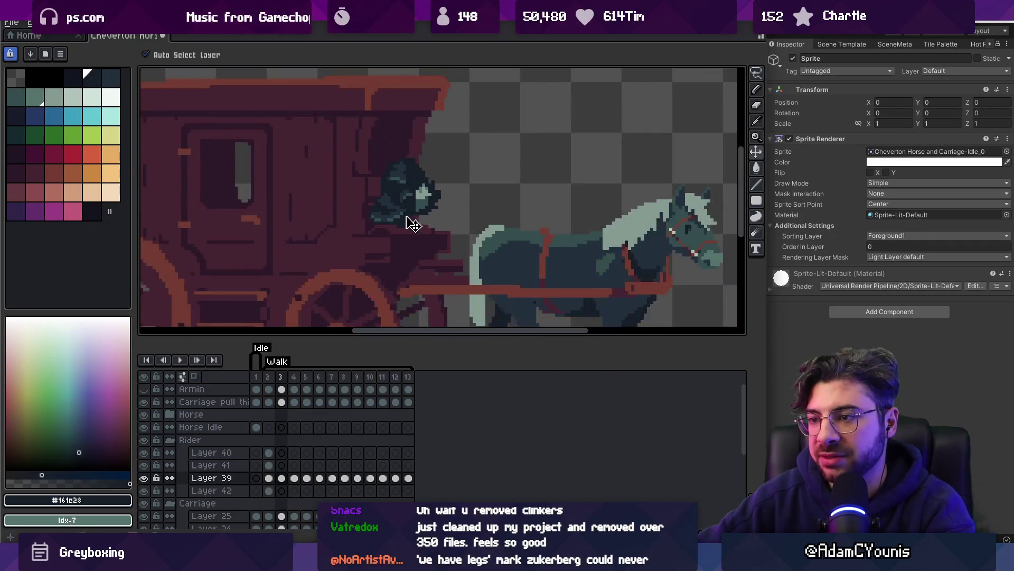
{"action": "scroll", "coordinate": [384, 216], "scroll_direction": "up", "scroll_amount": 3}
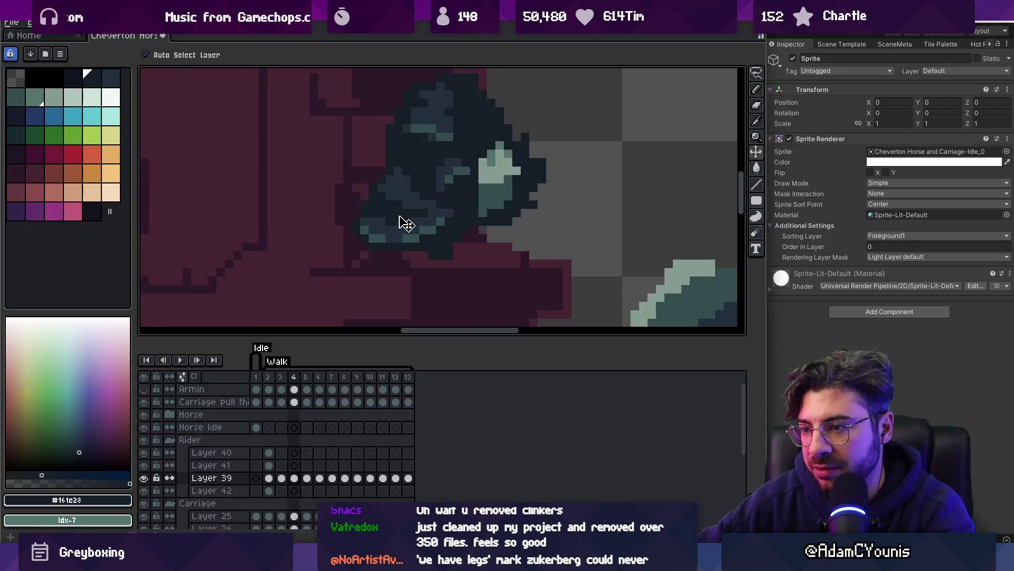
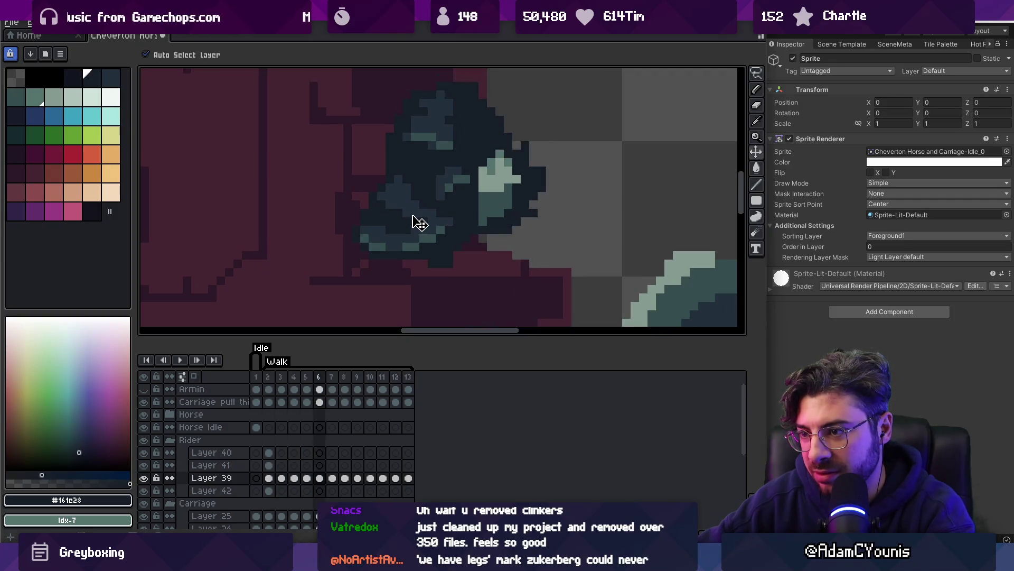
Fill frames 2–13 of rider Layers 40 and 41 with their own cels
{"action": "left_click", "coordinate": [376, 280]}
{"action": "scroll", "coordinate": [385, 283], "scroll_direction": "down", "scroll_amount": 3}
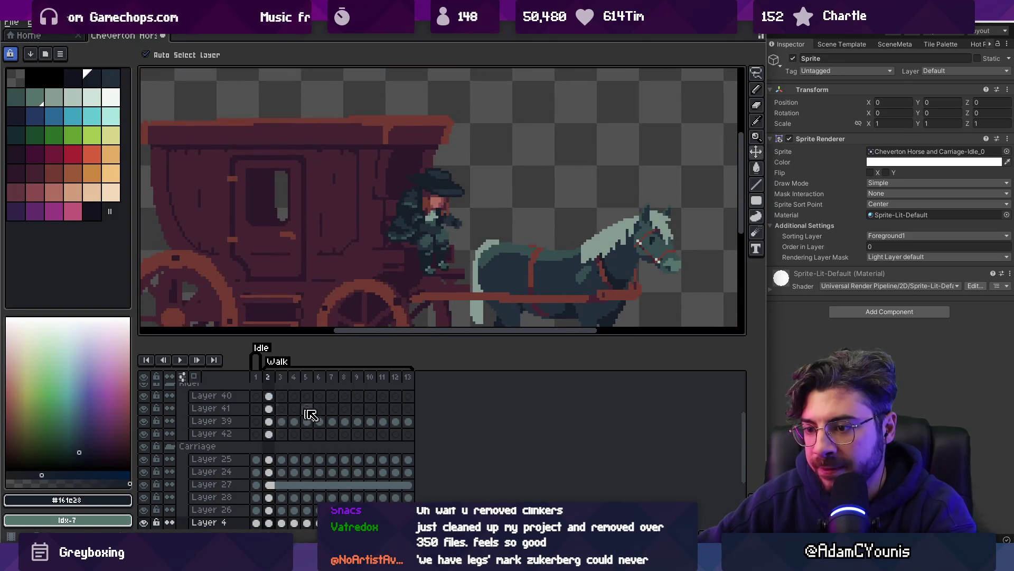
{"action": "left_click_drag", "start_coordinate": [414, 414], "coordinate": [269, 396]}
{"action": "right_click", "coordinate": [271, 400]}
{"action": "left_click", "coordinate": [320, 439]}
{"action": "right_click", "coordinate": [284, 404]}
{"action": "left_click", "coordinate": [328, 441]}
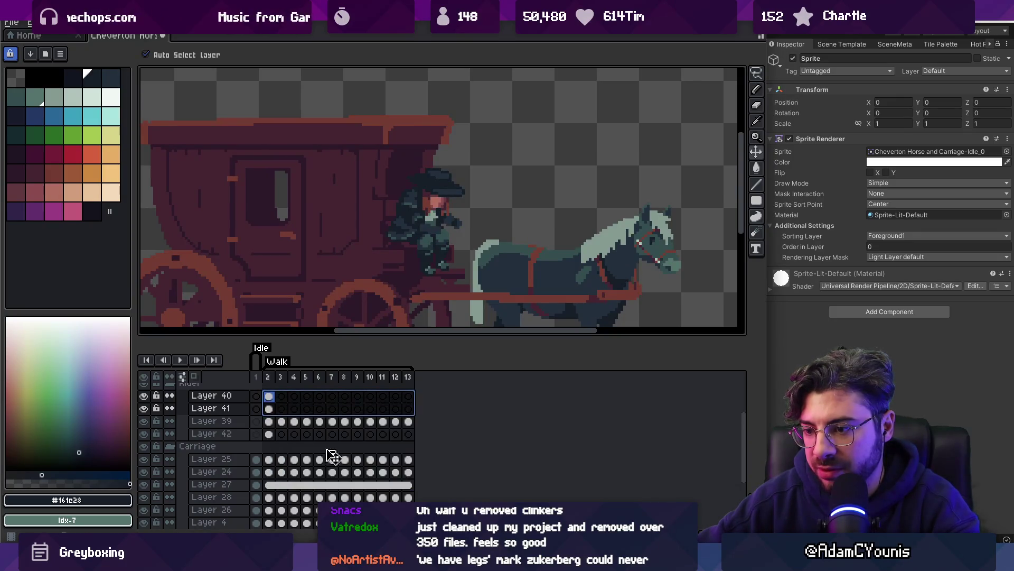
{"action": "right_click", "coordinate": [405, 405]}
{"action": "left_click", "coordinate": [420, 448]}
Link and then unlink Layer 42's cels across frames 2–13, and play the walk animation
{"action": "left_click", "coordinate": [284, 434]}
{"action": "right_click", "coordinate": [287, 441]}
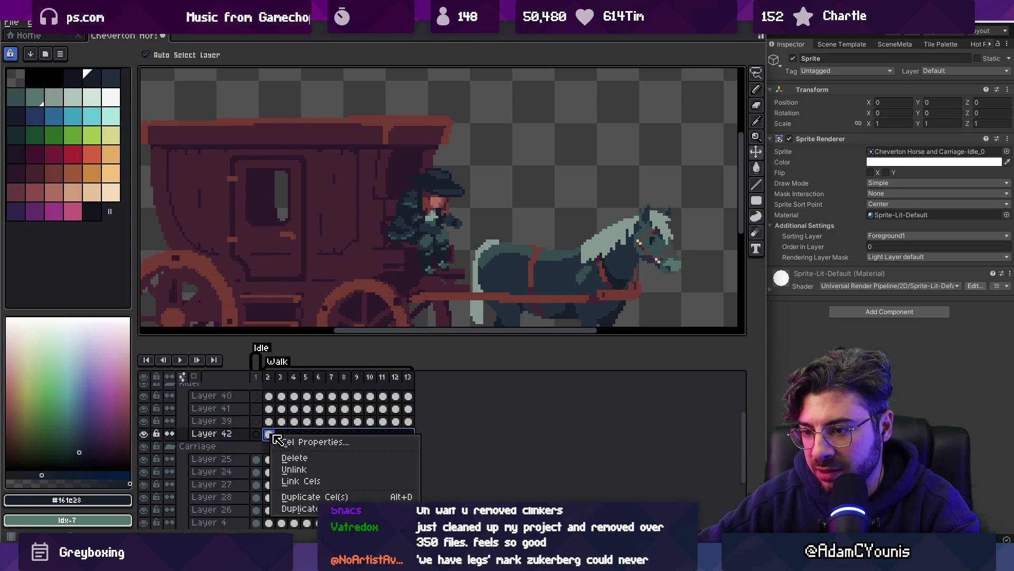
{"action": "left_click", "coordinate": [296, 481]}
{"action": "right_click", "coordinate": [290, 442]}
{"action": "left_click", "coordinate": [338, 474]}
{"action": "key", "text": "space"}
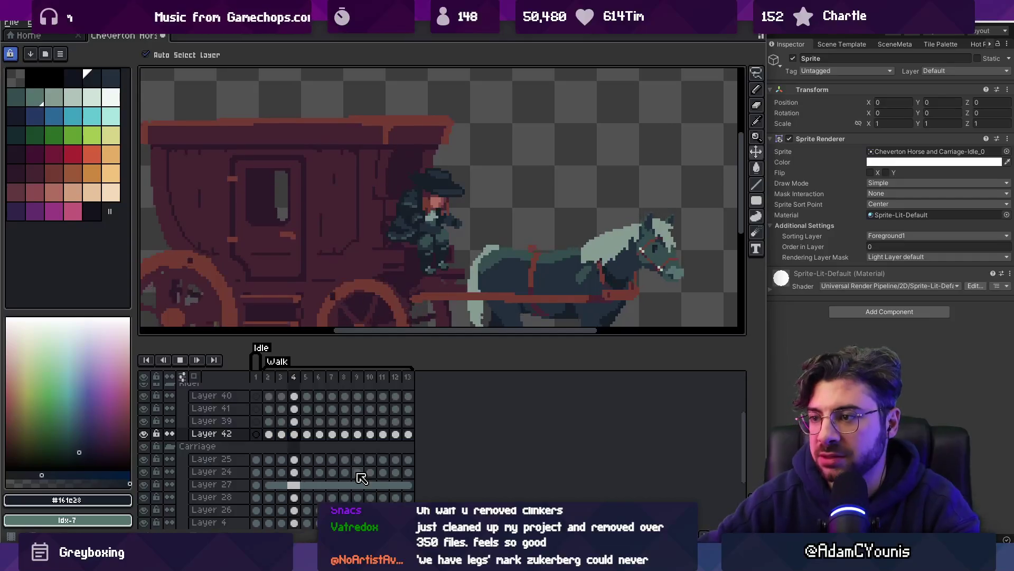
{"action": "scroll", "coordinate": [479, 264], "scroll_direction": "down", "scroll_amount": 1}
{"action": "scroll", "coordinate": [480, 264], "scroll_direction": "down", "scroll_amount": 1}
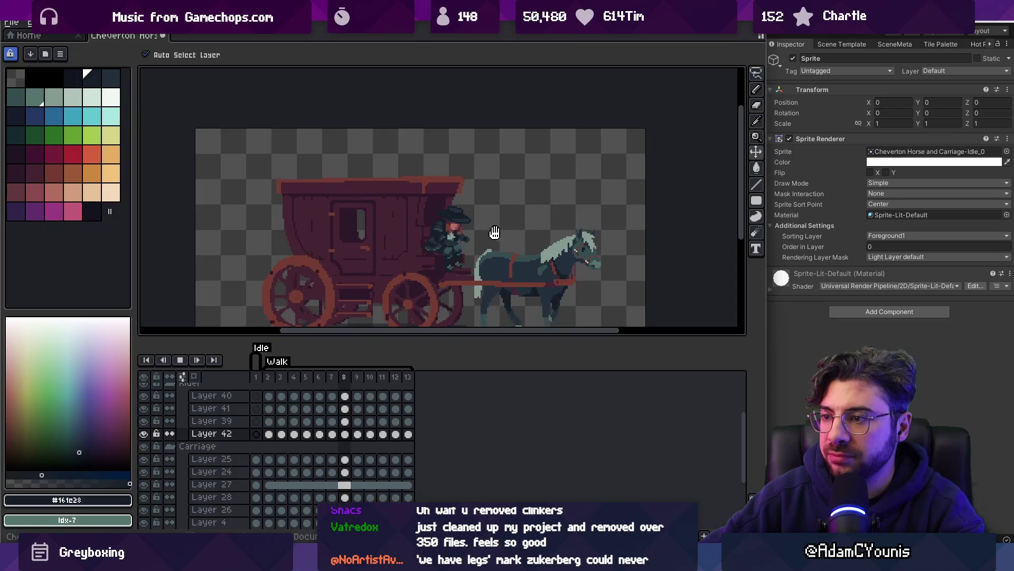
{"action": "scroll", "coordinate": [491, 231], "scroll_direction": "up", "scroll_amount": 2}
{"action": "key", "text": "space"}
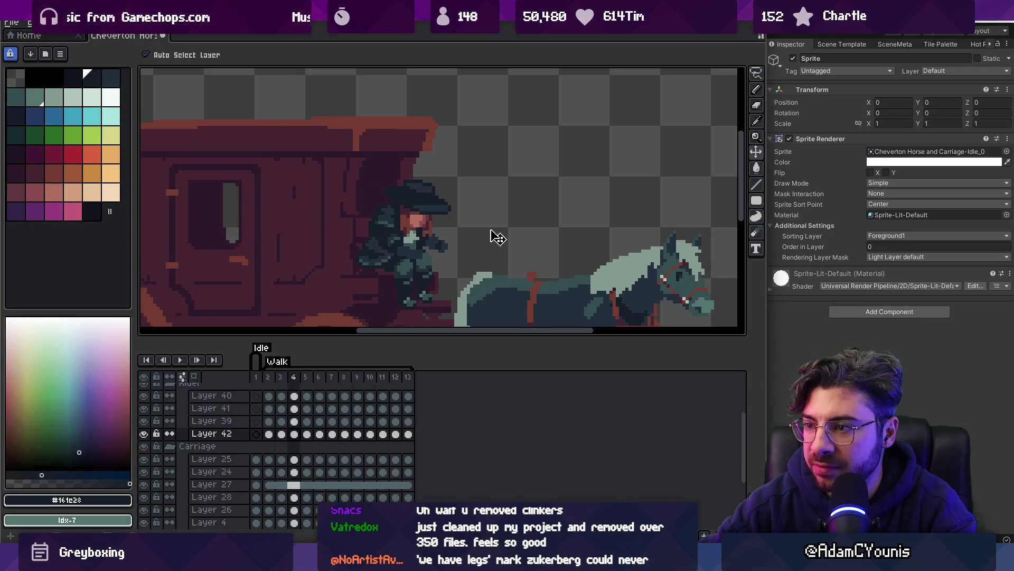
{"action": "scroll", "coordinate": [449, 267], "scroll_direction": "up", "scroll_amount": 2}
{"action": "left_click", "coordinate": [433, 247]}
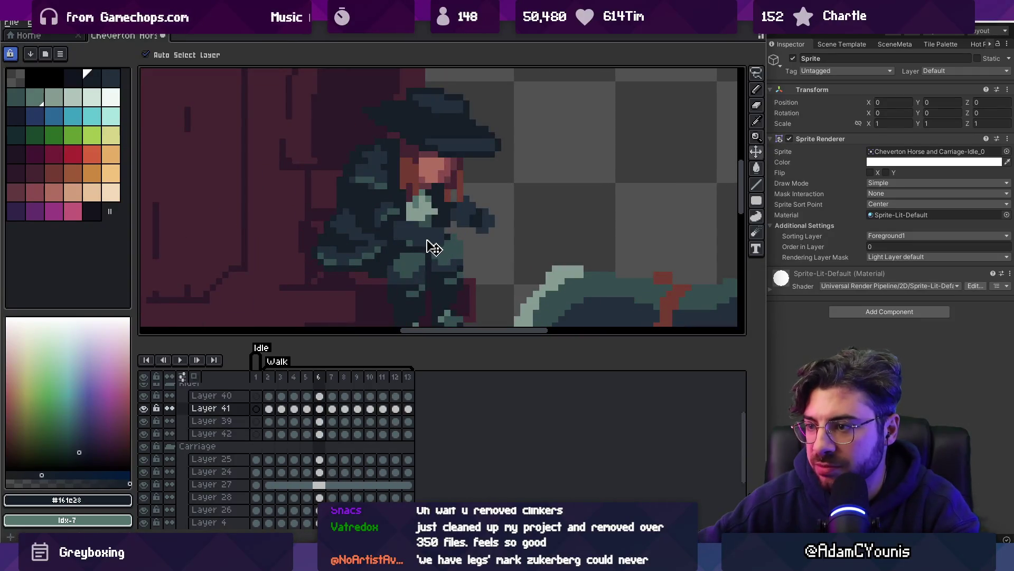
{"action": "key", "text": "Right"}
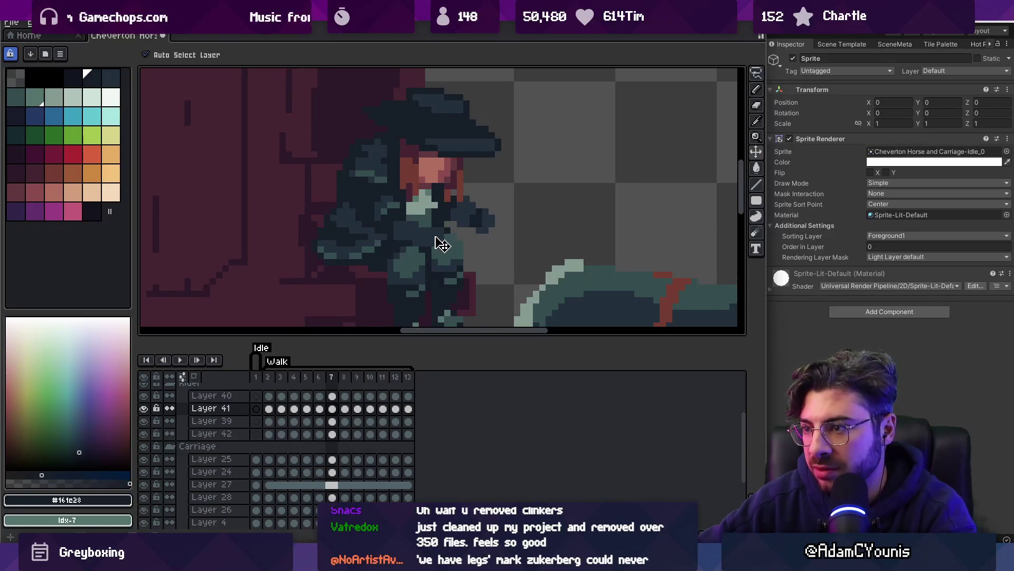
{"action": "key", "text": "Return"}
{"action": "scroll", "coordinate": [437, 247], "scroll_direction": "down", "scroll_amount": 3}
{"action": "scroll", "coordinate": [460, 244], "scroll_direction": "up", "scroll_amount": 3}
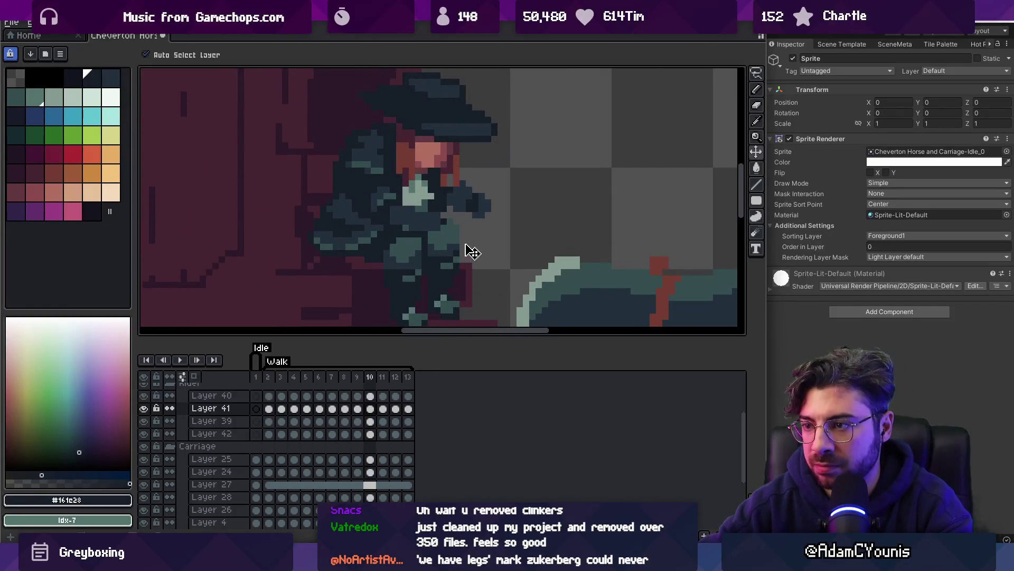
{"action": "key", "text": "Return"}
{"action": "key", "text": "Right"}
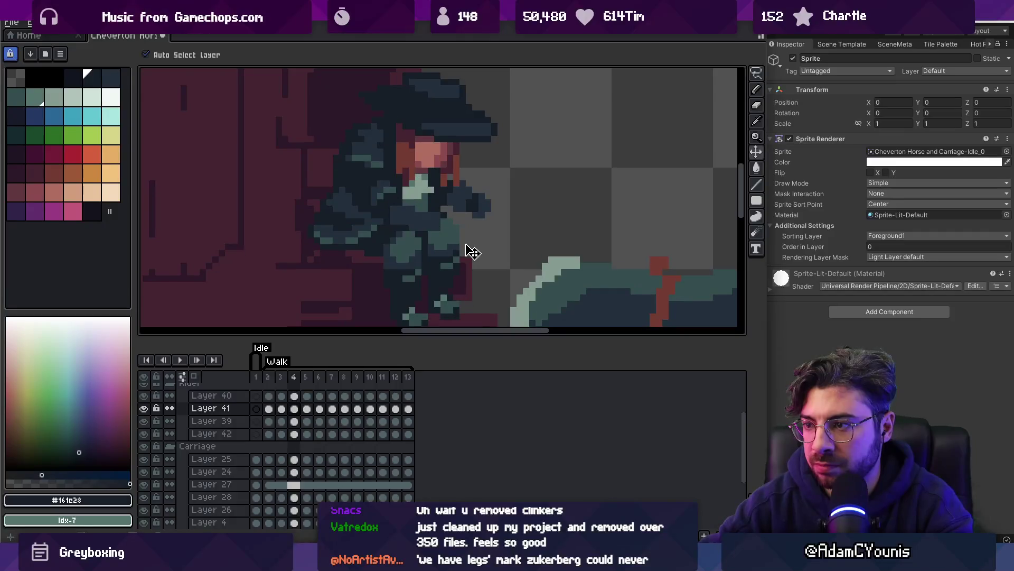
{"action": "key", "text": "Left"}
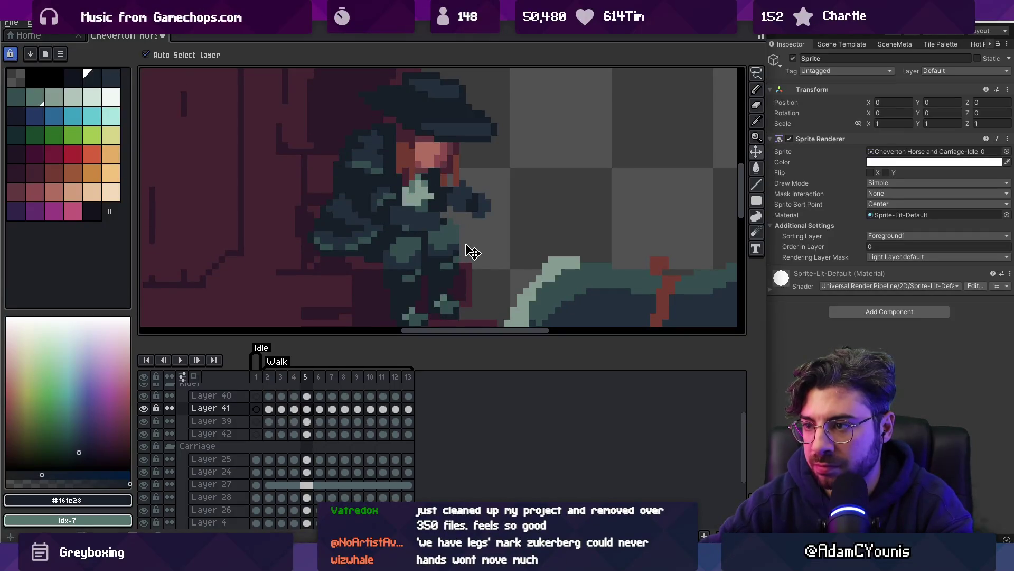
{"action": "key", "text": "Right"}
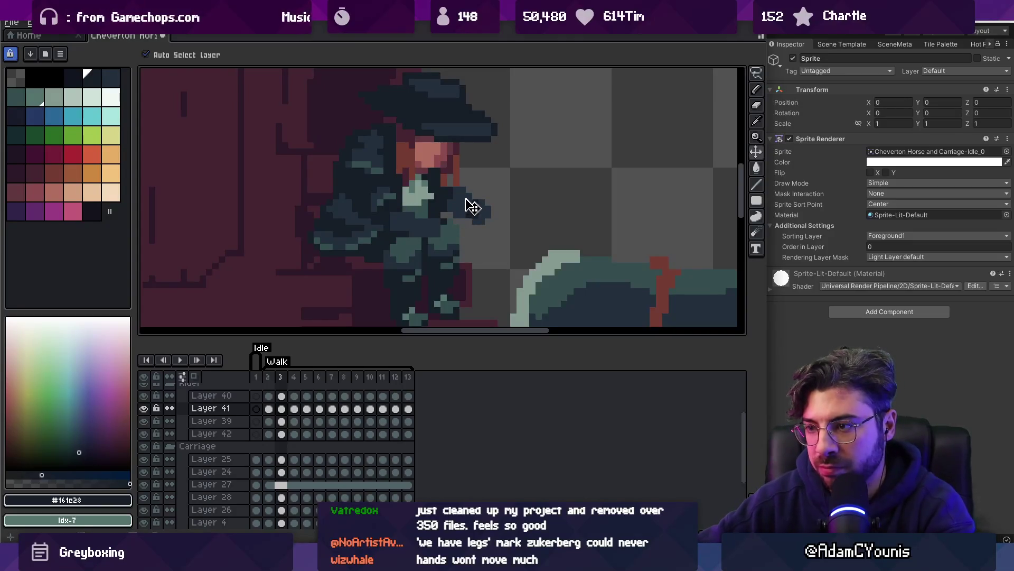
{"action": "key", "text": "Right"}
{"action": "key", "text": "Right"}
{"action": "key", "text": "Right"}
{"action": "key", "text": "Right"}
{"action": "key", "text": "Right"}
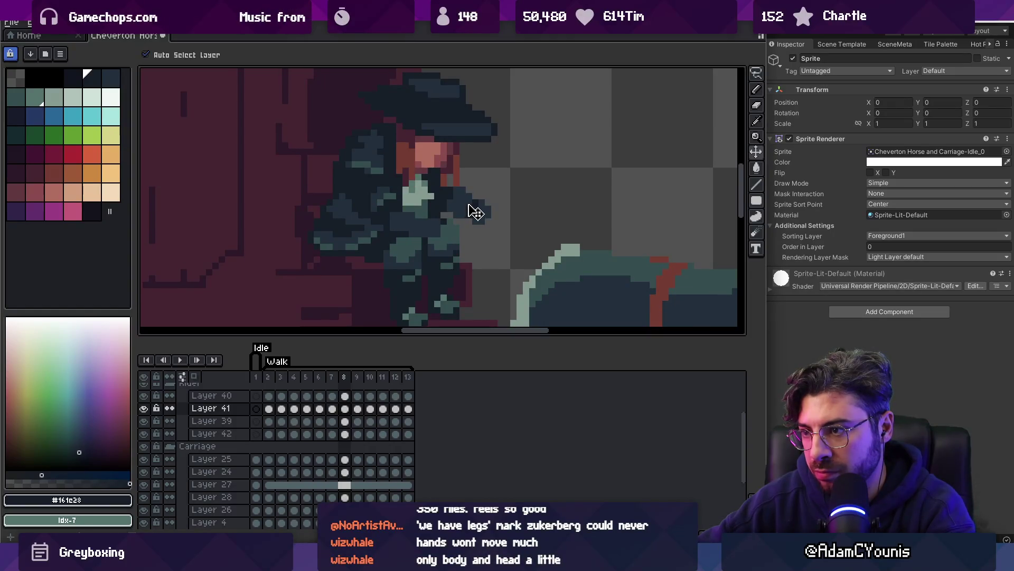
{"action": "key", "text": "Right"}
{"action": "key", "text": "Right"}
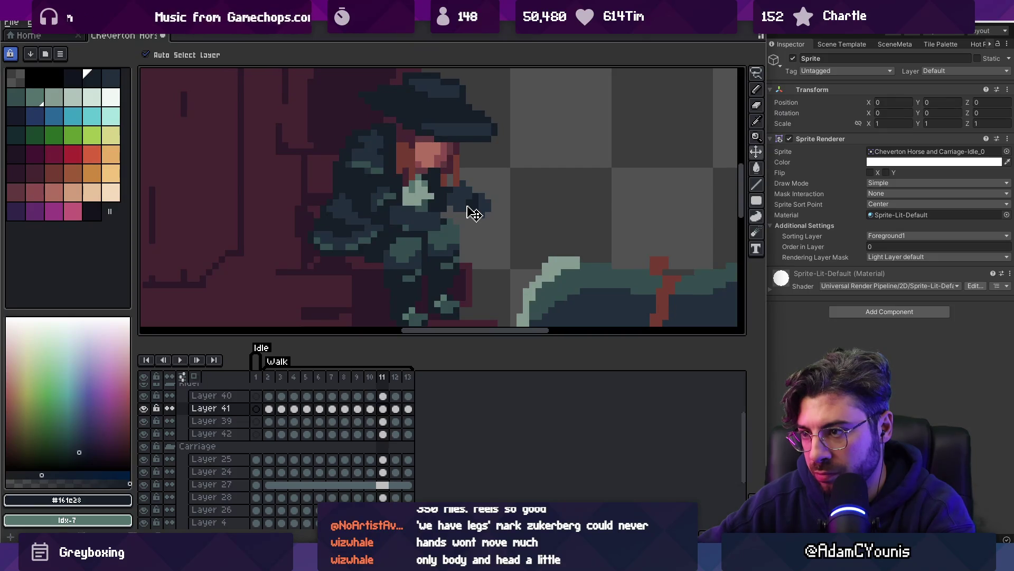
{"action": "key", "text": "Right"}
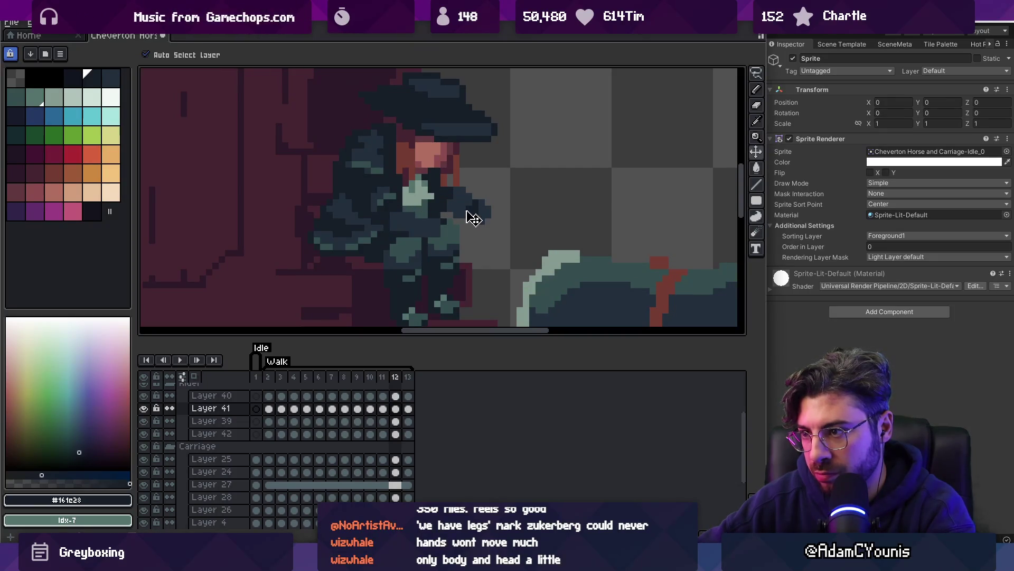
{"action": "key", "text": "Right"}
{"action": "key", "text": "Return"}
{"action": "scroll", "coordinate": [462, 222], "scroll_direction": "down", "scroll_amount": 5}
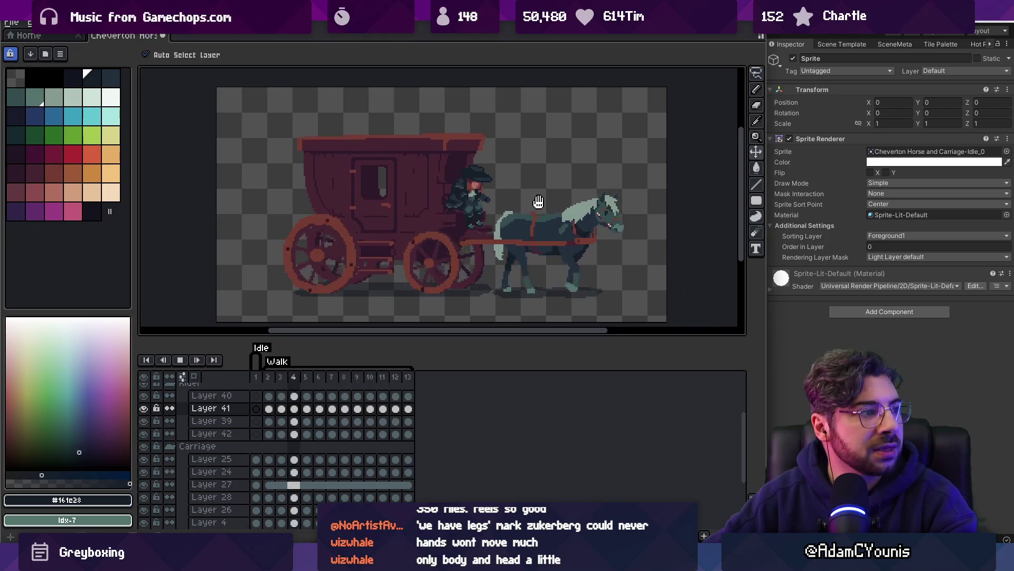
Stop playback, center the view on the rider's head and pick Layer 40
{"action": "scroll", "coordinate": [538, 202], "scroll_direction": "up", "scroll_amount": 1}
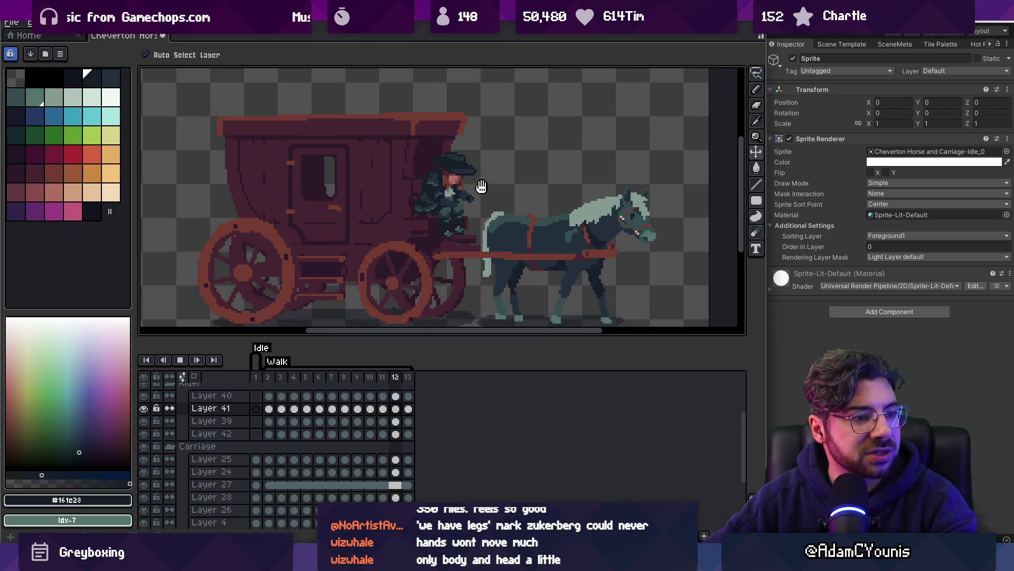
{"action": "scroll", "coordinate": [483, 186], "scroll_direction": "up", "scroll_amount": 4}
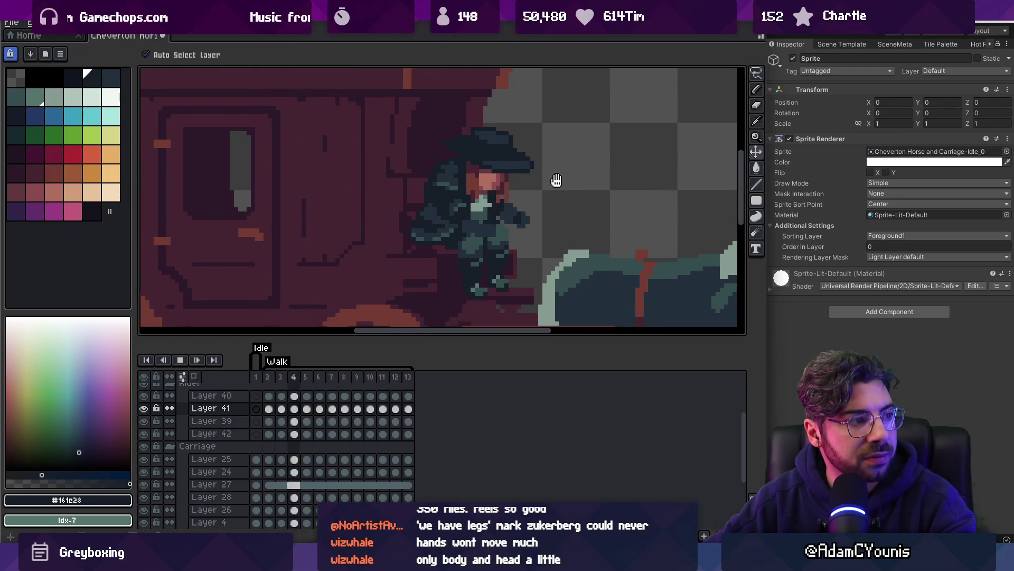
{"action": "key", "text": "Return"}
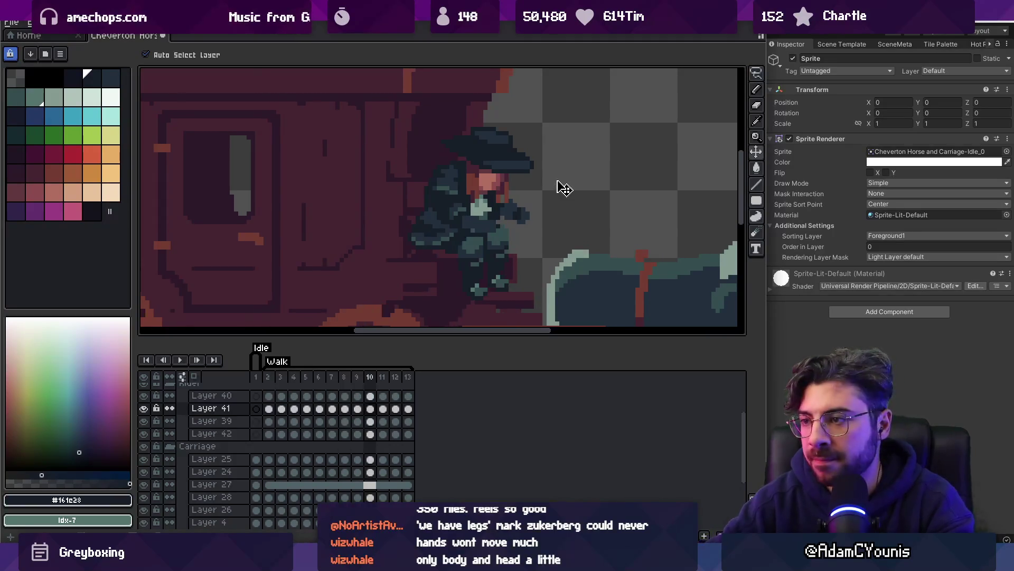
{"action": "scroll", "coordinate": [528, 170], "scroll_direction": "up", "scroll_amount": 1}
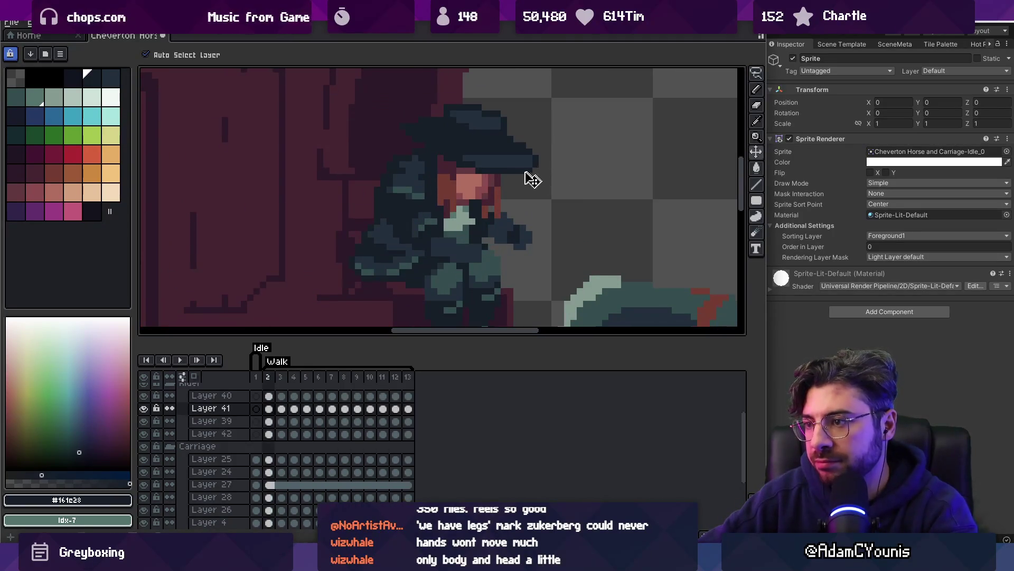
{"action": "left_click_drag", "start_coordinate": [514, 185], "coordinate": [436, 204]}
{"action": "key", "text": "Right"}
{"action": "key", "text": "Right"}
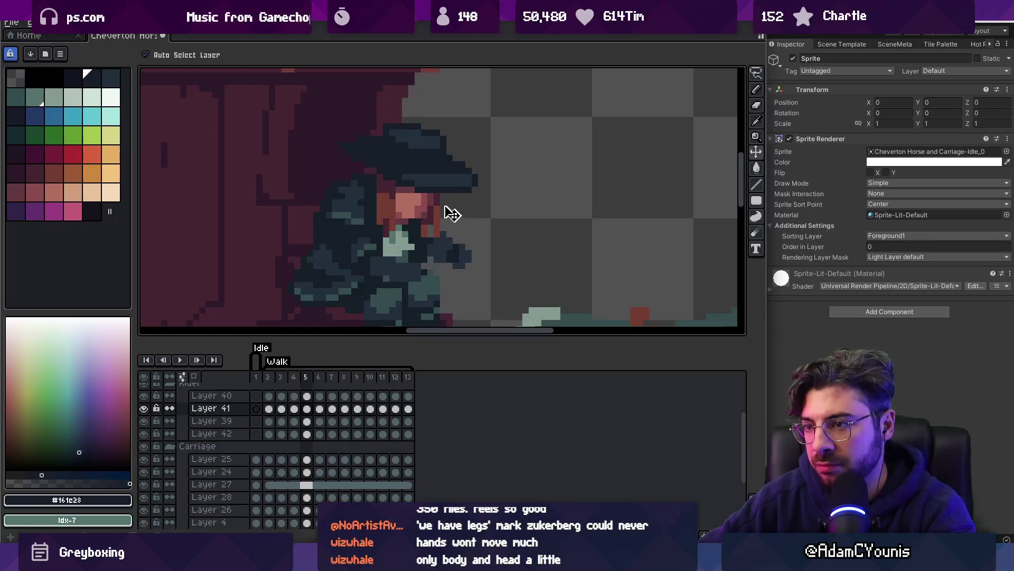
{"action": "left_click", "coordinate": [427, 207]}
Step through the walk frames and lower the rider's head and hat one pixel on frame 12
{"action": "key", "text": "Left"}
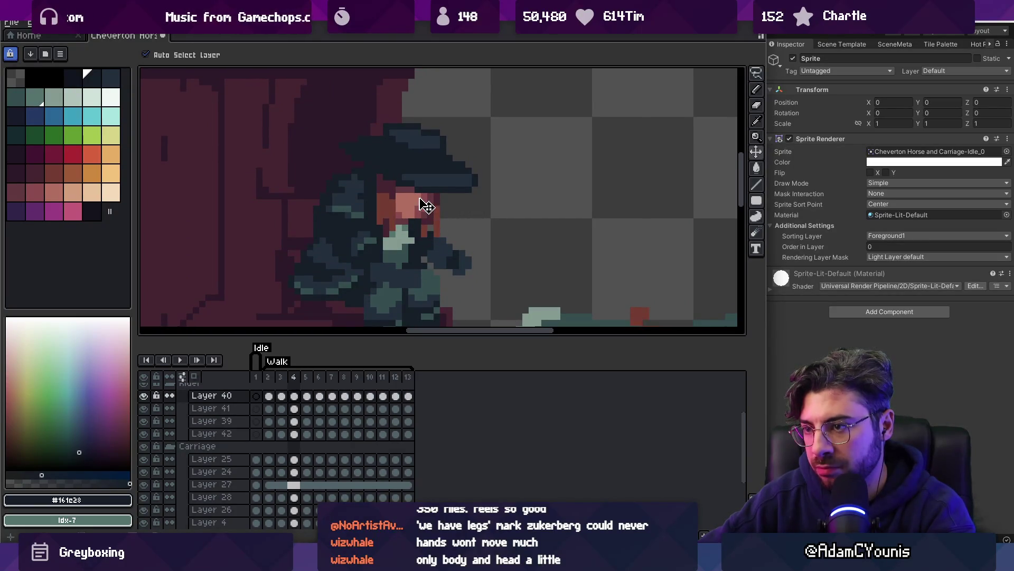
{"action": "key", "text": "Right"}
{"action": "key", "text": "Right"}
{"action": "key", "text": "Right"}
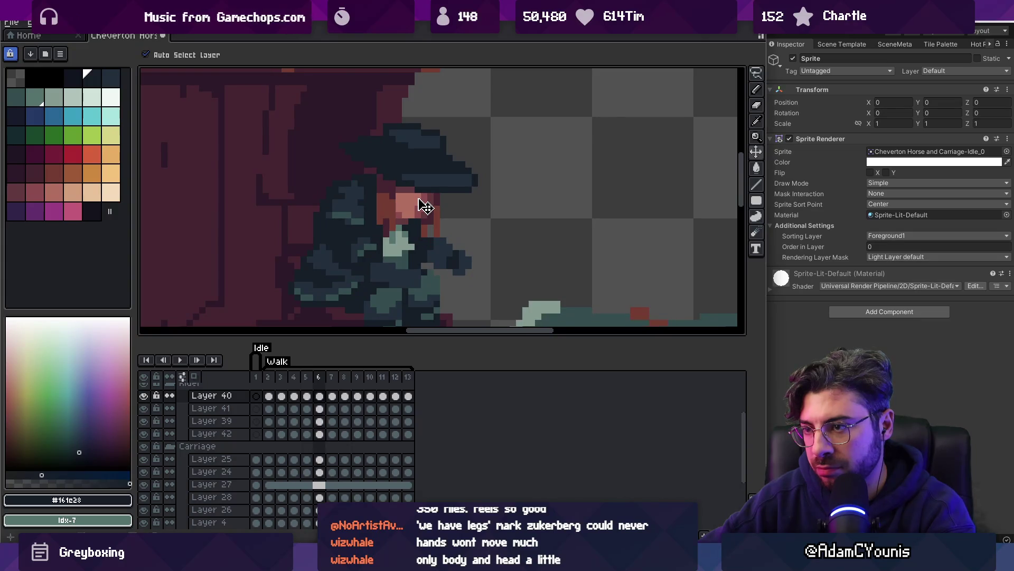
{"action": "key", "text": "Right"}
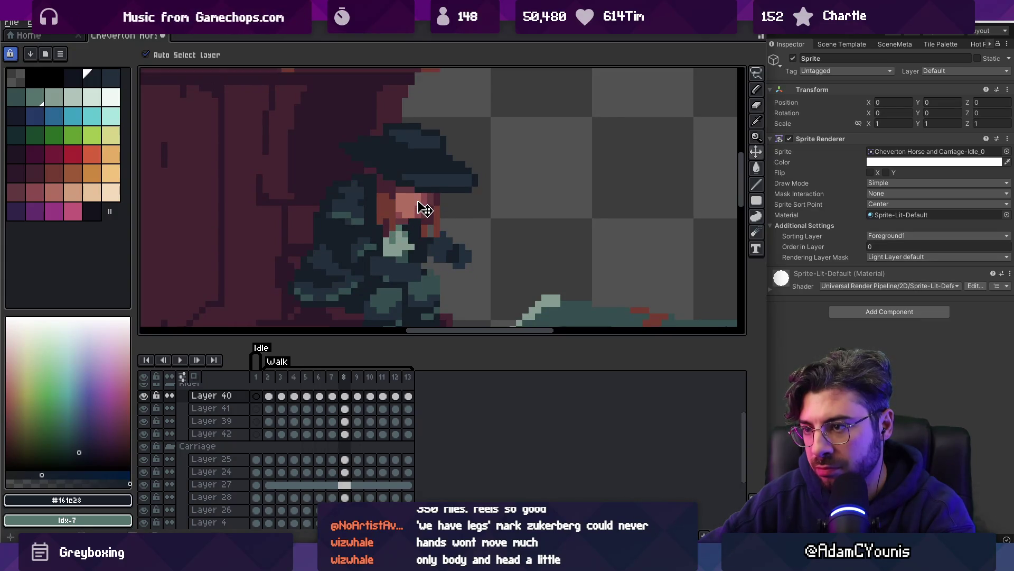
{"action": "key", "text": "Right"}
{"action": "key", "text": "Right"}
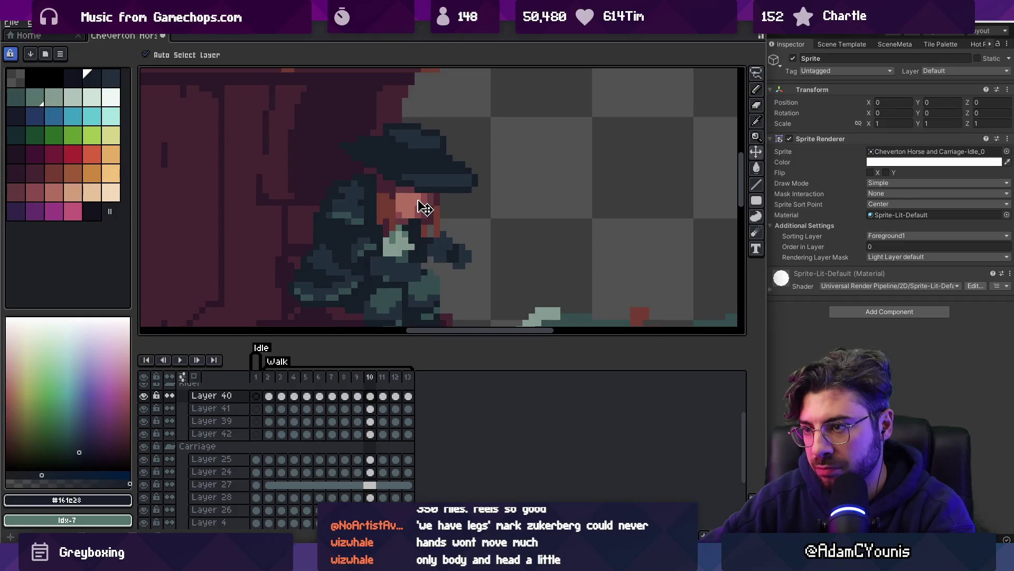
{"action": "key", "text": "Right"}
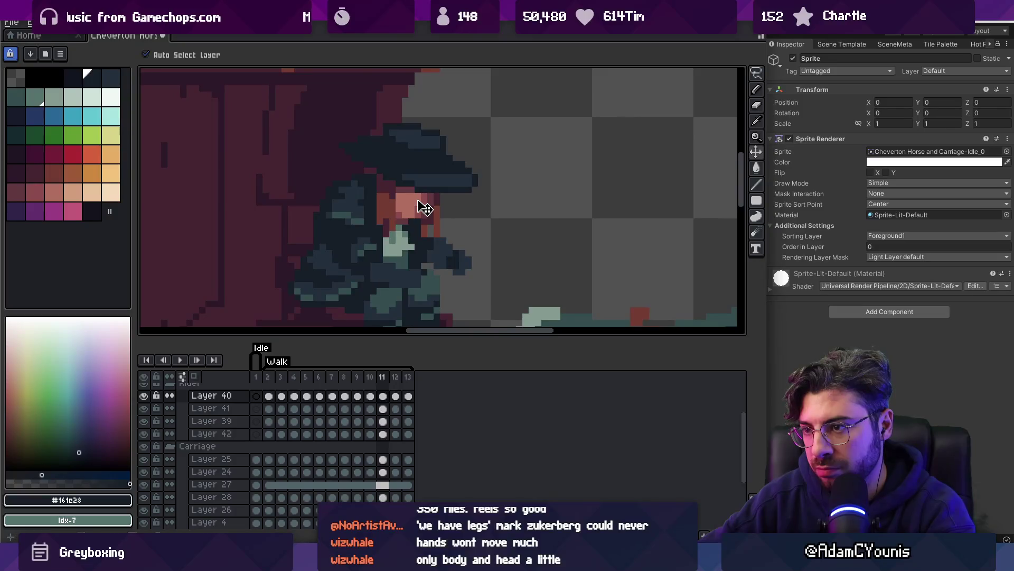
{"action": "key", "text": "Right"}
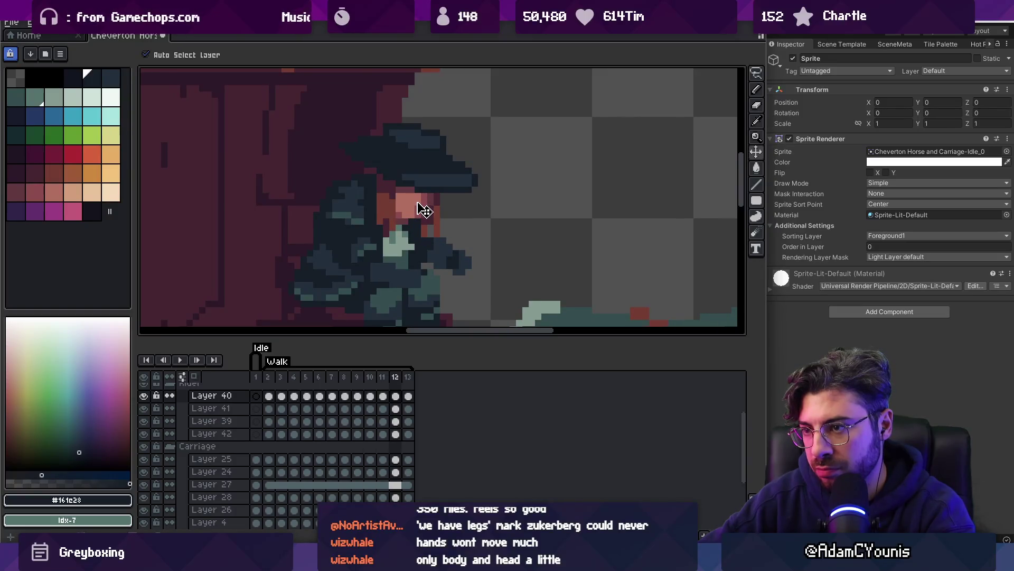
{"action": "left_click_drag", "start_coordinate": [425, 211], "coordinate": [424, 214]}
Step through the remaining frames, then loop the walk animation
{"action": "key", "text": "Right"}
{"action": "key", "text": "Right"}
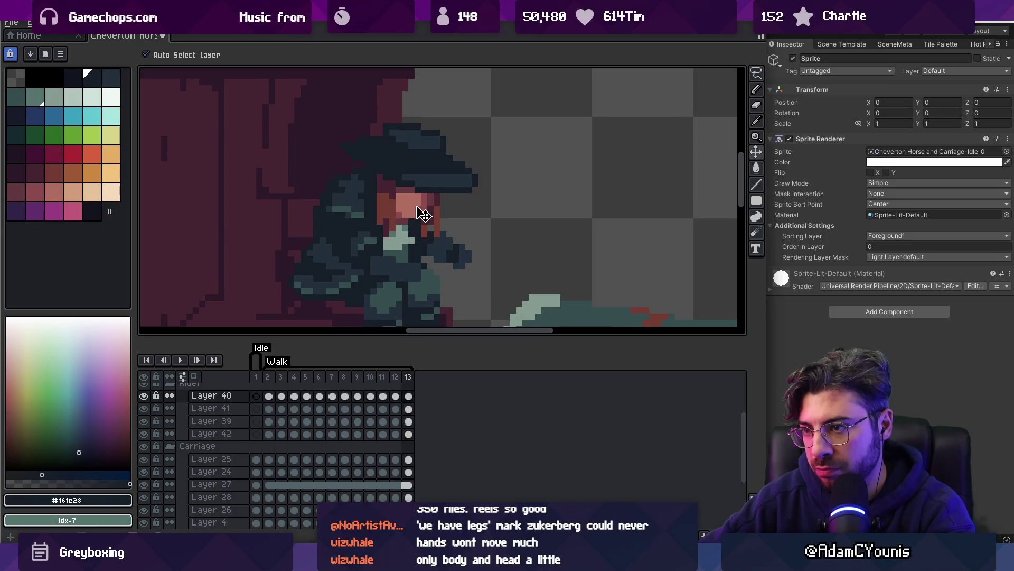
{"action": "key", "text": "Right"}
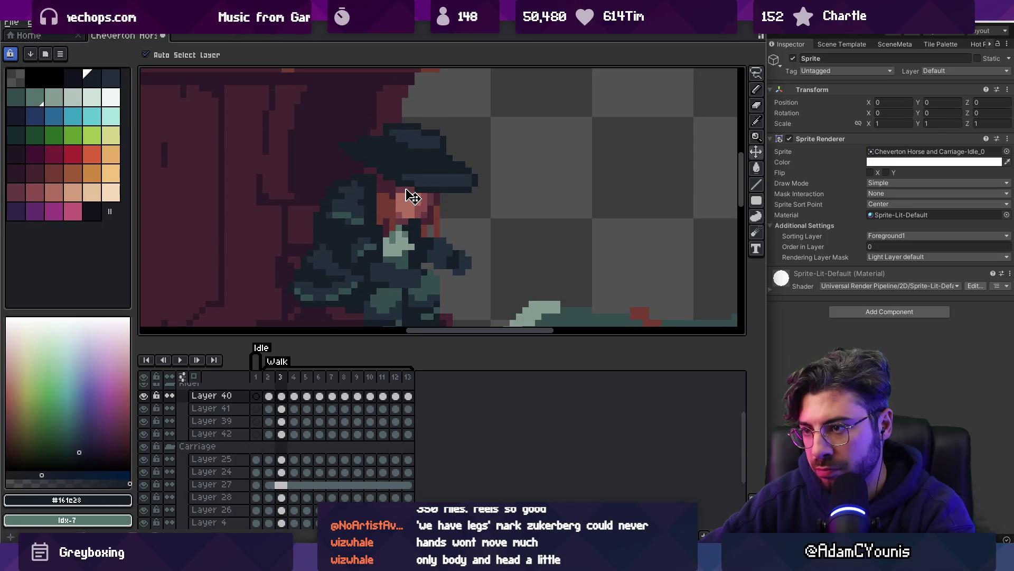
{"action": "key", "text": "Right"}
{"action": "scroll", "coordinate": [415, 199], "scroll_direction": "down", "scroll_amount": 4}
{"action": "key", "text": "Return"}
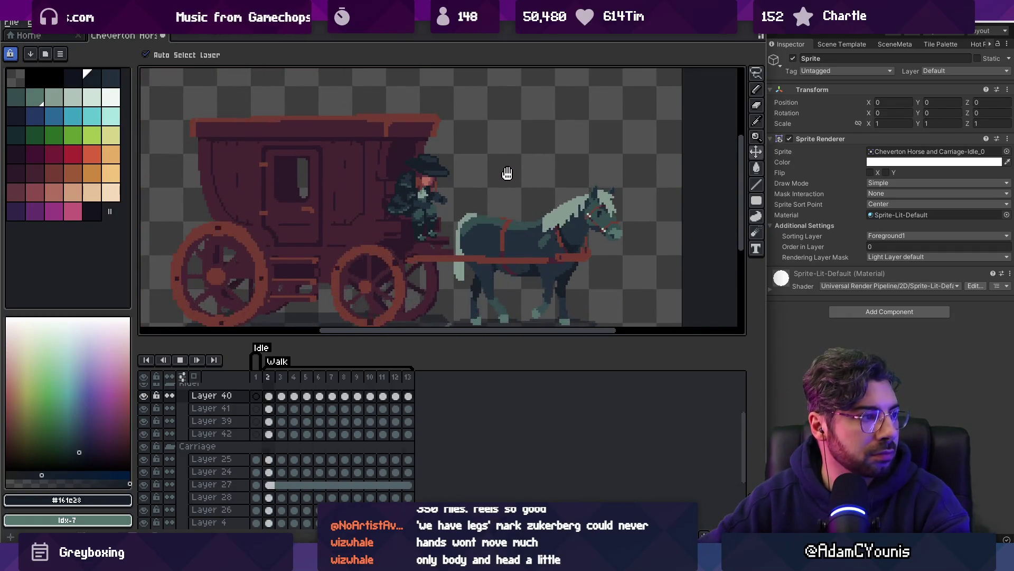
Stop playback on frame 1 and compare the horse's pose between frames 1 and 2
{"action": "scroll", "coordinate": [507, 172], "scroll_direction": "down", "scroll_amount": 1}
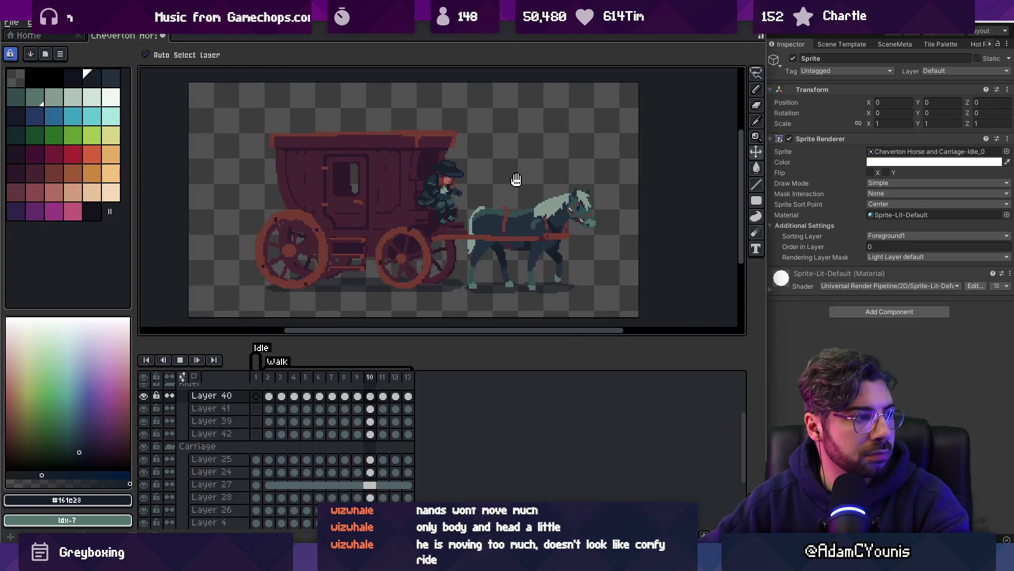
{"action": "scroll", "coordinate": [481, 187], "scroll_direction": "up", "scroll_amount": 1}
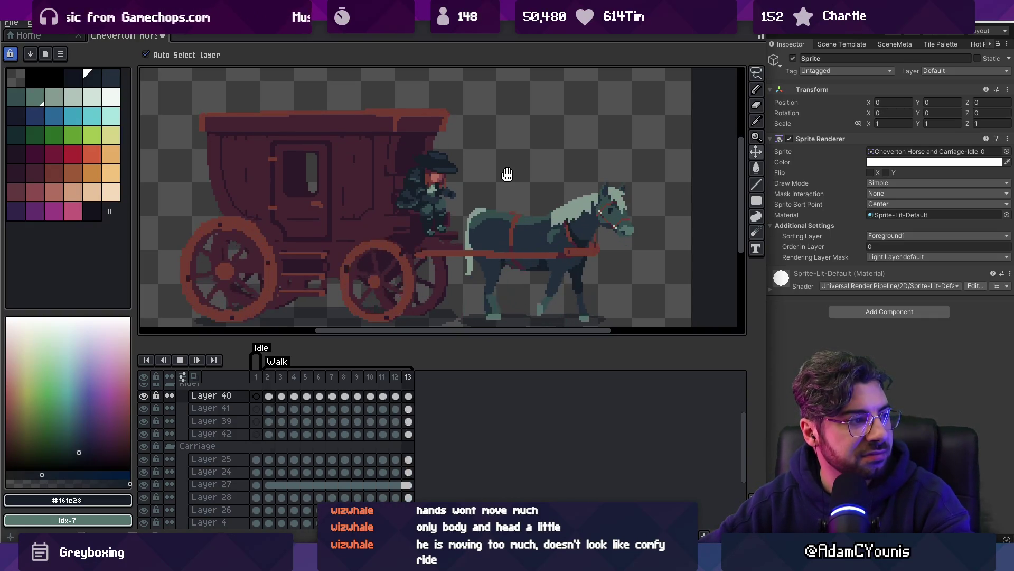
{"action": "scroll", "coordinate": [459, 183], "scroll_direction": "up", "scroll_amount": 1}
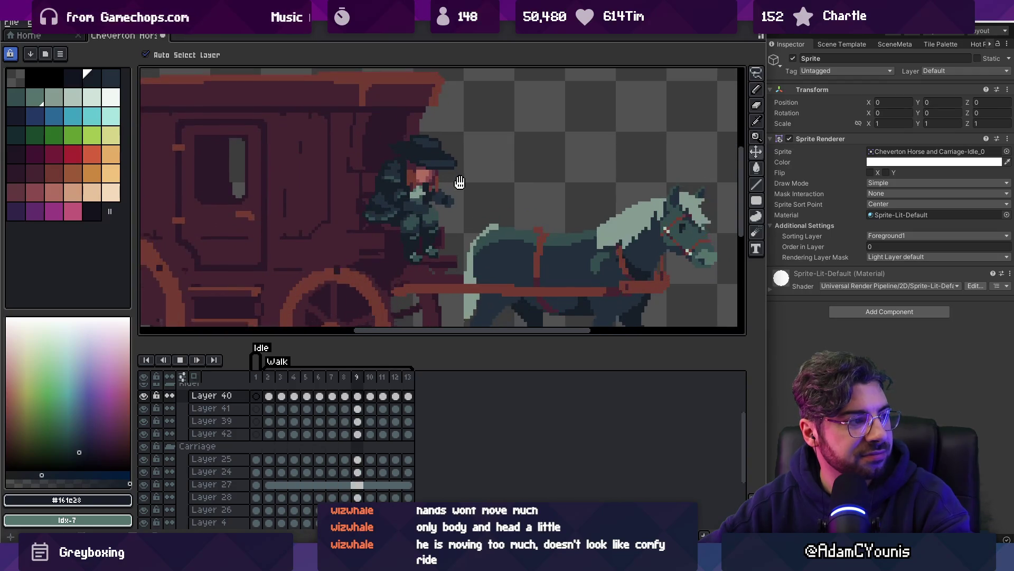
{"action": "scroll", "coordinate": [454, 183], "scroll_direction": "up", "scroll_amount": 1}
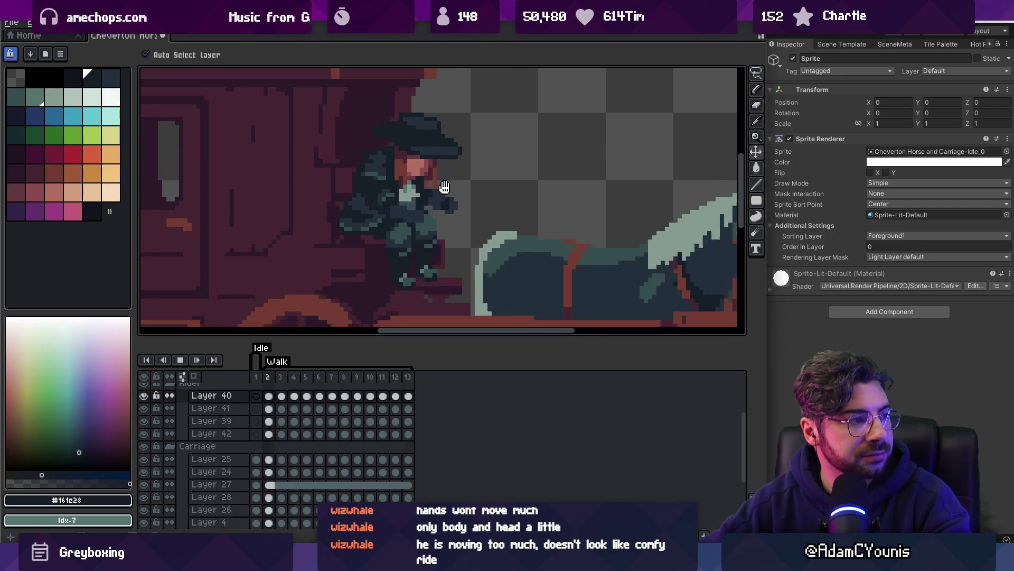
{"action": "scroll", "coordinate": [446, 184], "scroll_direction": "down", "scroll_amount": 3}
{"action": "scroll", "coordinate": [455, 175], "scroll_direction": "up", "scroll_amount": 3}
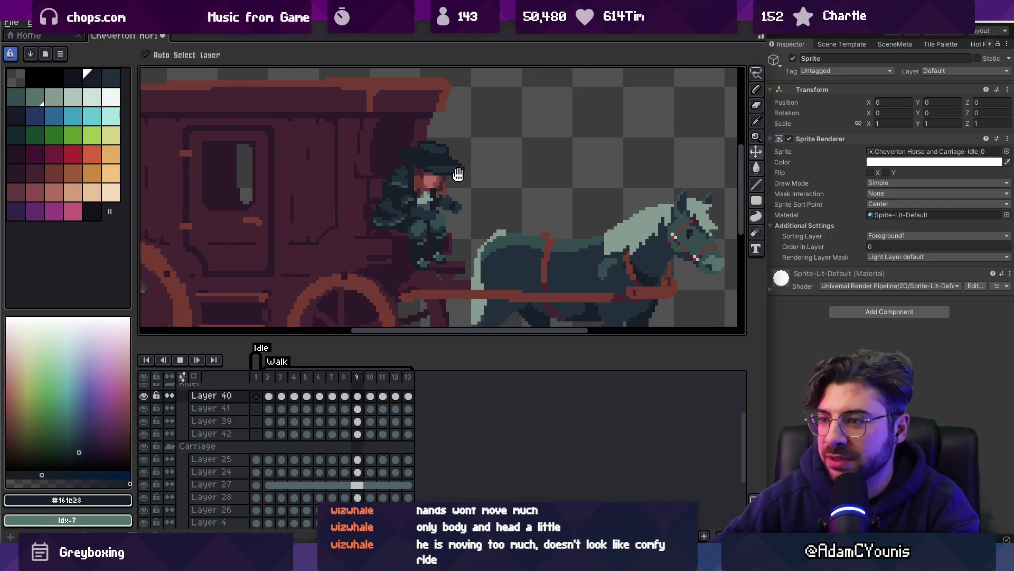
{"action": "key", "text": "Return"}
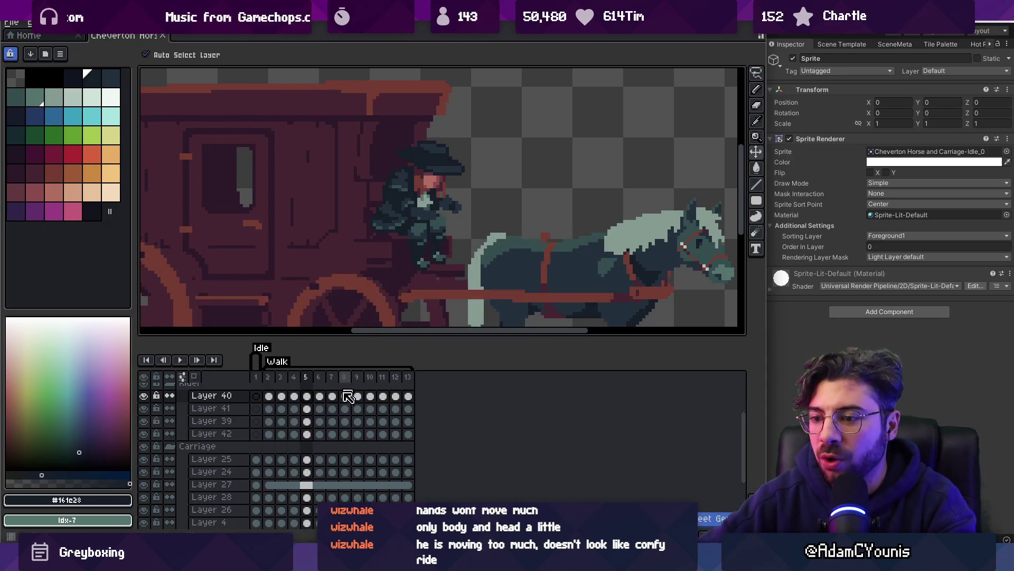
{"action": "left_click_drag", "start_coordinate": [267, 401], "coordinate": [270, 433]}
{"action": "left_click", "coordinate": [257, 396]}
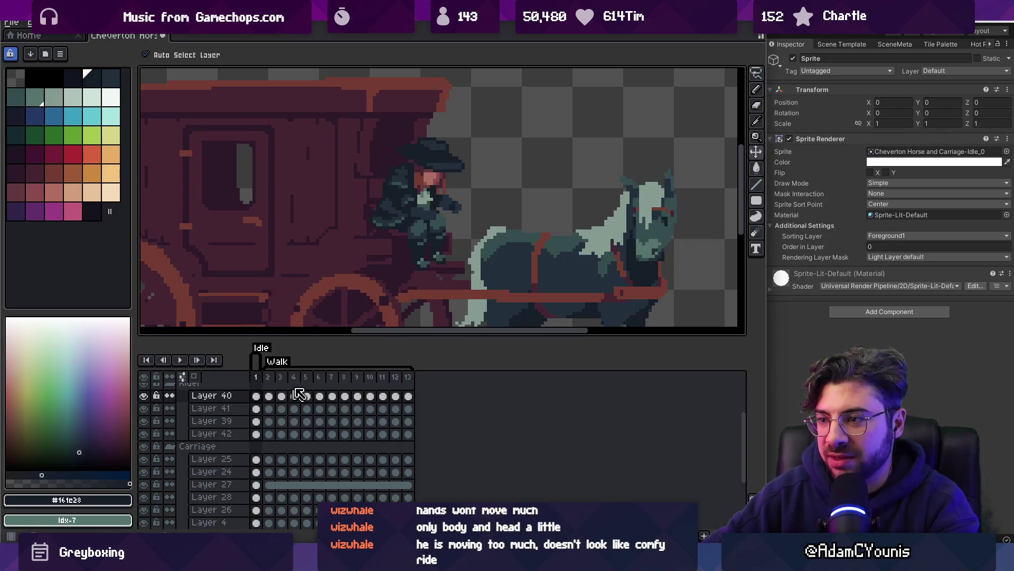
{"action": "scroll", "coordinate": [391, 264], "scroll_direction": "down", "scroll_amount": 1}
{"action": "left_click_drag", "start_coordinate": [268, 381], "coordinate": [265, 381]}
Re-export the Idle and Walk sprite sheets, overwriting the existing PNG and JSON files
{"action": "key", "text": "ctrl+s"}
{"action": "key", "text": "Return"}
{"action": "key", "text": "alt+Tab"}
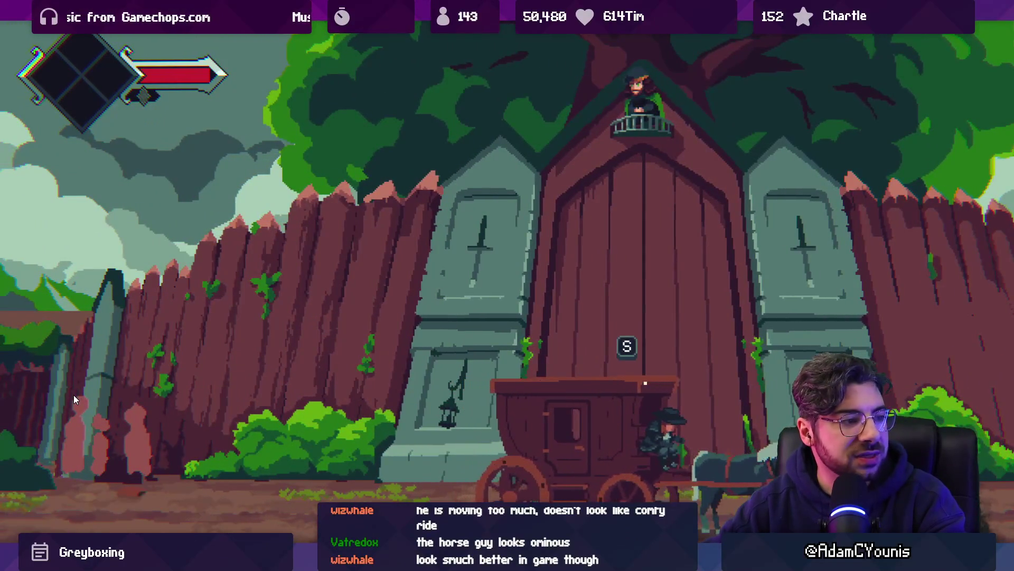
Leave the maximized Game view, stop Play mode and return to Aseprite
{"action": "key", "text": "shift+space"}
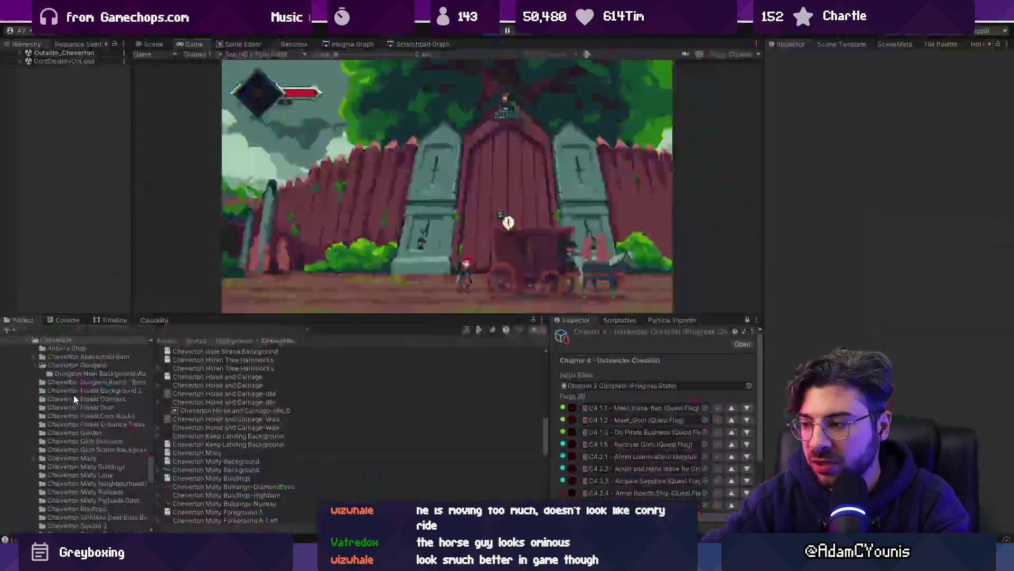
{"action": "key", "text": "ctrl+p"}
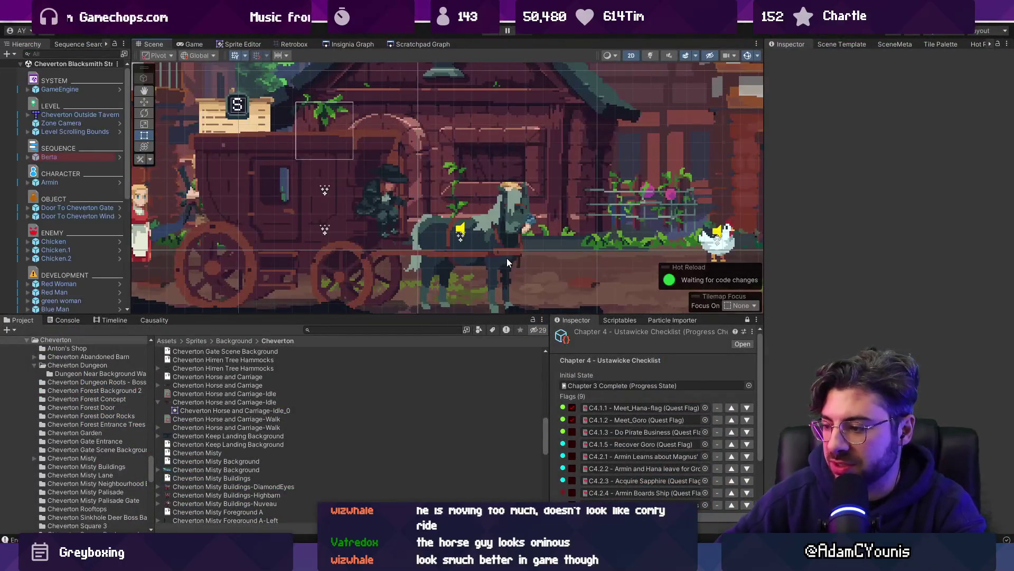
{"action": "key", "text": "alt+Tab"}
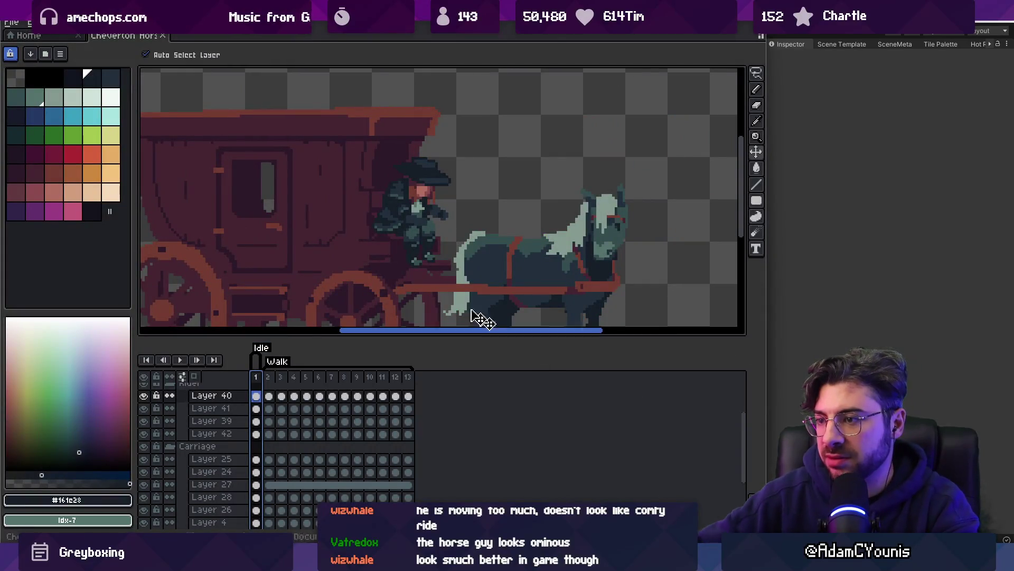
Select frames 2–9 on Layer 42 and try a transform on the hand pixels, then undo it
{"action": "scroll", "coordinate": [422, 256], "scroll_direction": "up", "scroll_amount": 1}
{"action": "mouse_move", "coordinate": [268, 385]}
{"action": "left_mouse_down"}
{"action": "mouse_move", "coordinate": [391, 387]}
{"action": "mouse_move", "coordinate": [358, 388]}
{"action": "left_mouse_up"}
{"action": "left_click", "coordinate": [415, 257]}
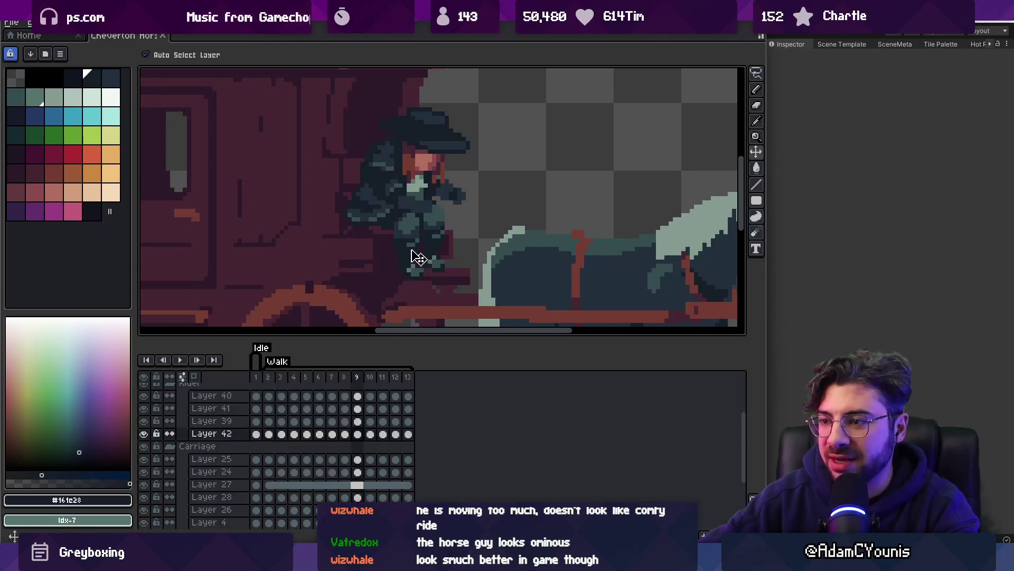
{"action": "scroll", "coordinate": [431, 261], "scroll_direction": "up", "scroll_amount": 1}
{"action": "key", "text": "m"}
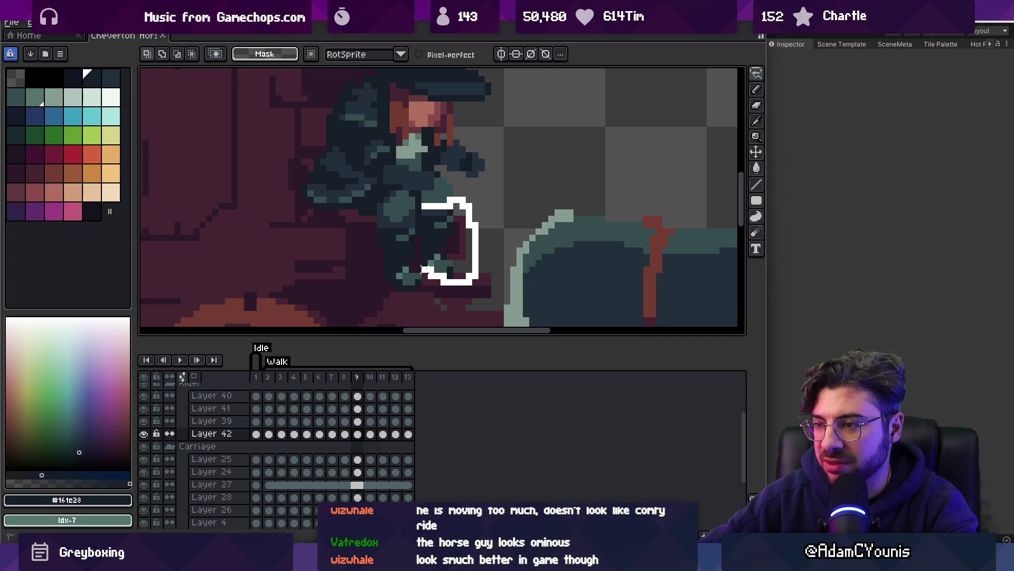
{"action": "left_click", "coordinate": [448, 243]}
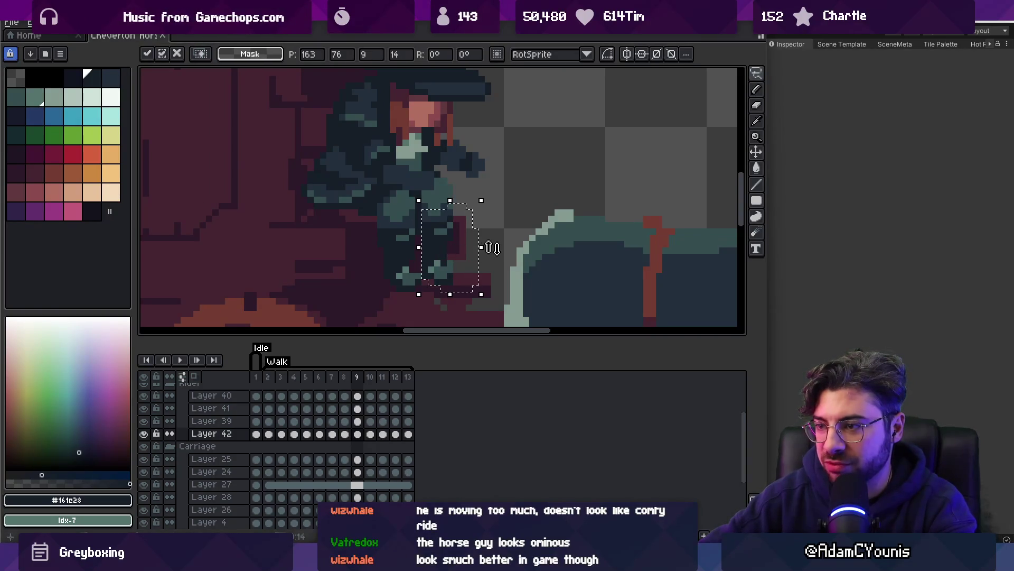
{"action": "key", "text": "Return"}
{"action": "scroll", "coordinate": [475, 249], "scroll_direction": "down", "scroll_amount": 3}
{"action": "scroll", "coordinate": [432, 199], "scroll_direction": "up", "scroll_amount": 5}
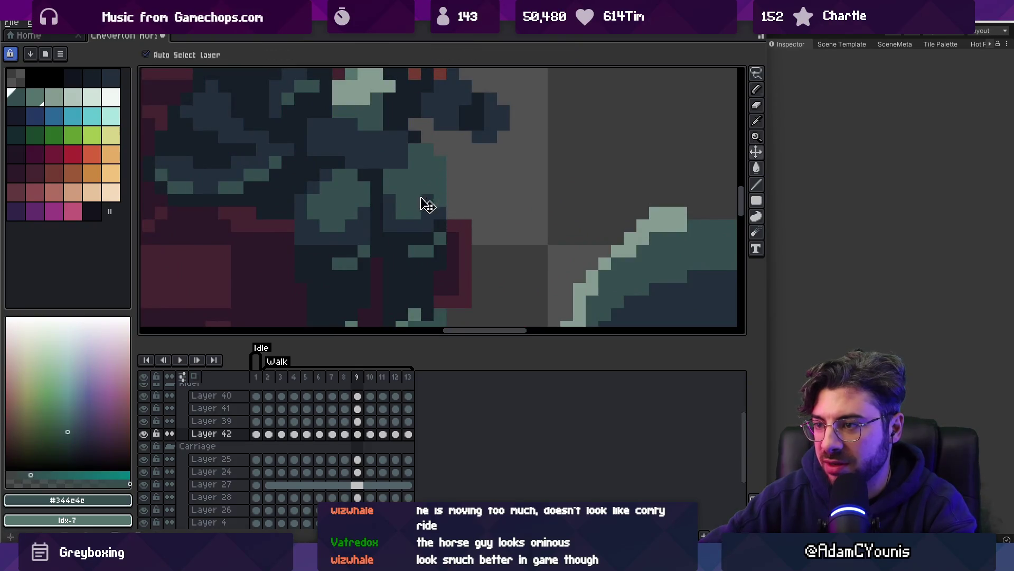
{"action": "scroll", "coordinate": [428, 199], "scroll_direction": "down", "scroll_amount": 5}
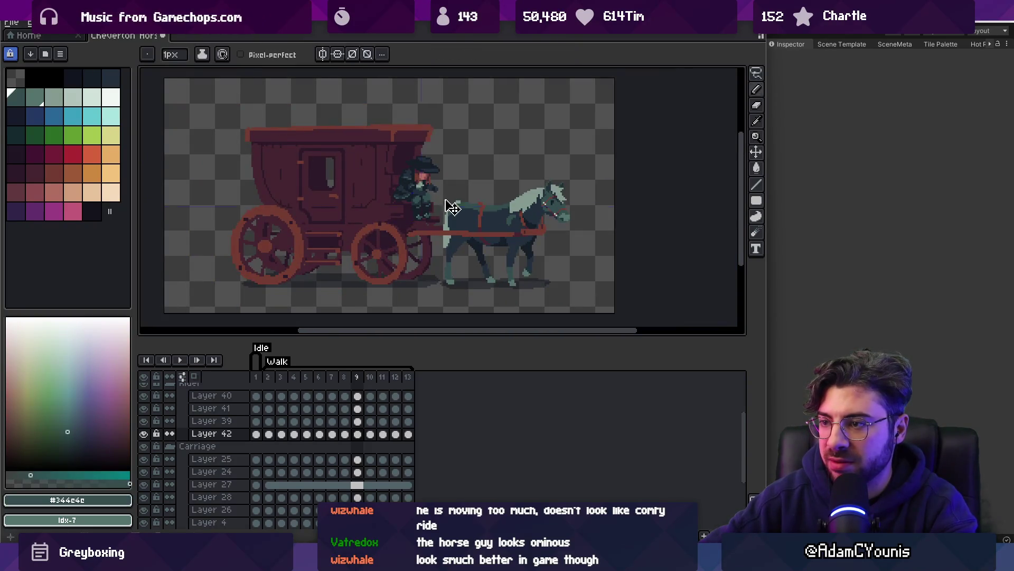
{"action": "key", "text": "ctrl+z"}
Move the 7x4 pixel block below the rider's hand down one pixel
{"action": "key", "text": "m"}
{"action": "scroll", "coordinate": [423, 206], "scroll_direction": "up", "scroll_amount": 5}
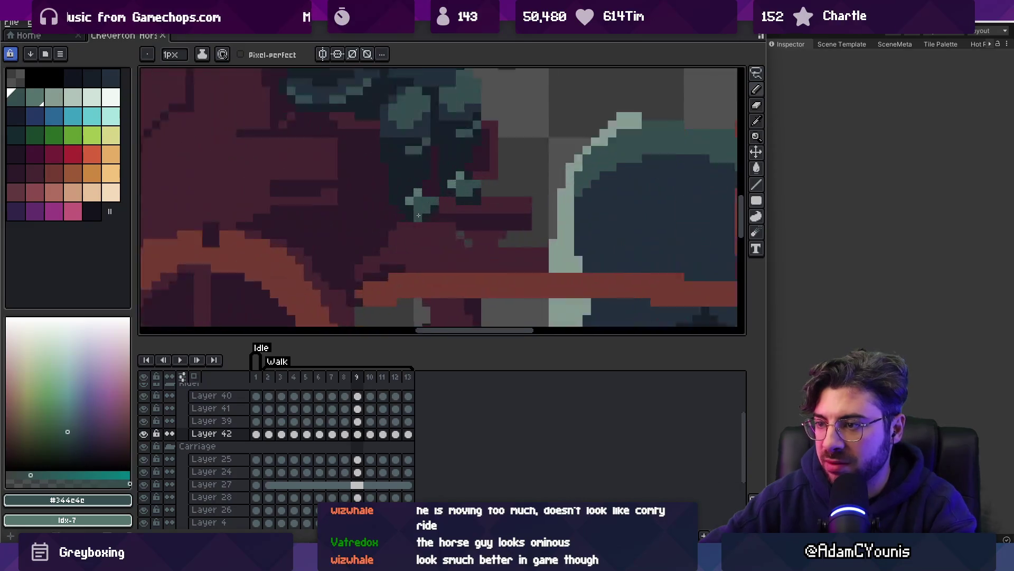
{"action": "left_click_drag", "start_coordinate": [445, 220], "coordinate": [463, 238]}
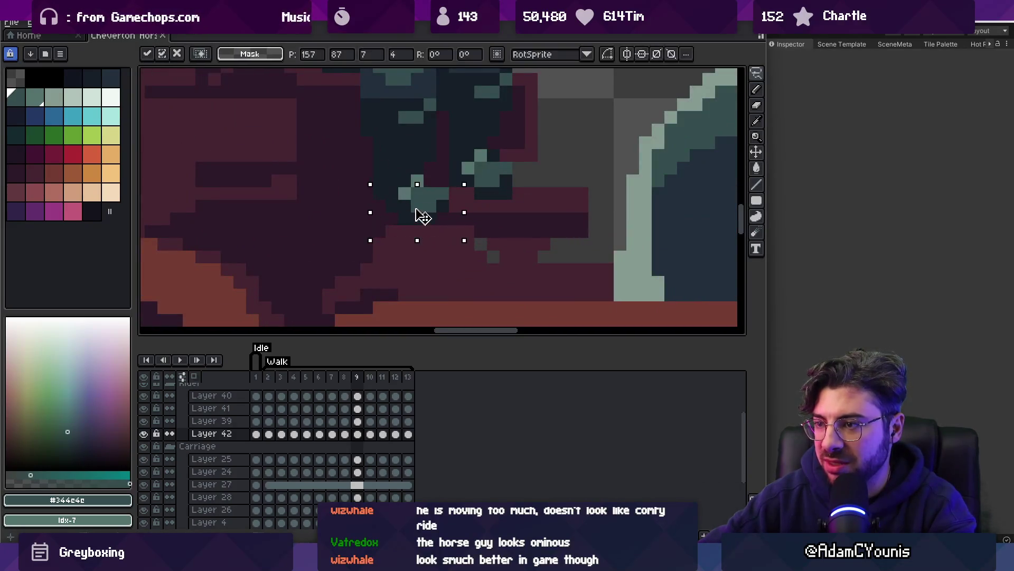
{"action": "left_click_drag", "start_coordinate": [423, 206], "coordinate": [405, 199]}
{"action": "key", "text": "ctrl+d"}
{"action": "key", "text": "ctrl+d"}
Nudge the teal pixel and a small nearby patch of pixels up by one pixel
{"action": "key", "text": "b"}
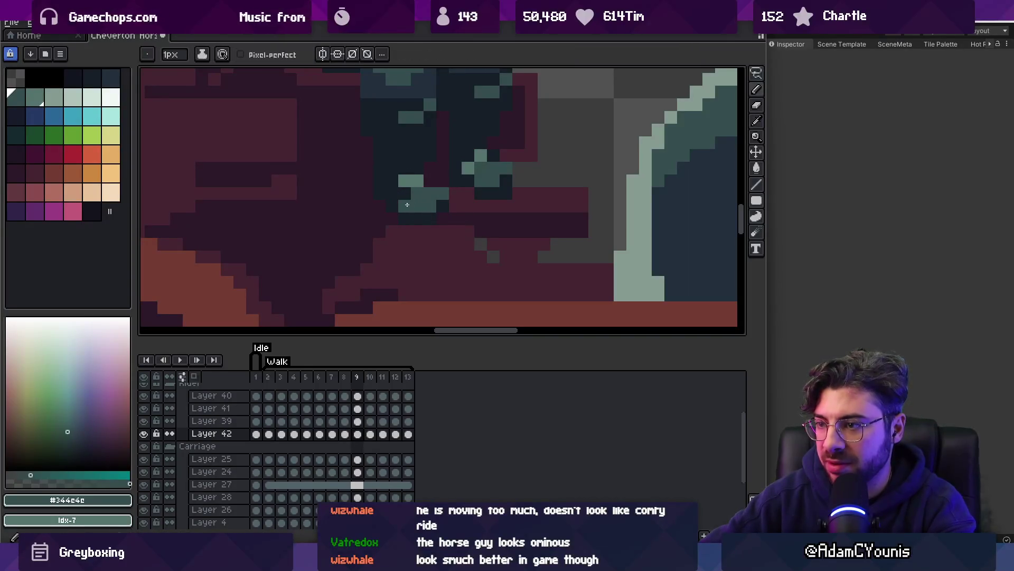
{"action": "key", "text": "m"}
{"action": "left_click_drag", "start_coordinate": [469, 237], "coordinate": [356, 175]}
{"action": "left_click_drag", "start_coordinate": [408, 211], "coordinate": [403, 199]}
{"action": "scroll", "coordinate": [404, 201], "scroll_direction": "down", "scroll_amount": 5}
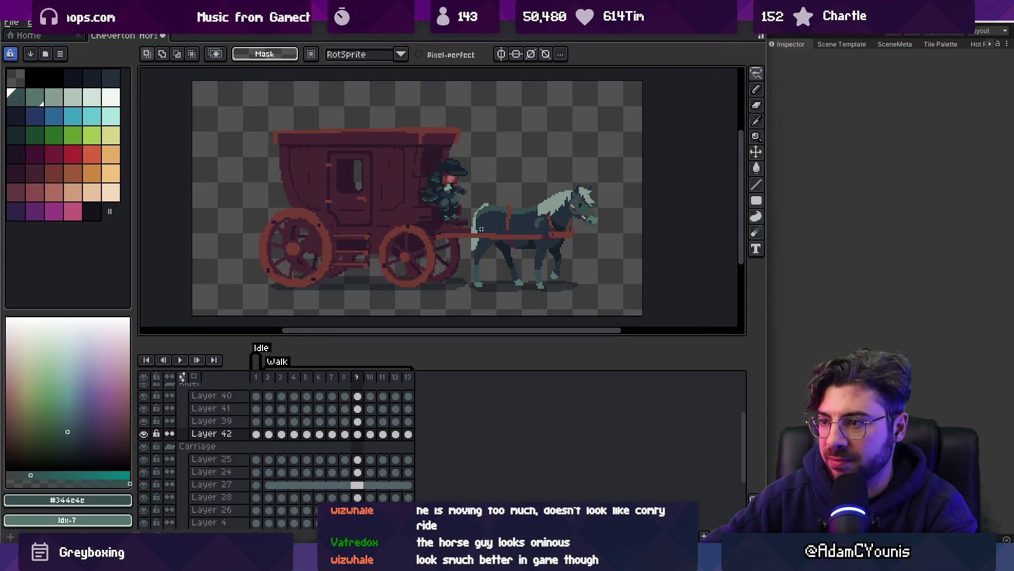
{"action": "scroll", "coordinate": [481, 229], "scroll_direction": "up", "scroll_amount": 4}
{"action": "key", "text": "v"}
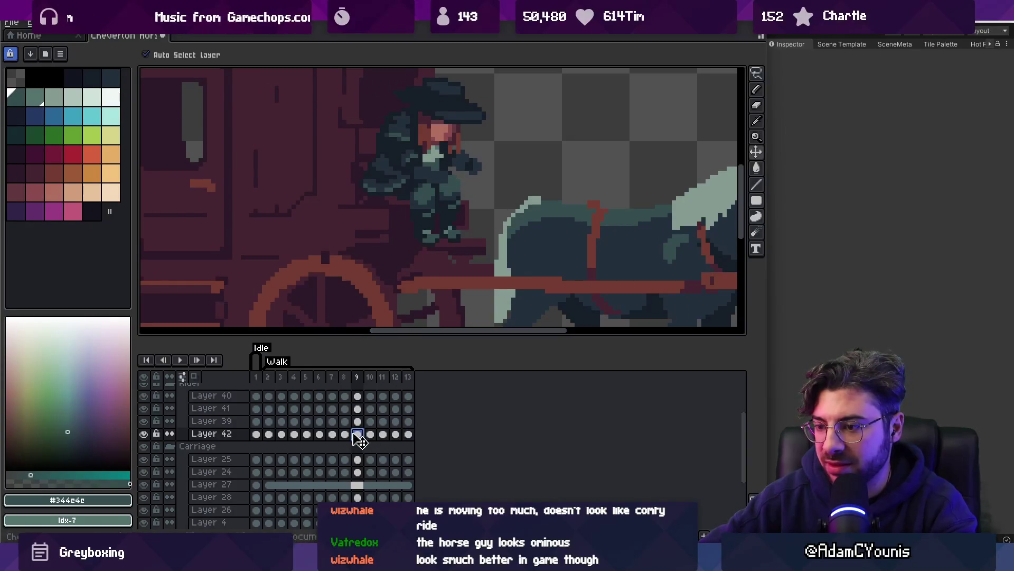
Link all 13 of Layer 42's cels into one shared cel
{"action": "left_click_drag", "start_coordinate": [259, 436], "coordinate": [410, 434]}
{"action": "right_click", "coordinate": [265, 435]}
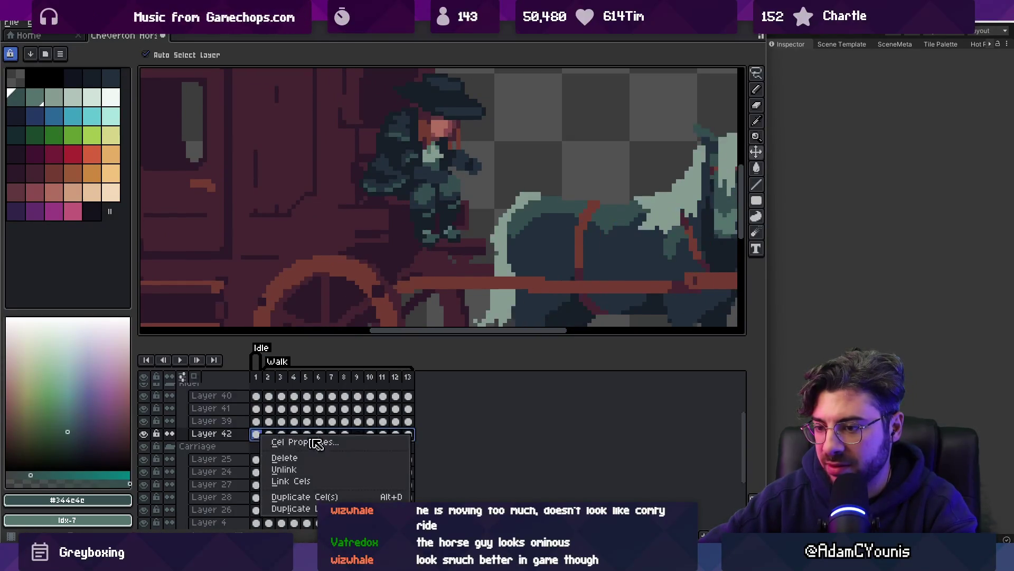
{"action": "left_click", "coordinate": [306, 481]}
Preview the walk animation and stop it on frame 9
{"action": "scroll", "coordinate": [377, 259], "scroll_direction": "down", "scroll_amount": 3}
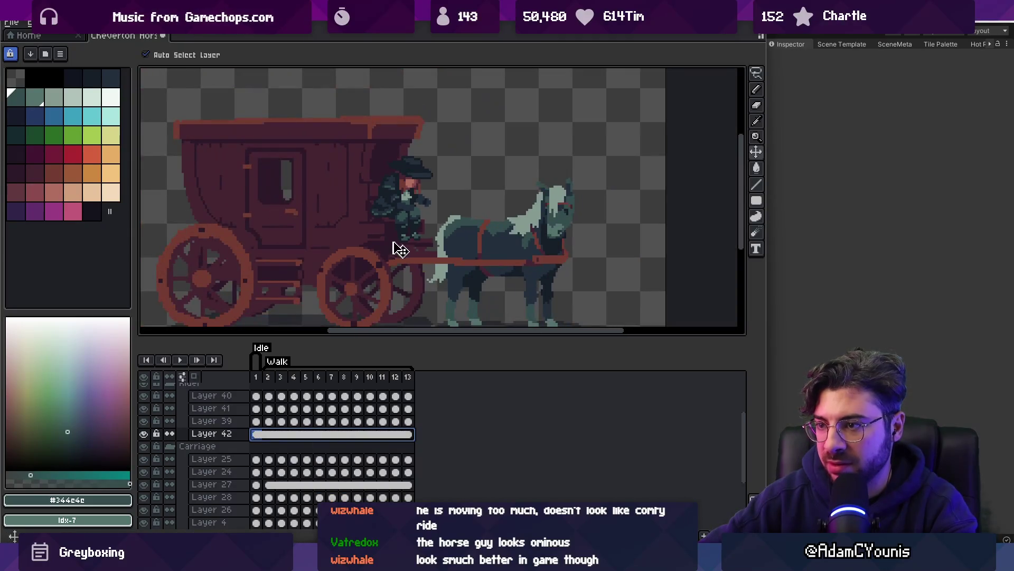
{"action": "scroll", "coordinate": [441, 227], "scroll_direction": "down", "scroll_amount": 2}
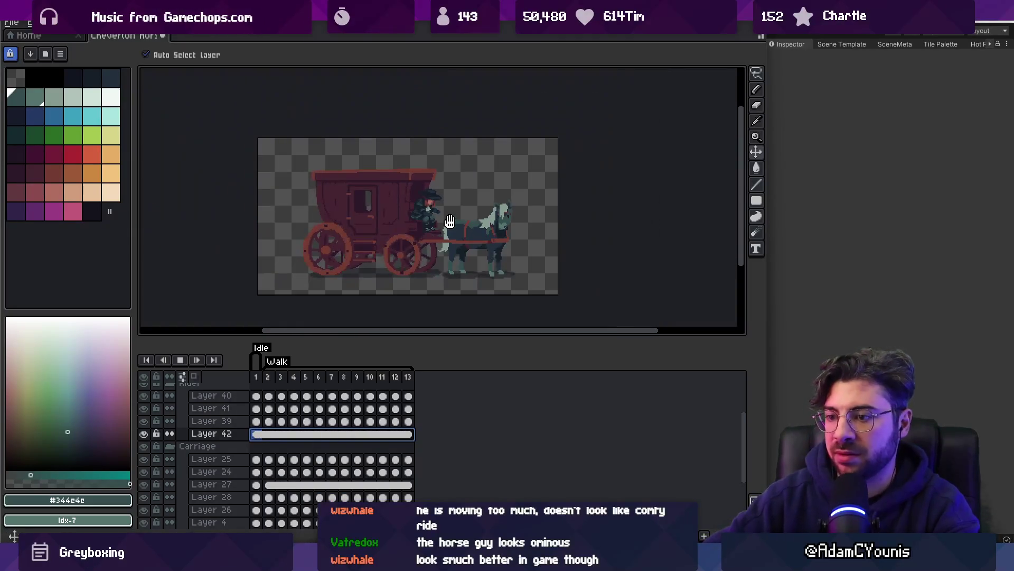
{"action": "key", "text": "Return"}
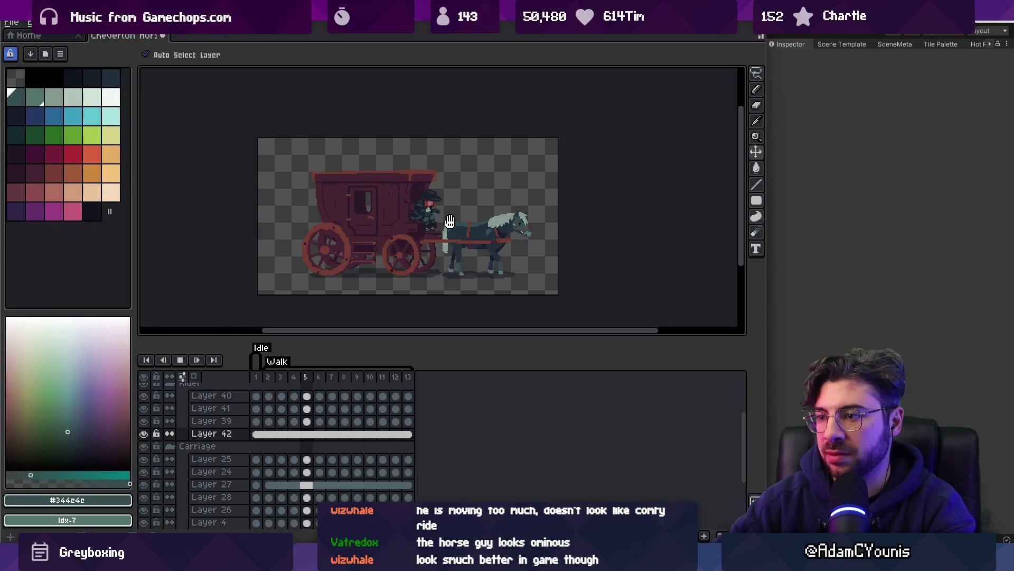
{"action": "key", "text": "Return"}
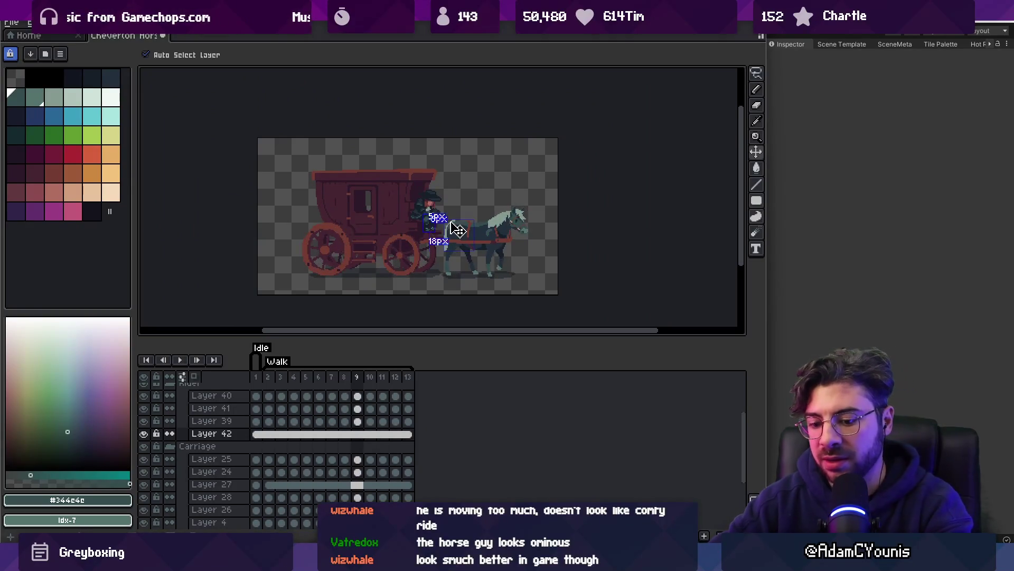
{"action": "key", "text": "shift+space"}
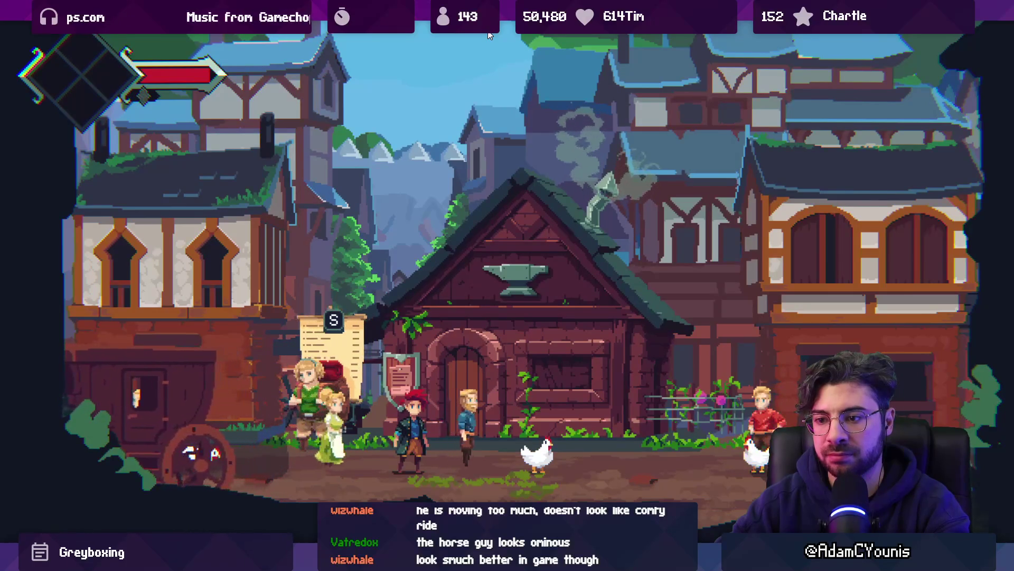
Stop the running game and open the horse-and-carriage asset from the Project window
{"action": "key", "text": "ctrl+p"}
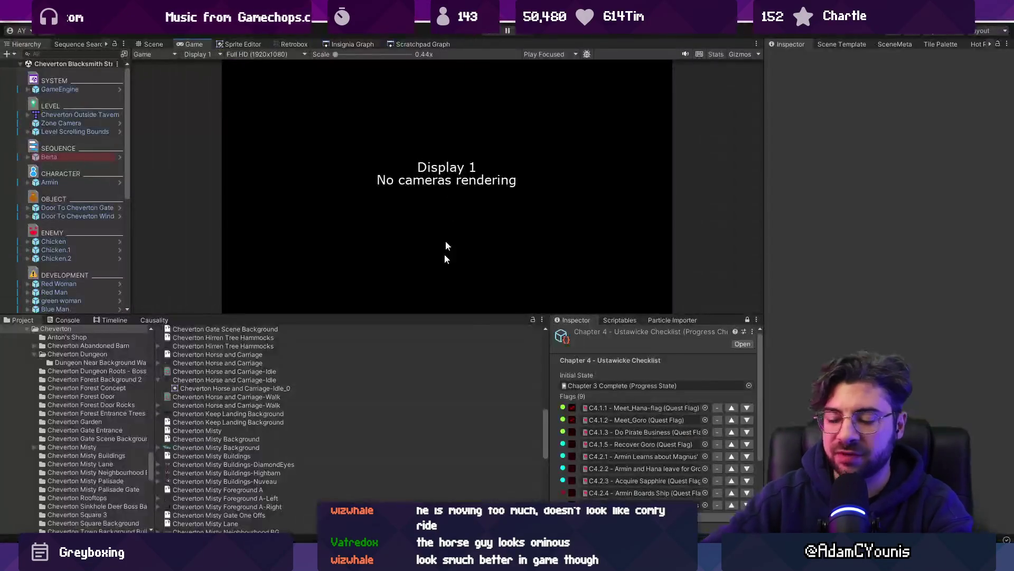
{"action": "double_click", "coordinate": [42, 461]}
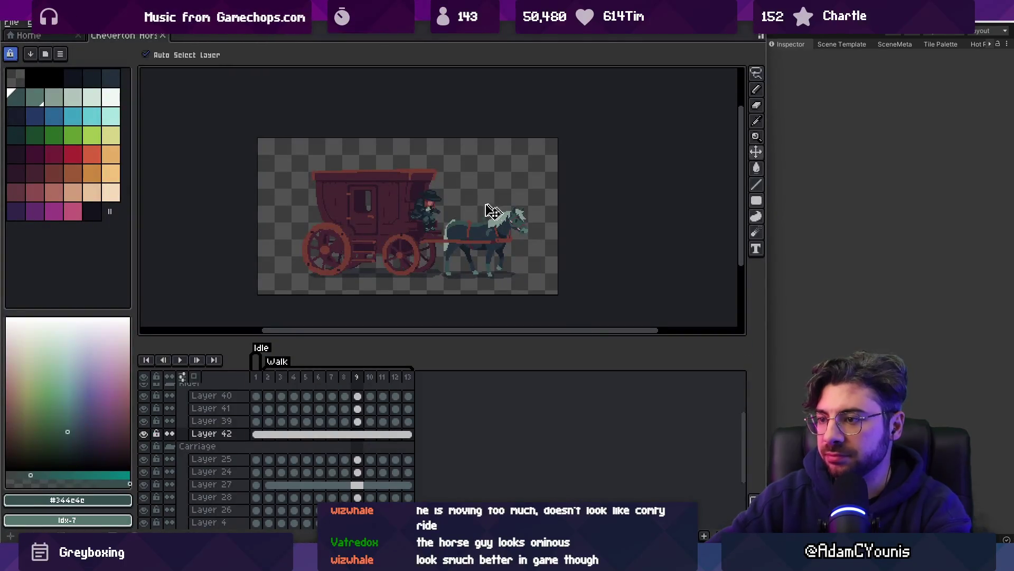
Select frames 2–13 of the rider's Layer 40 and play the walk animation
{"action": "scroll", "coordinate": [446, 215], "scroll_direction": "up", "scroll_amount": 2}
{"action": "scroll", "coordinate": [407, 205], "scroll_direction": "down", "scroll_amount": 1}
{"action": "scroll", "coordinate": [414, 202], "scroll_direction": "up", "scroll_amount": 1}
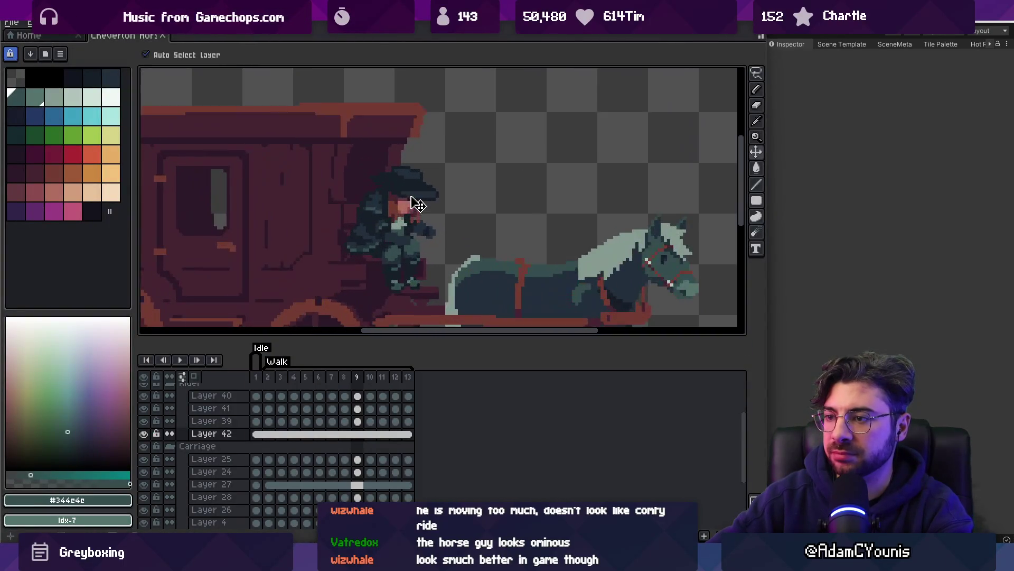
{"action": "left_click", "coordinate": [417, 203]}
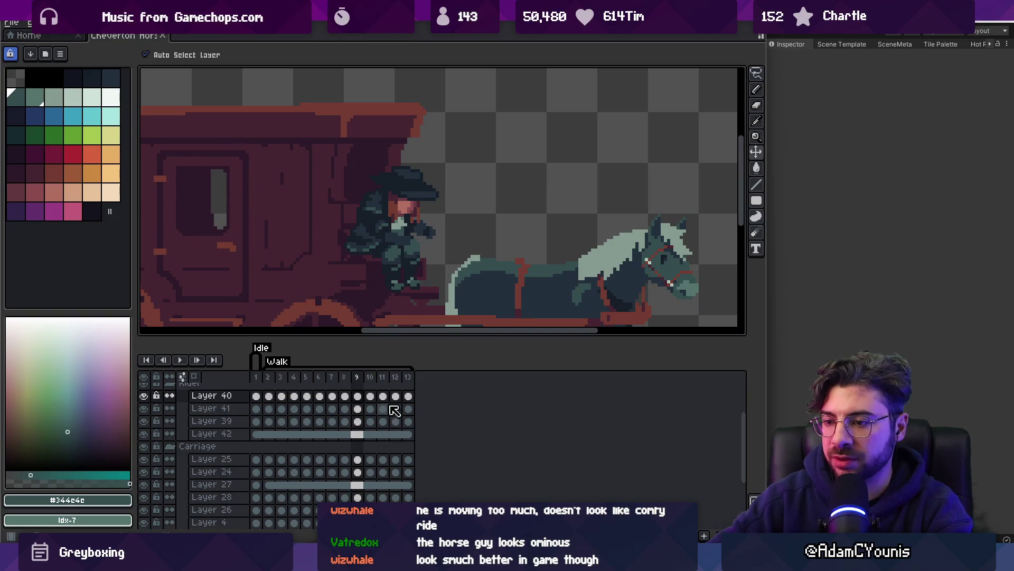
{"action": "left_click_drag", "start_coordinate": [412, 402], "coordinate": [277, 399]}
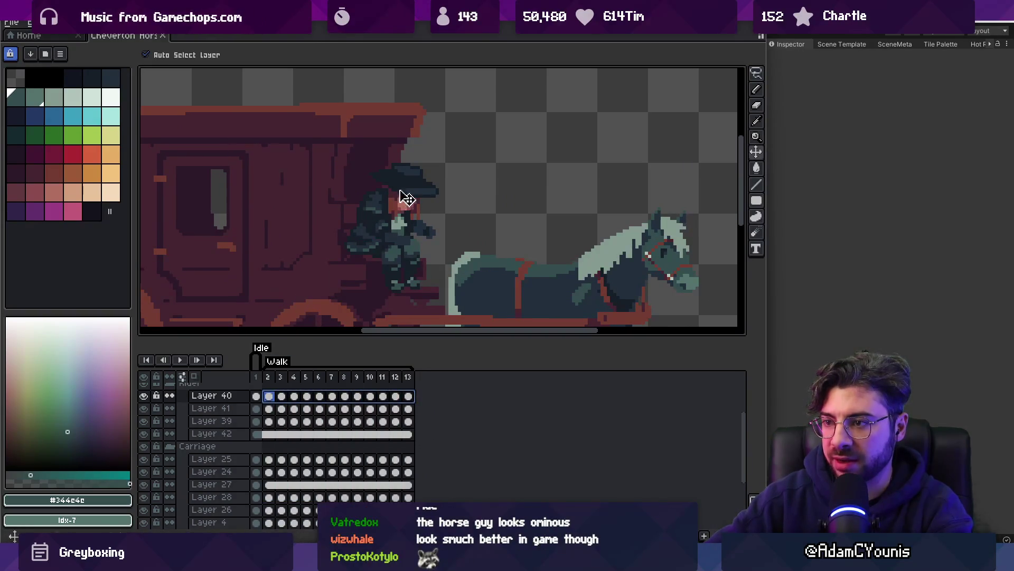
{"action": "scroll", "coordinate": [423, 190], "scroll_direction": "down", "scroll_amount": 1}
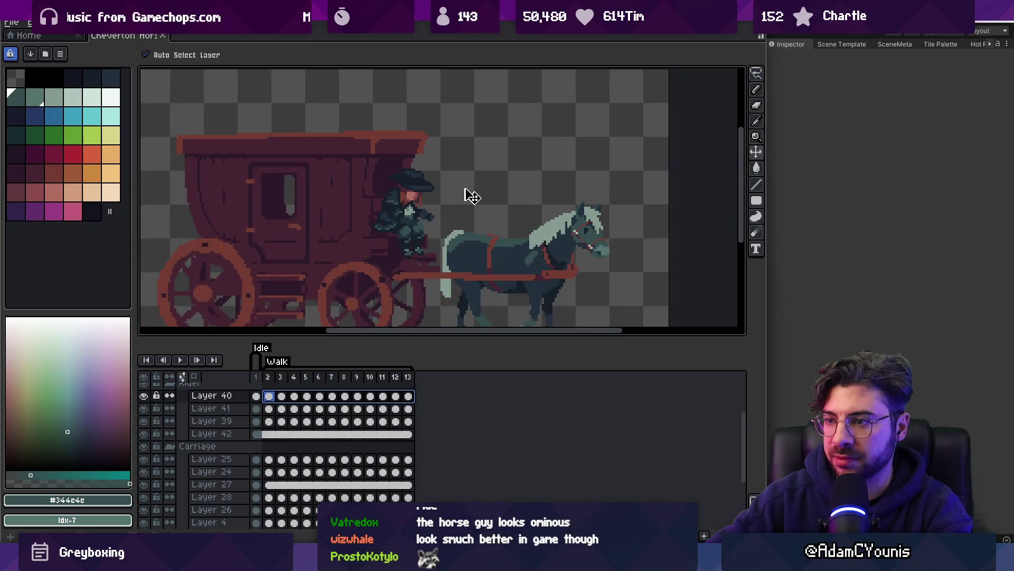
{"action": "key", "text": "space"}
{"action": "scroll", "coordinate": [470, 180], "scroll_direction": "down", "scroll_amount": 1}
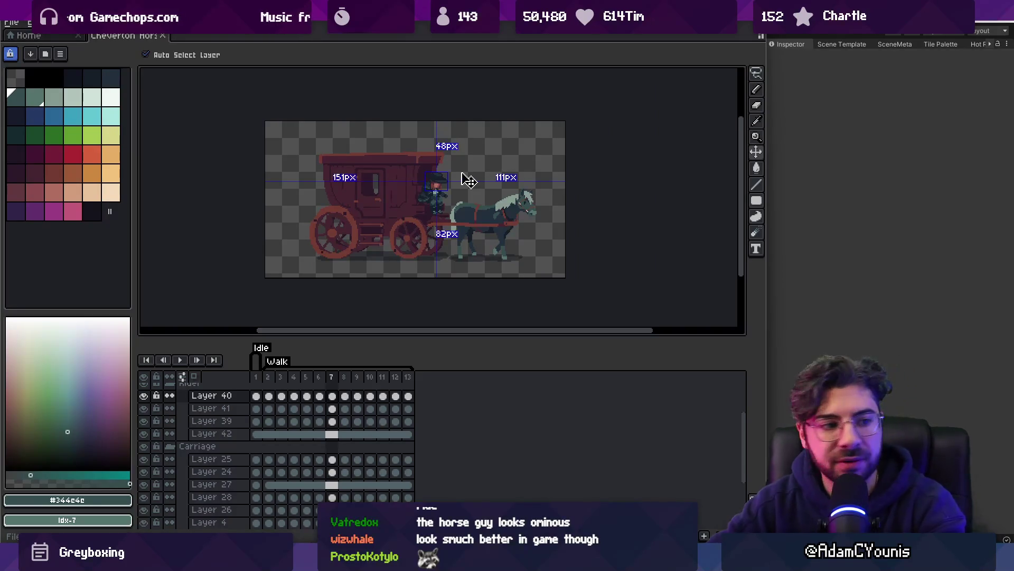
Export the animation again, overwriting the existing file
{"action": "key", "text": "ctrl+s"}
{"action": "key", "text": "Return"}
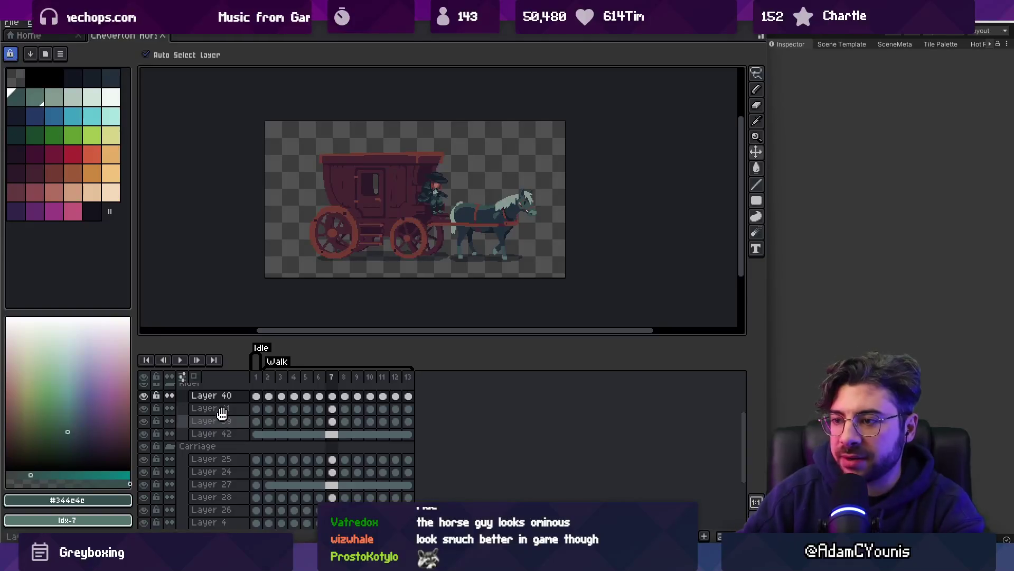
{"action": "scroll", "coordinate": [221, 417], "scroll_direction": "up", "scroll_amount": 3}
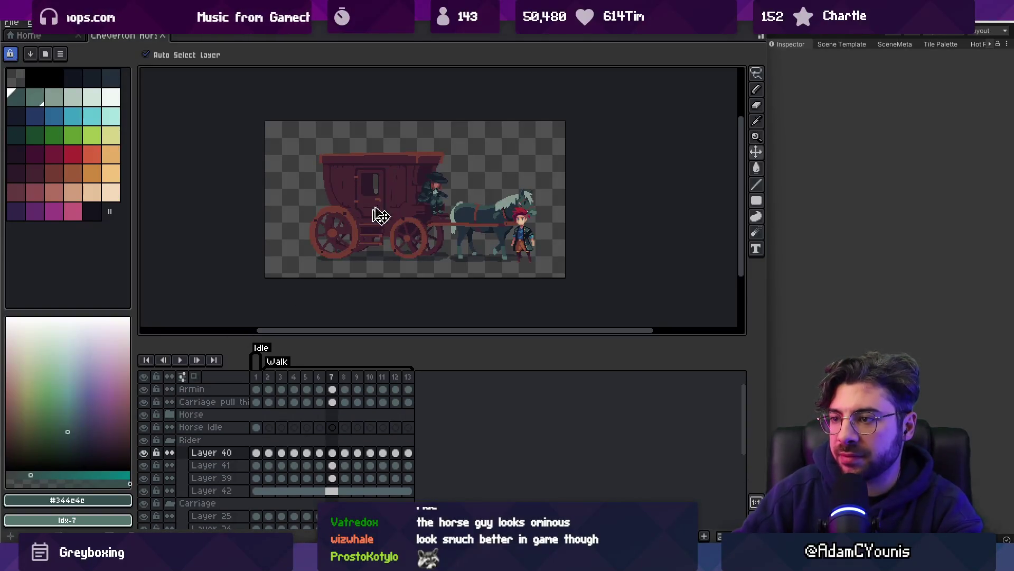
Sample the brown #743c33 from the rider's face and return to the Move tool
{"action": "scroll", "coordinate": [439, 167], "scroll_direction": "up", "scroll_amount": 6}
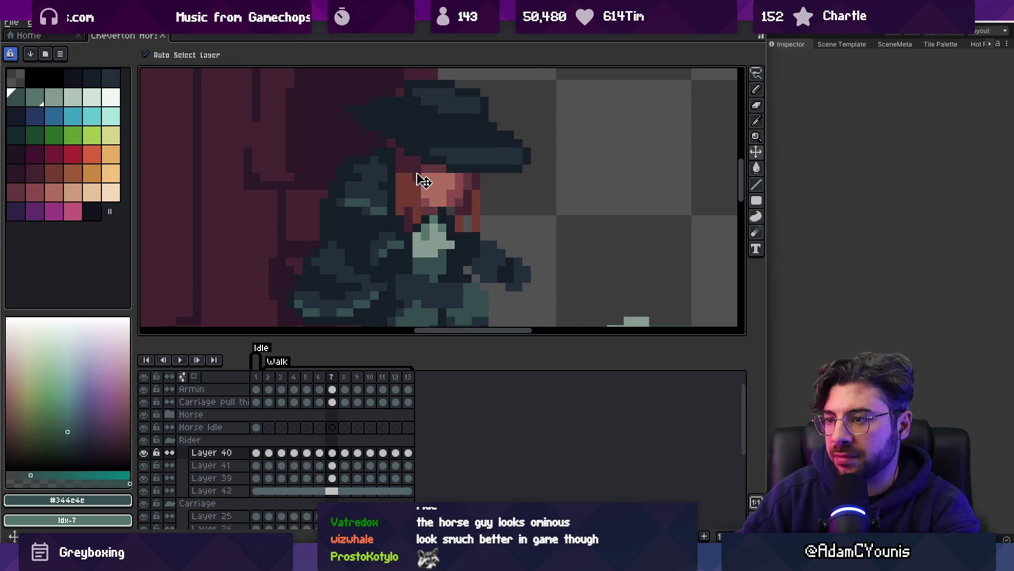
{"action": "left_click", "coordinate": [426, 181], "text": "alt"}
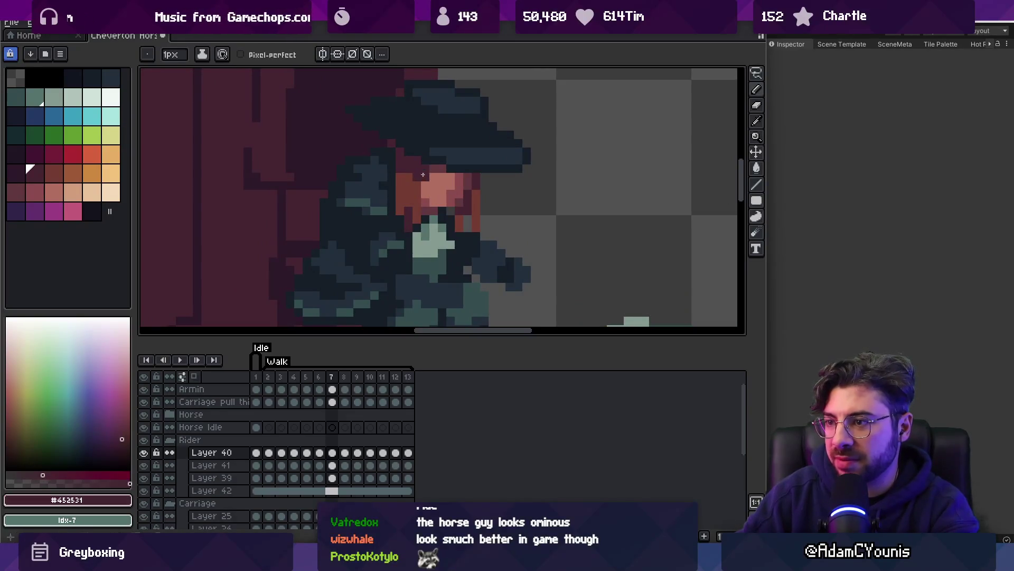
{"action": "left_click", "coordinate": [420, 187], "text": "alt"}
{"action": "scroll", "coordinate": [420, 220], "scroll_direction": "down", "scroll_amount": 5}
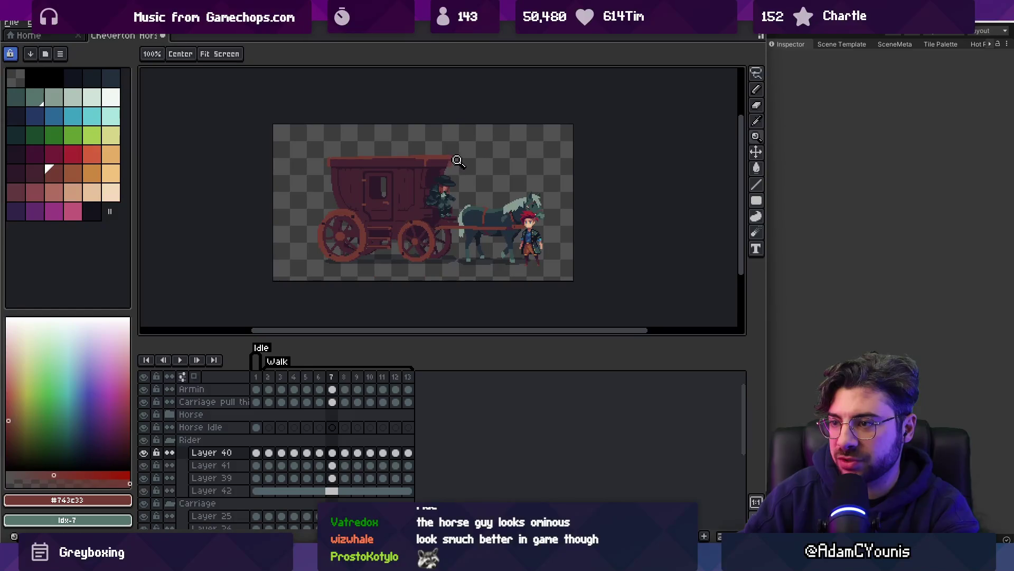
{"action": "key", "text": "ctrl"}
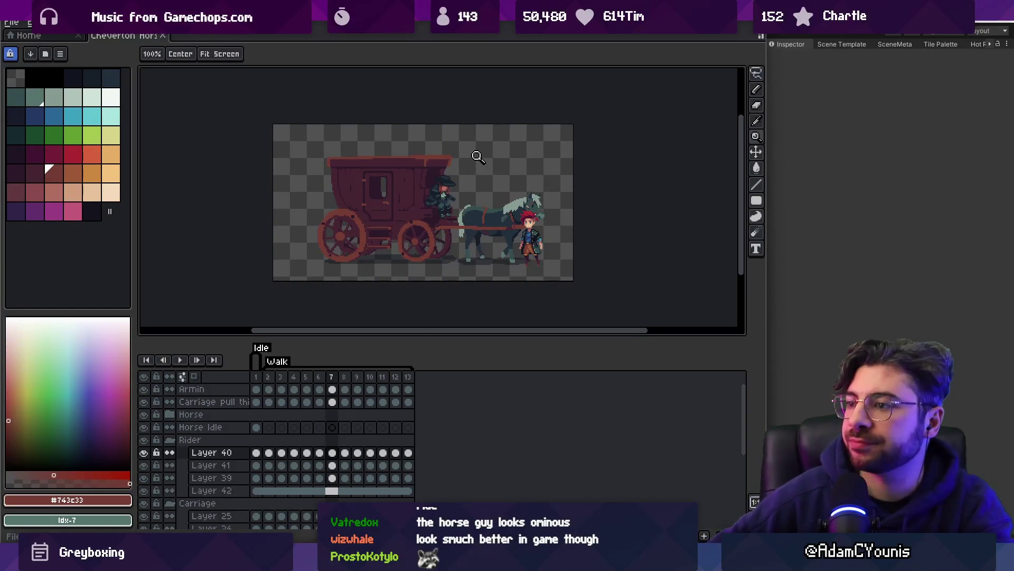
Zoom in and out around the carriage door and horse, then pick the carriage layer
{"action": "left_click", "coordinate": [396, 188]}
{"action": "left_click", "coordinate": [398, 188]}
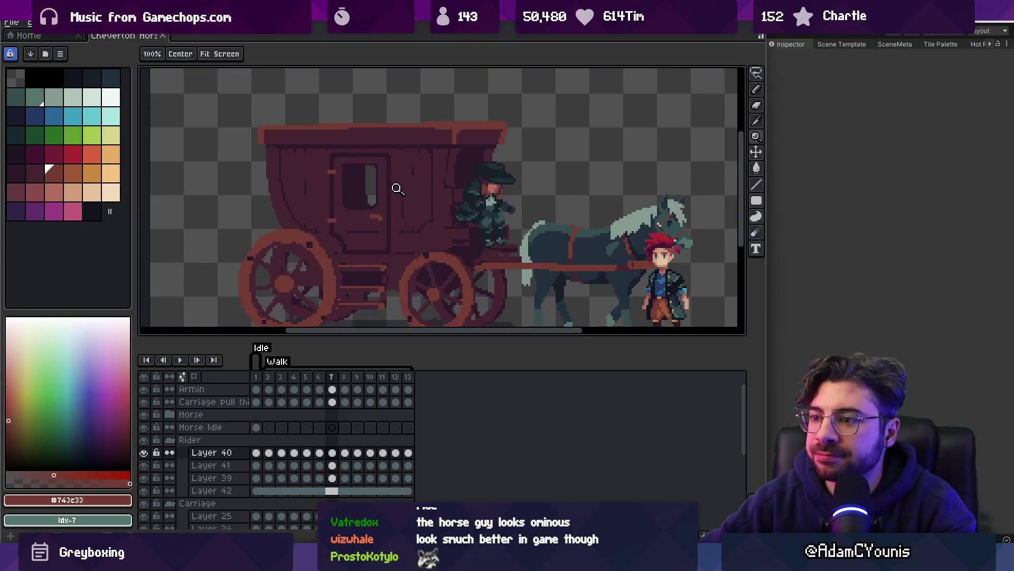
{"action": "left_click", "coordinate": [397, 188], "text": "alt"}
{"action": "left_click", "coordinate": [398, 189], "text": "alt"}
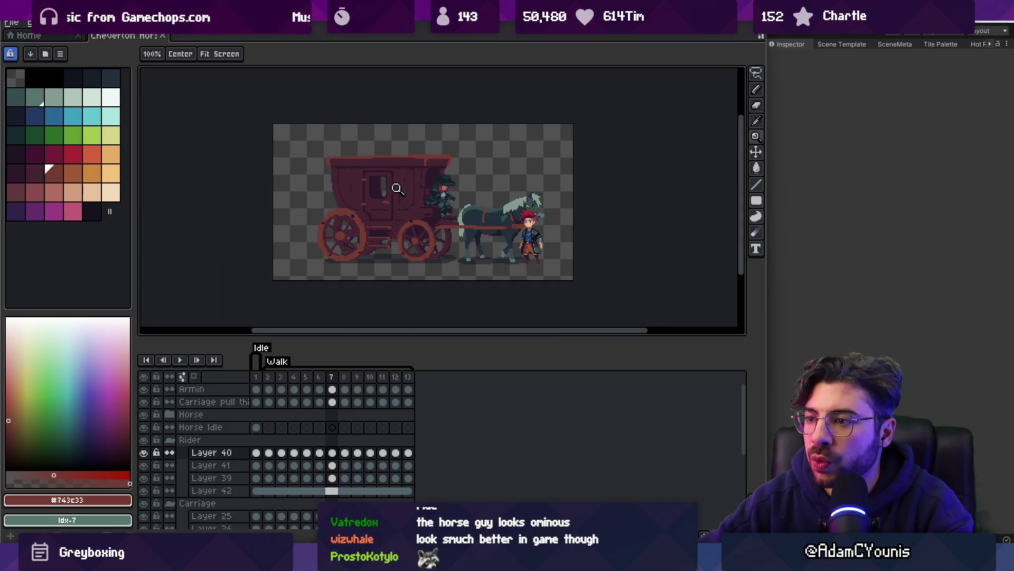
{"action": "left_click", "coordinate": [419, 209]}
{"action": "left_click", "coordinate": [434, 218]}
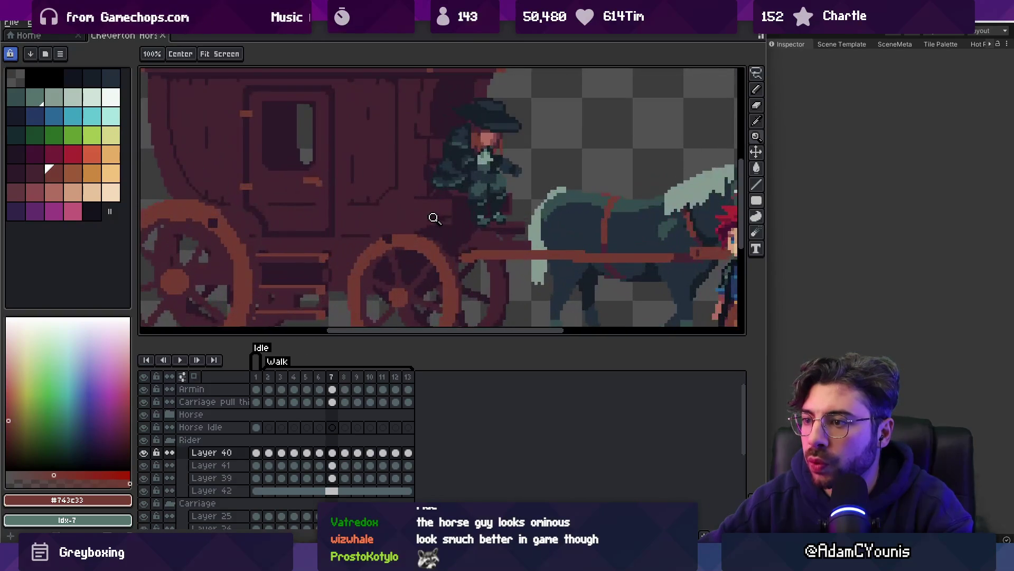
{"action": "left_click", "coordinate": [449, 219]}
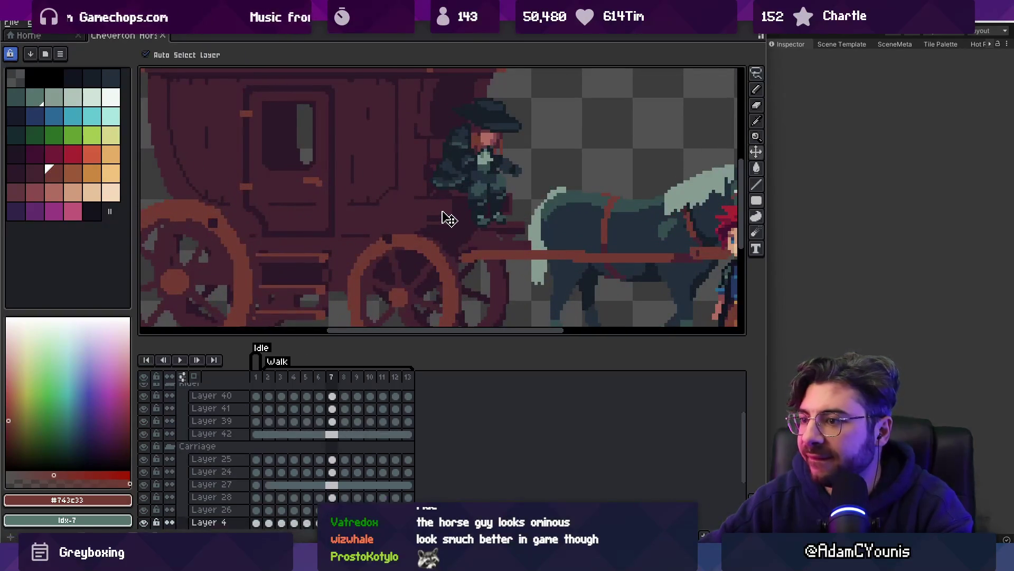
Select all frames of the front wheel's Layer 24 and jump to frame 7
{"action": "scroll", "coordinate": [434, 236], "scroll_direction": "down", "scroll_amount": 2}
{"action": "left_click", "coordinate": [418, 244]}
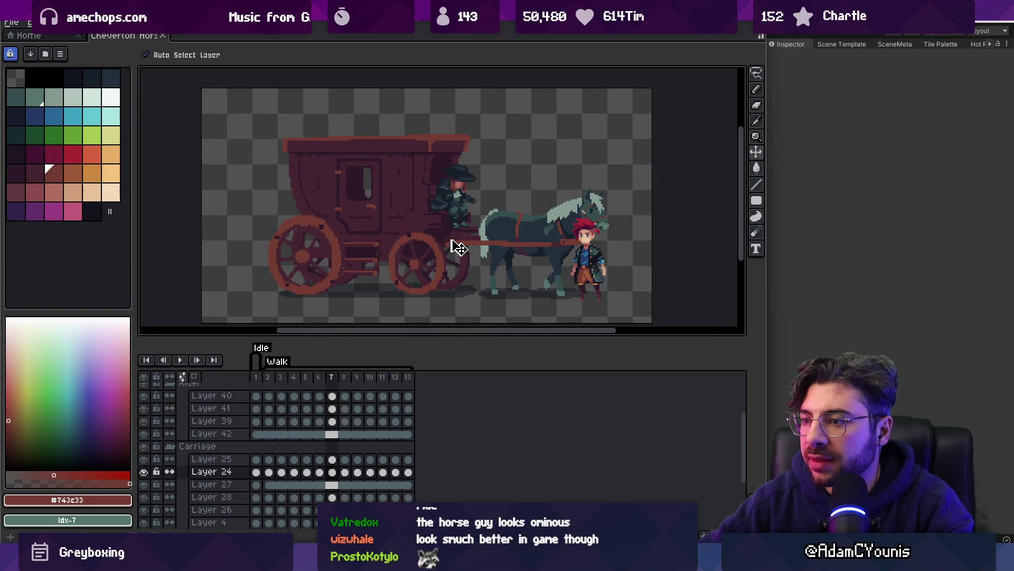
{"action": "scroll", "coordinate": [434, 276], "scroll_direction": "up", "scroll_amount": 1}
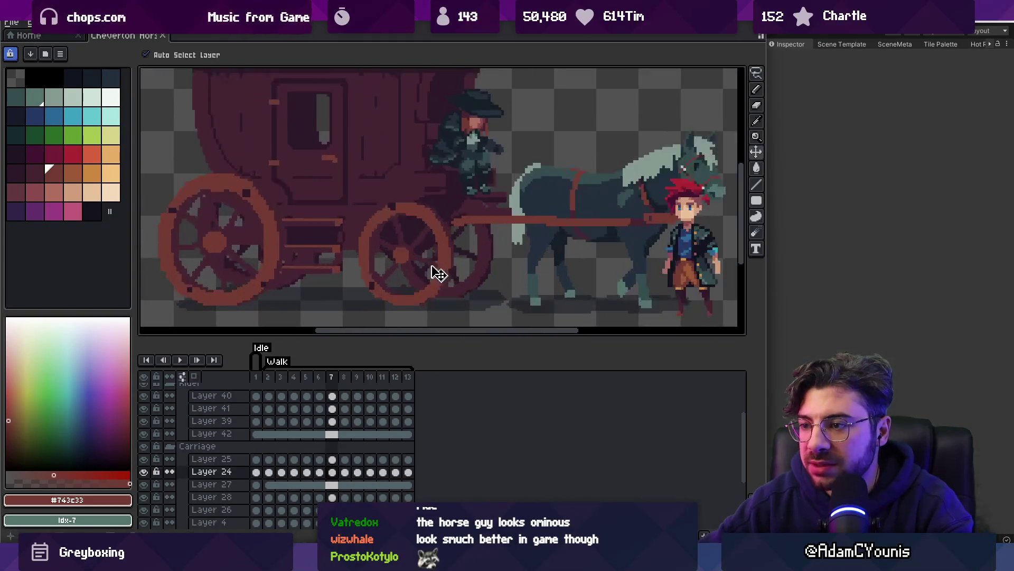
{"action": "scroll", "coordinate": [433, 257], "scroll_direction": "up", "scroll_amount": 1}
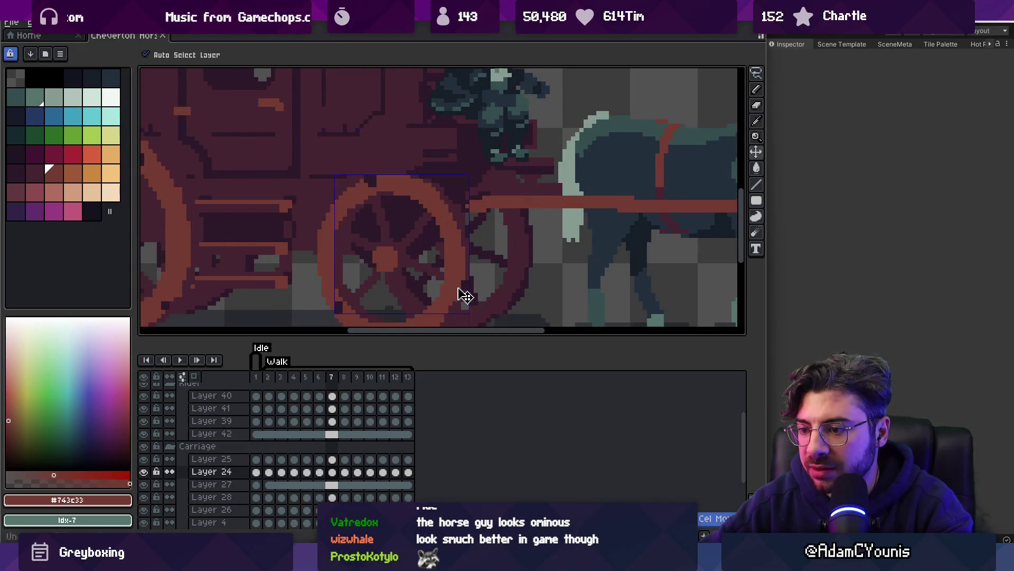
{"action": "mouse_move", "coordinate": [399, 475]}
{"action": "left_mouse_down"}
{"action": "mouse_move", "coordinate": [407, 476]}
{"action": "mouse_move", "coordinate": [251, 472]}
{"action": "left_mouse_up"}
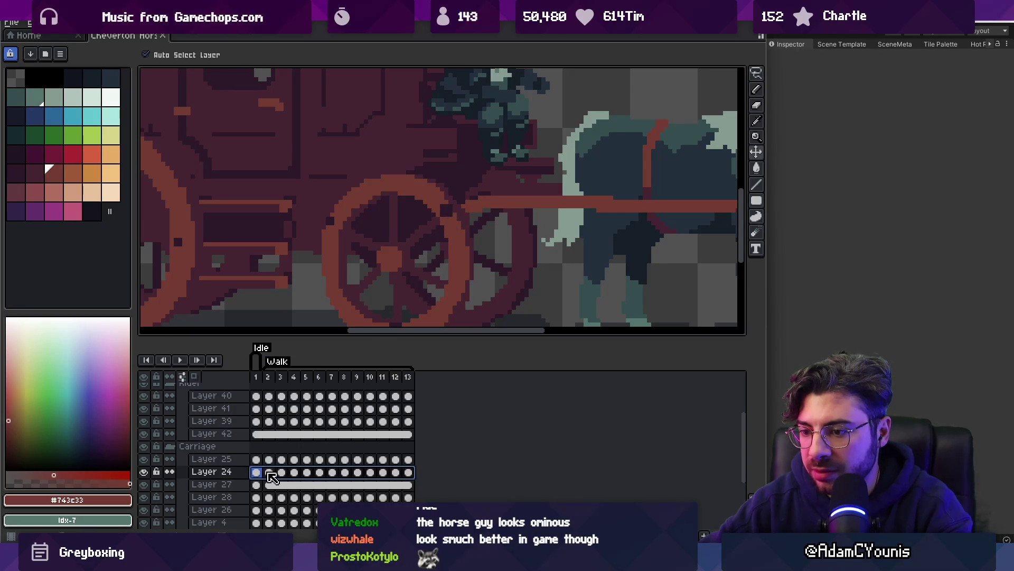
{"action": "left_click", "coordinate": [332, 471]}
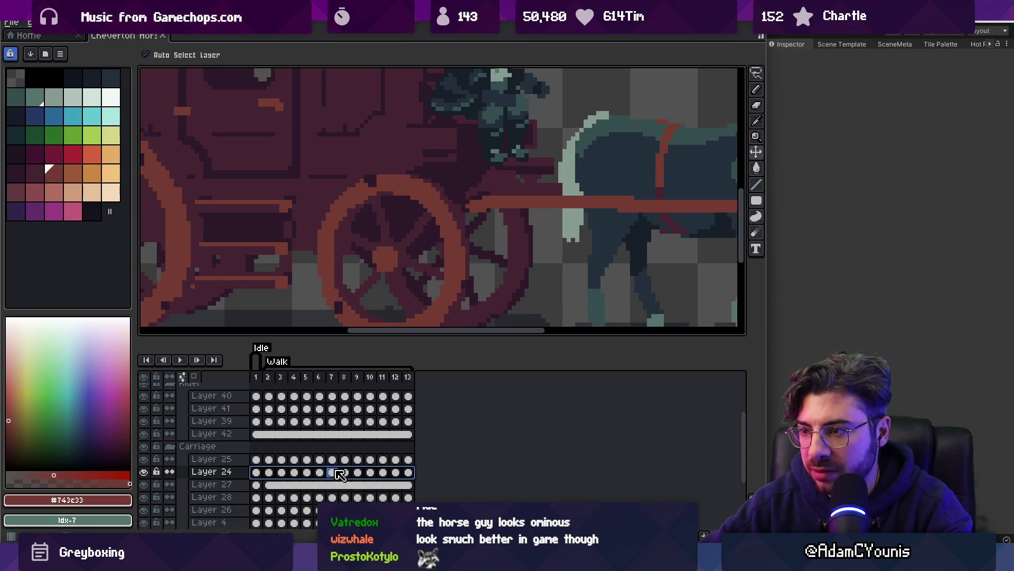
{"action": "scroll", "coordinate": [375, 253], "scroll_direction": "down", "scroll_amount": 3}
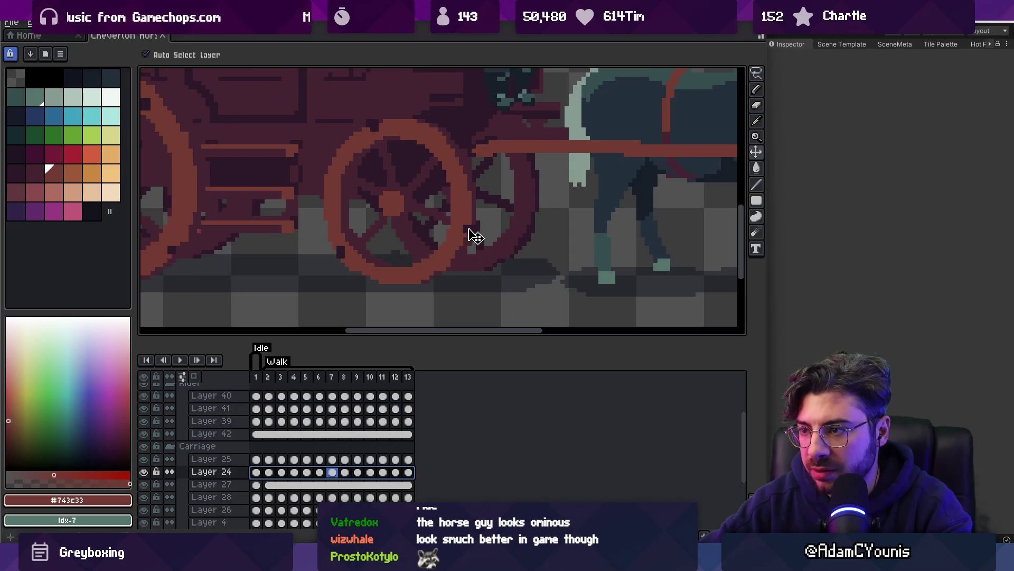
{"action": "scroll", "coordinate": [474, 236], "scroll_direction": "down", "scroll_amount": 3}
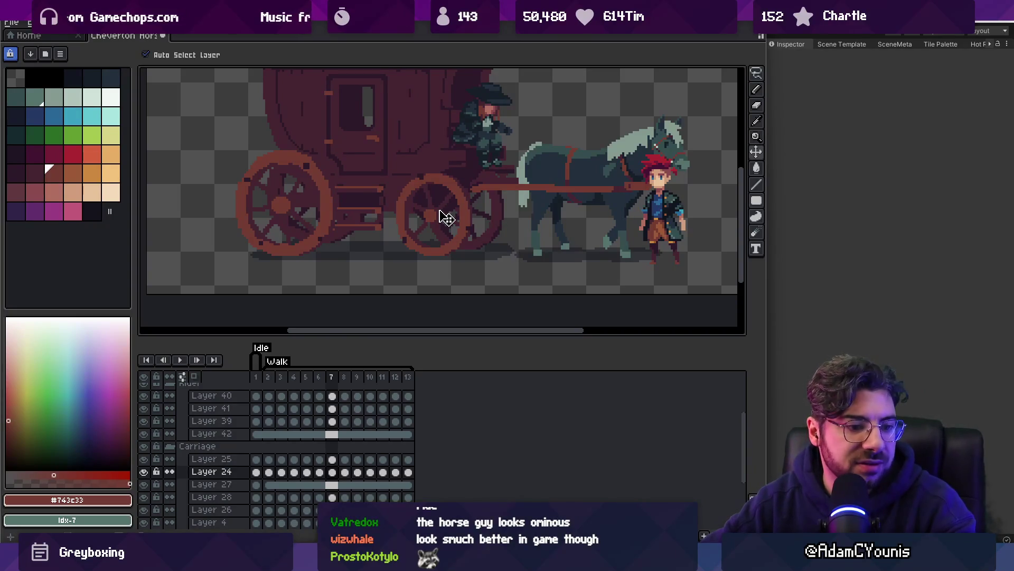
{"action": "scroll", "coordinate": [447, 217], "scroll_direction": "down", "scroll_amount": 2}
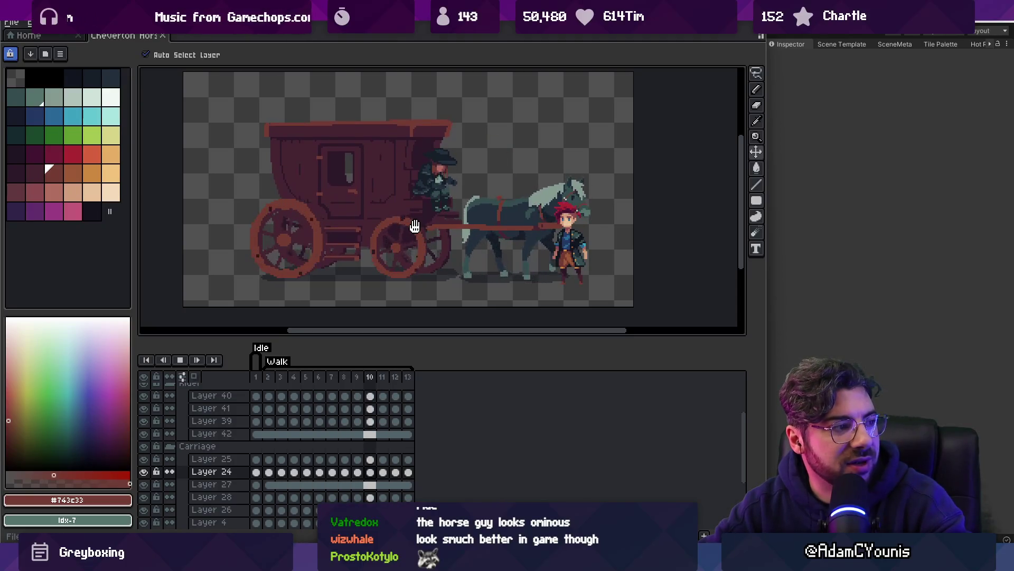
Stop playback, hide the Armin layer, and re-export over the existing file
{"action": "key", "text": "space"}
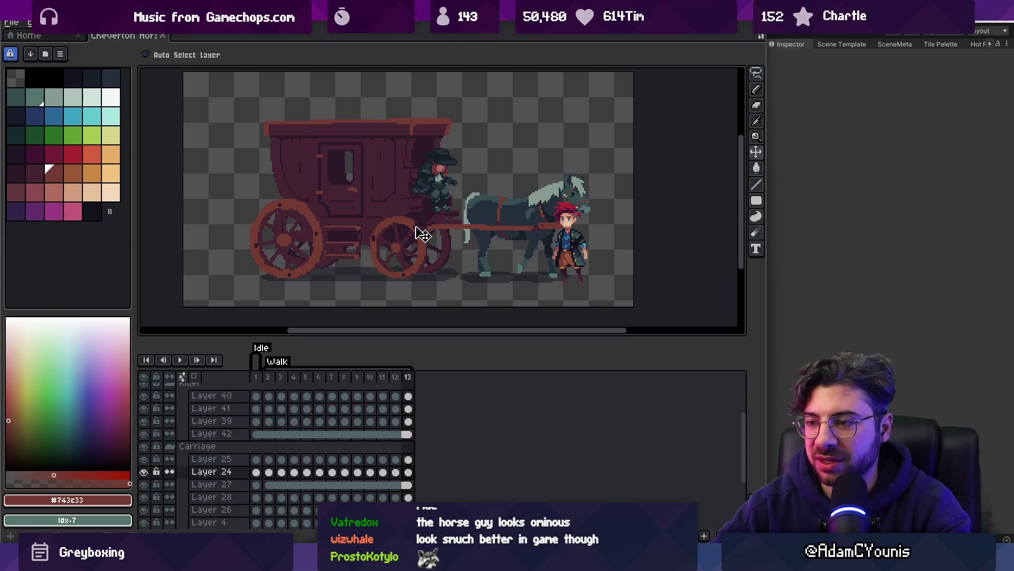
{"action": "left_click", "coordinate": [571, 246]}
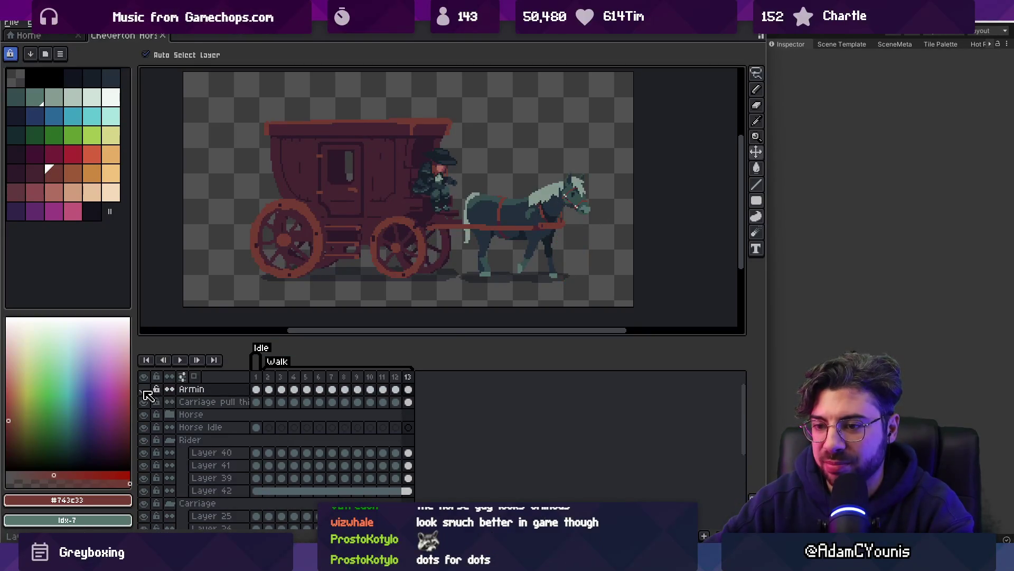
{"action": "key", "text": "ctrl+s"}
{"action": "key", "text": "Return"}
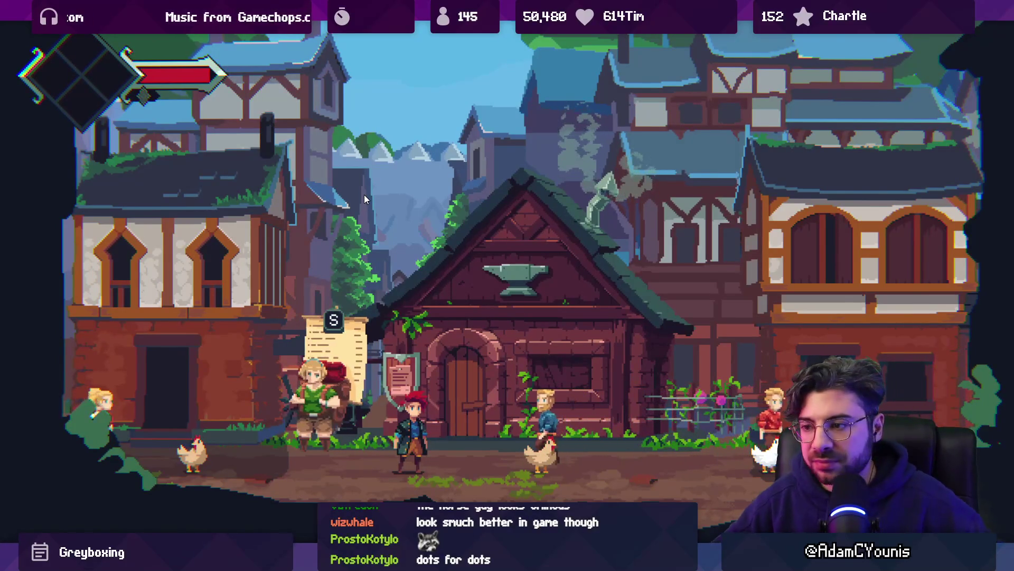
Walk the player right toward the blacksmith's door, then shrink the game back into the editor
{"action": "key", "text": "Right"}
{"action": "key", "text": "Right"}
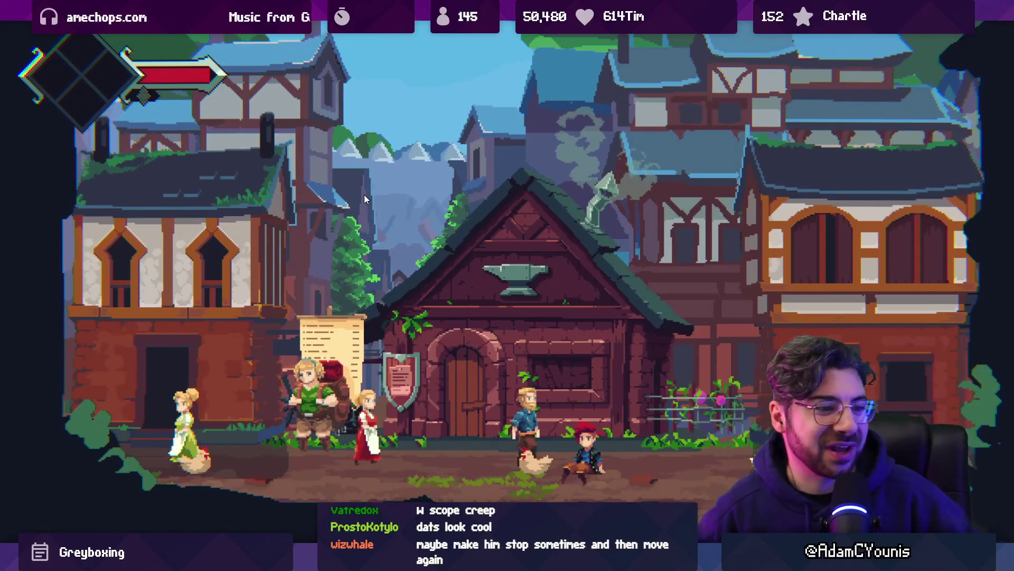
{"action": "key", "text": "shift+space"}
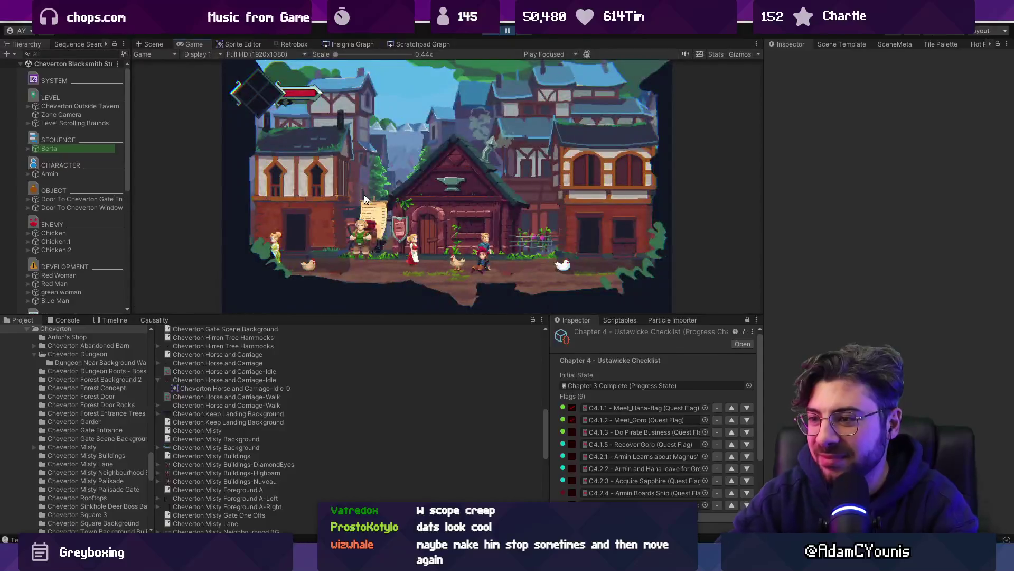
Stop Play mode and open the Berta prefab from the Scene view
{"action": "left_click", "coordinate": [488, 31]}
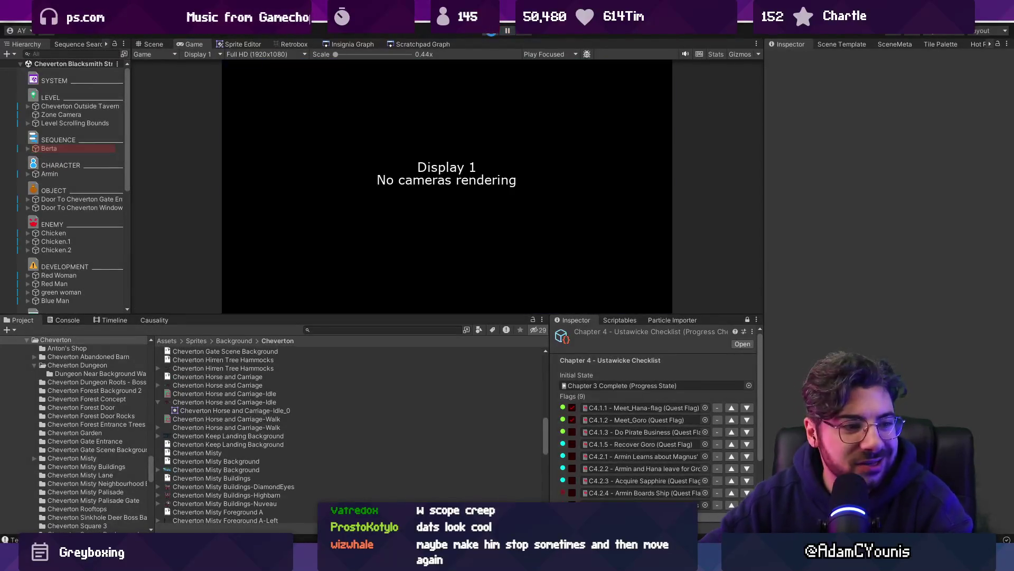
{"action": "left_click", "coordinate": [154, 45]}
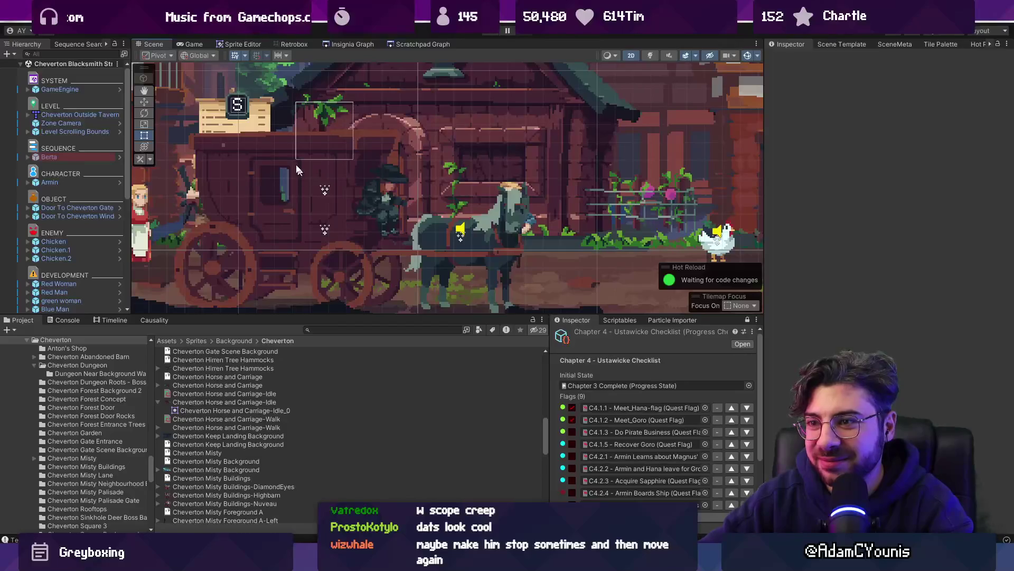
{"action": "left_click", "coordinate": [281, 119]}
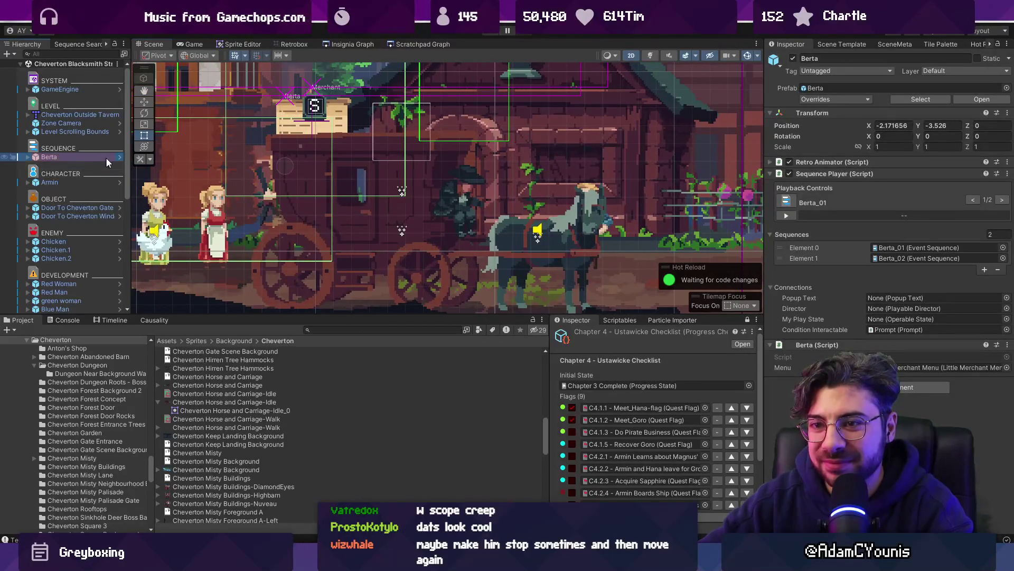
{"action": "left_click", "coordinate": [119, 157]}
Inspect Merchant NPC and Cutscene Camera, then expand Interaction and select ButtonPrompt
{"action": "left_click", "coordinate": [96, 125]}
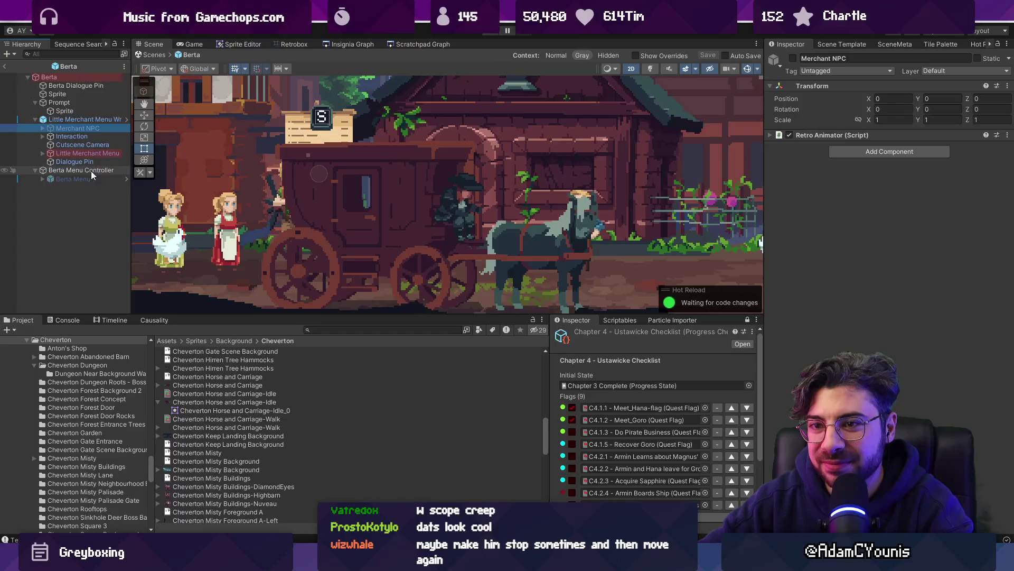
{"action": "left_click", "coordinate": [88, 144]}
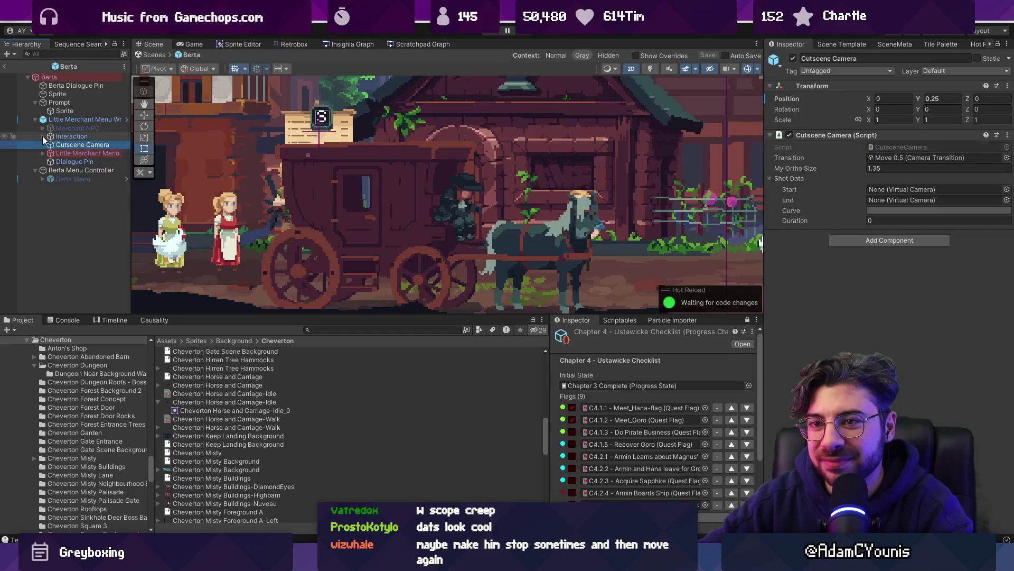
{"action": "left_click", "coordinate": [43, 135]}
{"action": "left_click", "coordinate": [98, 153]}
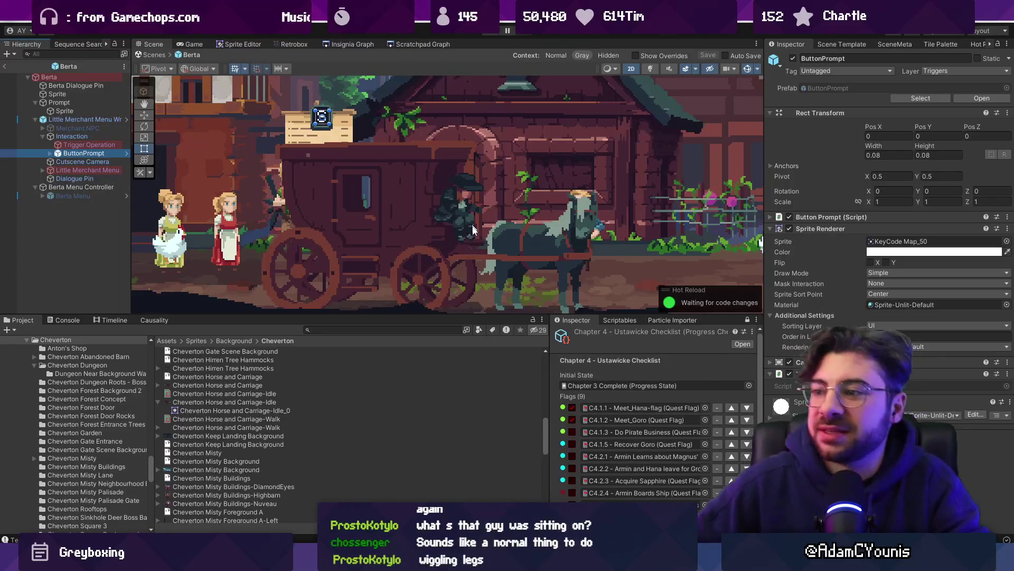
{"action": "key", "text": "alt+Tab"}
{"action": "scroll", "coordinate": [438, 204], "scroll_direction": "up", "scroll_amount": 3}
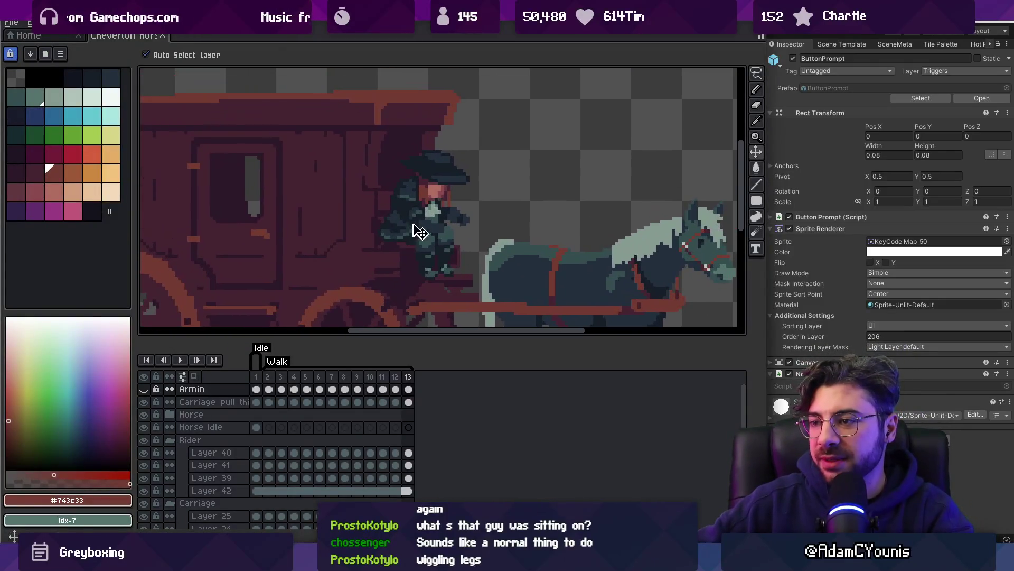
Hide the rider's Layer 39 and fill the gap strip on Layer 4 with lighter red-brown
{"action": "left_click", "coordinate": [412, 232]}
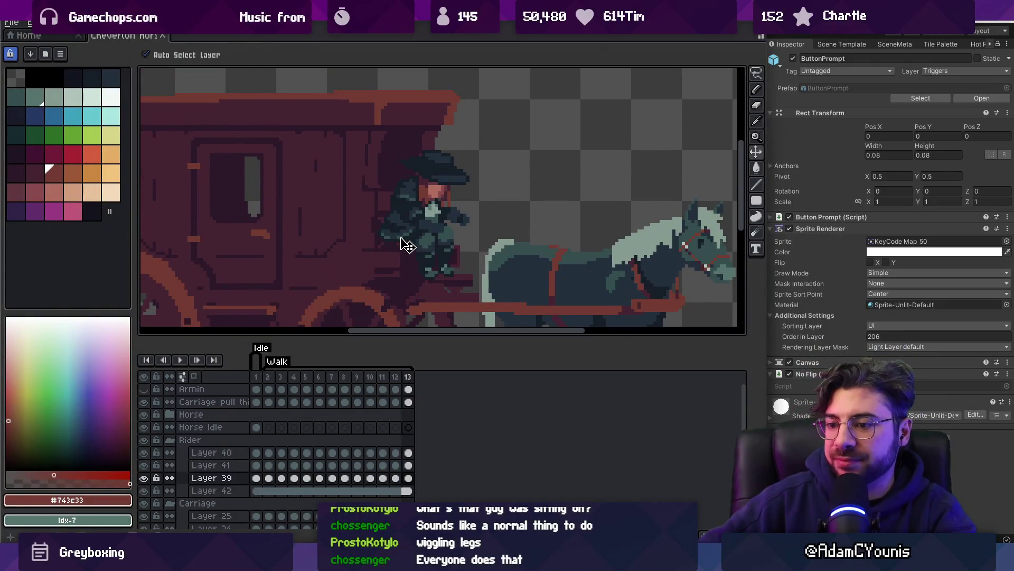
{"action": "left_click", "coordinate": [144, 478]}
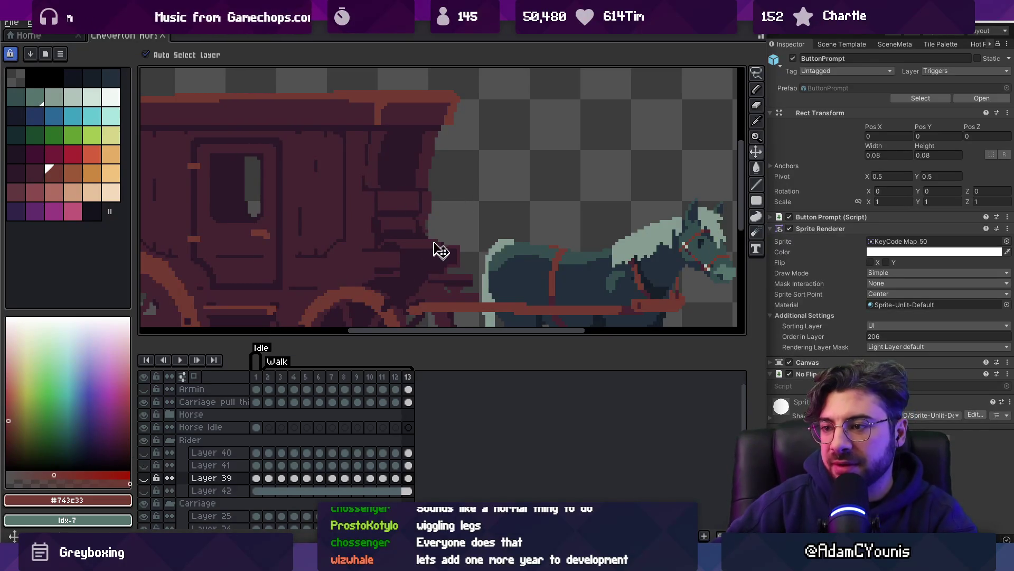
{"action": "left_click", "coordinate": [415, 250], "text": "ctrl"}
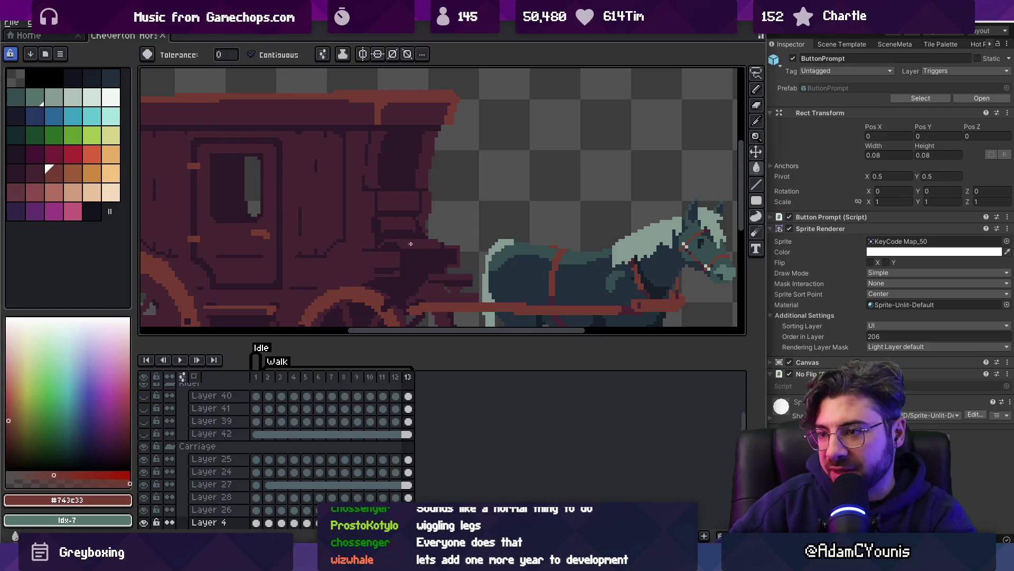
{"action": "left_click", "coordinate": [403, 241]}
Zoom out to check the whole carriage and horse, then unhide the four rider layers
{"action": "key", "text": "z"}
{"action": "scroll", "coordinate": [429, 201], "scroll_direction": "down", "scroll_amount": 3}
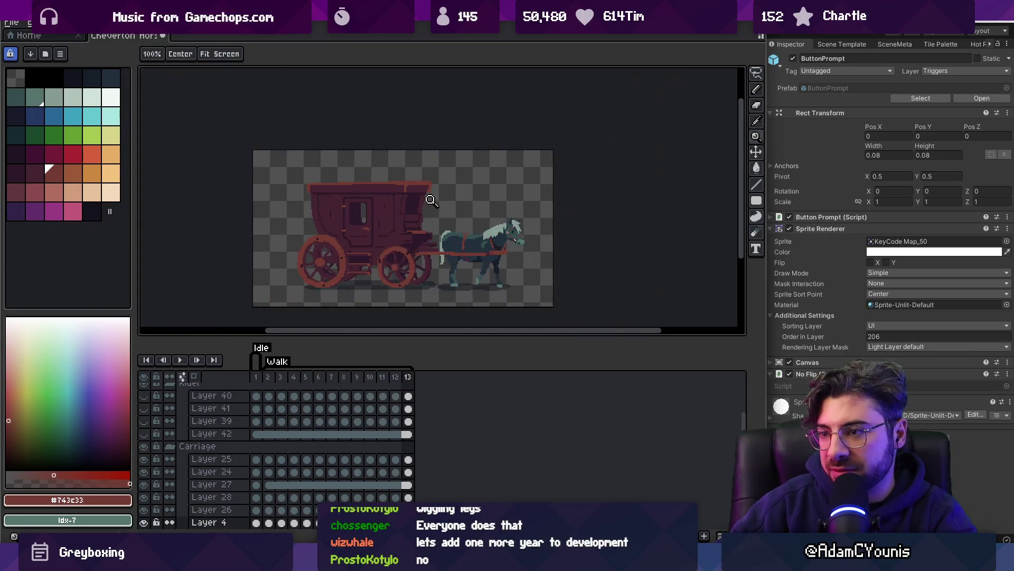
{"action": "left_click", "coordinate": [423, 223]}
{"action": "key", "text": "v"}
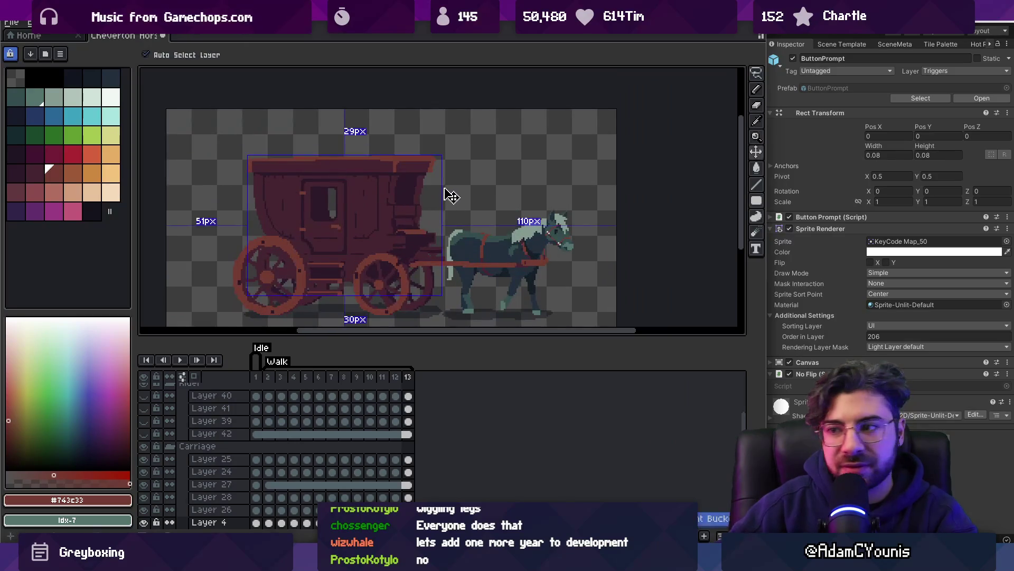
{"action": "key", "text": "z"}
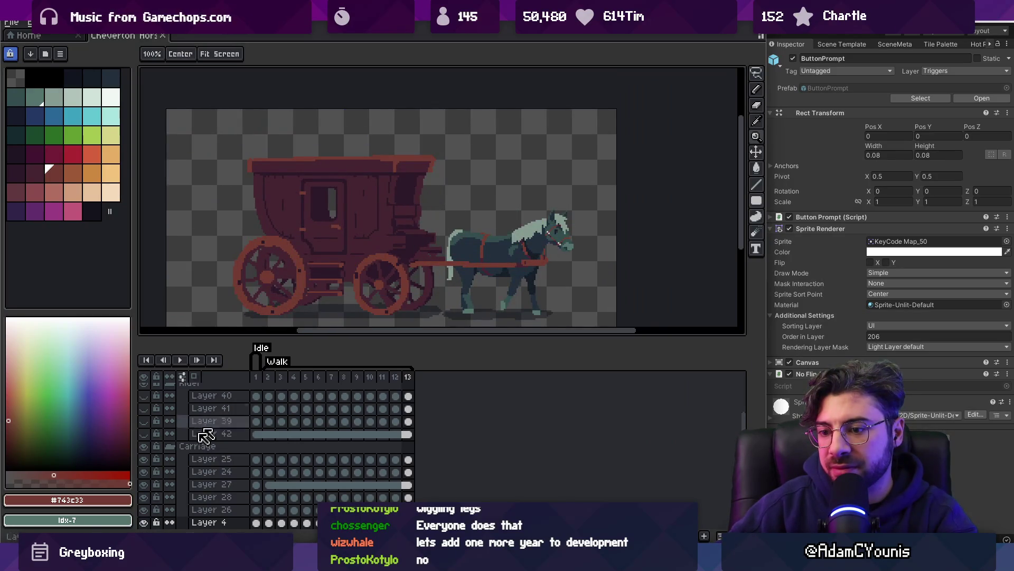
{"action": "left_click_drag", "start_coordinate": [155, 437], "coordinate": [150, 396]}
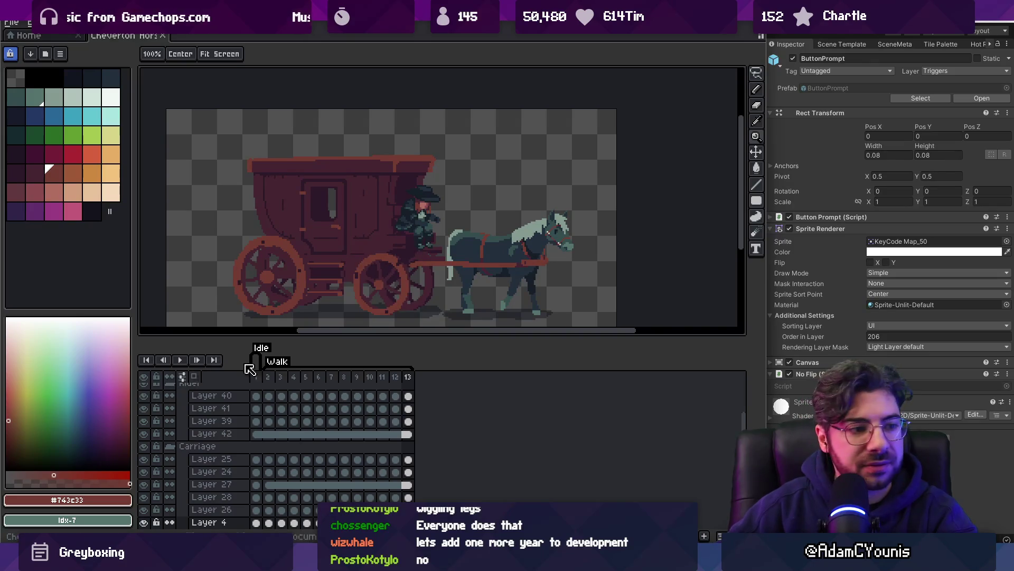
{"action": "key", "text": "alt+Tab"}
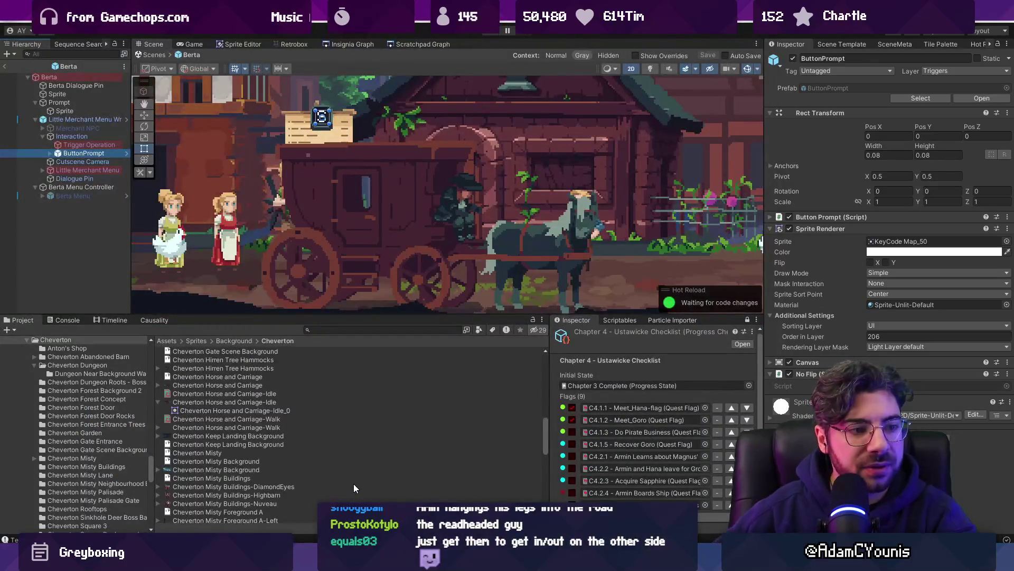
Start Play mode with Ctrl+P and make the game fill the screen with F11
{"action": "scroll", "coordinate": [454, 207], "scroll_direction": "down", "scroll_amount": 3}
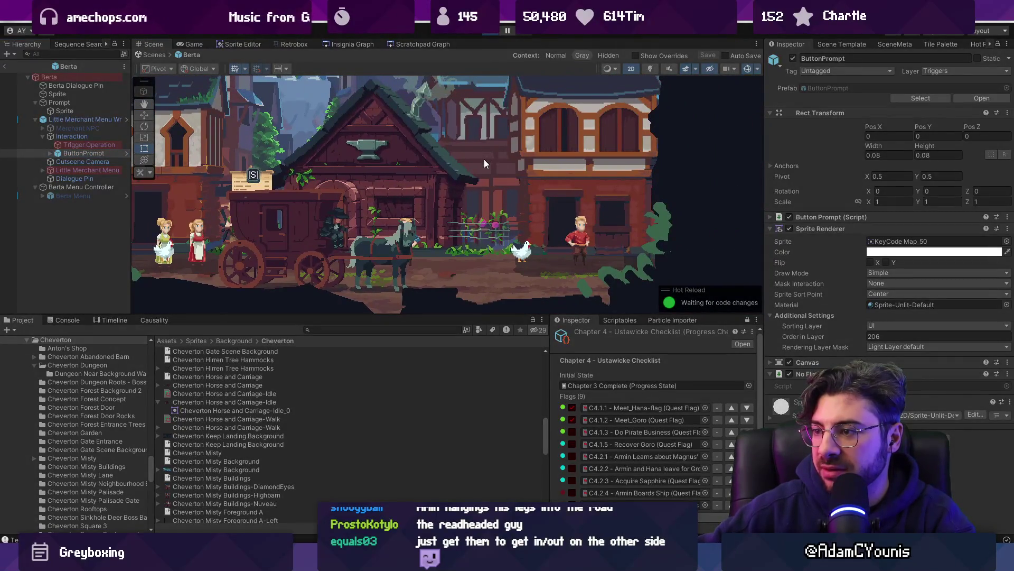
{"action": "key", "text": "ctrl+p"}
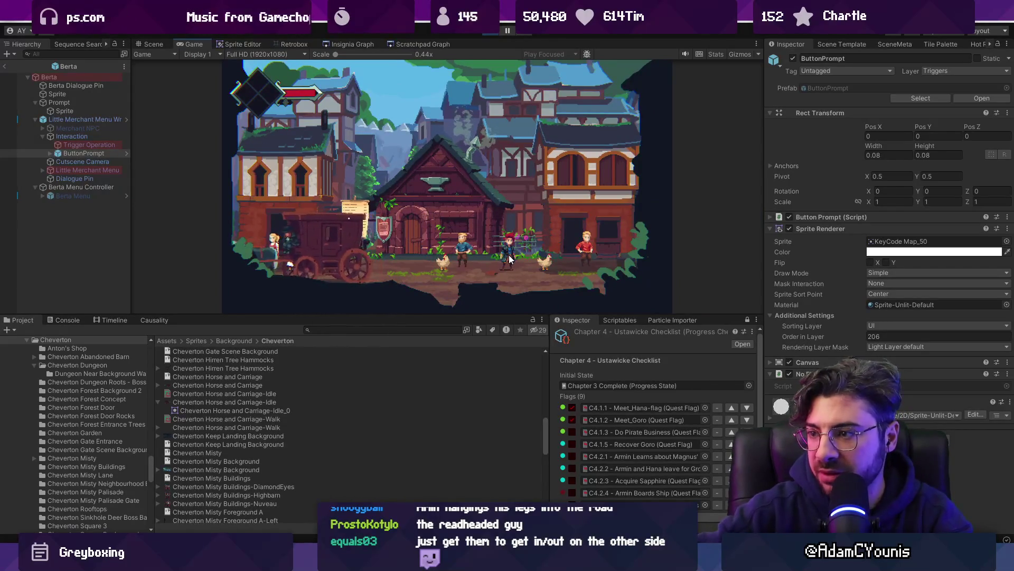
{"action": "key", "text": "F11"}
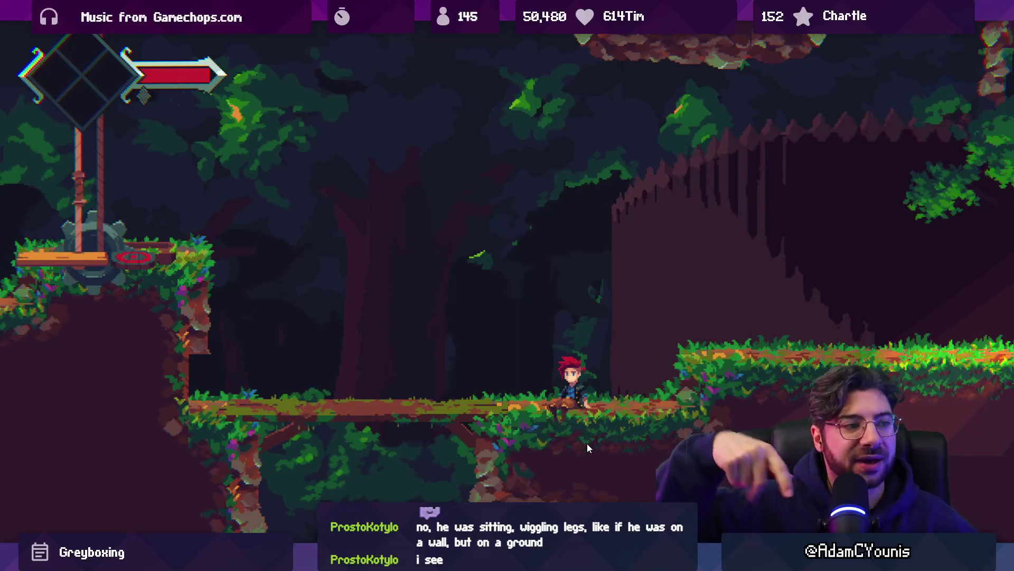
Run and jump the hero up the forest cave ledges and out past the big tree
{"action": "key", "text": "Left"}
{"action": "key", "text": "space"}
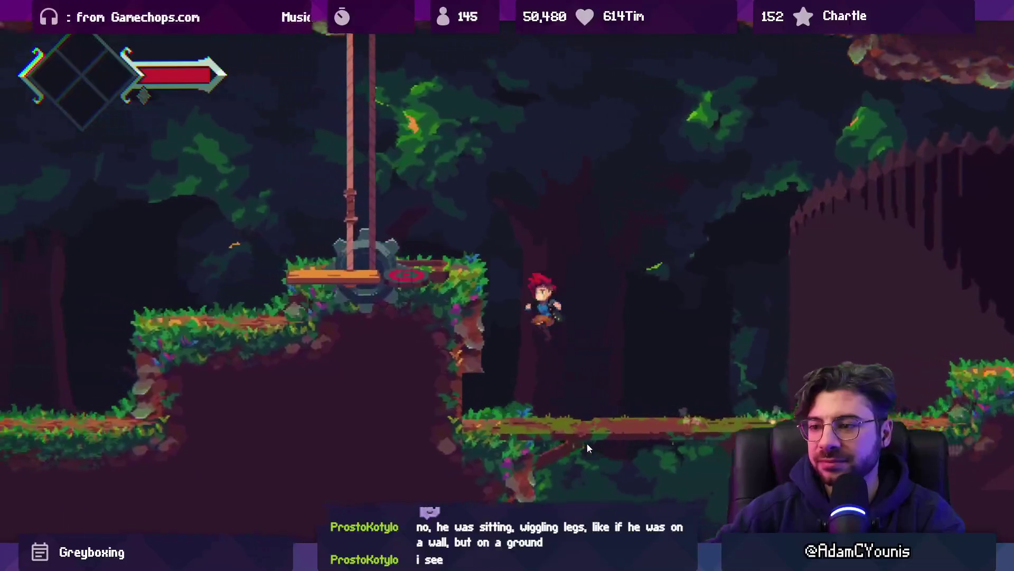
{"action": "key", "text": "Right"}
{"action": "key", "text": "space"}
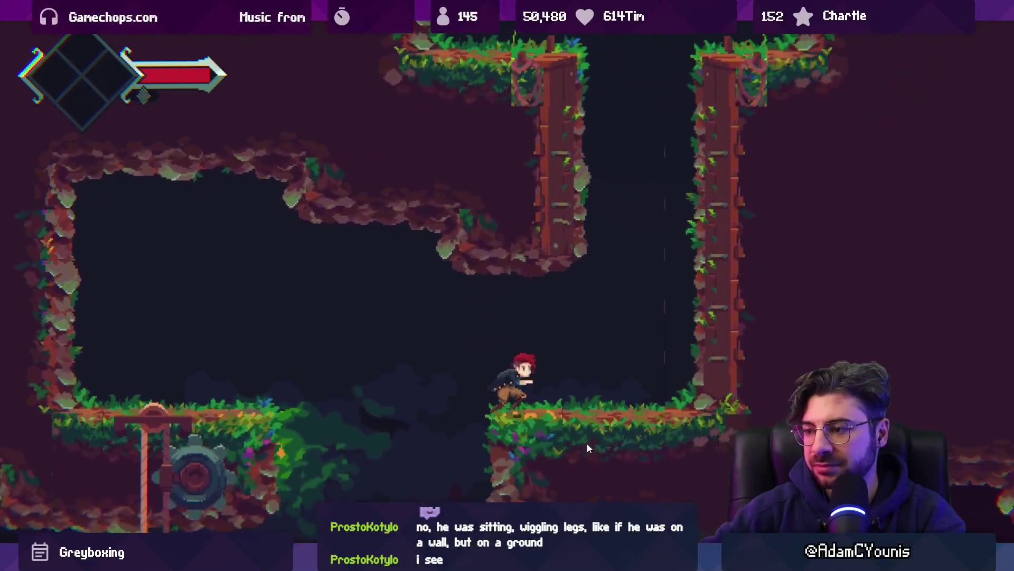
{"action": "key", "text": "space"}
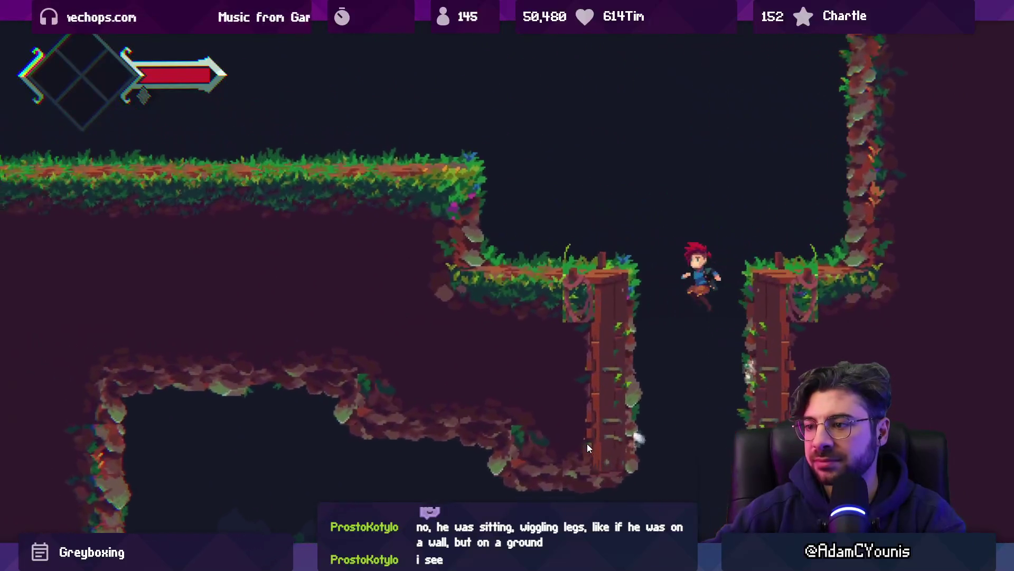
{"action": "key", "text": "Left"}
{"action": "key", "text": "space"}
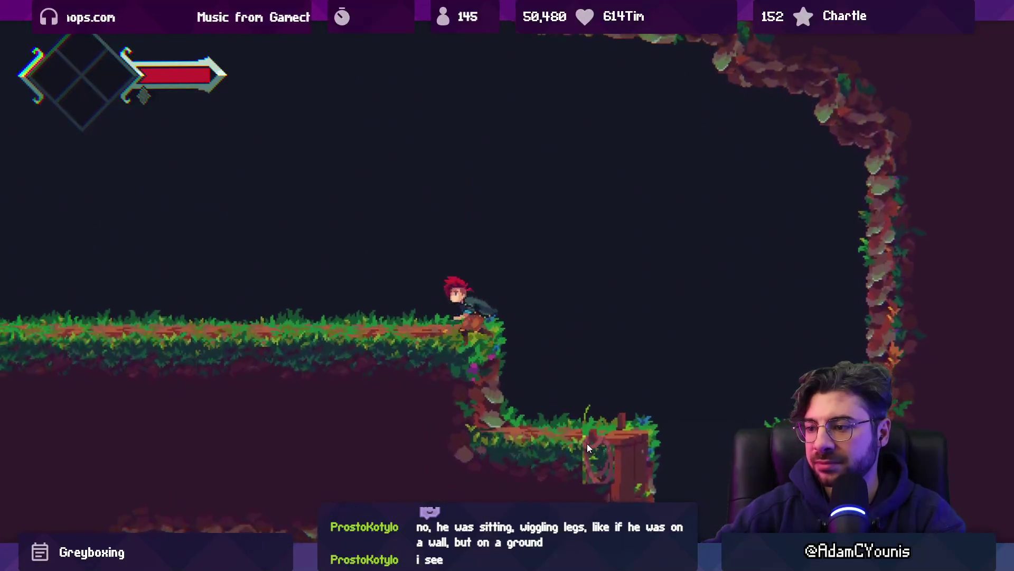
{"action": "key", "text": "Left"}
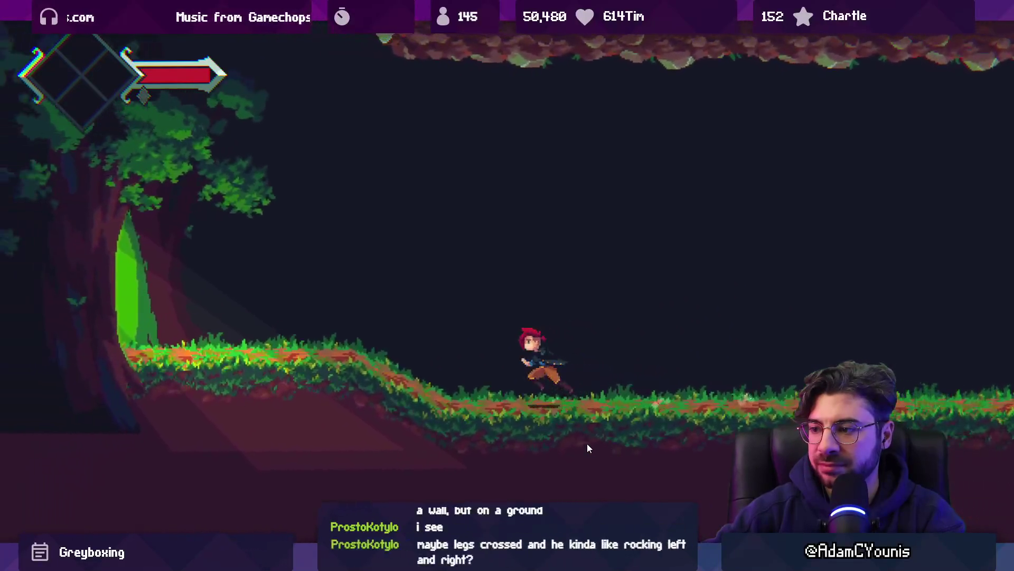
{"action": "key", "text": "Left"}
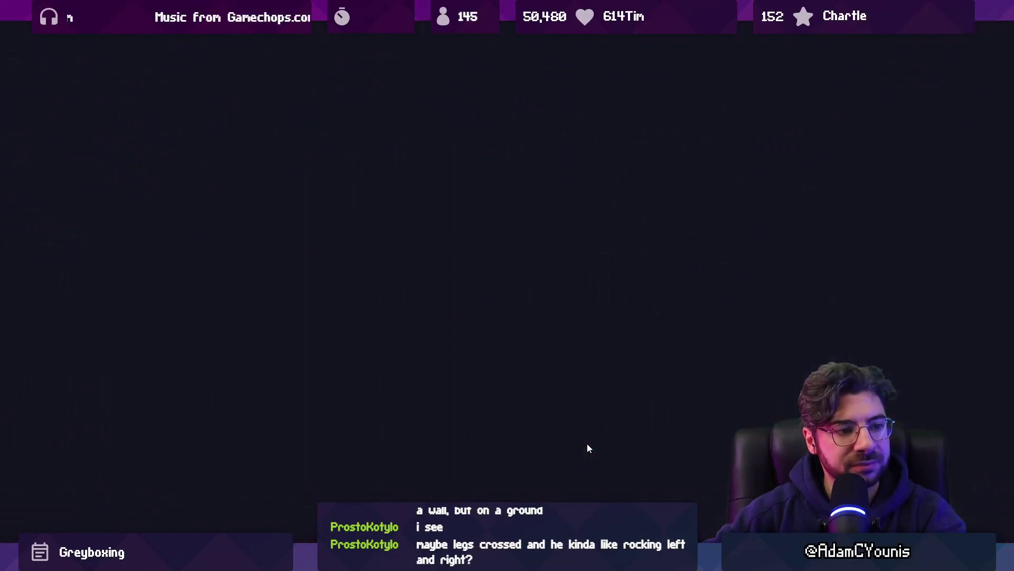
Run through the cave into the mushroom forest, slashing the first creature and the sword creature
{"action": "key", "text": "Left"}
{"action": "key", "text": "Left"}
{"action": "key", "text": "space"}
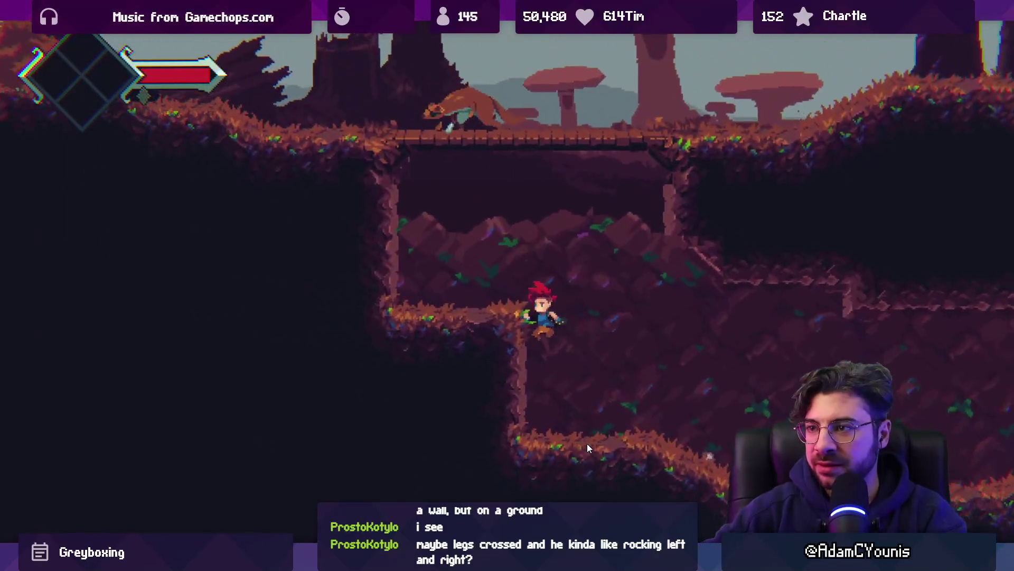
{"action": "key", "text": "Right"}
{"action": "key", "text": "x"}
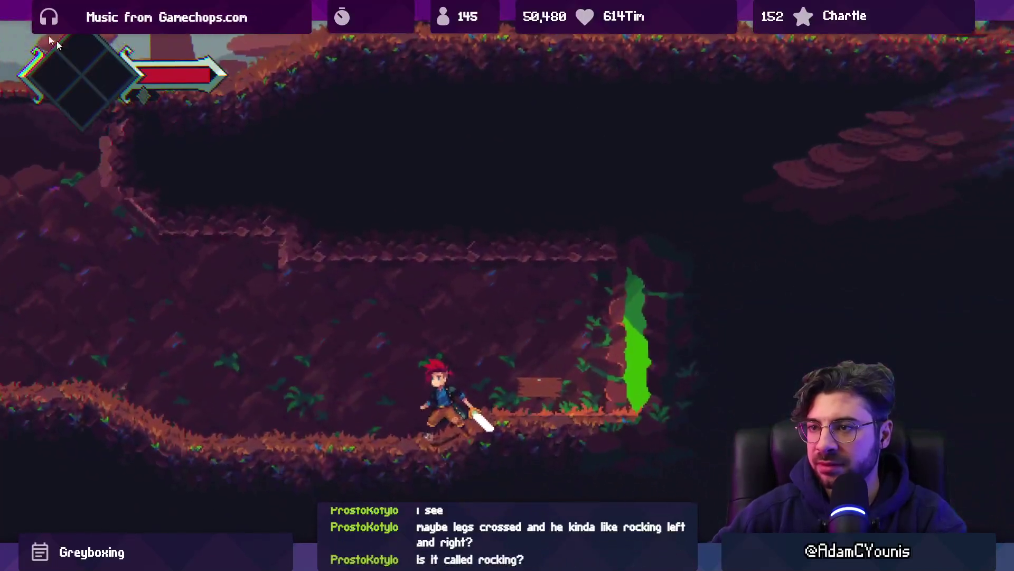
{"action": "key", "text": "Right"}
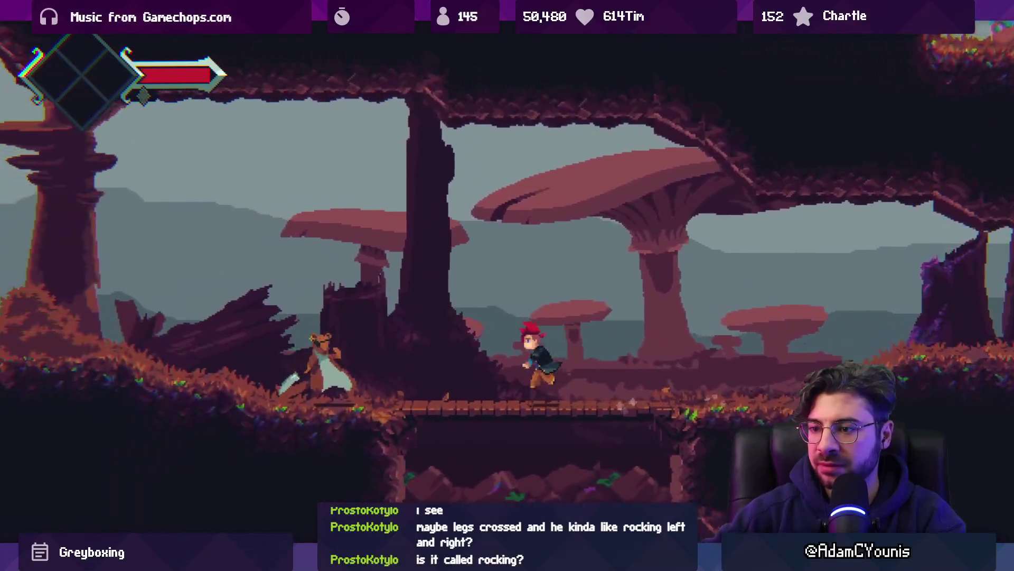
{"action": "key", "text": "x"}
{"action": "key", "text": "x"}
{"action": "key", "text": "x"}
{"action": "key", "text": "x"}
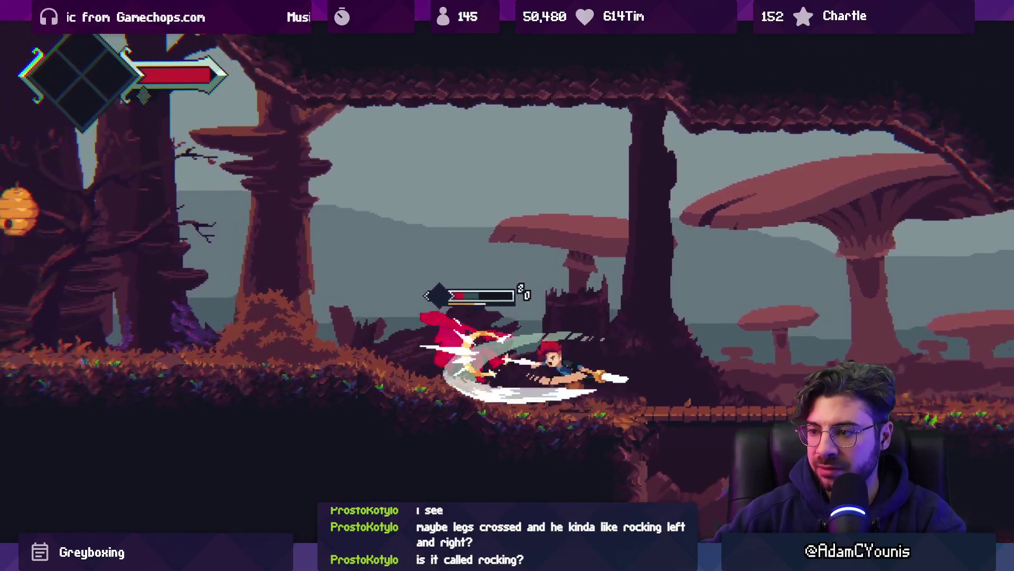
{"action": "key", "text": "x"}
{"action": "key", "text": "x"}
{"action": "key", "text": "x"}
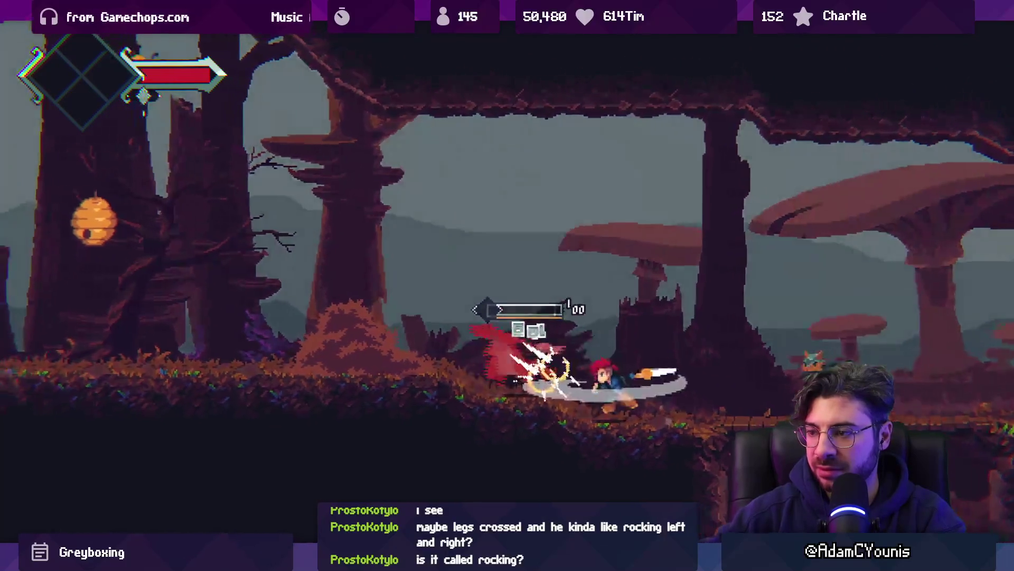
{"action": "key", "text": "Right"}
{"action": "key", "text": "Left"}
{"action": "key", "text": "x"}
{"action": "key", "text": "x"}
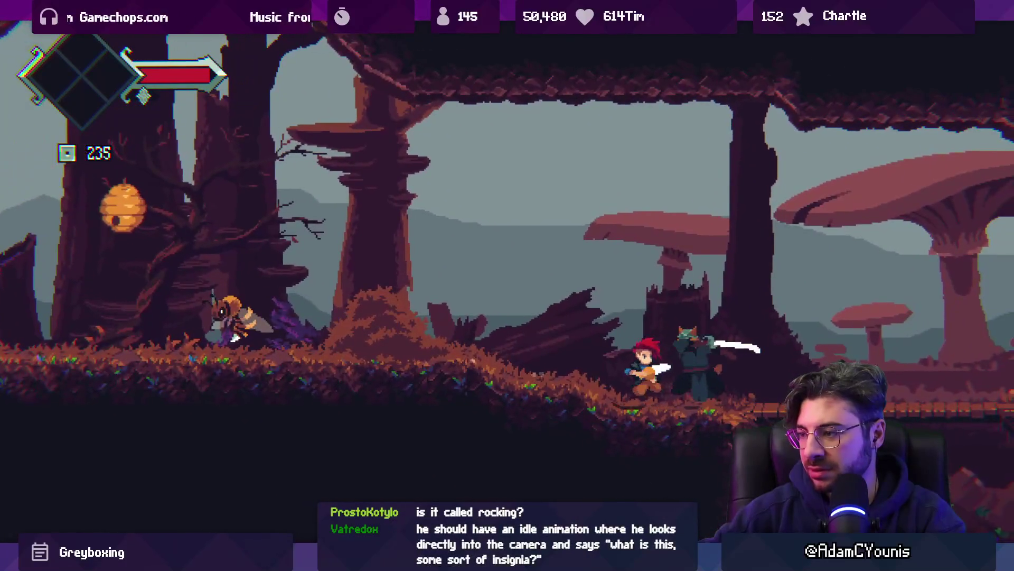
{"action": "key", "text": "Left"}
{"action": "key", "text": "x"}
{"action": "key", "text": "x"}
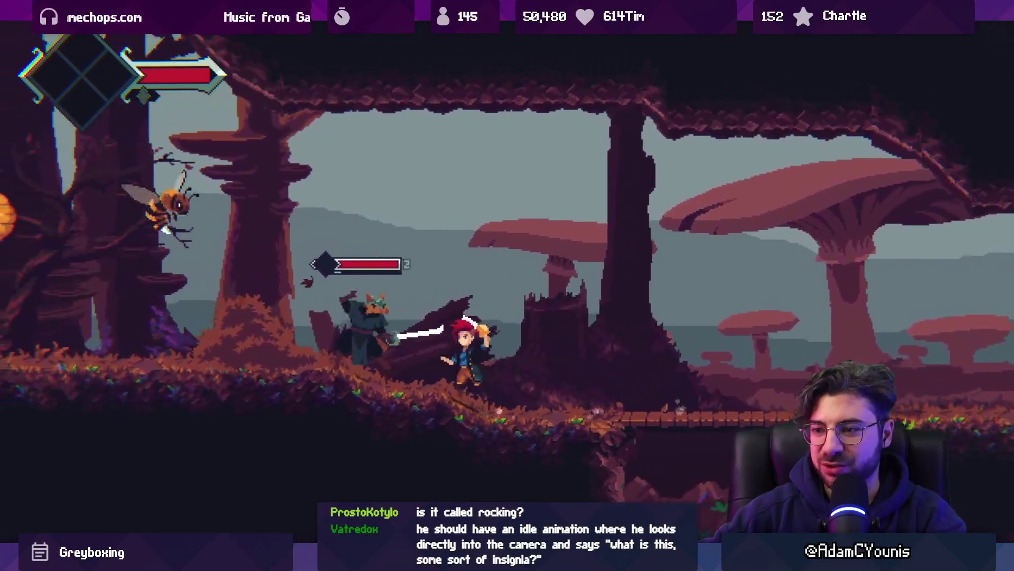
{"action": "key", "text": "x"}
{"action": "key", "text": "Right"}
{"action": "key", "text": "x"}
{"action": "key", "text": "x"}
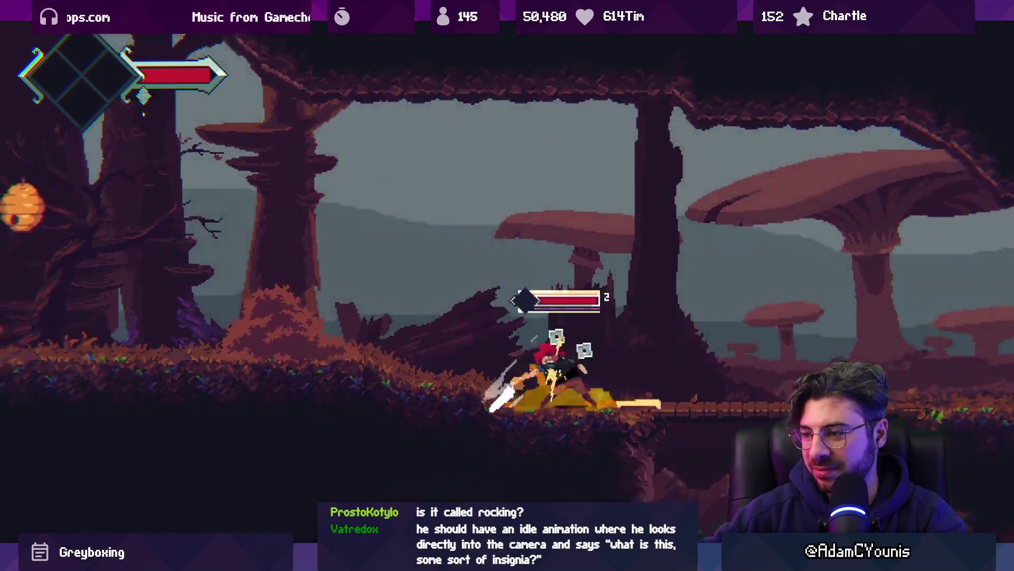
Fight the flying beetle and the cat enemy with repeated sword slashes while advancing right
{"action": "key", "text": "x"}
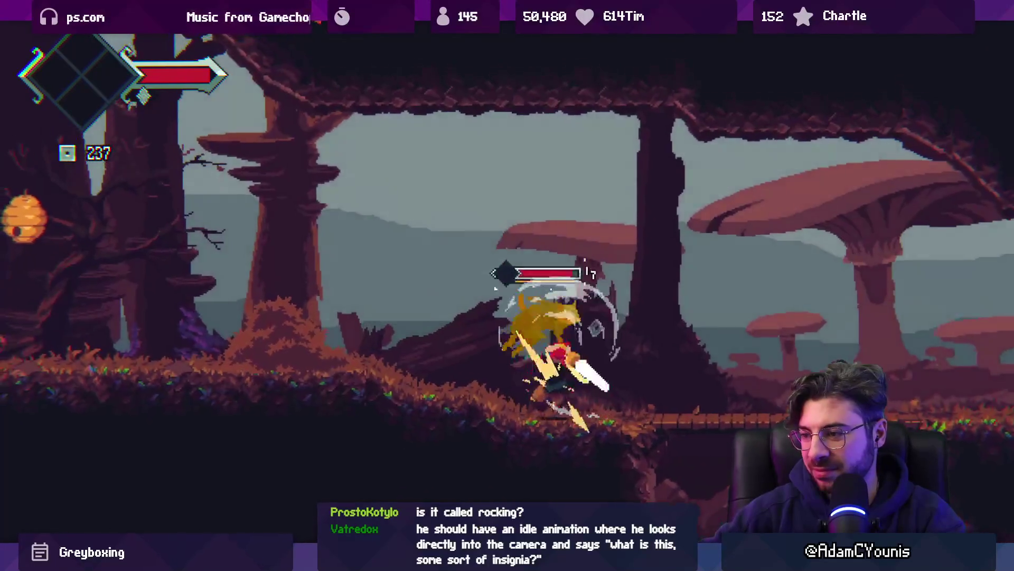
{"action": "key", "text": "Left"}
{"action": "key", "text": "x"}
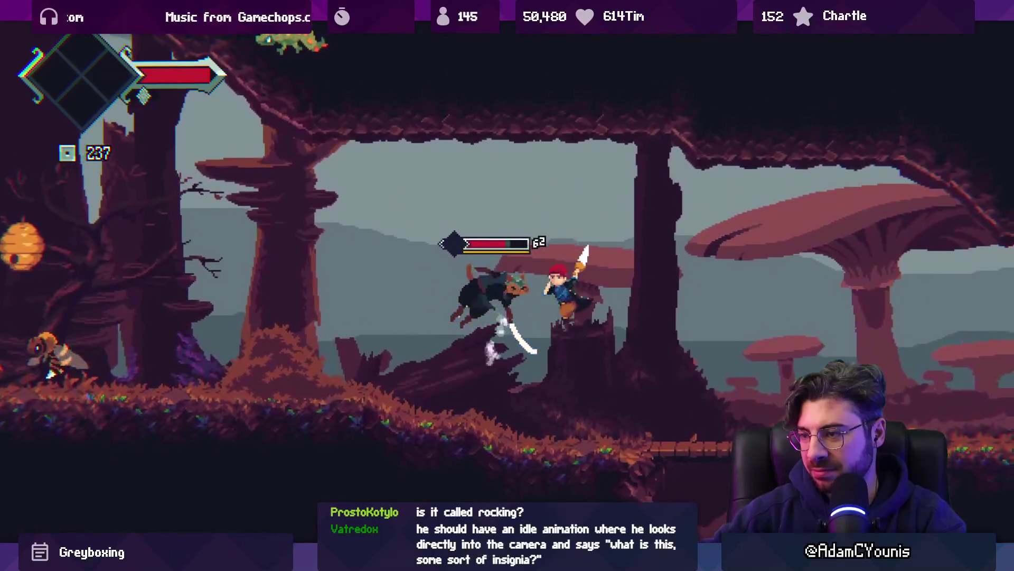
{"action": "key", "text": "x"}
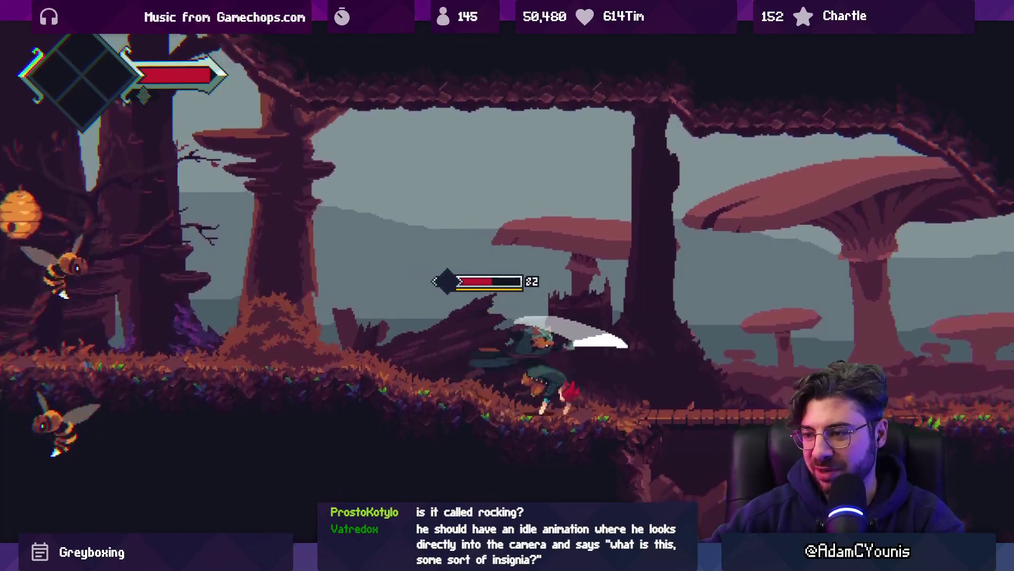
{"action": "key", "text": "Right"}
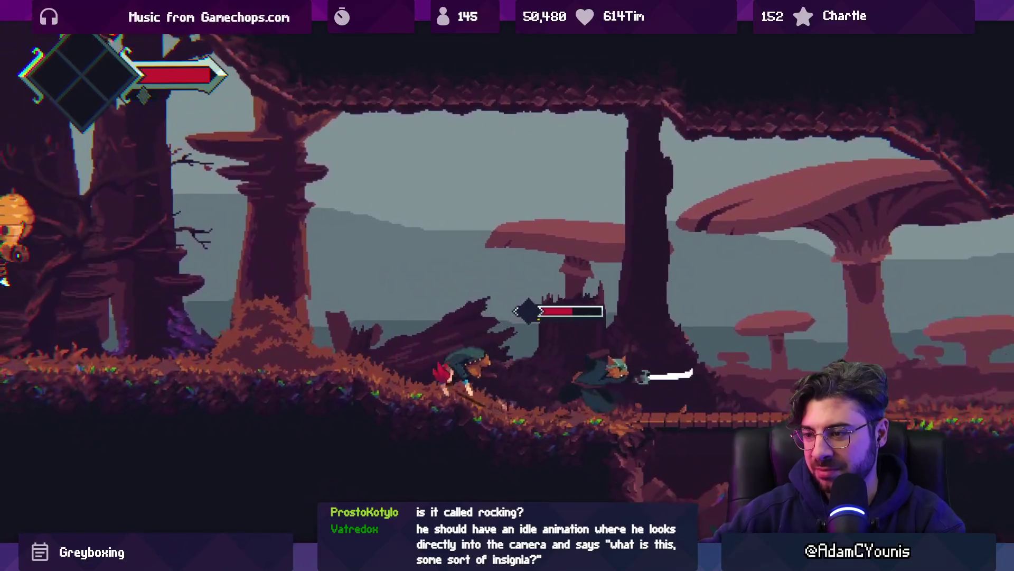
{"action": "key", "text": "Right"}
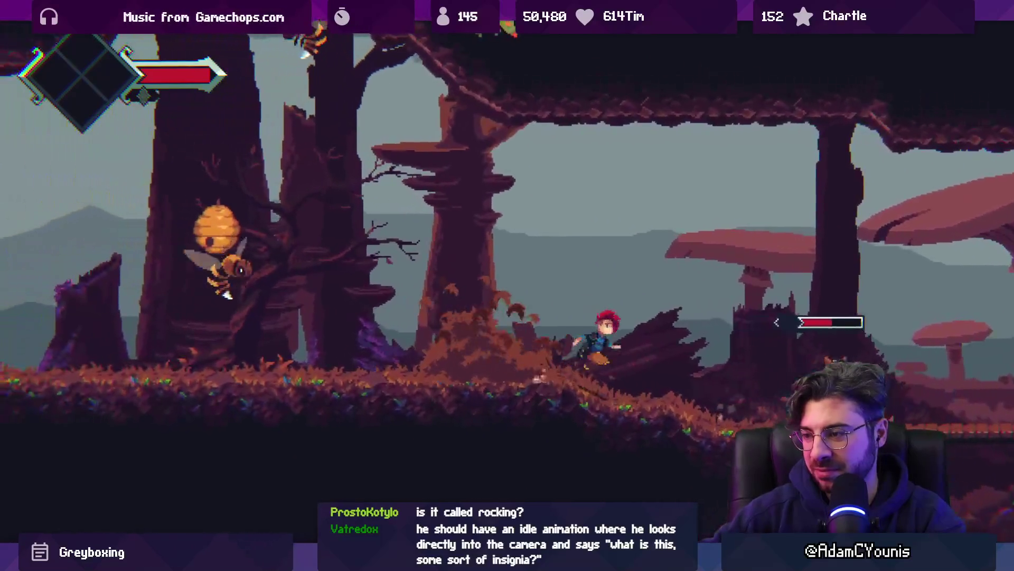
{"action": "key", "text": "Right"}
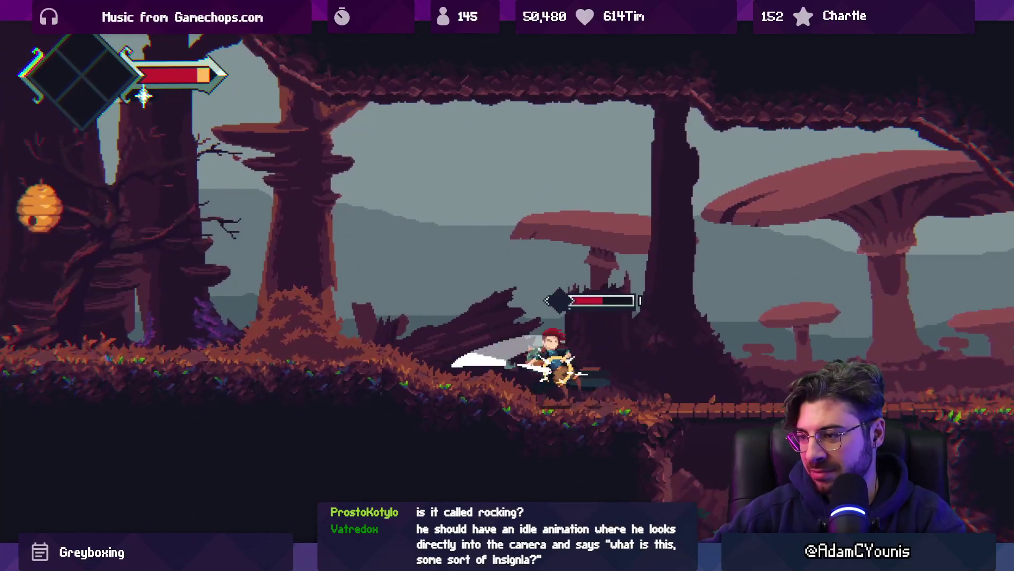
{"action": "key", "text": "x"}
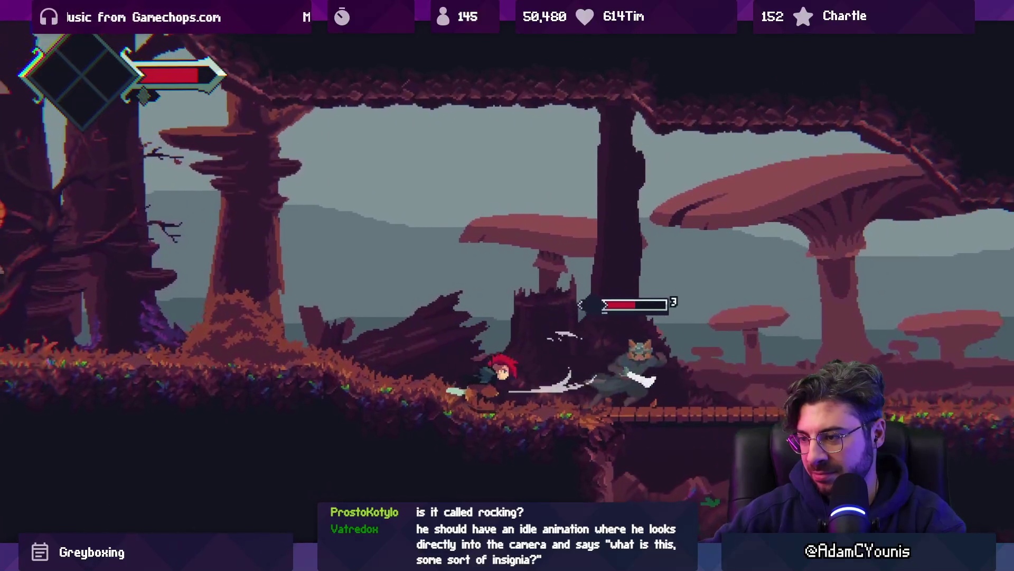
{"action": "key", "text": "x"}
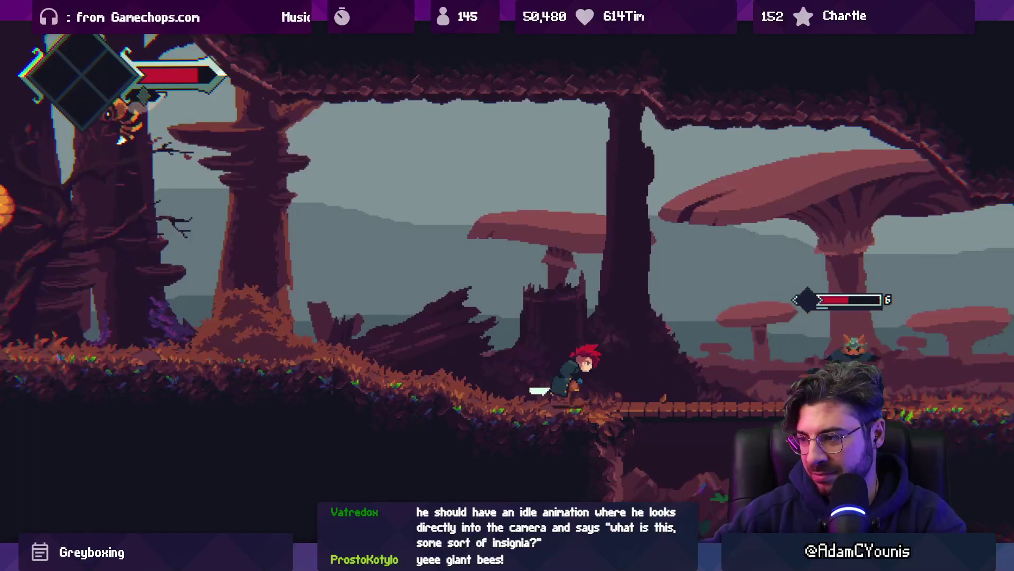
{"action": "key", "text": "Right"}
{"action": "key", "text": "x"}
{"action": "key", "text": "x"}
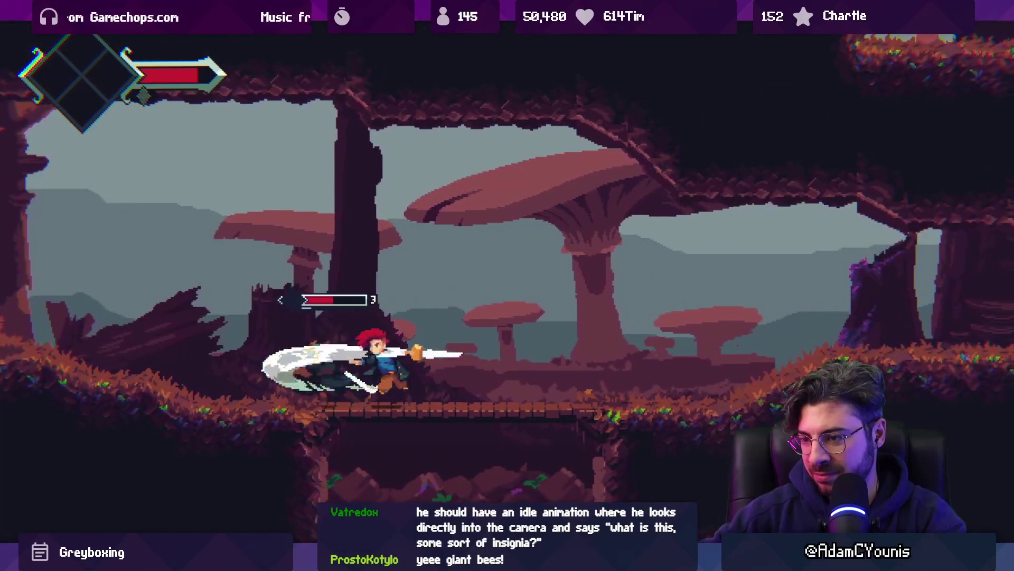
{"action": "key", "text": "x"}
{"action": "key", "text": "Right"}
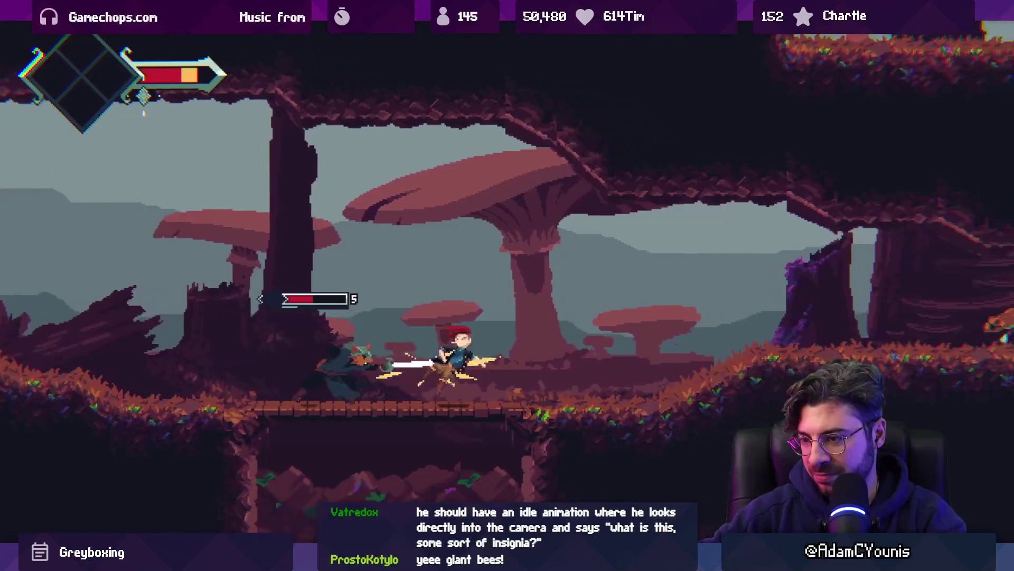
{"action": "key", "text": "x"}
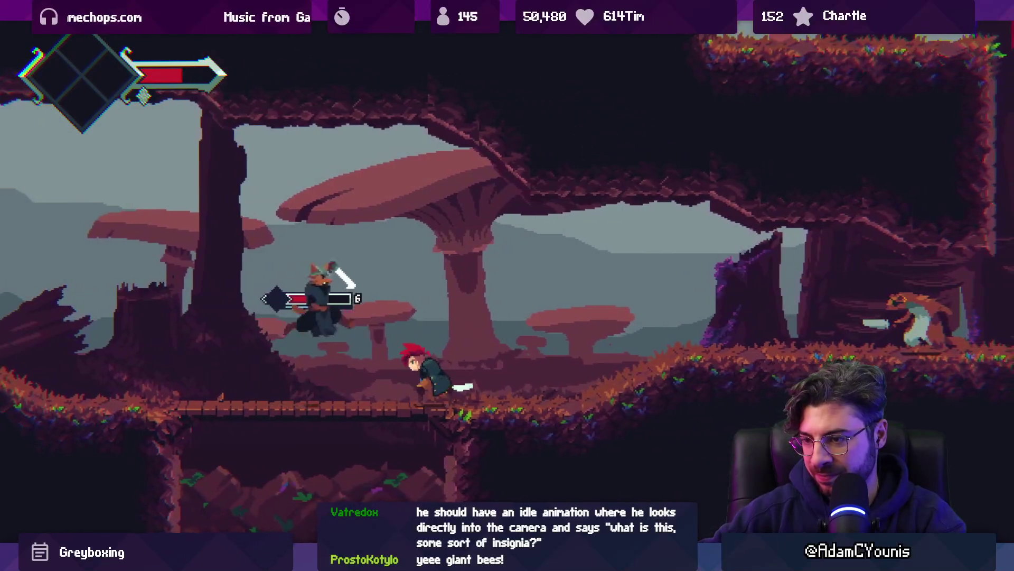
{"action": "key", "text": "x"}
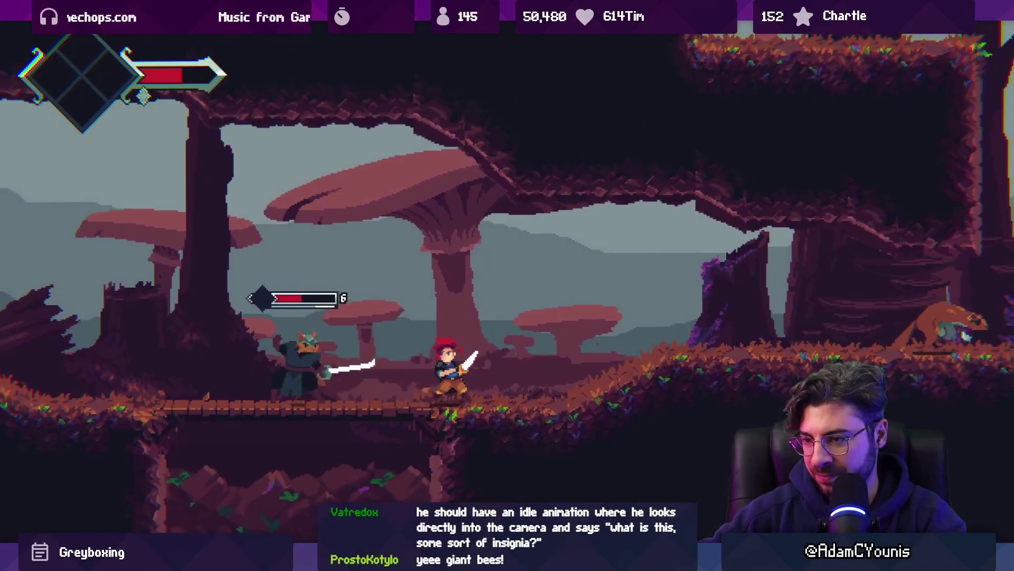
{"action": "key", "text": "x"}
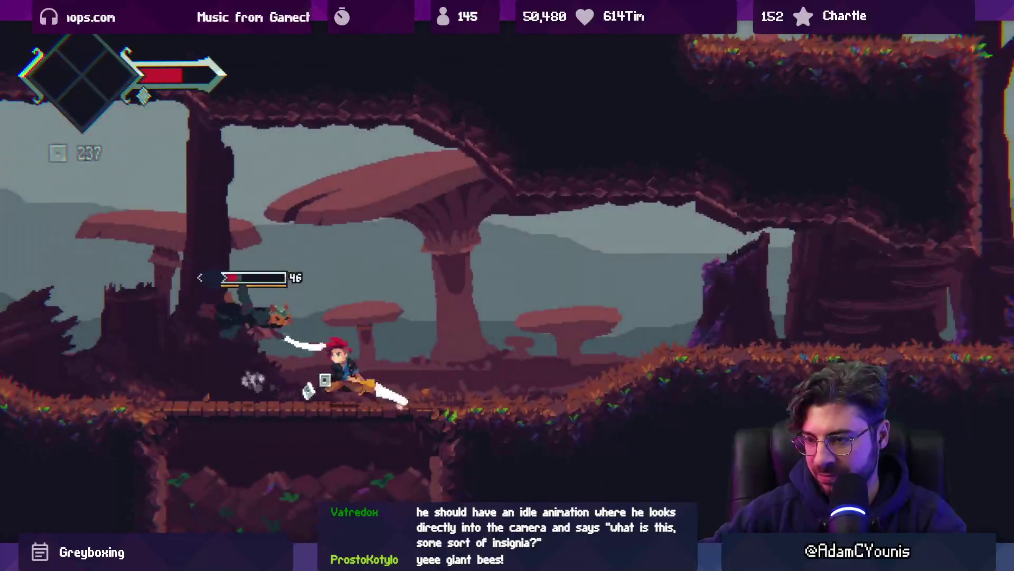
{"action": "key", "text": "x"}
{"action": "key", "text": "Right"}
{"action": "key", "text": "x"}
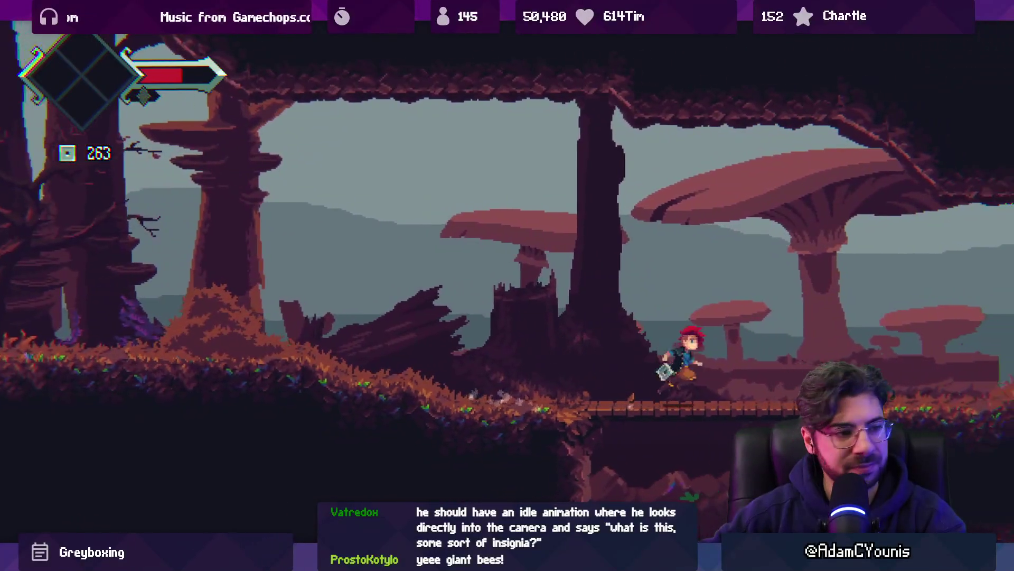
{"action": "key", "text": "Right"}
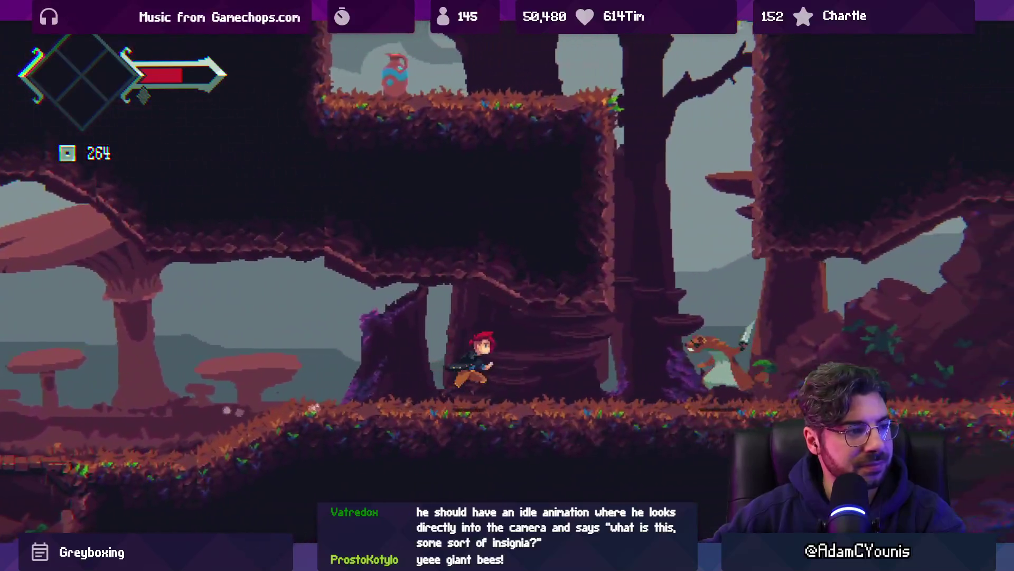
{"action": "key", "text": "Right"}
{"action": "key", "text": "x"}
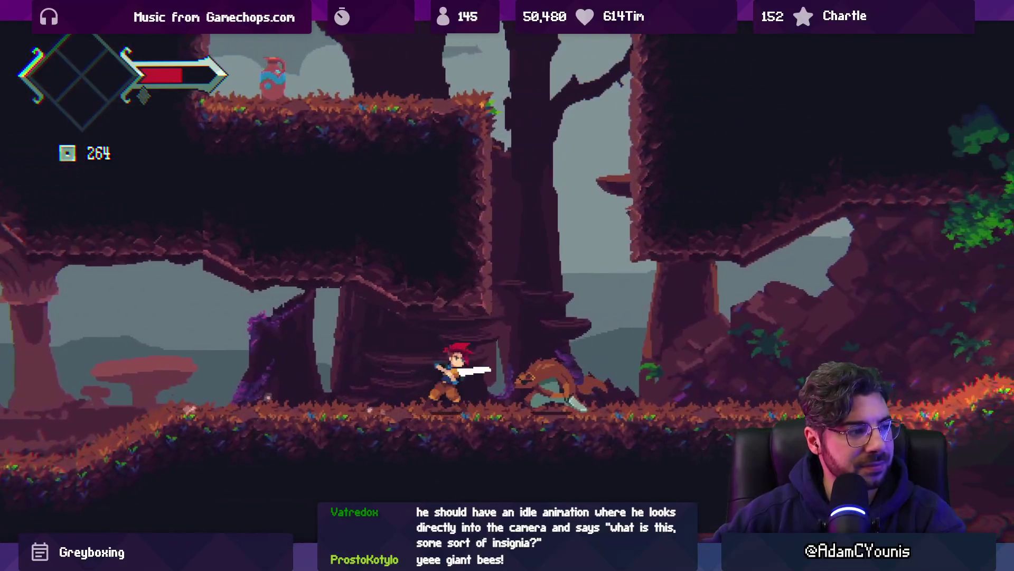
{"action": "key", "text": "x"}
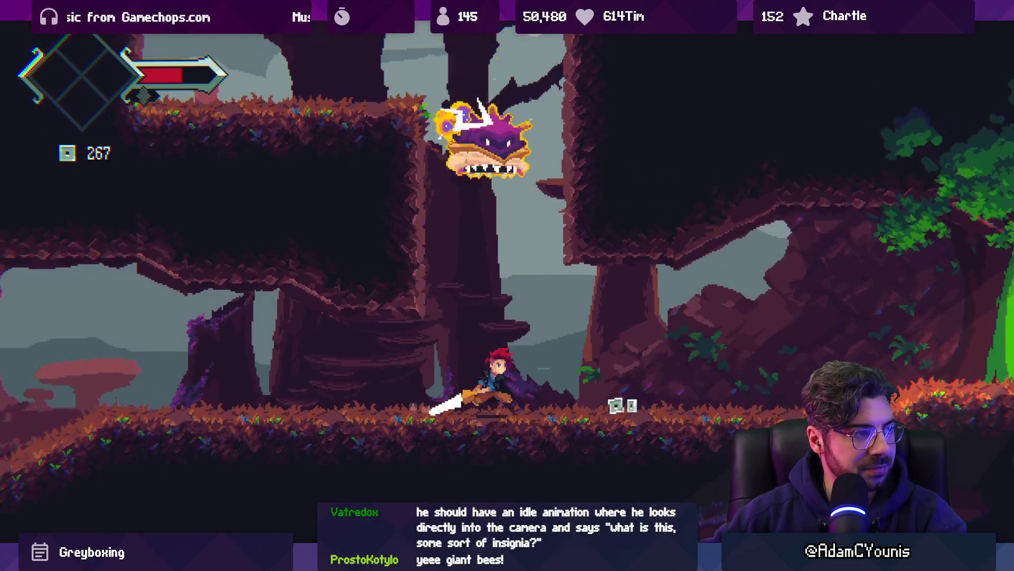
Ground-slam the purple enemy, fight the giant bee and pumpkin, then run into the cave
{"action": "key", "text": "x"}
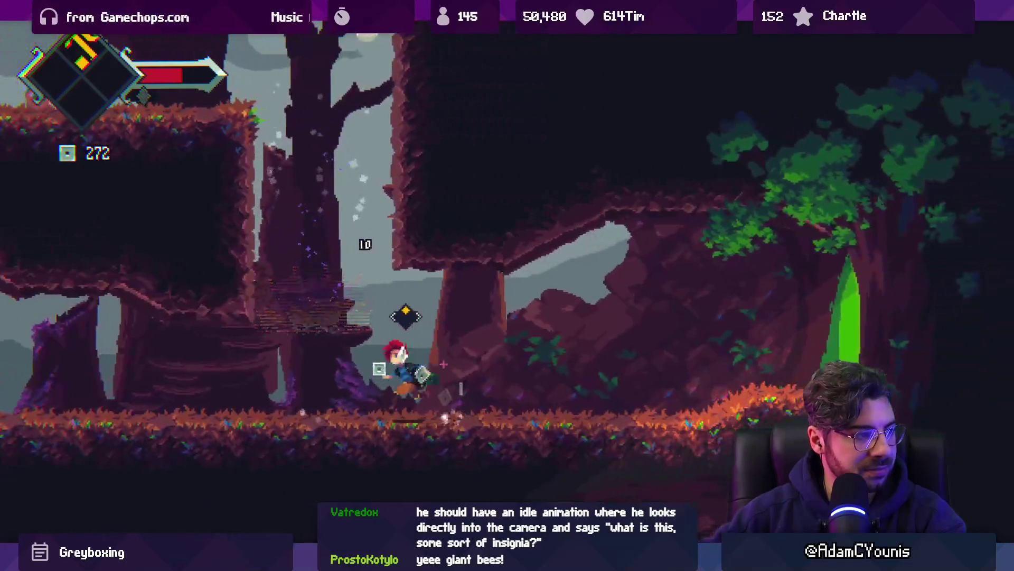
{"action": "key", "text": "z"}
{"action": "key", "text": "x"}
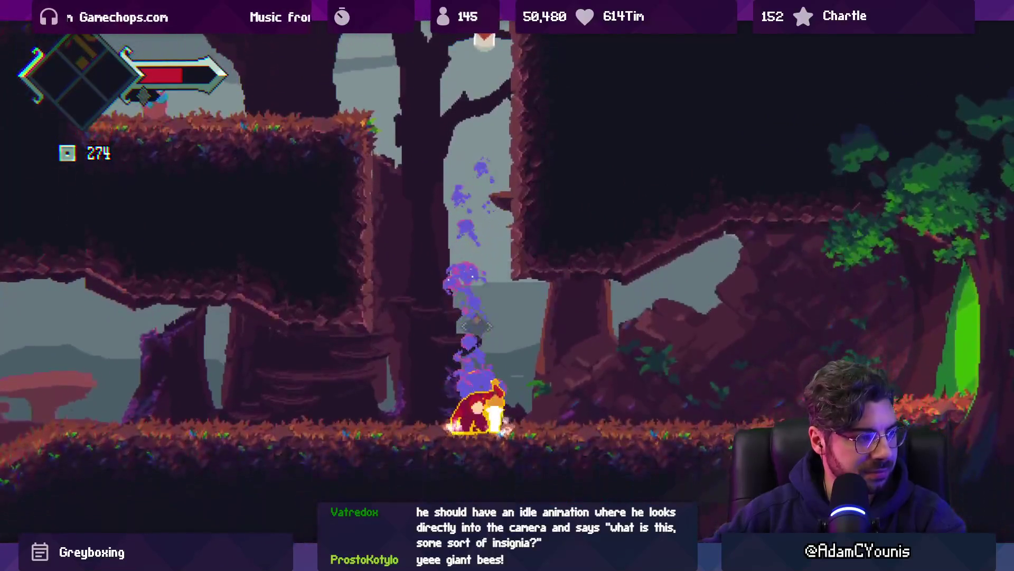
{"action": "key", "text": "Right"}
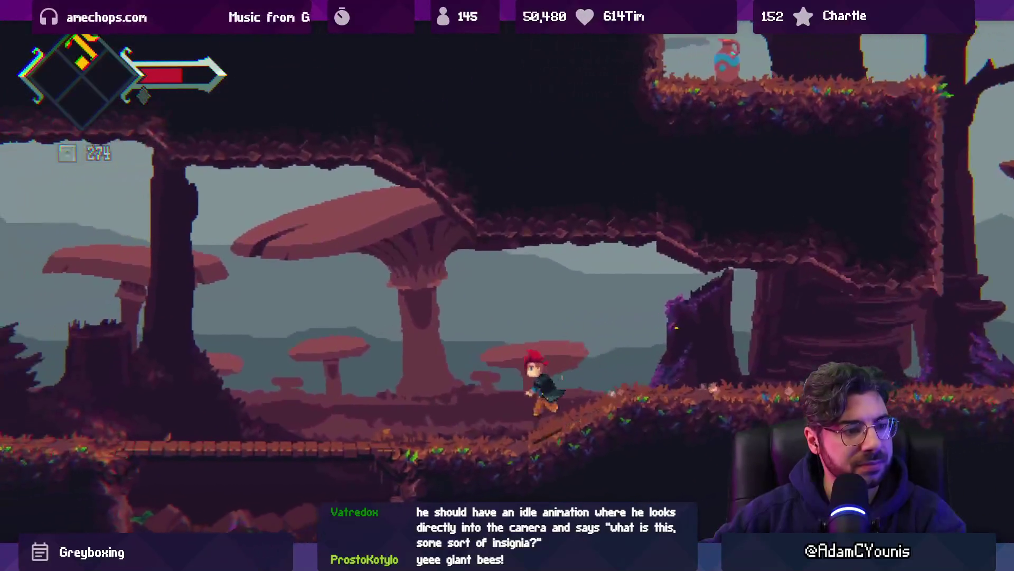
{"action": "key", "text": "Left"}
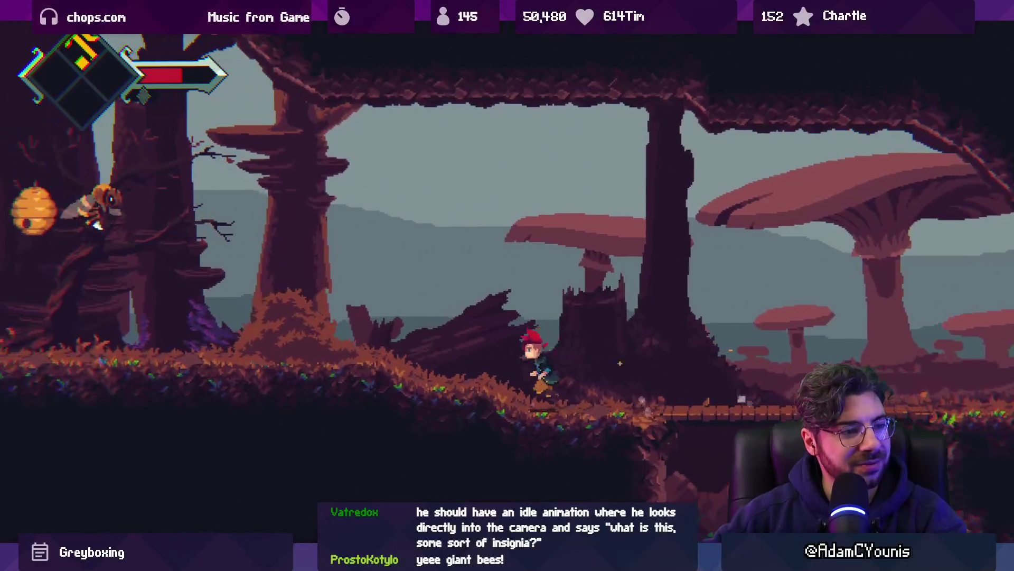
{"action": "key", "text": "z"}
{"action": "key", "text": "x"}
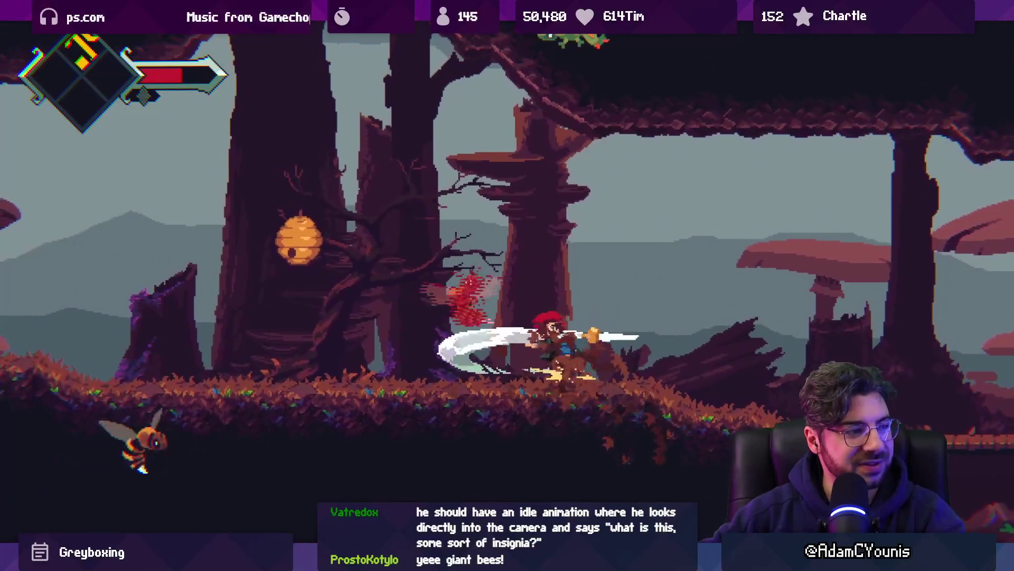
{"action": "key", "text": "Left"}
{"action": "key", "text": "z"}
{"action": "key", "text": "x"}
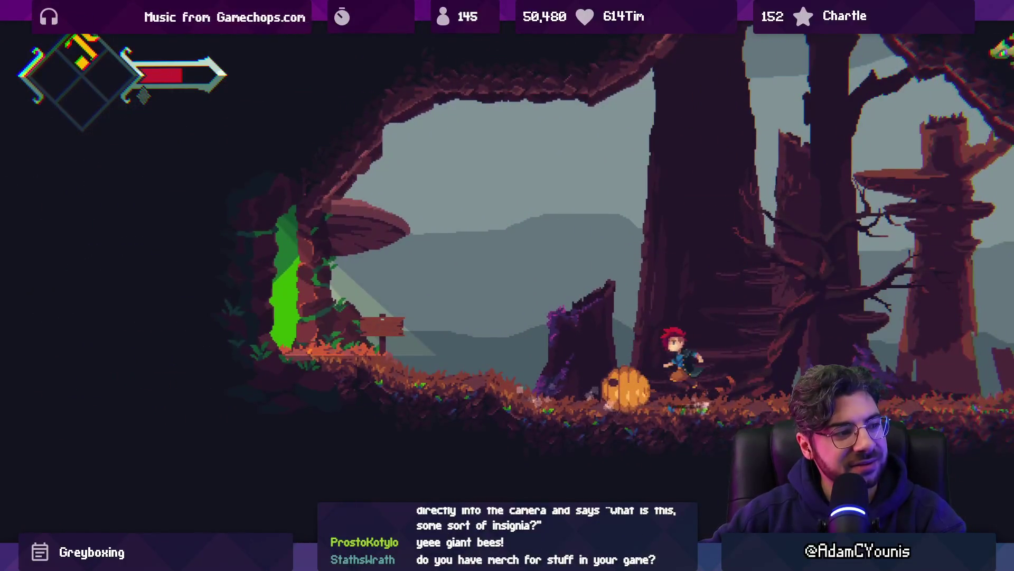
{"action": "key", "text": "Right"}
{"action": "key", "text": "x"}
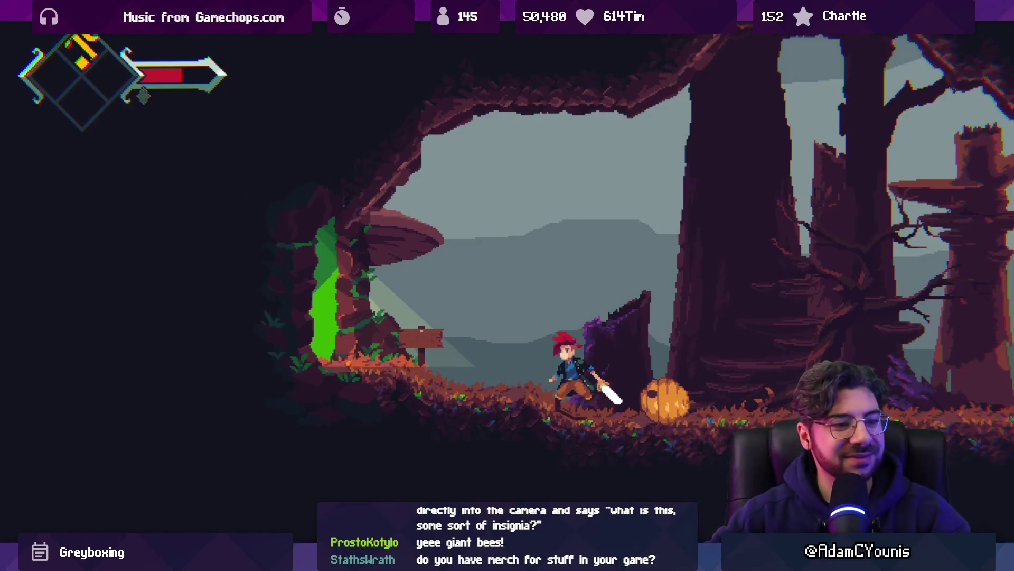
{"action": "key", "text": "Left"}
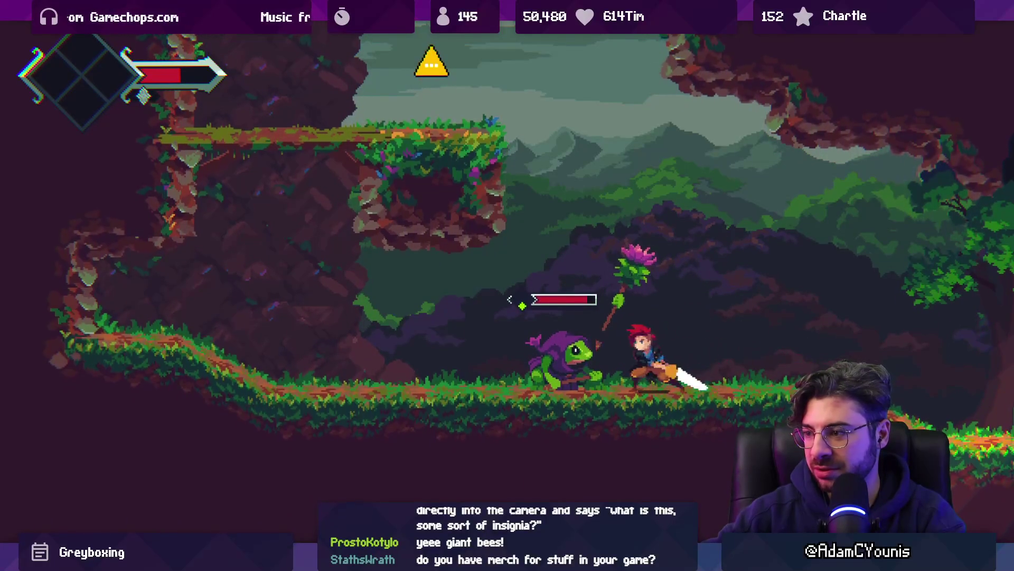
Slash the frog enemy, then grapple up onto the ledge beside the sign
{"action": "key", "text": "Left"}
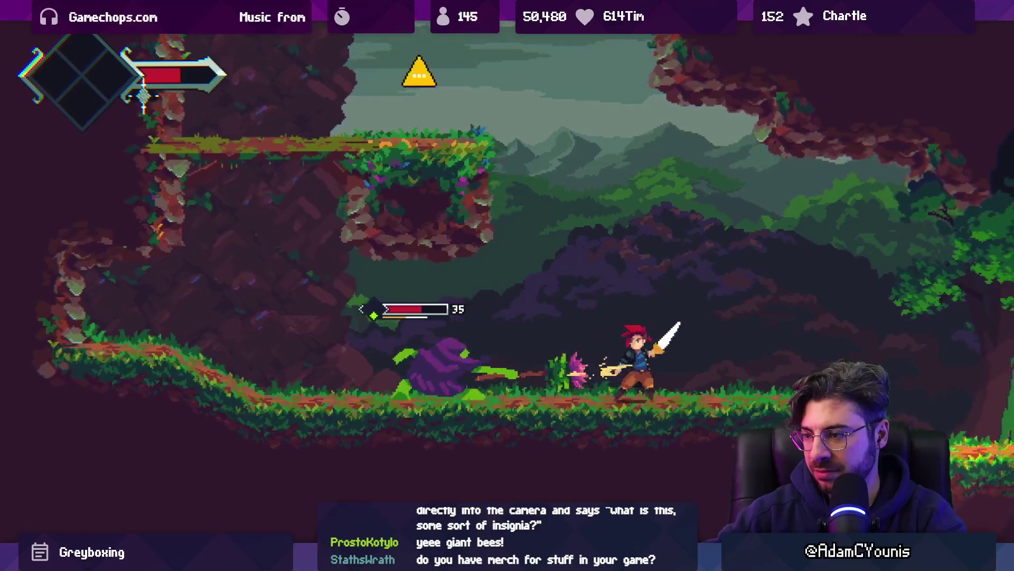
{"action": "key", "text": "Left"}
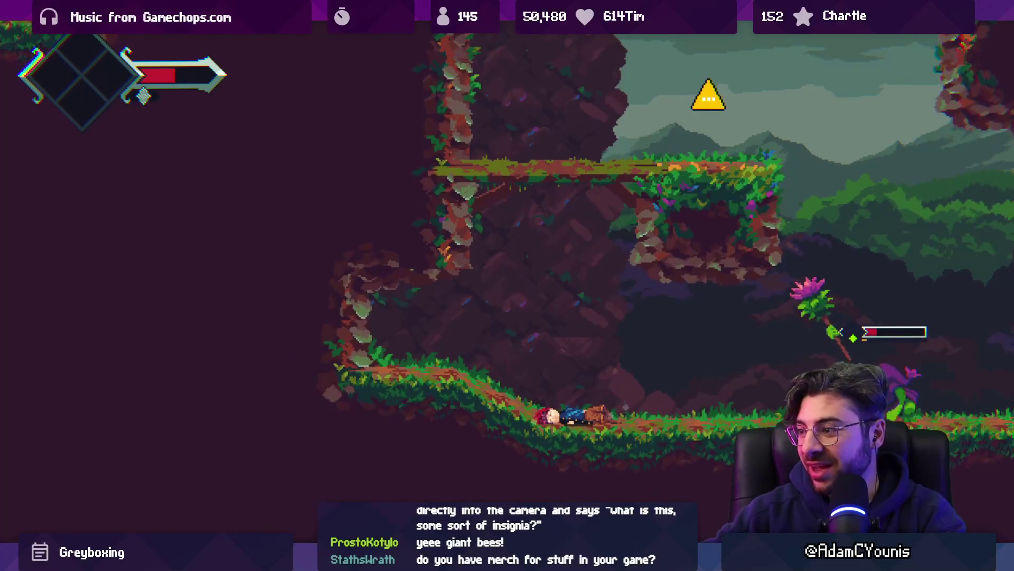
{"action": "key", "text": "x"}
{"action": "key", "text": "x"}
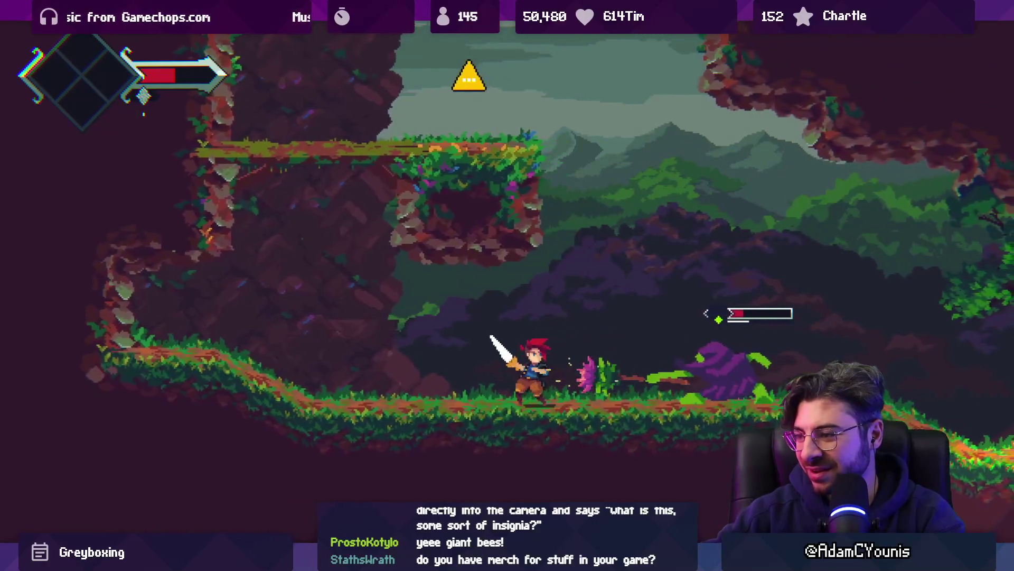
{"action": "key", "text": "x"}
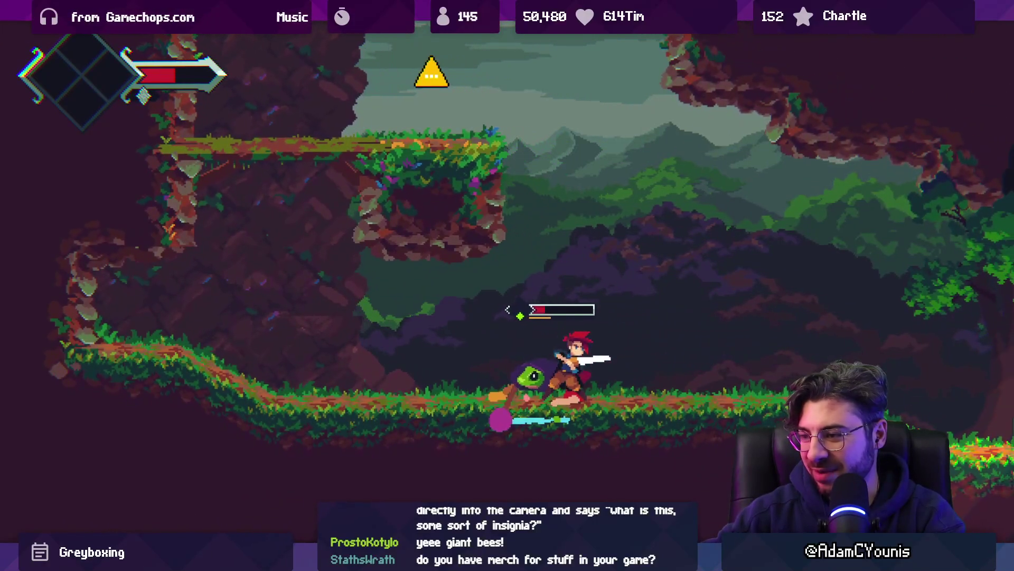
{"action": "key", "text": "x"}
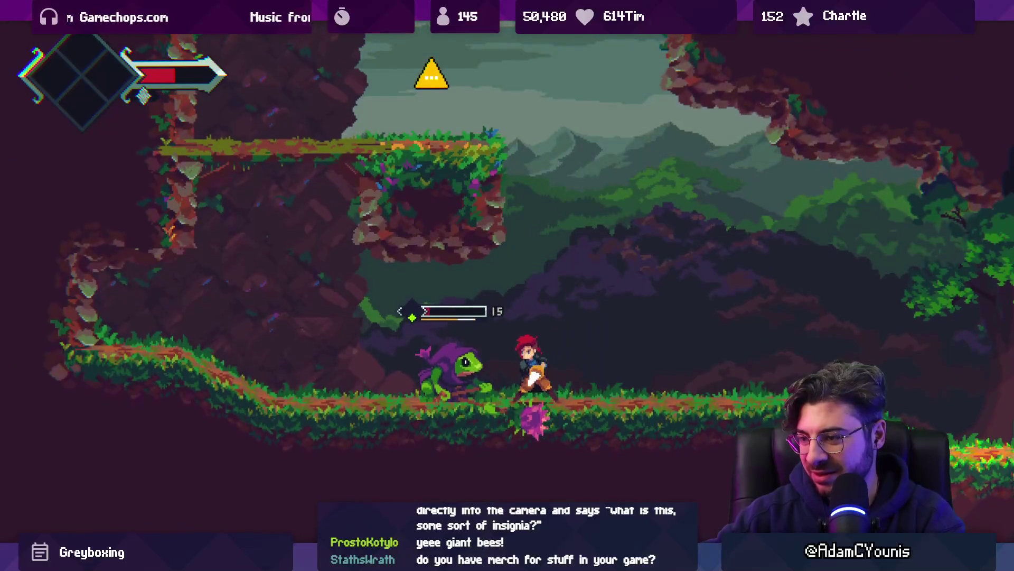
{"action": "key", "text": "x"}
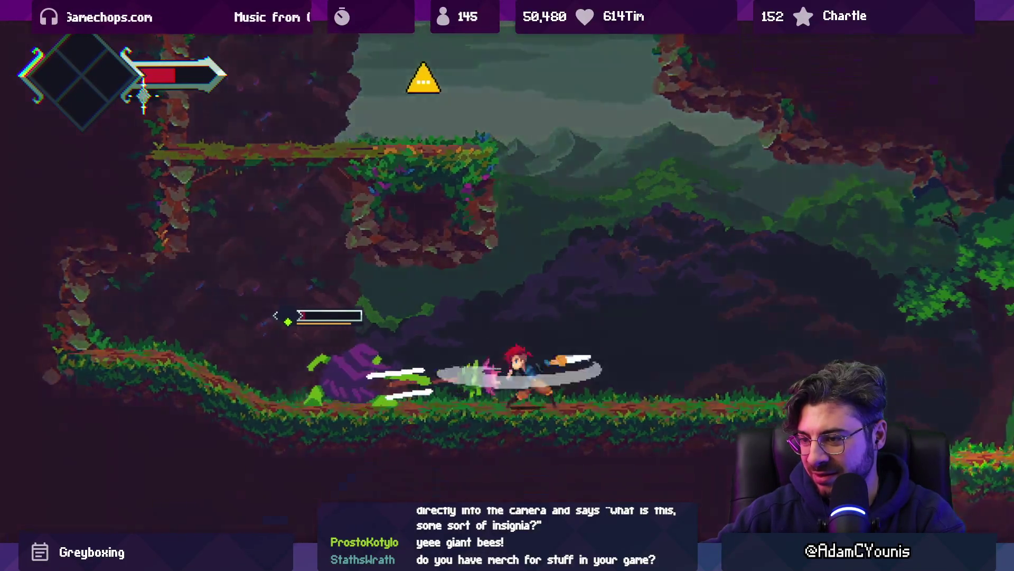
{"action": "key", "text": "x"}
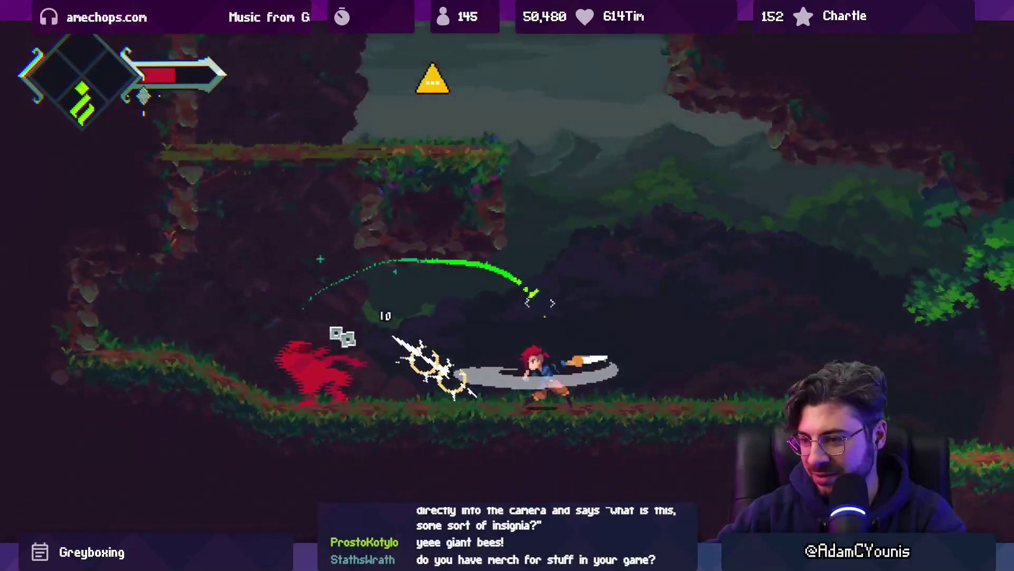
{"action": "key", "text": "space"}
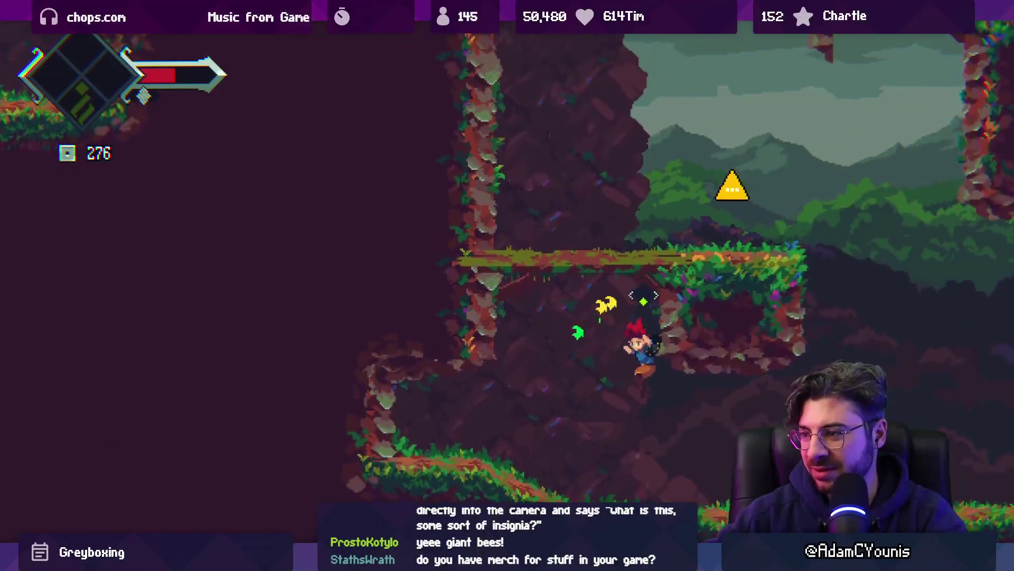
{"action": "key", "text": "space"}
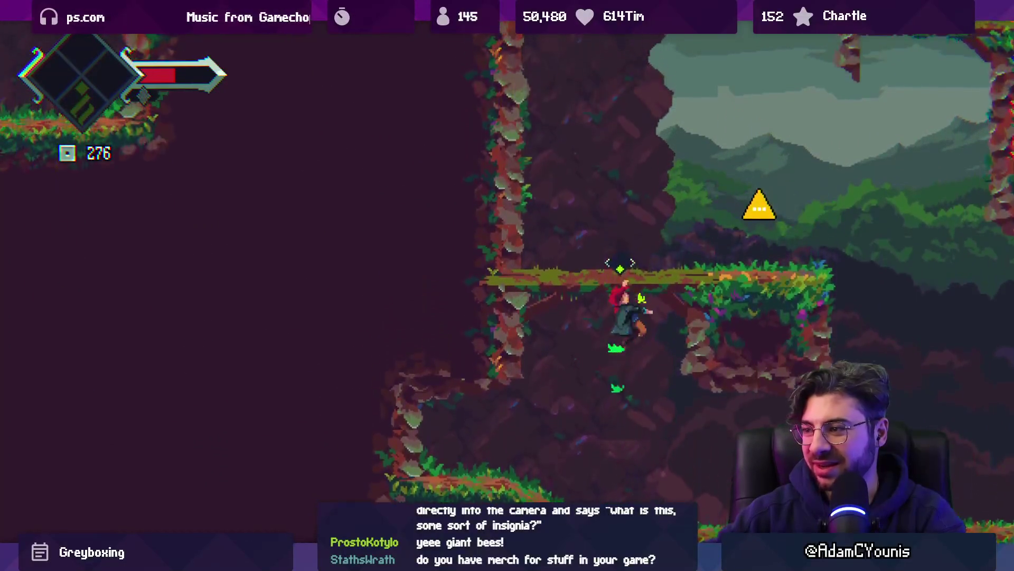
{"action": "key", "text": "space"}
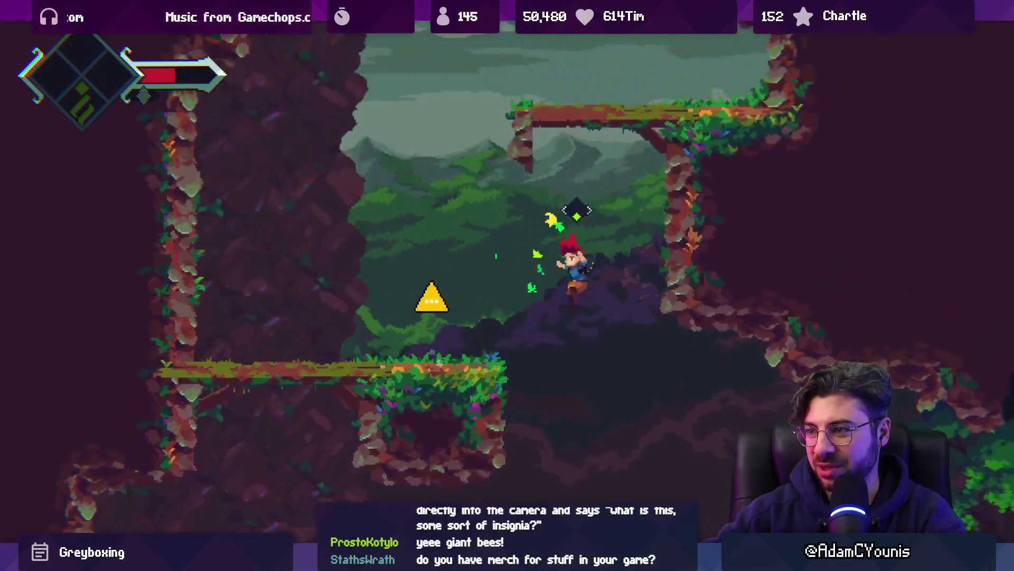
Grapple up the cliffs past the signs to the cart, dash up the slope, then restore the editor layout
{"action": "key", "text": "Left"}
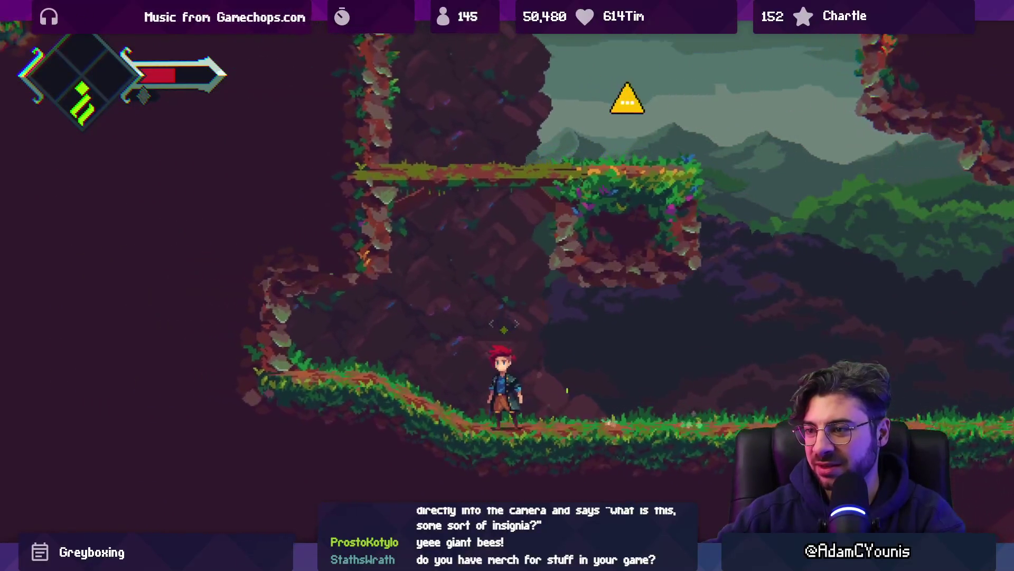
{"action": "key", "text": "space"}
{"action": "key", "text": "Right"}
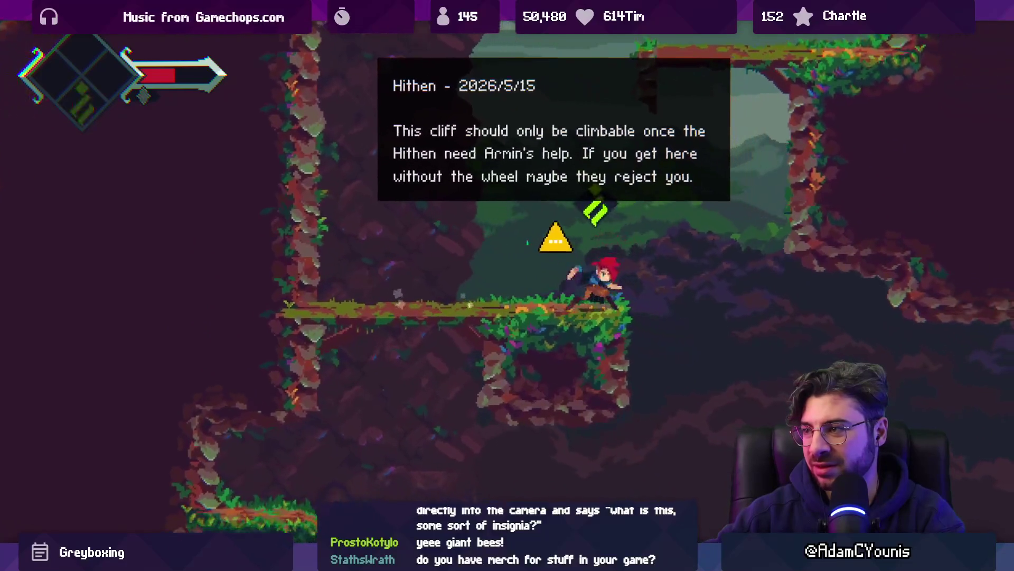
{"action": "key", "text": "space"}
{"action": "key", "text": "Left"}
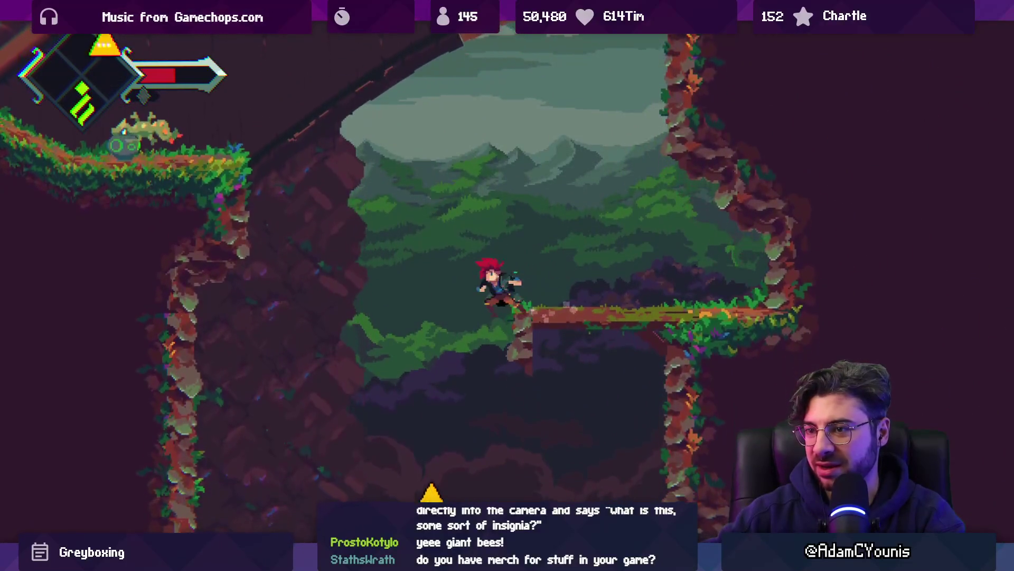
{"action": "key", "text": "space"}
{"action": "key", "text": "Right"}
{"action": "key", "text": "Left"}
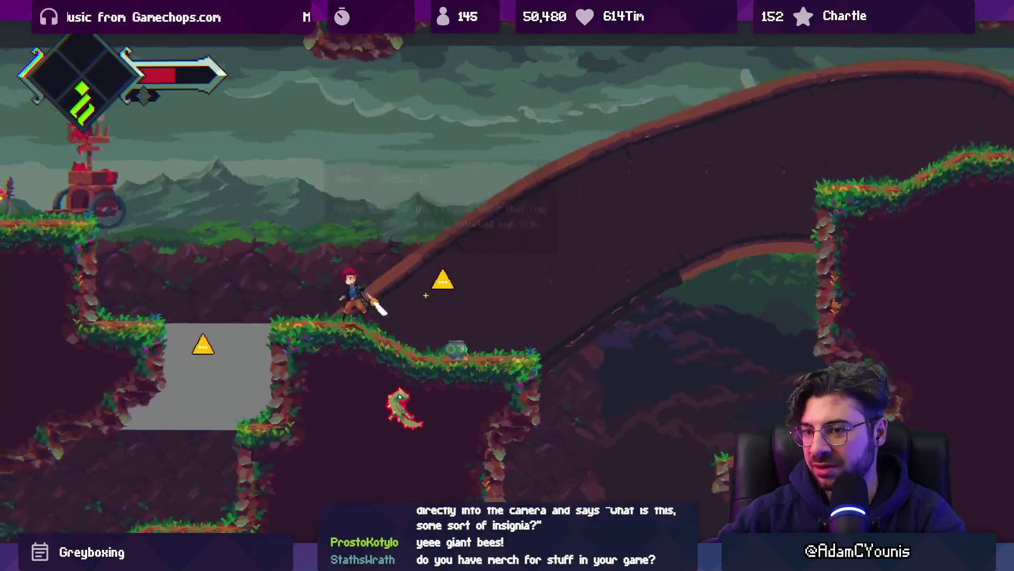
{"action": "key", "text": "Left"}
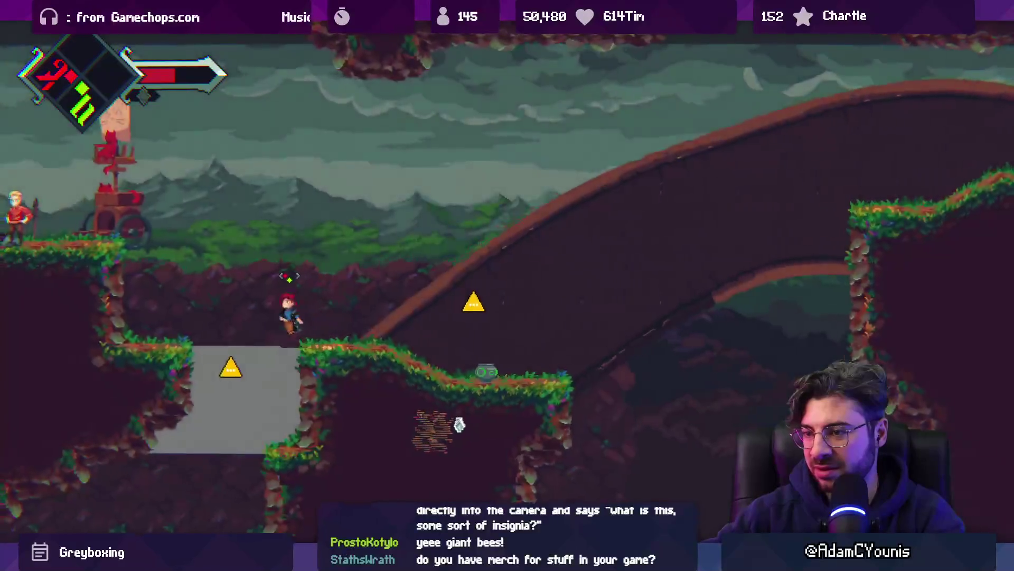
{"action": "key", "text": "space"}
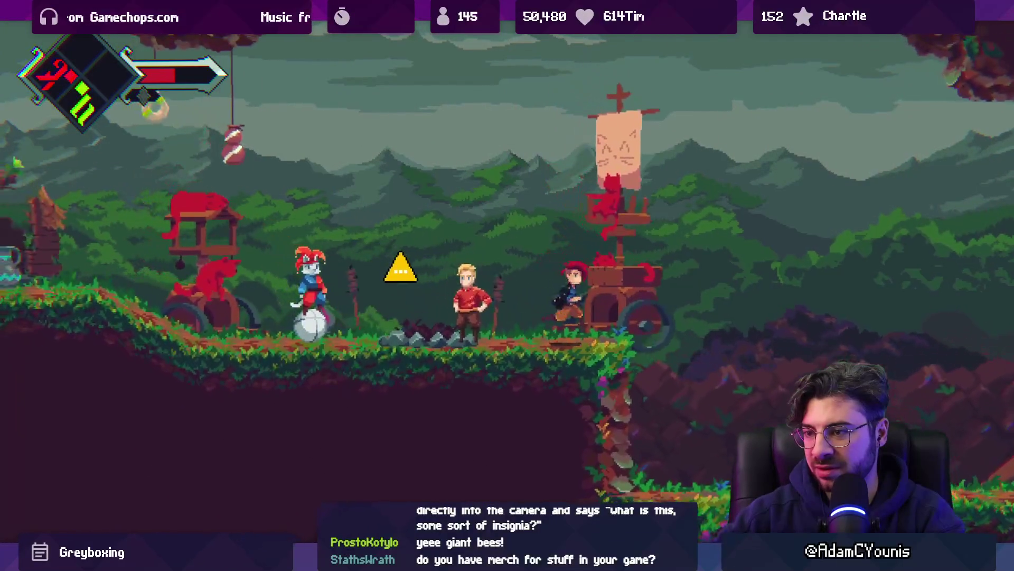
{"action": "key", "text": "Right"}
{"action": "key", "text": "space"}
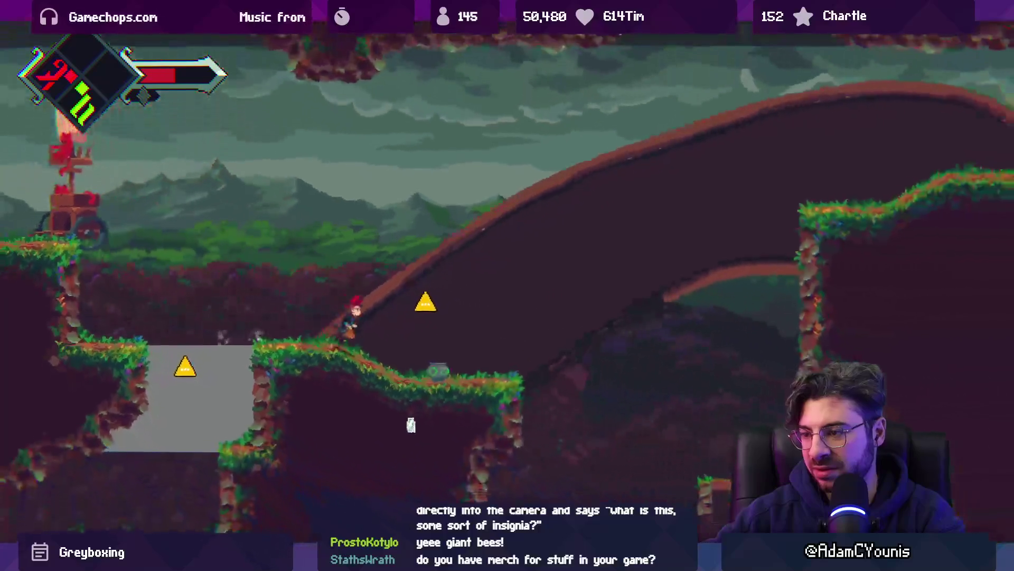
{"action": "key", "text": "Right"}
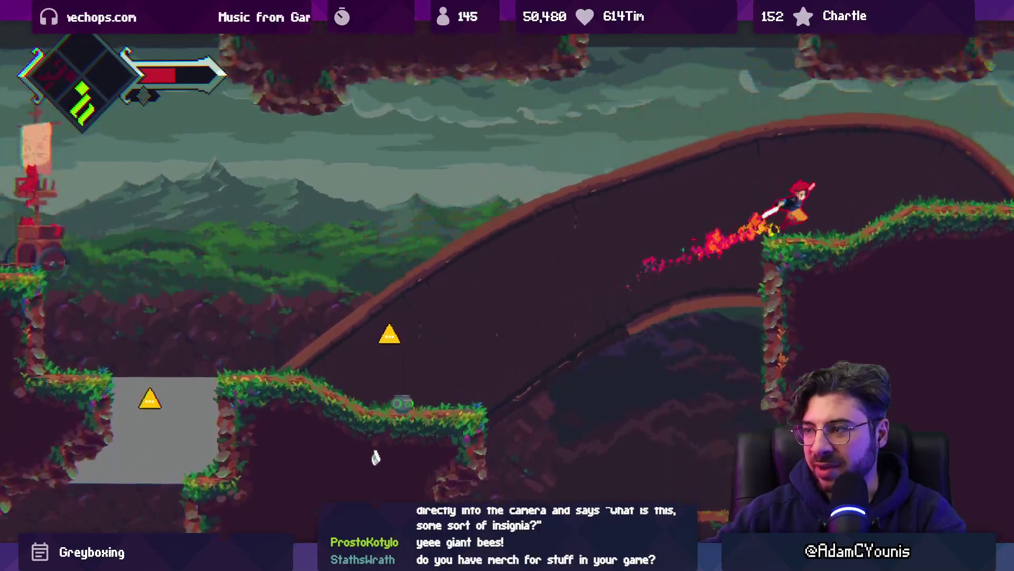
{"action": "key", "text": "ctrl+p"}
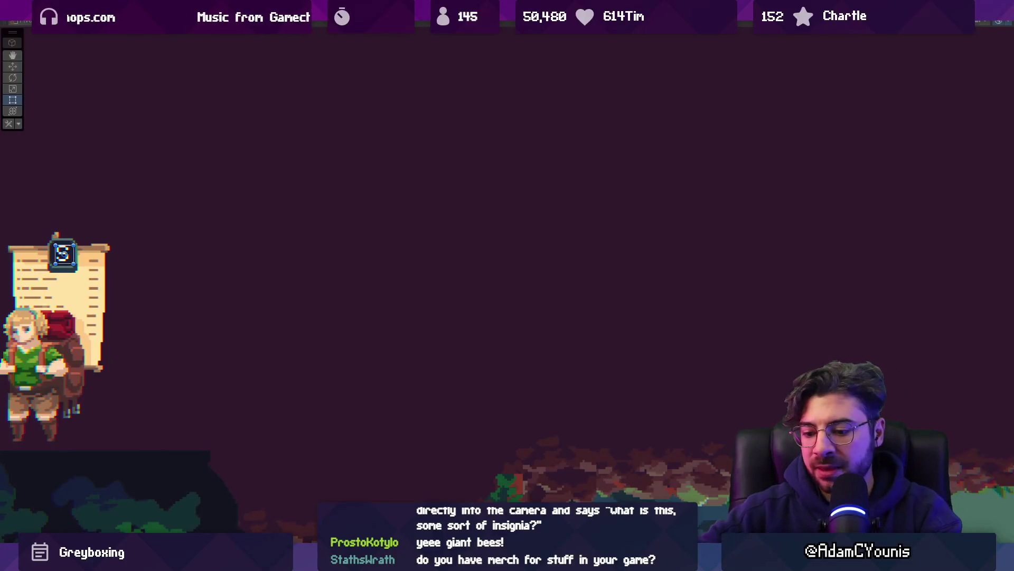
{"action": "key", "text": "ctrl+2"}
Stop the playtest, returning to the Berta scene, and switch over to the Fork git client
{"action": "key", "text": "shift+space"}
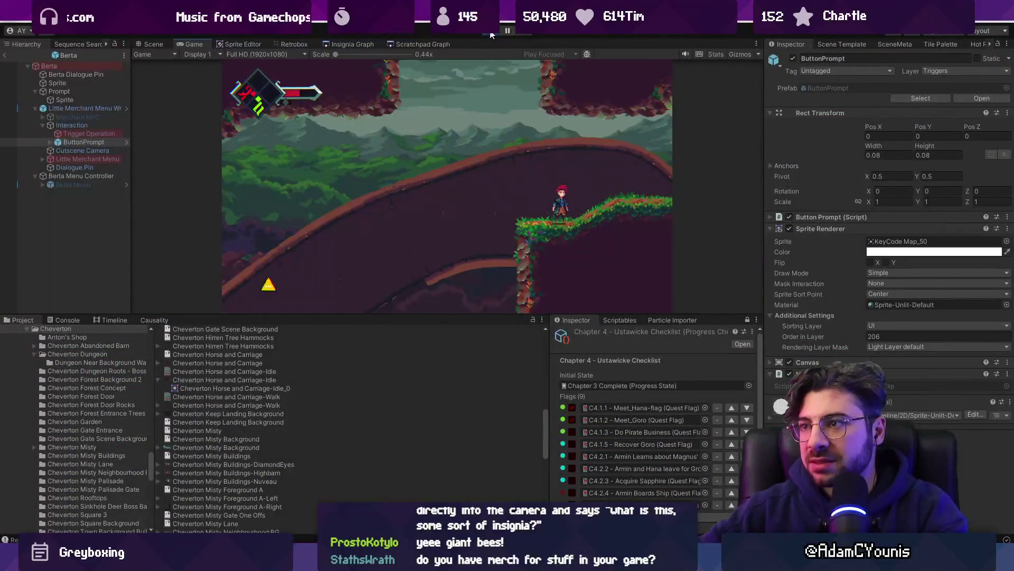
{"action": "left_click", "coordinate": [491, 33]}
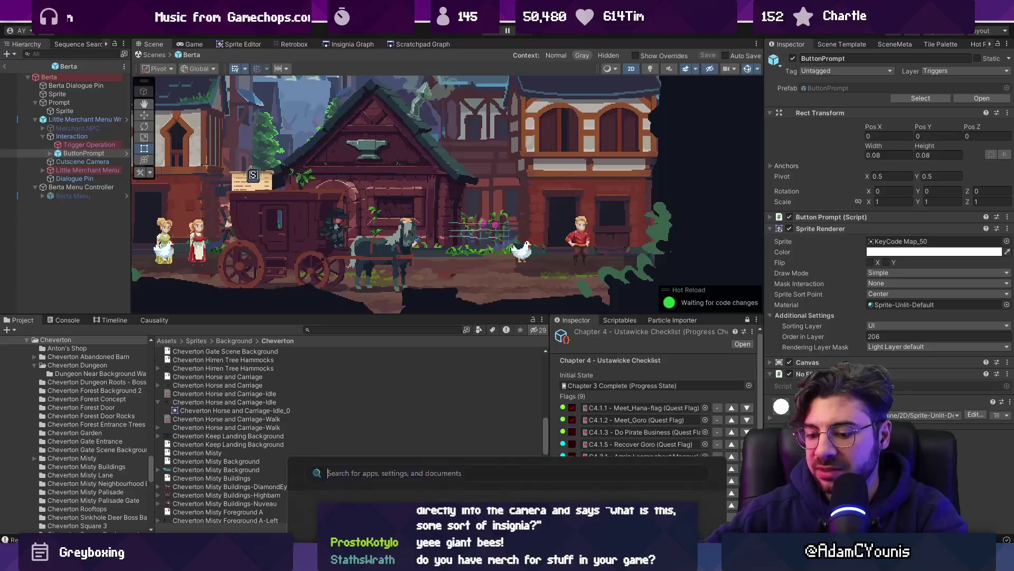
{"action": "key", "text": "super"}
{"action": "key", "text": "Escape"}
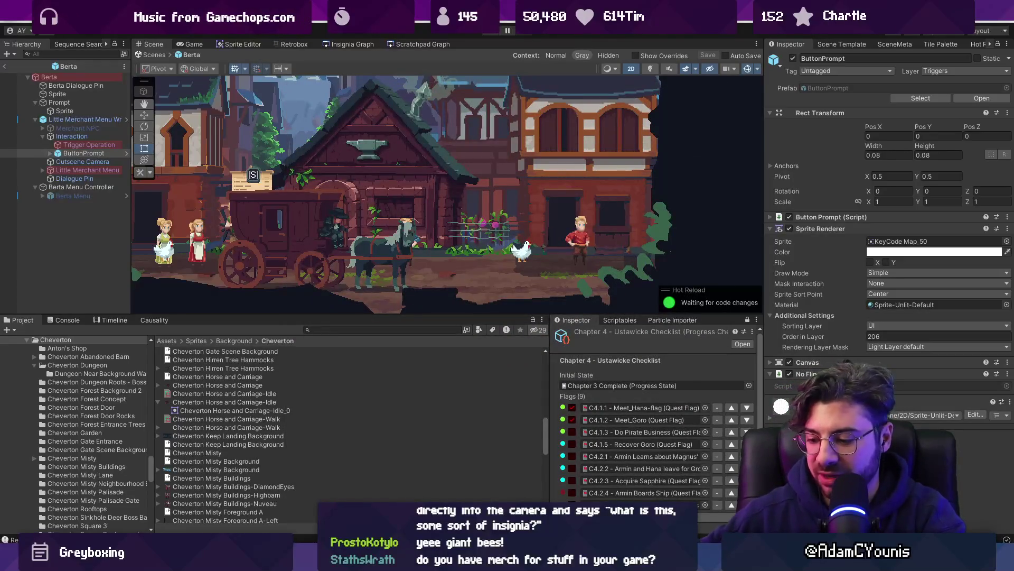
{"action": "key", "text": "alt+Tab"}
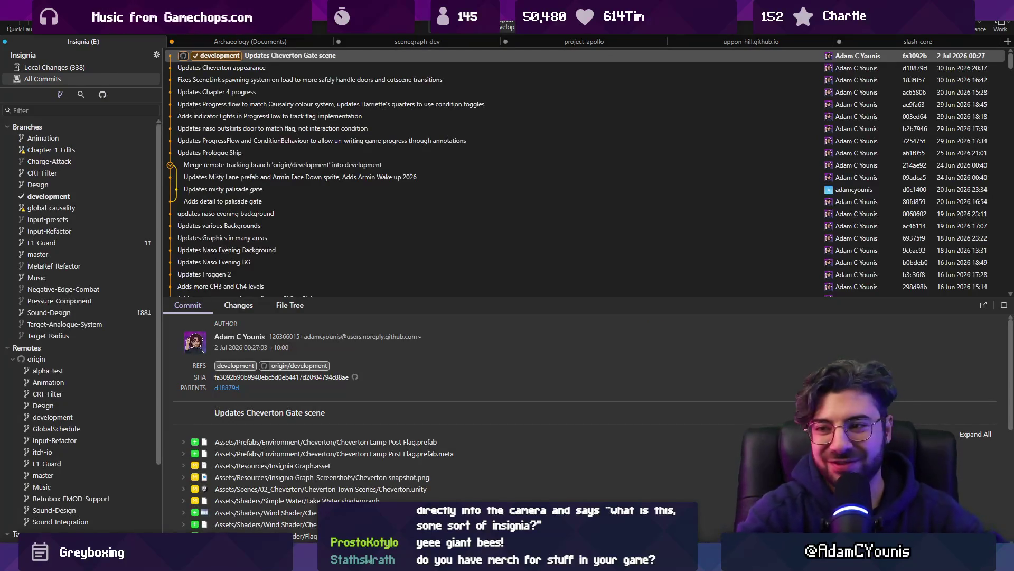
Open Local Changes and locate the back_5 frame in File Explorer, up in the Cheverton folder
{"action": "left_click", "coordinate": [47, 67]}
{"action": "scroll", "coordinate": [278, 170], "scroll_direction": "down", "scroll_amount": 5}
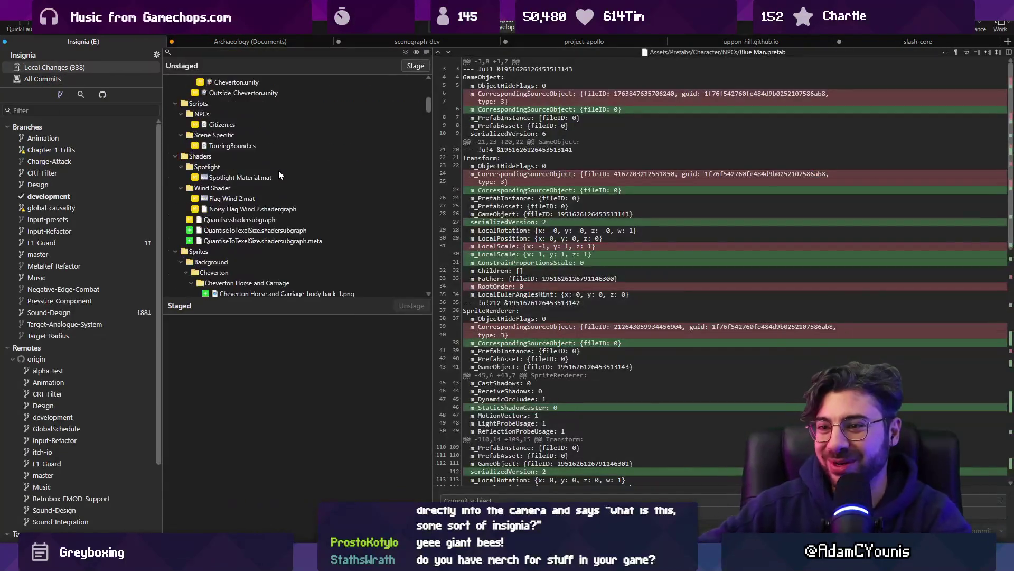
{"action": "mouse_move", "coordinate": [426, 116]}
{"action": "left_mouse_down"}
{"action": "mouse_move", "coordinate": [427, 145]}
{"action": "mouse_move", "coordinate": [428, 115]}
{"action": "left_mouse_up"}
{"action": "left_click", "coordinate": [338, 144]}
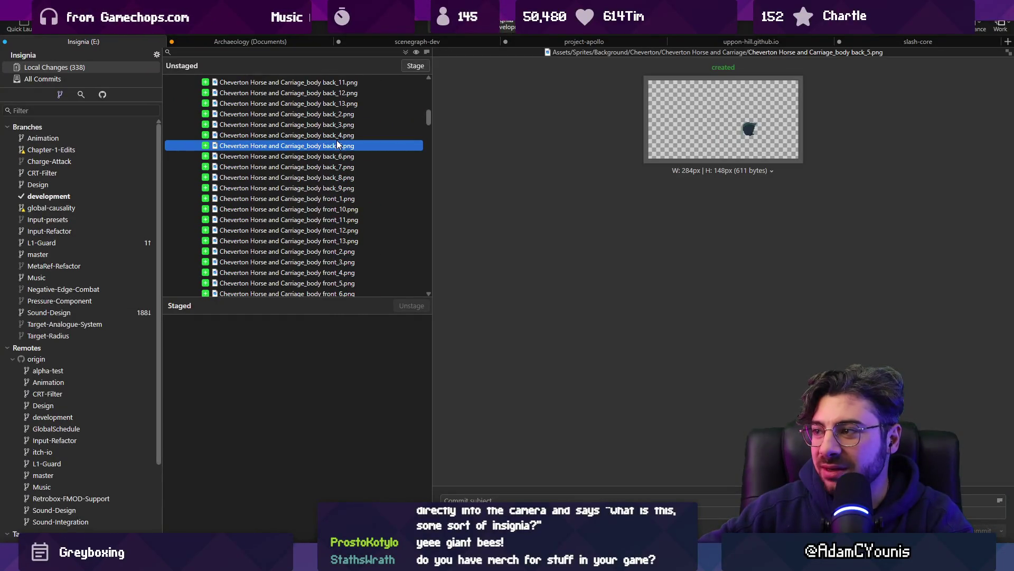
{"action": "right_click", "coordinate": [339, 147]}
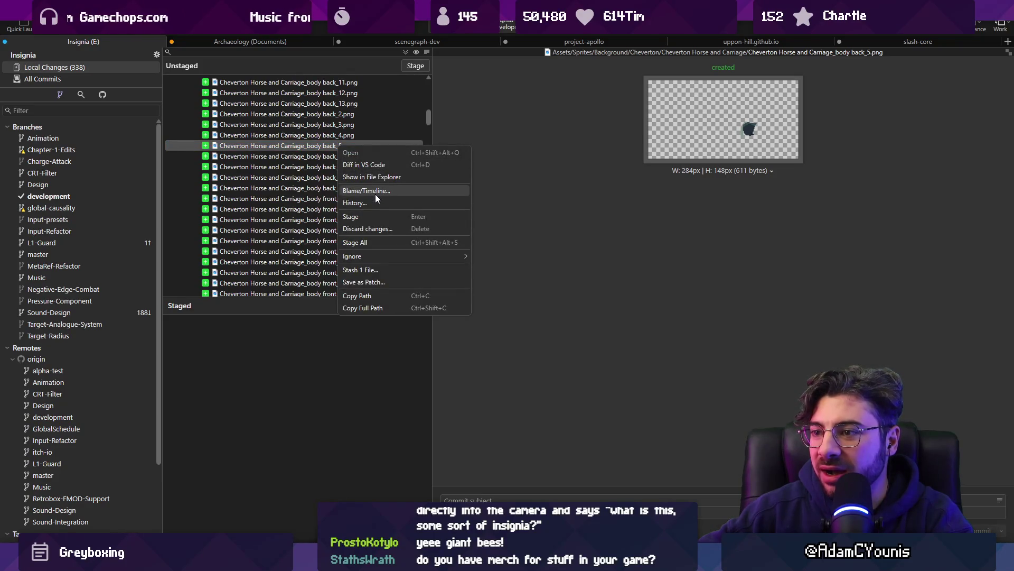
{"action": "left_click", "coordinate": [373, 178]}
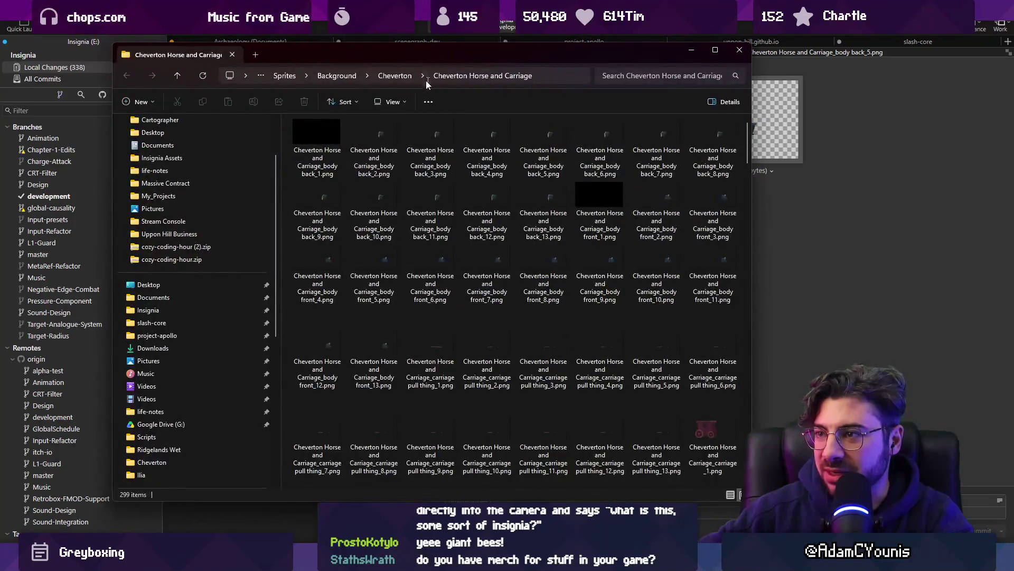
{"action": "left_click", "coordinate": [407, 76]}
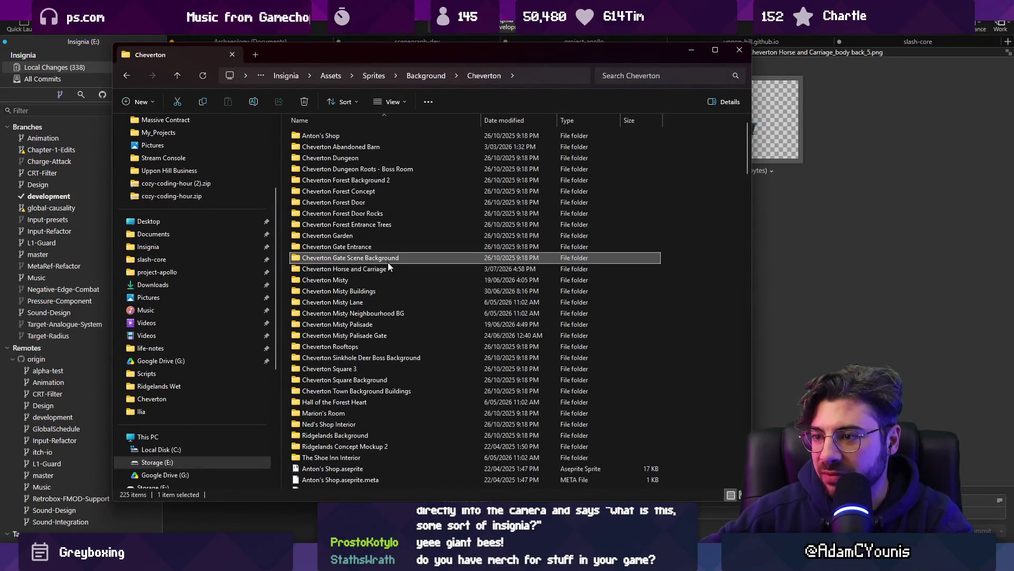
{"action": "key", "text": "ctrl+w"}
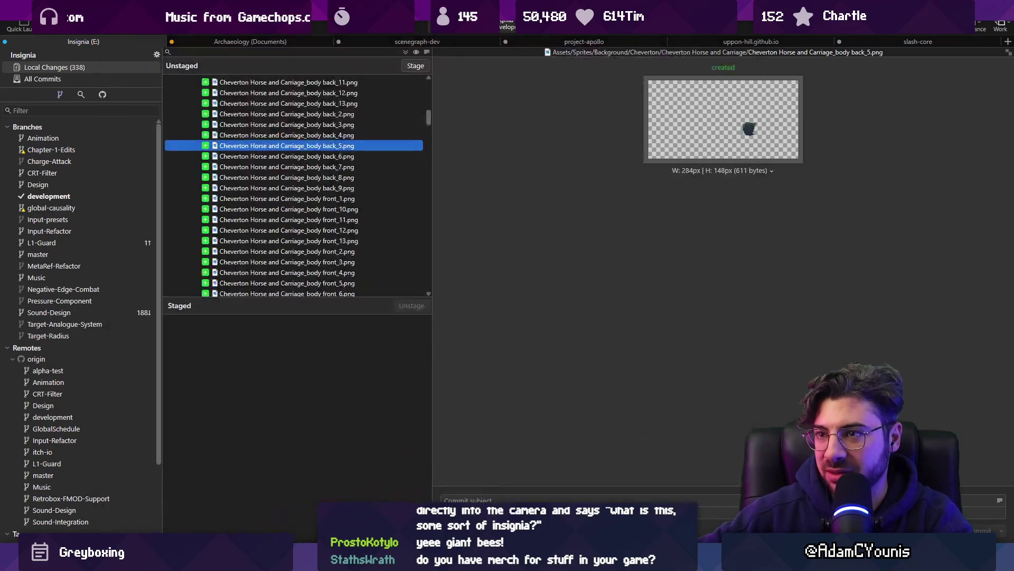
Review the unstaged list and stage all 39 local changes
{"action": "scroll", "coordinate": [294, 182], "scroll_direction": "up", "scroll_amount": 15}
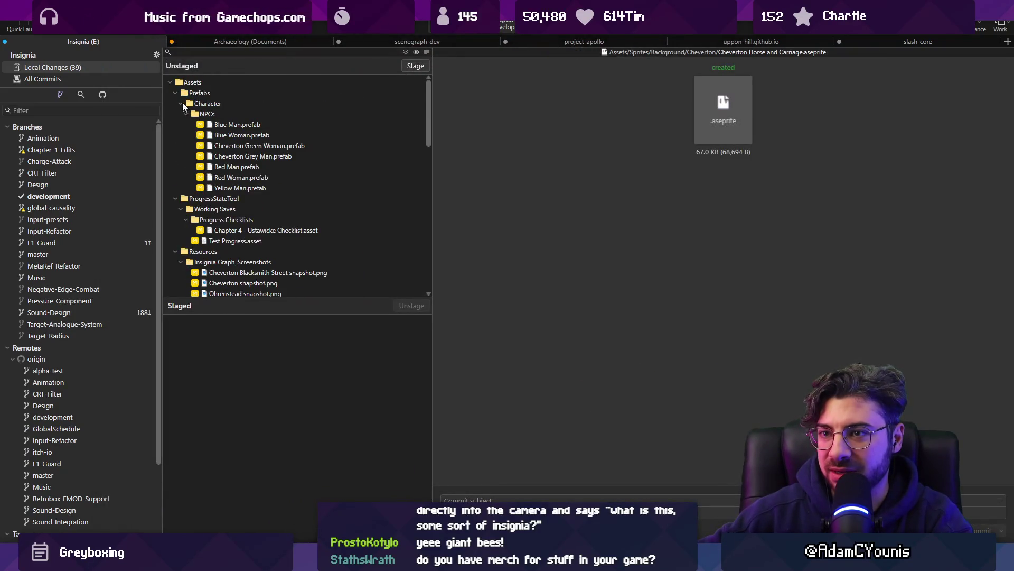
{"action": "scroll", "coordinate": [327, 243], "scroll_direction": "down", "scroll_amount": 15}
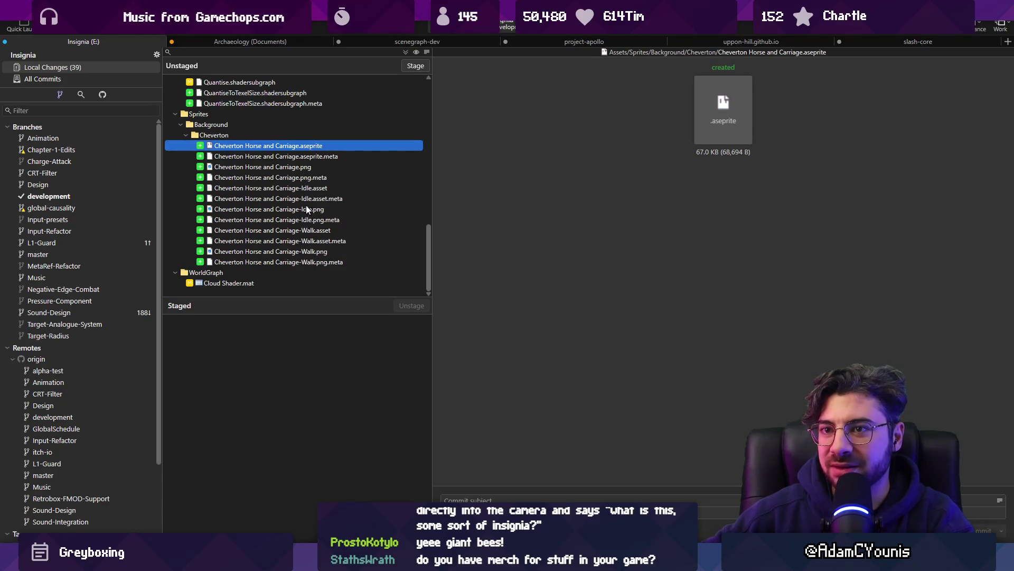
{"action": "scroll", "coordinate": [284, 161], "scroll_direction": "up", "scroll_amount": 15}
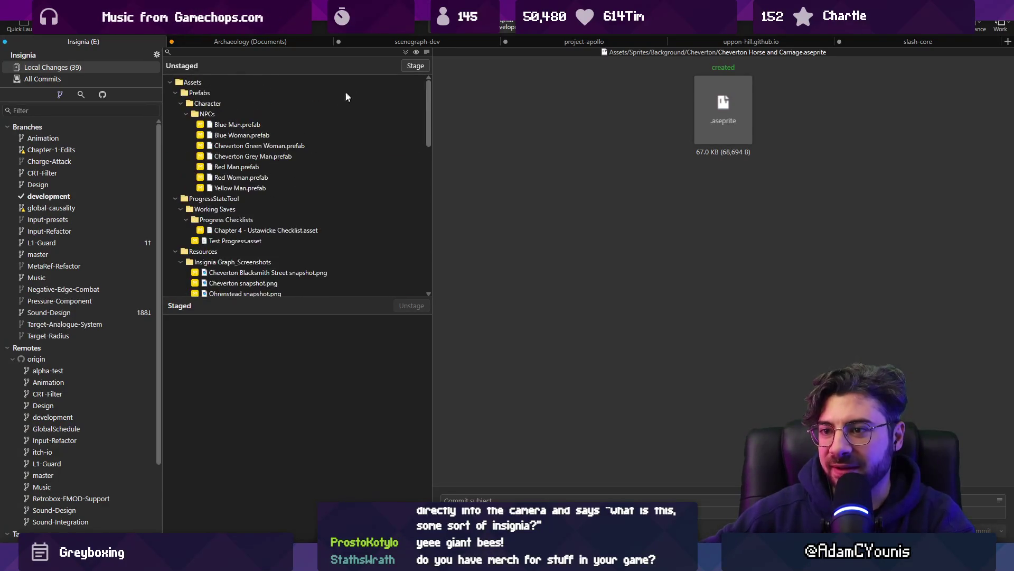
{"action": "left_click", "coordinate": [405, 52]}
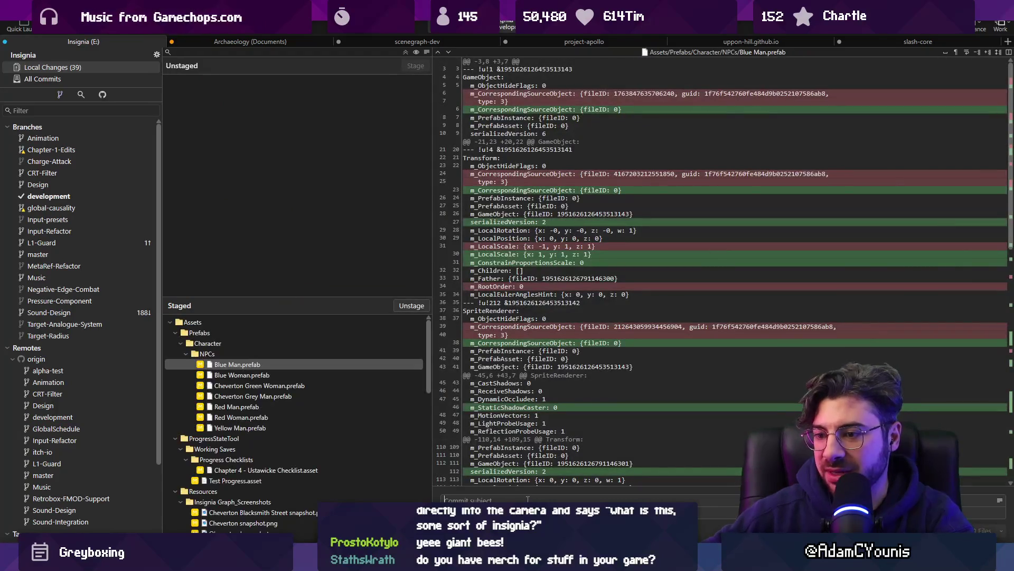
Review the Blue Woman.prefab and Citizen.cs diffs while drafting the commit summary
{"action": "type", "text": "Adds"}
{"action": "left_click", "coordinate": [242, 375]}
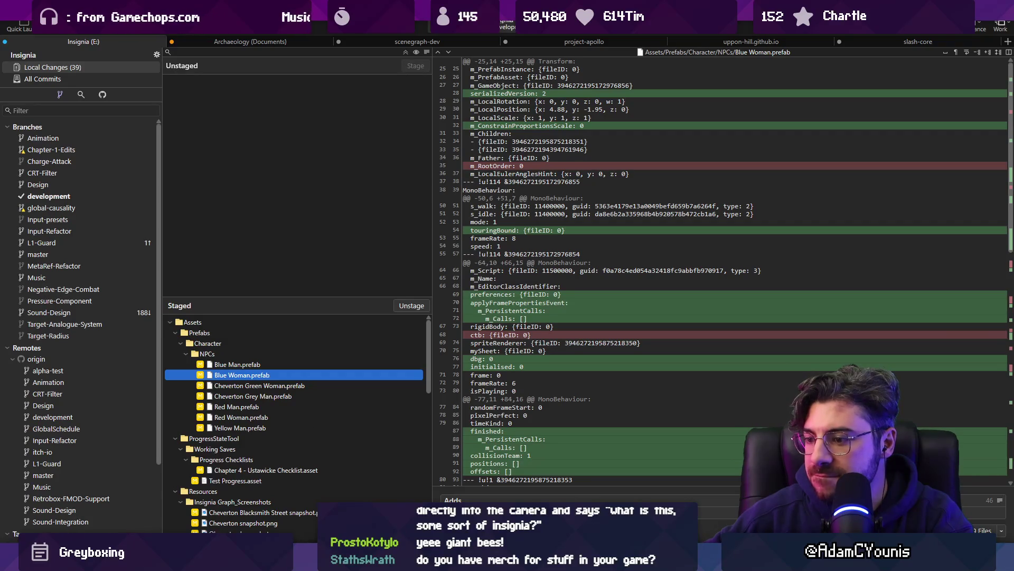
{"action": "left_click", "coordinate": [487, 500]}
{"action": "scroll", "coordinate": [232, 422], "scroll_direction": "down", "scroll_amount": 10}
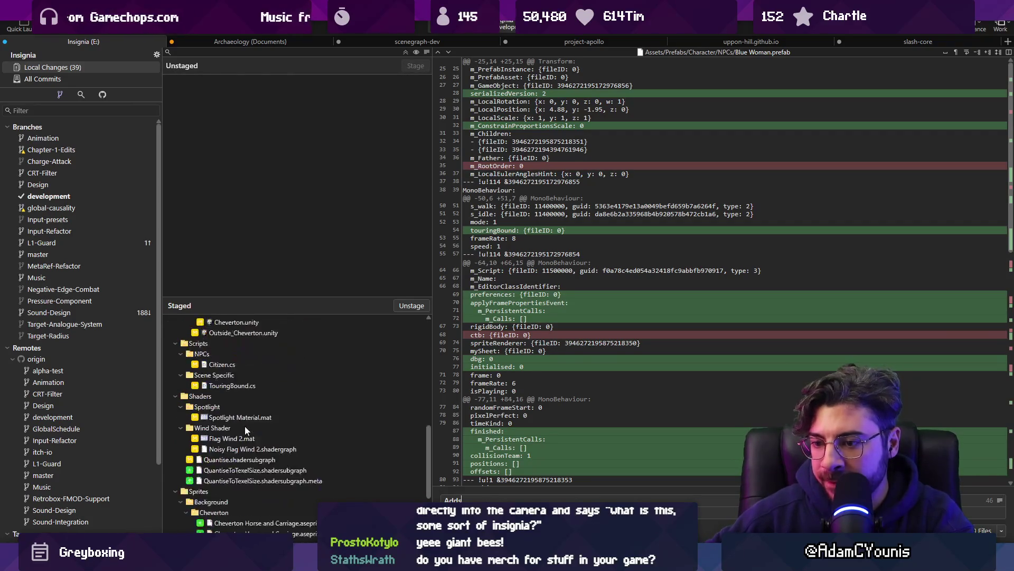
{"action": "scroll", "coordinate": [240, 468], "scroll_direction": "up", "scroll_amount": 4}
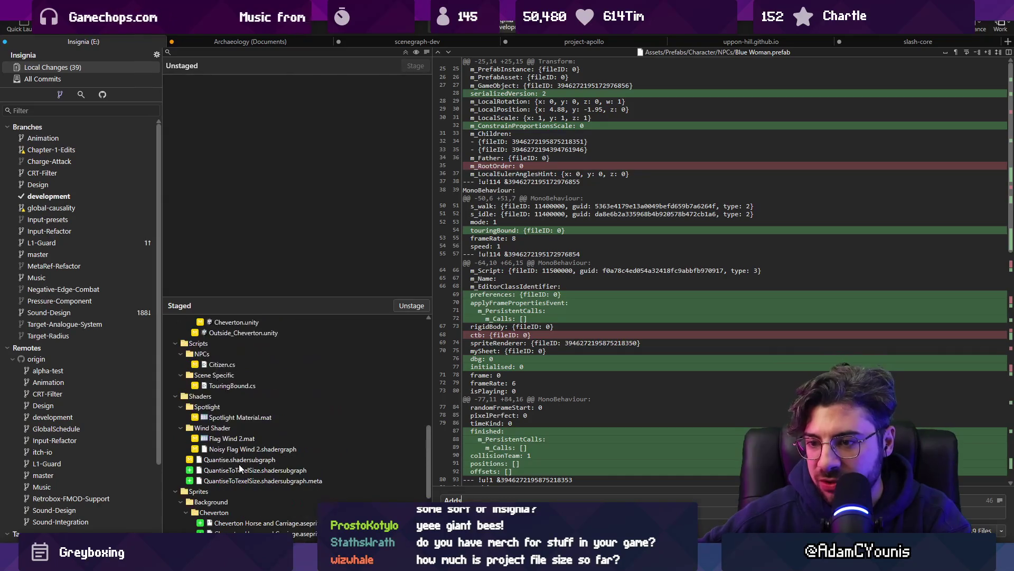
{"action": "scroll", "coordinate": [236, 436], "scroll_direction": "up", "scroll_amount": 3}
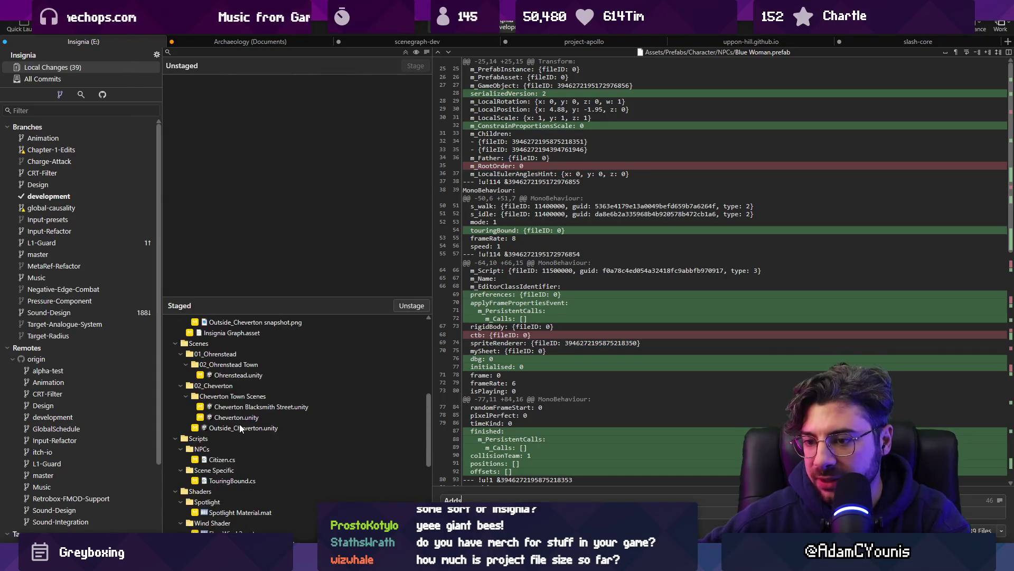
{"action": "left_click", "coordinate": [233, 460]}
{"action": "scroll", "coordinate": [512, 467], "scroll_direction": "down", "scroll_amount": 3}
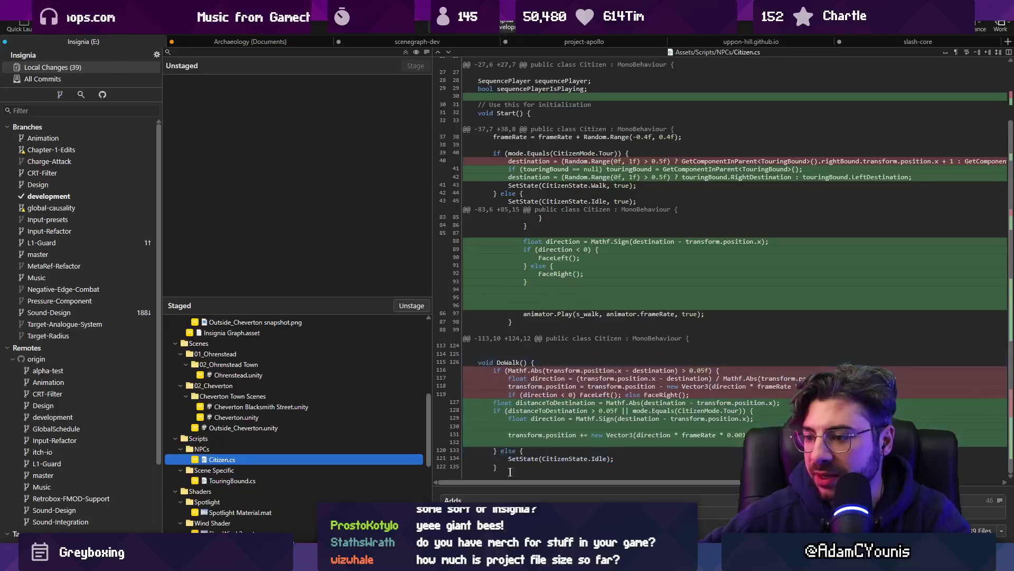
Commit as 'Fixes citizens walking backwards and adds horse and carriage citizenb' and view All Commits
{"action": "left_click", "coordinate": [492, 499]}
{"action": "type", "text": "Fixes"}
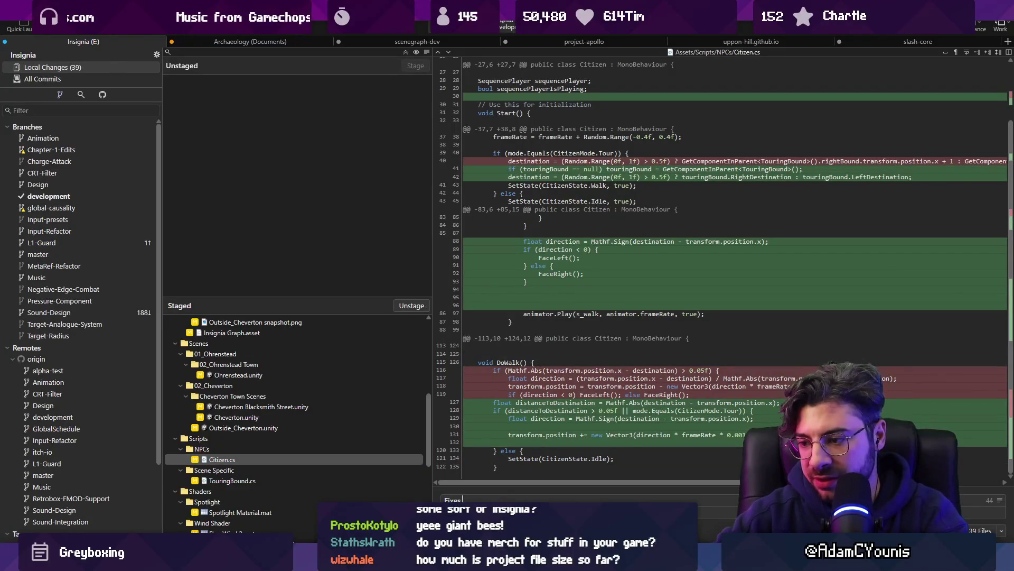
{"action": "type", "text": " citizens walking backwards and"}
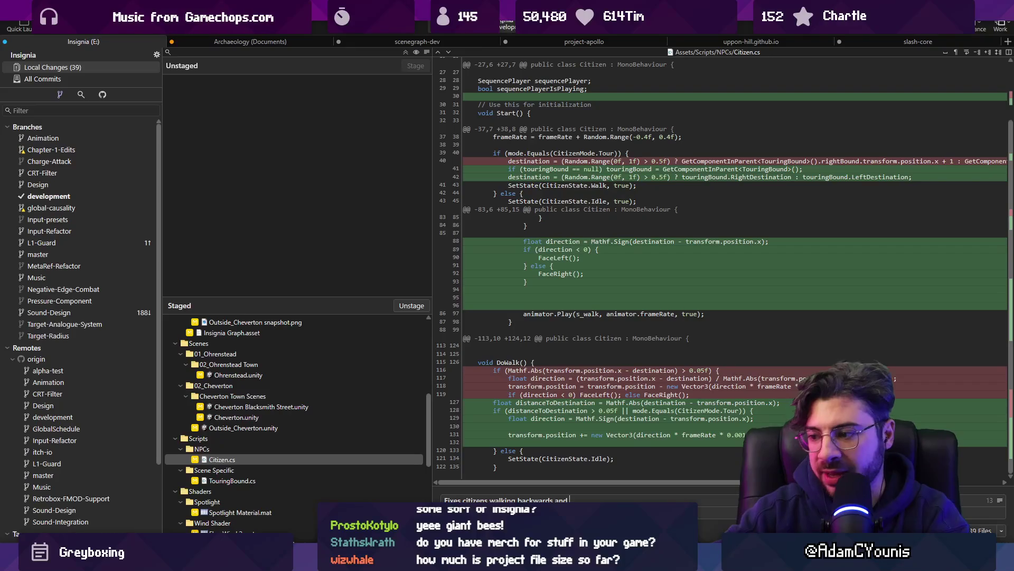
{"action": "type", "text": "adds horse and carriage citizenb"}
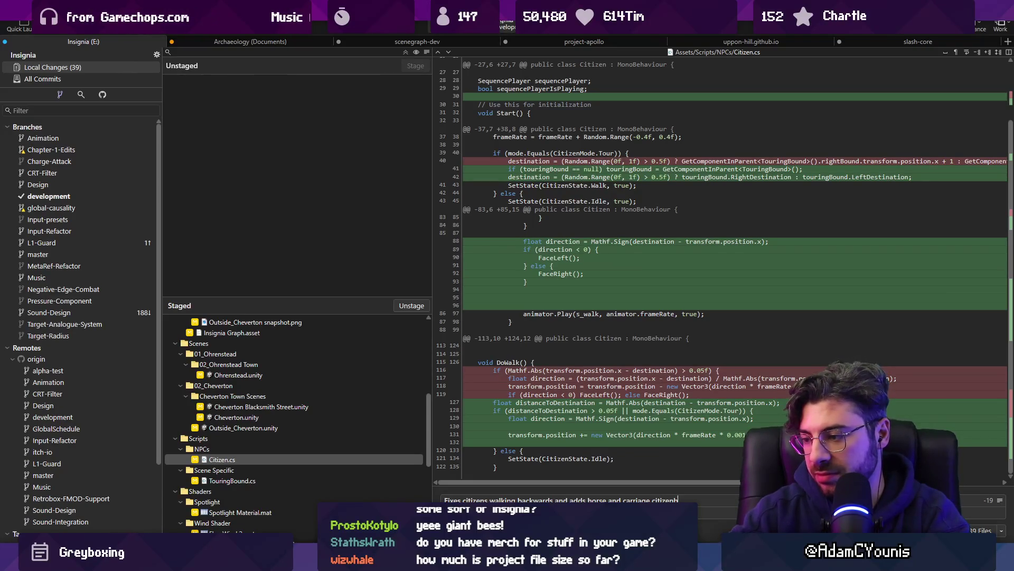
{"action": "key", "text": "ctrl+Return"}
{"action": "left_click", "coordinate": [60, 81]}
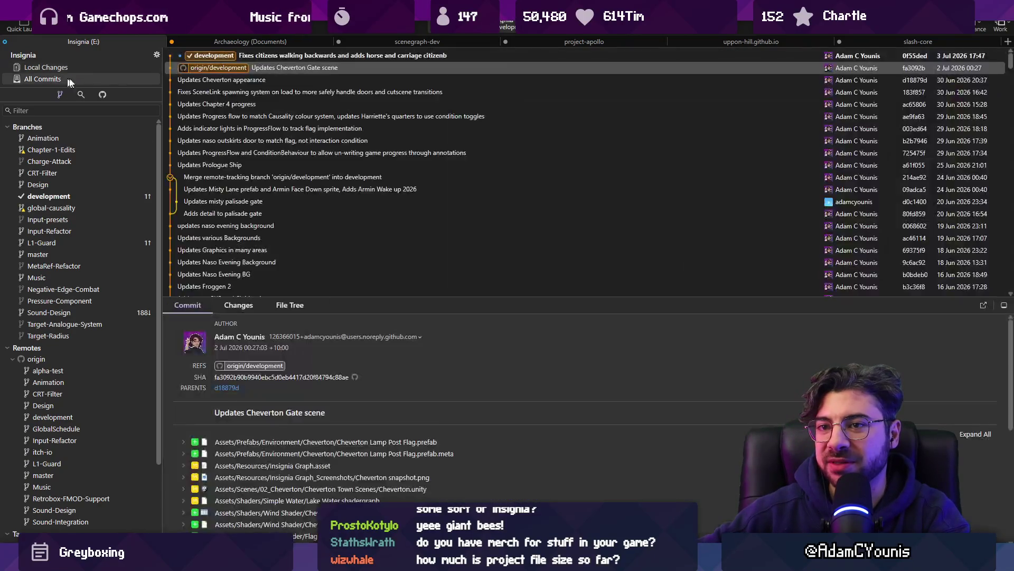
Reword the newest commit so its message ends 'citizen' without the stray 'b'
{"action": "right_click", "coordinate": [376, 56]}
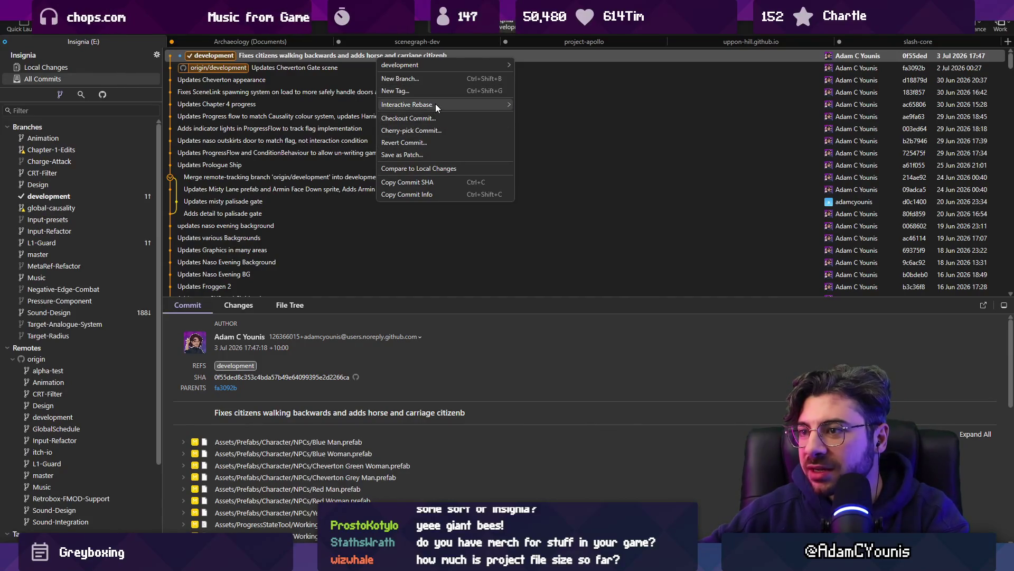
{"action": "mouse_move", "coordinate": [435, 104]}
{"action": "left_click", "coordinate": [540, 135]}
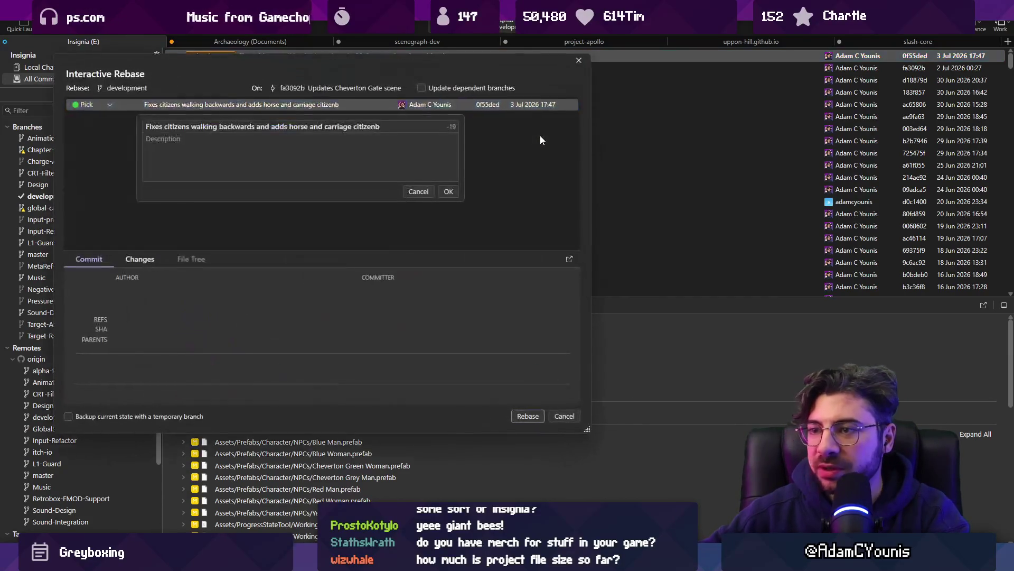
{"action": "key", "text": "BackSpace"}
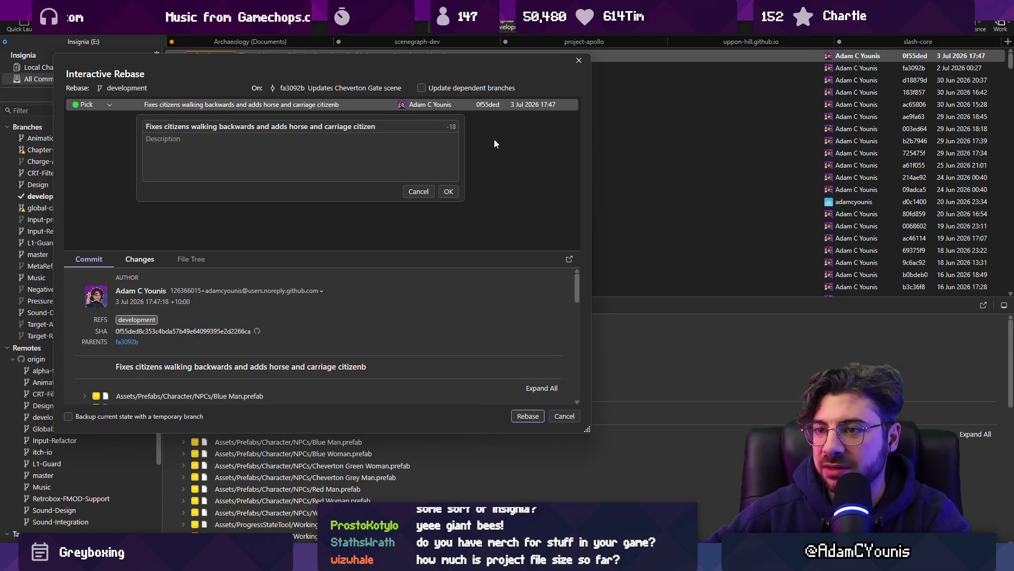
{"action": "left_click", "coordinate": [448, 191]}
{"action": "left_click", "coordinate": [535, 418]}
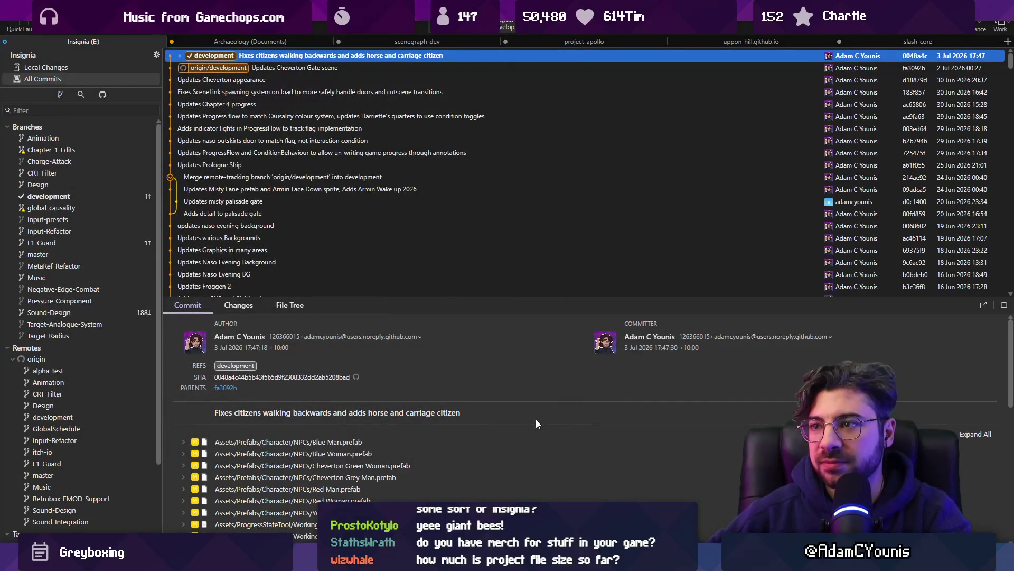
Push the development branch to origin and bring Unity back to the front
{"action": "left_click", "coordinate": [114, 24]}
{"action": "key", "text": "Escape"}
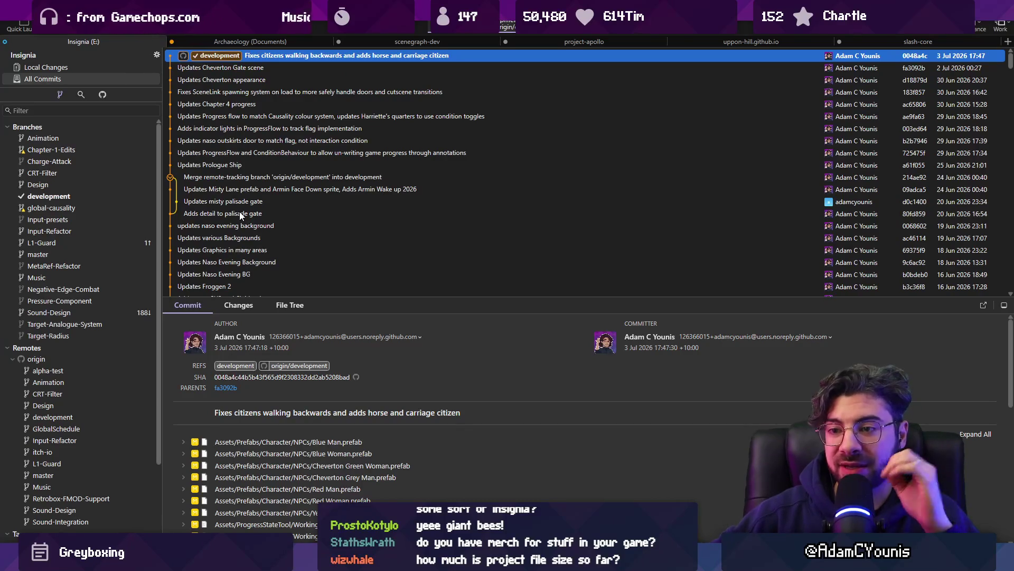
{"action": "mouse_move", "coordinate": [380, 560]}
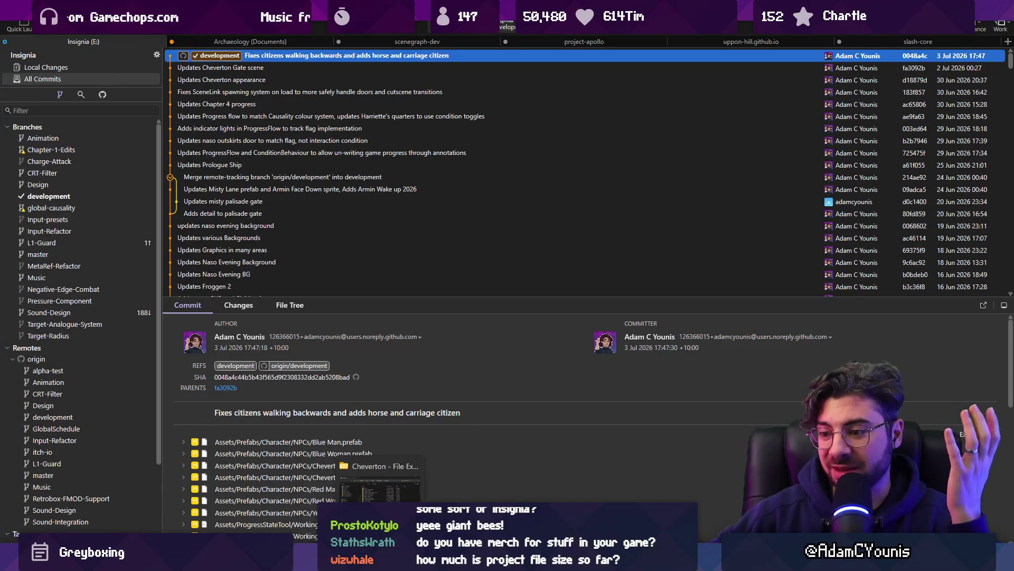
{"action": "left_click", "coordinate": [357, 560]}
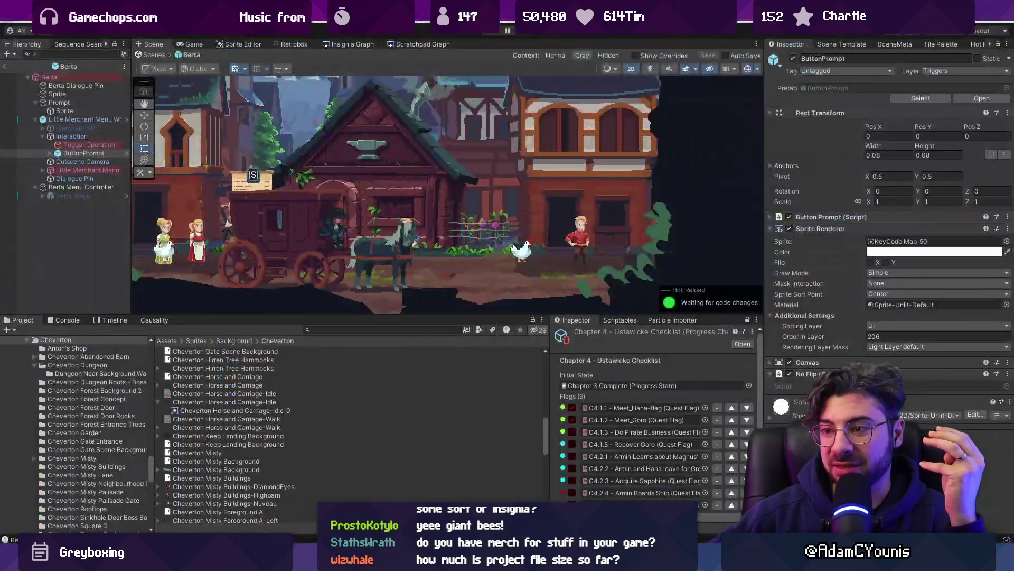
Go up to the Insignia project folder, see Assets is 1.07 GB, and open Assets
{"action": "left_click", "coordinate": [380, 560]}
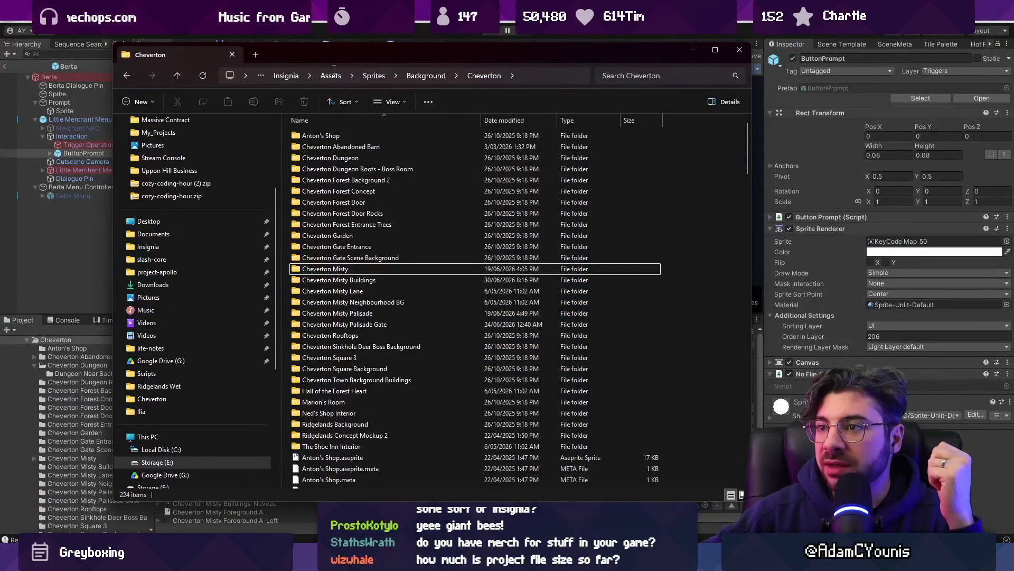
{"action": "left_click", "coordinate": [335, 75]}
{"action": "key", "text": "Escape"}
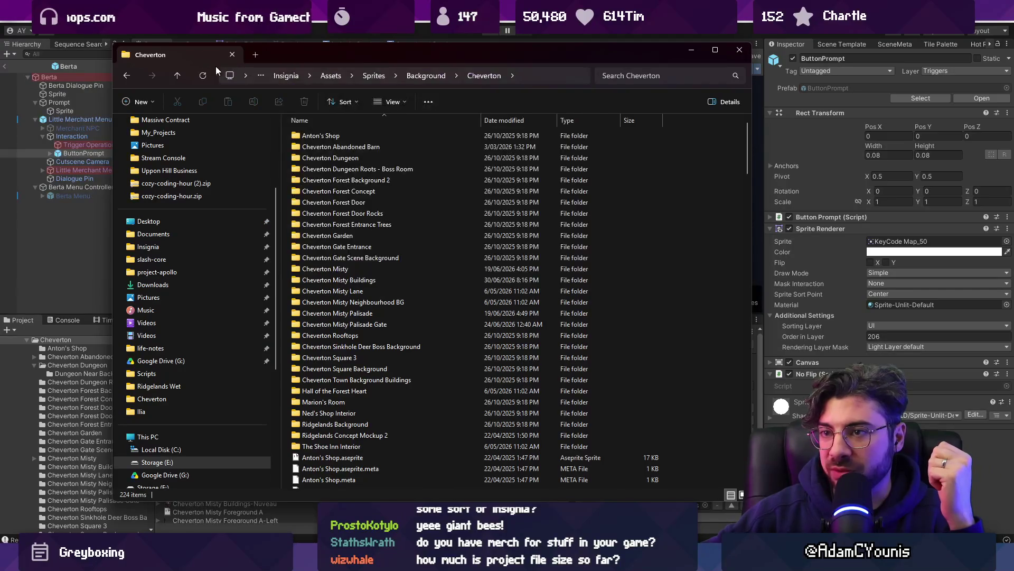
{"action": "left_click", "coordinate": [327, 75]}
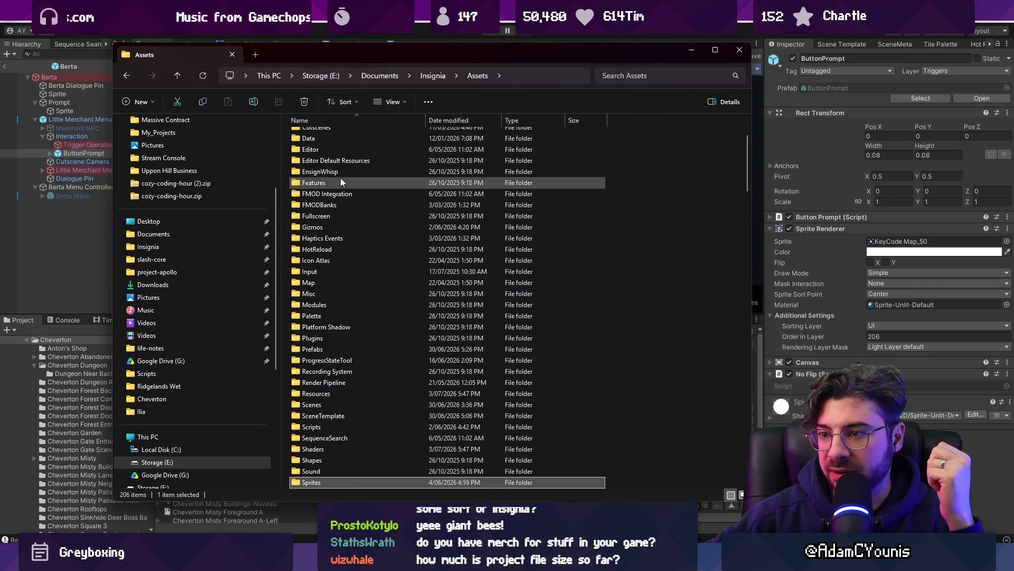
{"action": "scroll", "coordinate": [369, 190], "scroll_direction": "up", "scroll_amount": 1}
{"action": "left_click", "coordinate": [442, 77]}
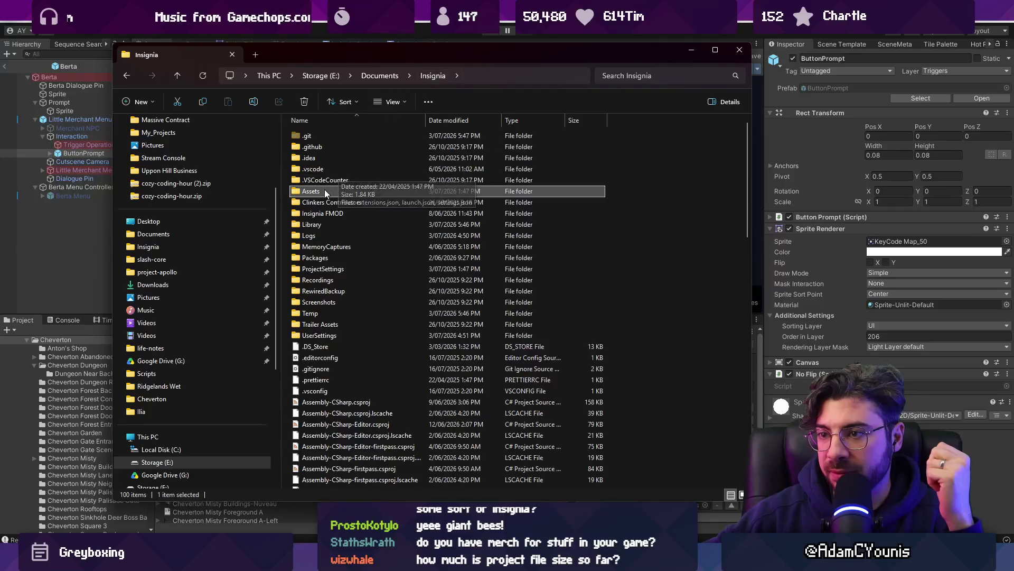
{"action": "mouse_move", "coordinate": [324, 191]}
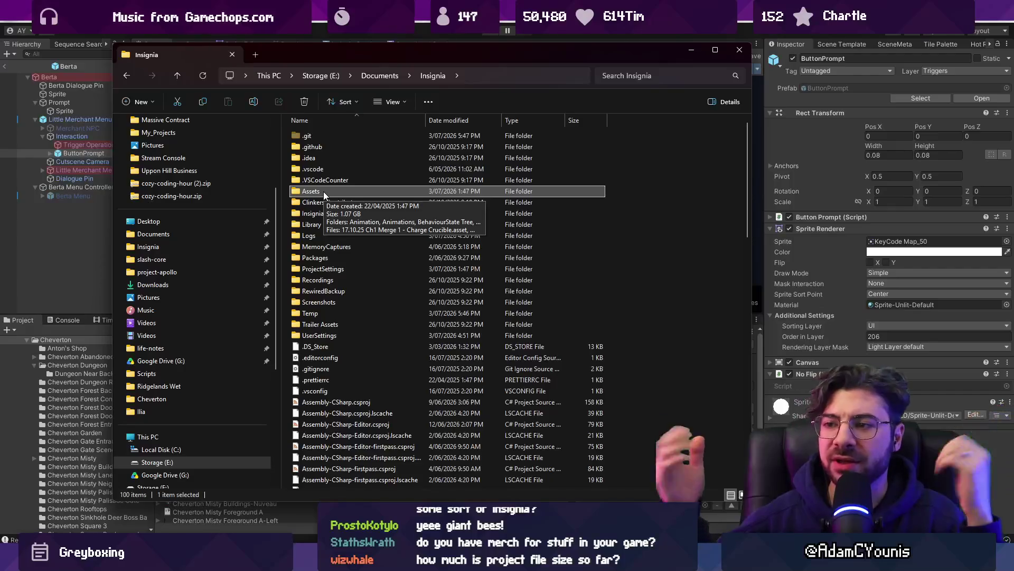
{"action": "double_click", "coordinate": [324, 192]}
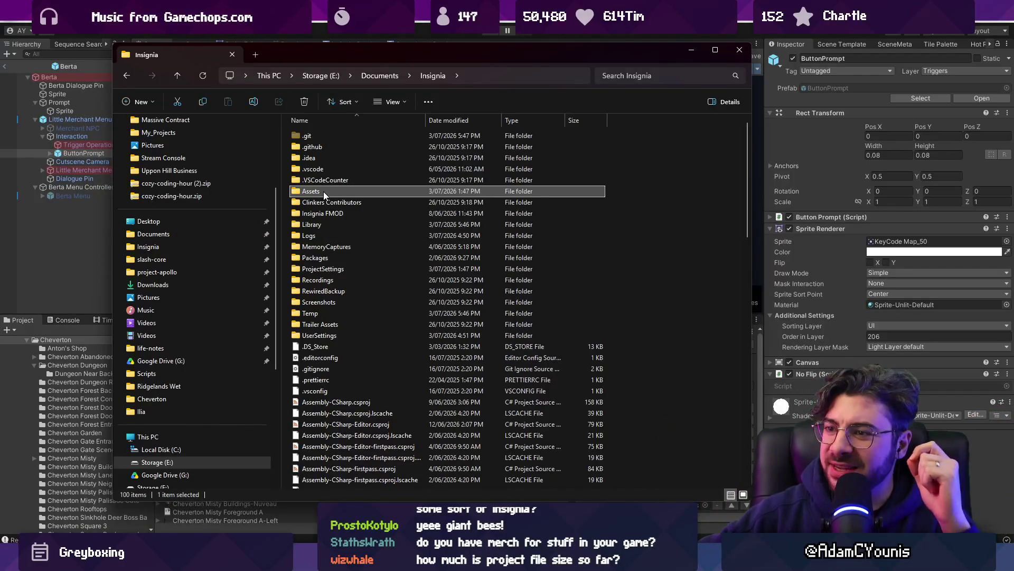
{"action": "mouse_move", "coordinate": [357, 560]}
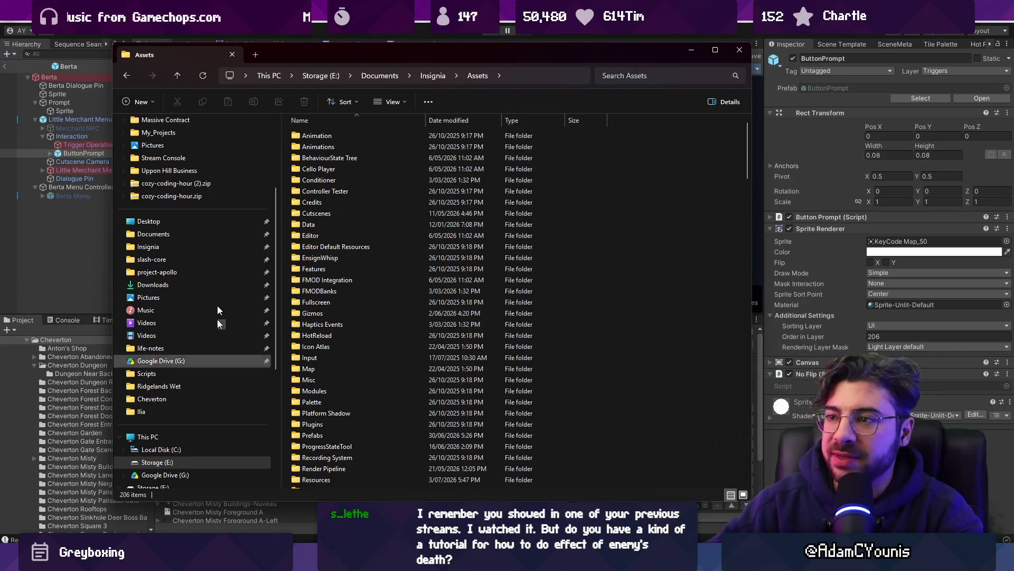
Close the Assets File Explorer window to return to Unity's Berta prefab
{"action": "left_click", "coordinate": [738, 51]}
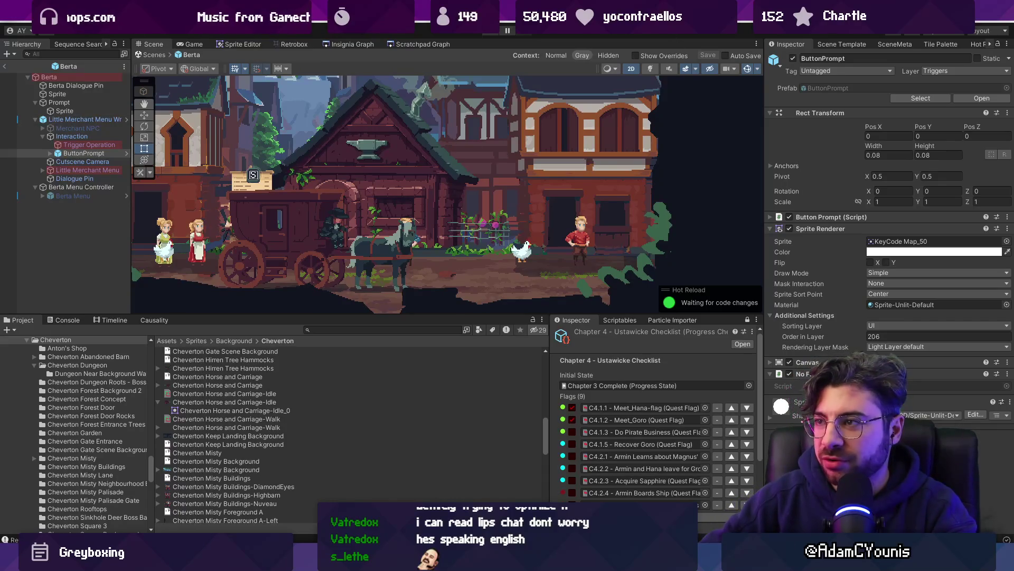
Zoom Unity's Scene view onto the carriage, then switch to Aseprite zoomed on the driver
{"action": "scroll", "coordinate": [463, 183], "scroll_direction": "down", "scroll_amount": 3}
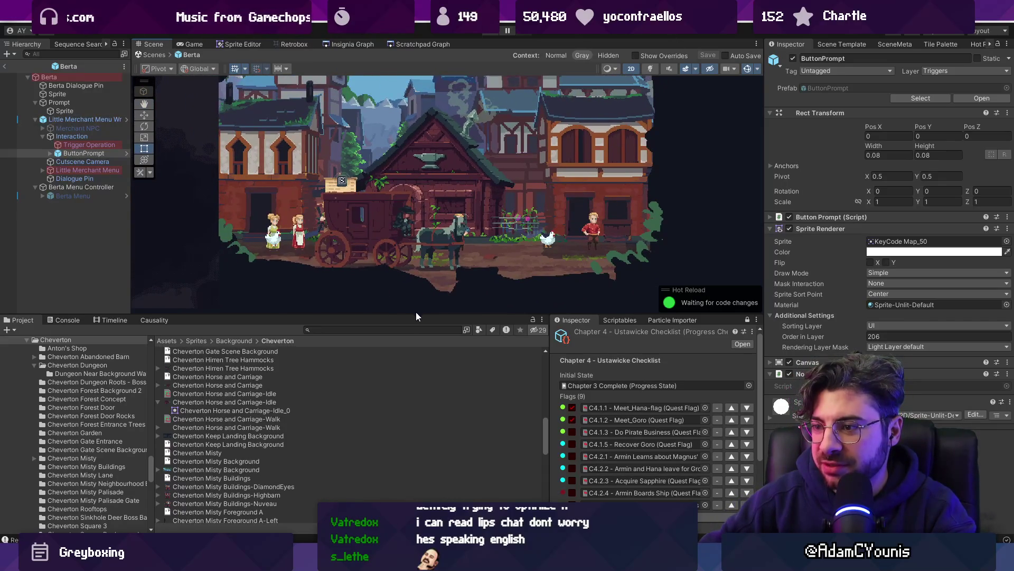
{"action": "left_click_drag", "start_coordinate": [416, 316], "coordinate": [416, 352]}
{"action": "scroll", "coordinate": [408, 210], "scroll_direction": "up", "scroll_amount": 5}
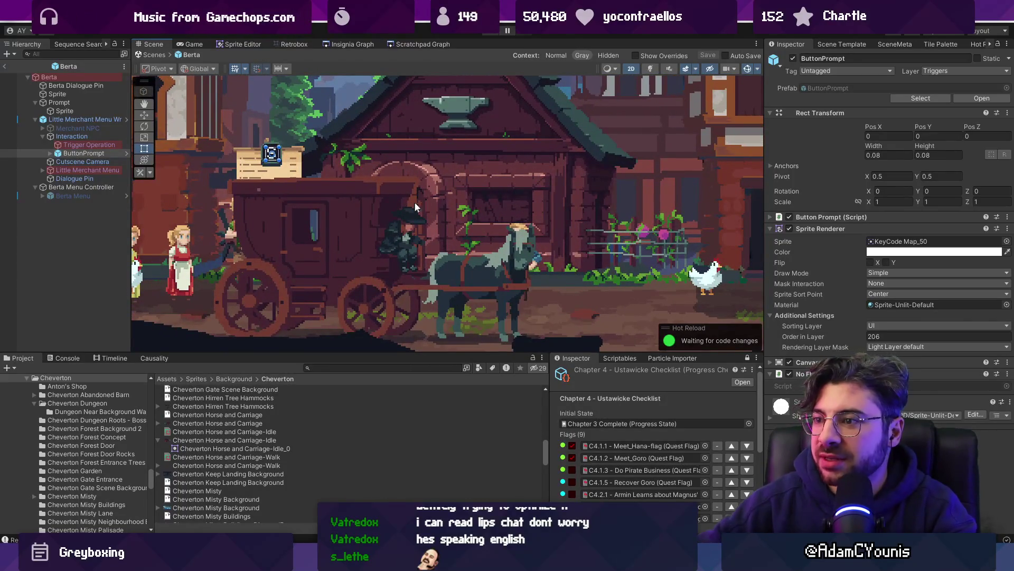
{"action": "key", "text": "alt+Tab"}
{"action": "scroll", "coordinate": [328, 209], "scroll_direction": "up", "scroll_amount": 4}
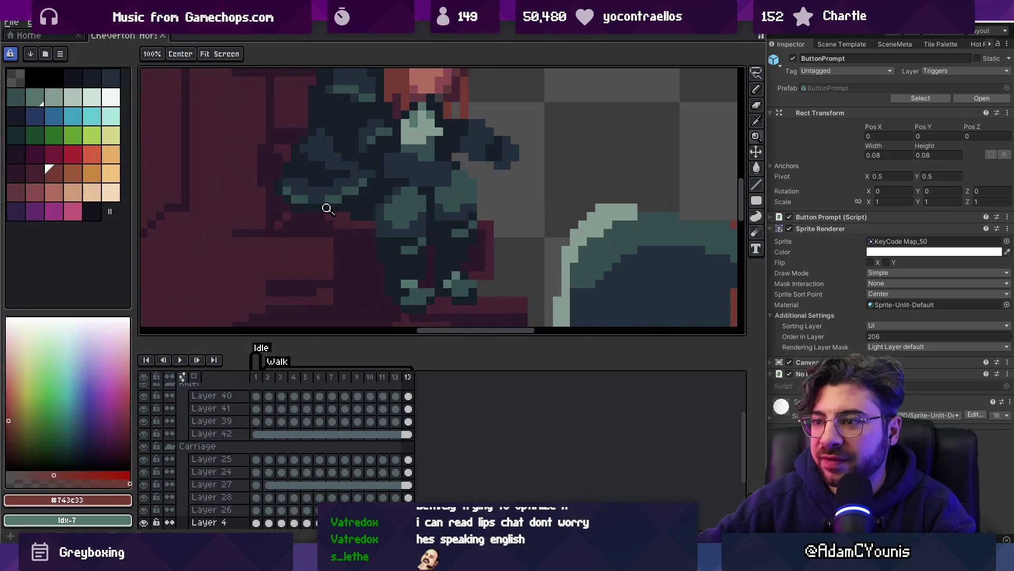
Select Layer 39 on the driver, pan onto the rider, and sample the cloak colour
{"action": "key", "text": "v"}
{"action": "left_click", "coordinate": [323, 211]}
{"action": "left_click_drag", "start_coordinate": [308, 211], "coordinate": [423, 267]}
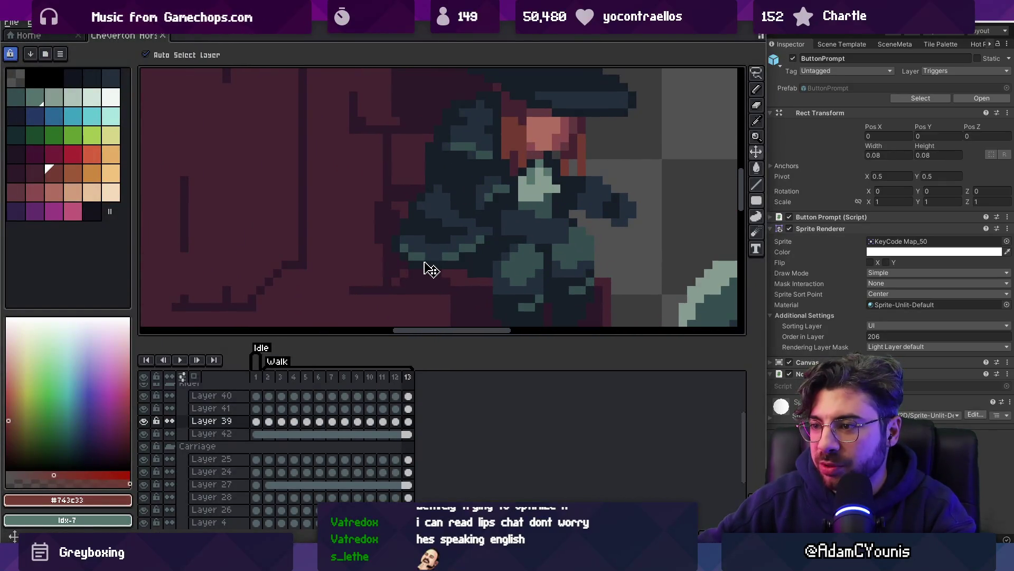
{"action": "left_click", "coordinate": [395, 253], "text": "alt"}
{"action": "key", "text": "b"}
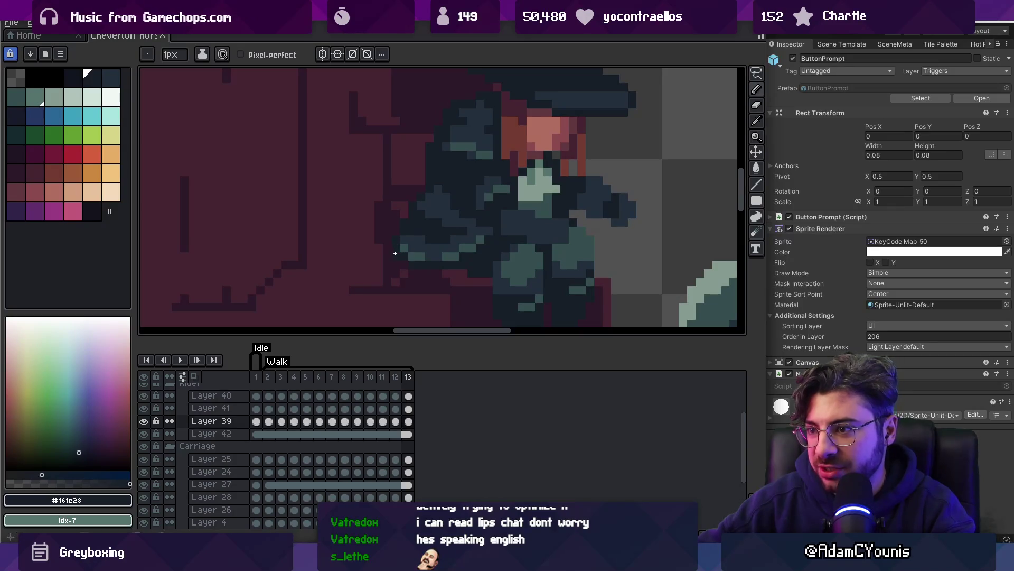
Step through the walk frames to frame 8 and play the animation to check motion
{"action": "key", "text": "Right"}
{"action": "key", "text": "Right"}
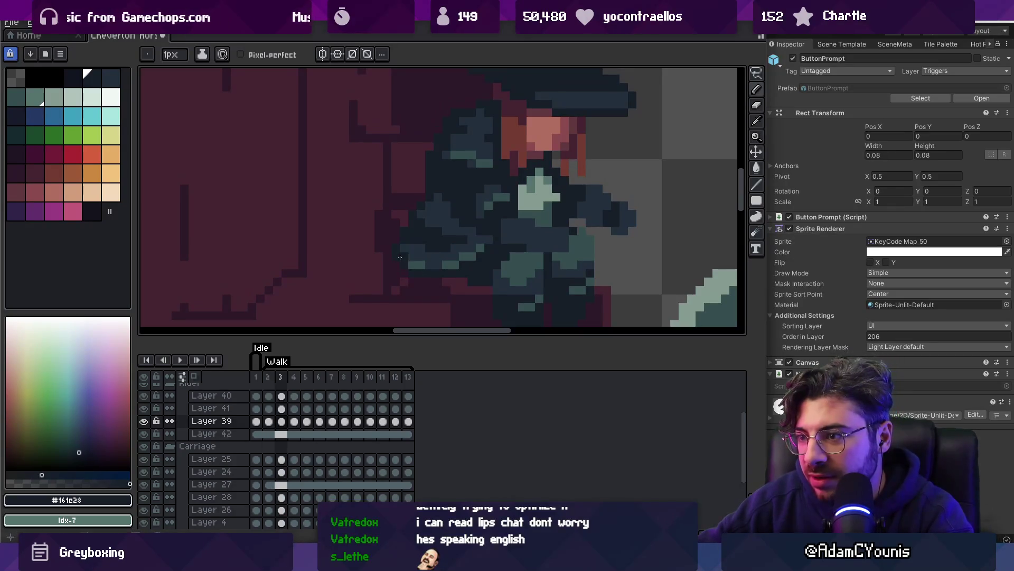
{"action": "key", "text": "Right"}
{"action": "key", "text": "Right"}
{"action": "key", "text": "Right"}
{"action": "key", "text": "Right"}
{"action": "key", "text": "Right"}
{"action": "key", "text": "Right"}
{"action": "key", "text": "Right"}
{"action": "key", "text": "Right"}
{"action": "key", "text": "Right"}
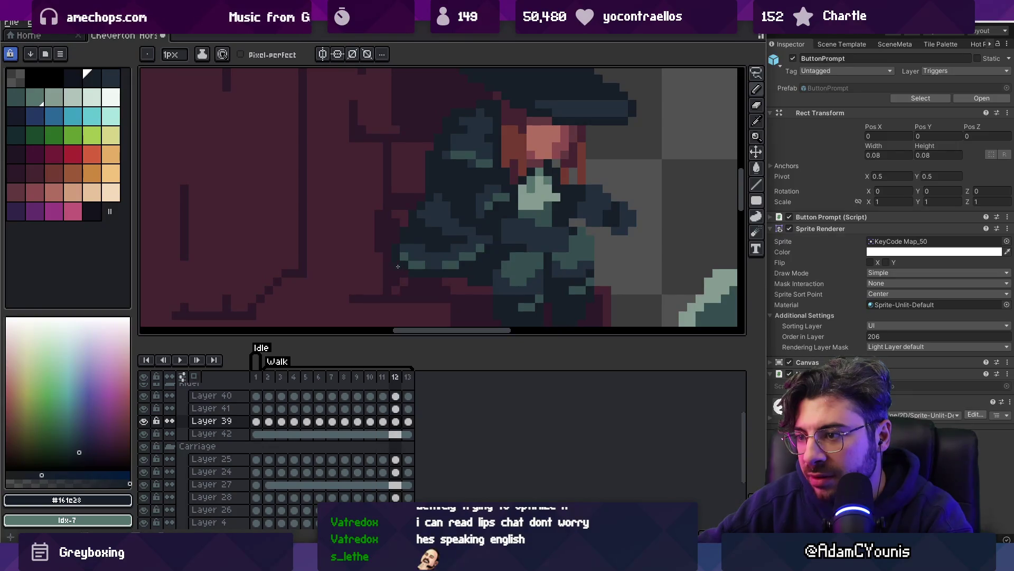
{"action": "key", "text": "Left"}
{"action": "key", "text": "Left"}
{"action": "key", "text": "Left"}
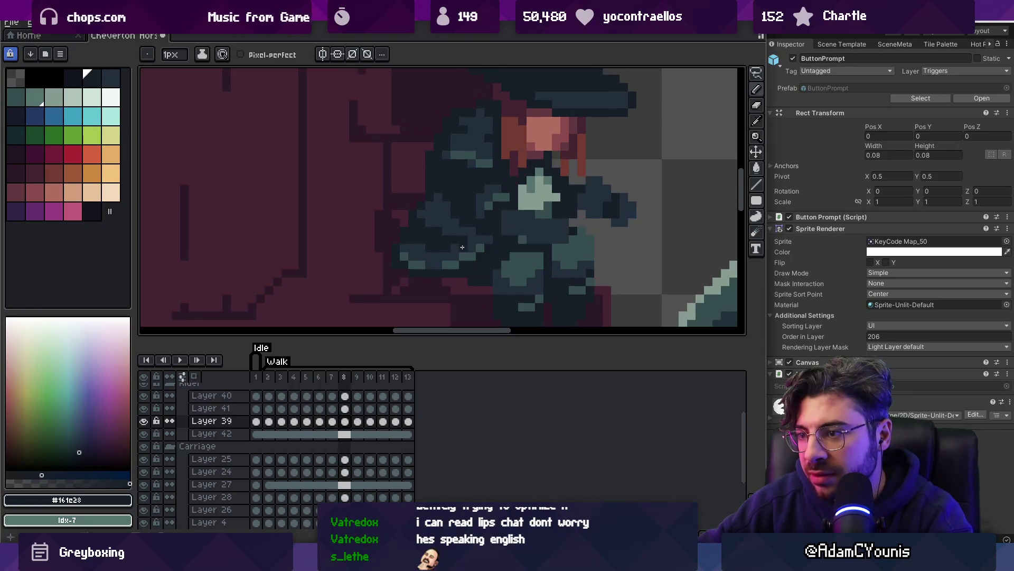
{"action": "scroll", "coordinate": [462, 249], "scroll_direction": "down", "scroll_amount": 5}
{"action": "key", "text": "Return"}
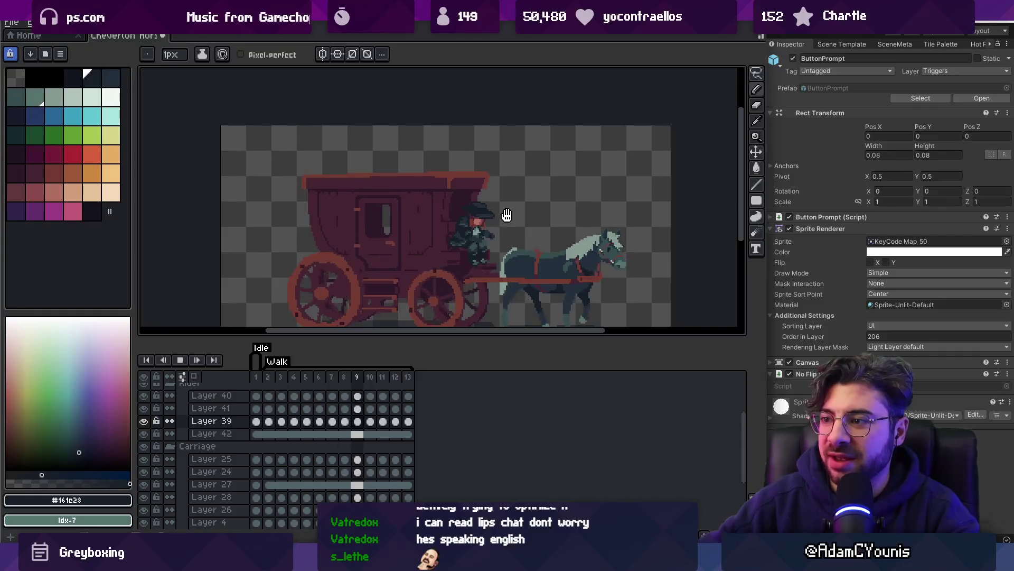
{"action": "key", "text": "Return"}
Zoom in, advance a frame, and pick the dark cloak colour #222f3d for drawing
{"action": "key", "text": "z"}
{"action": "scroll", "coordinate": [474, 227], "scroll_direction": "up", "scroll_amount": 4}
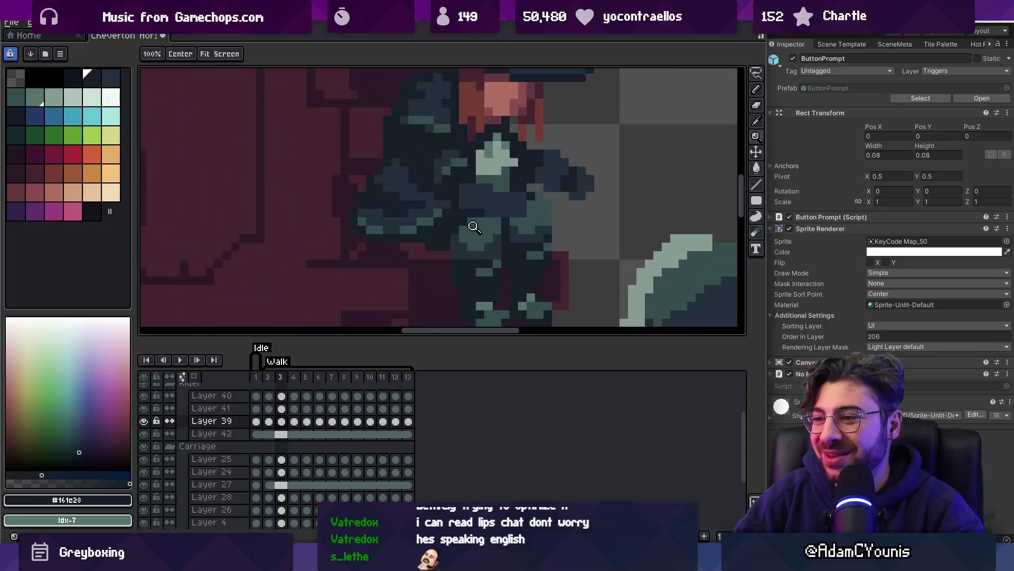
{"action": "key", "text": "v"}
{"action": "key", "text": "Right"}
{"action": "key", "text": "Right"}
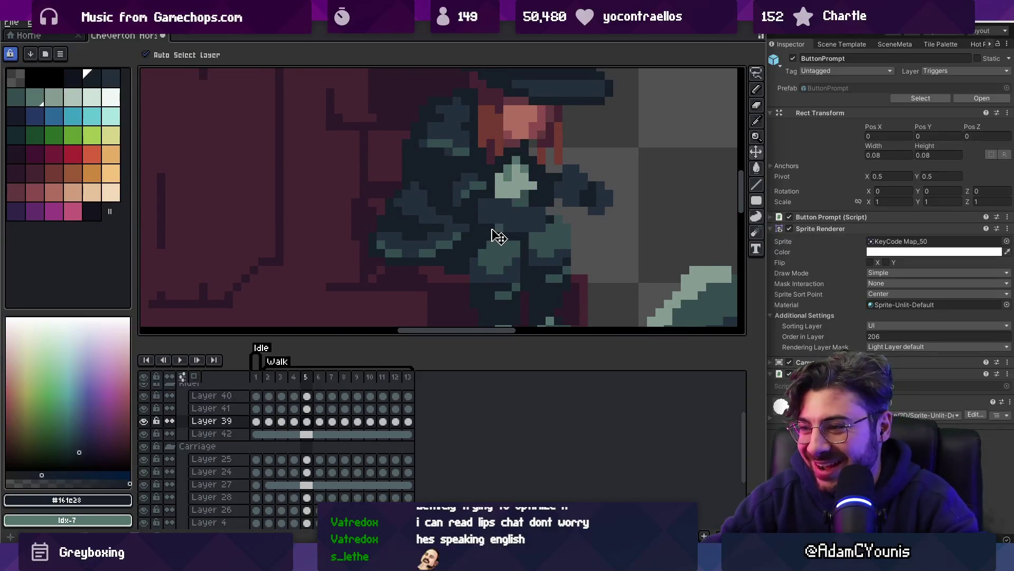
{"action": "key", "text": "i"}
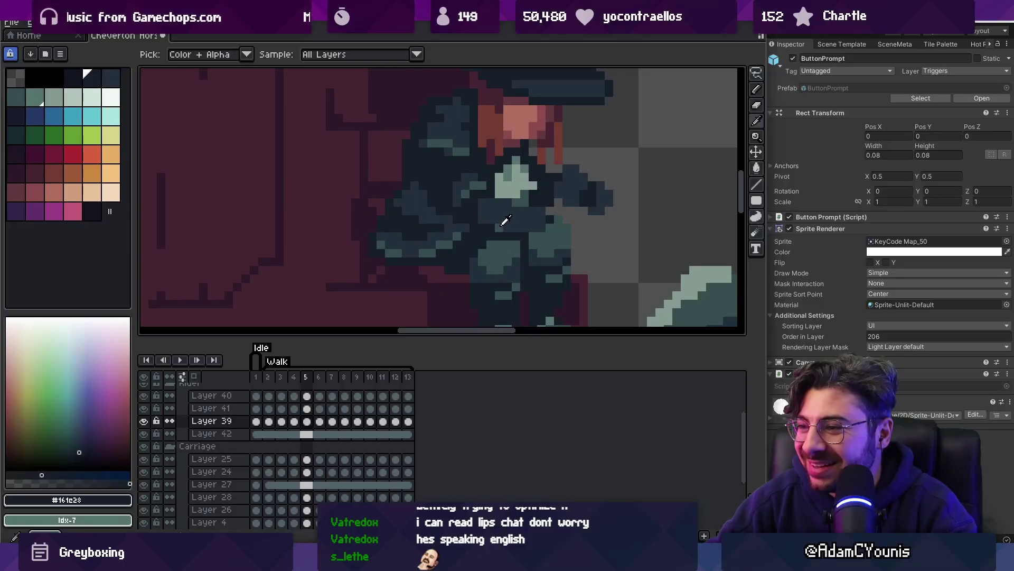
{"action": "left_click", "coordinate": [505, 223]}
{"action": "key", "text": "b"}
Review the remaining walk frames one by one, replay the animation, and reselect Layer 39
{"action": "key", "text": "Right"}
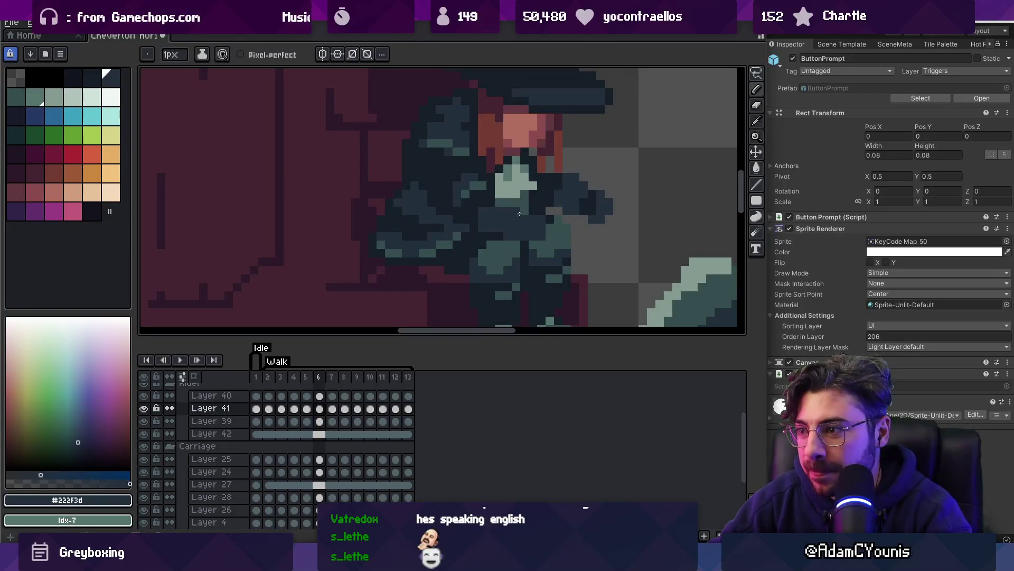
{"action": "key", "text": "Right"}
{"action": "key", "text": "Right"}
{"action": "key", "text": "Right"}
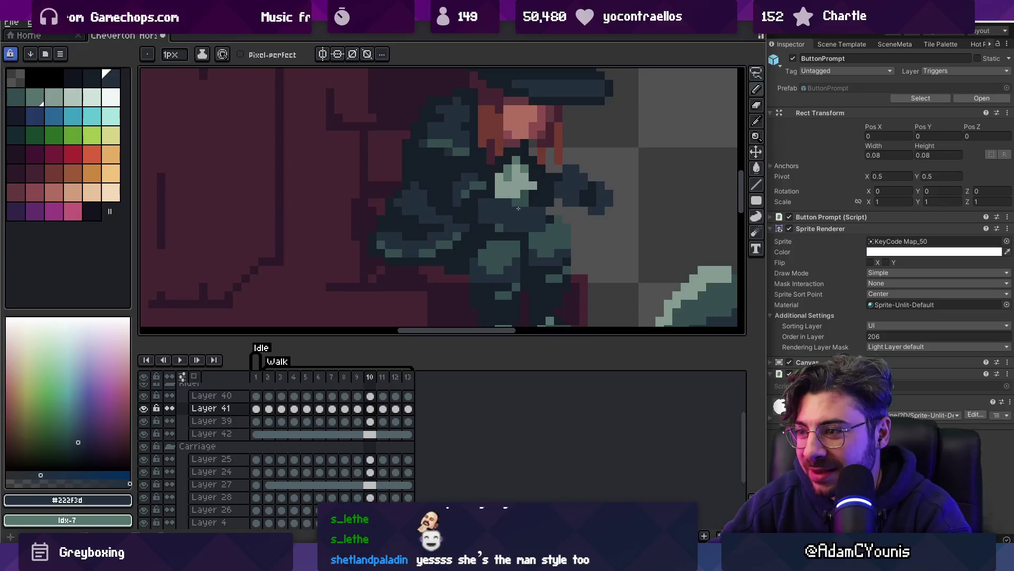
{"action": "key", "text": "Right"}
{"action": "key", "text": "Right"}
{"action": "key", "text": "Right"}
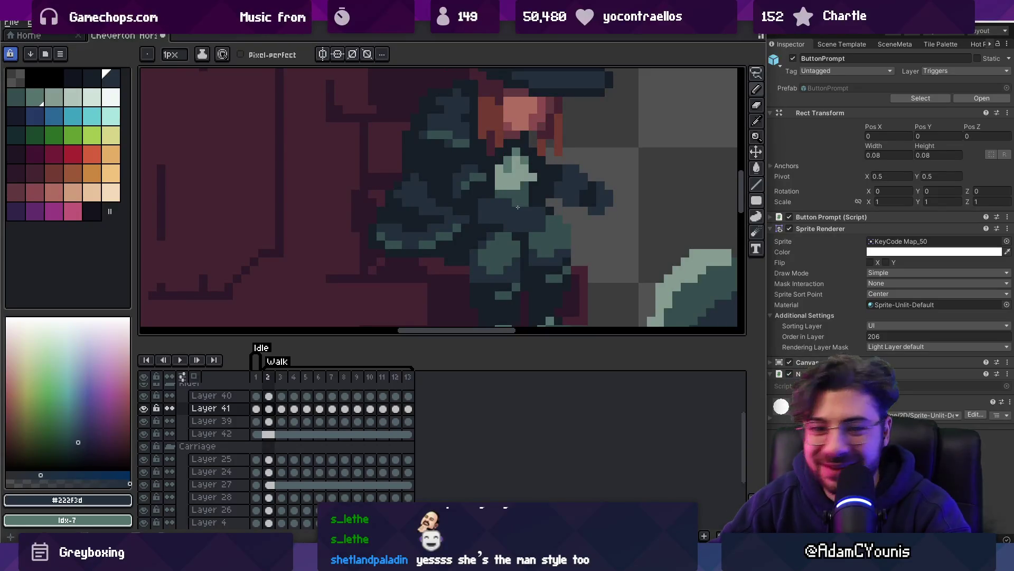
{"action": "key", "text": "Return"}
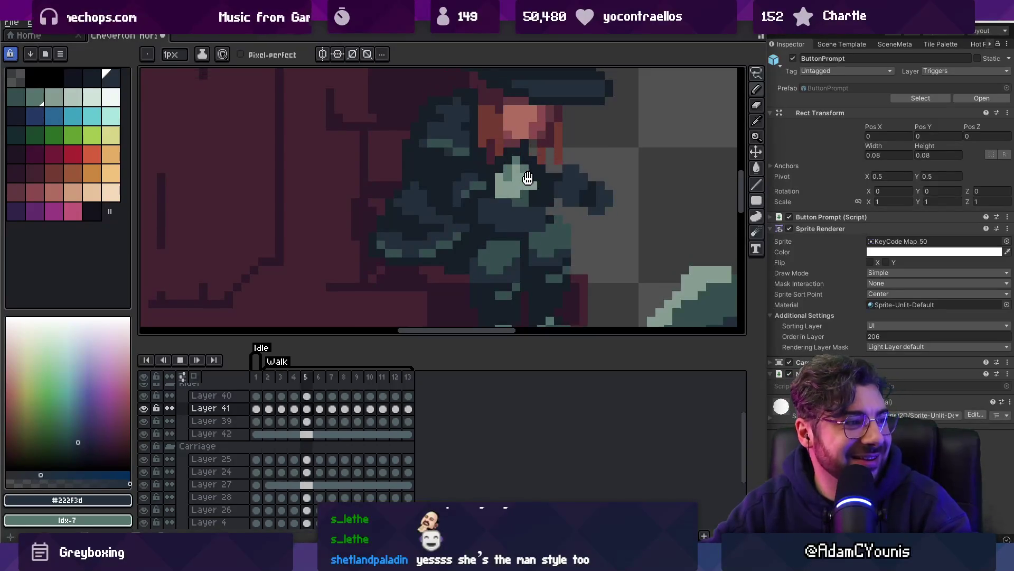
{"action": "key", "text": "Return"}
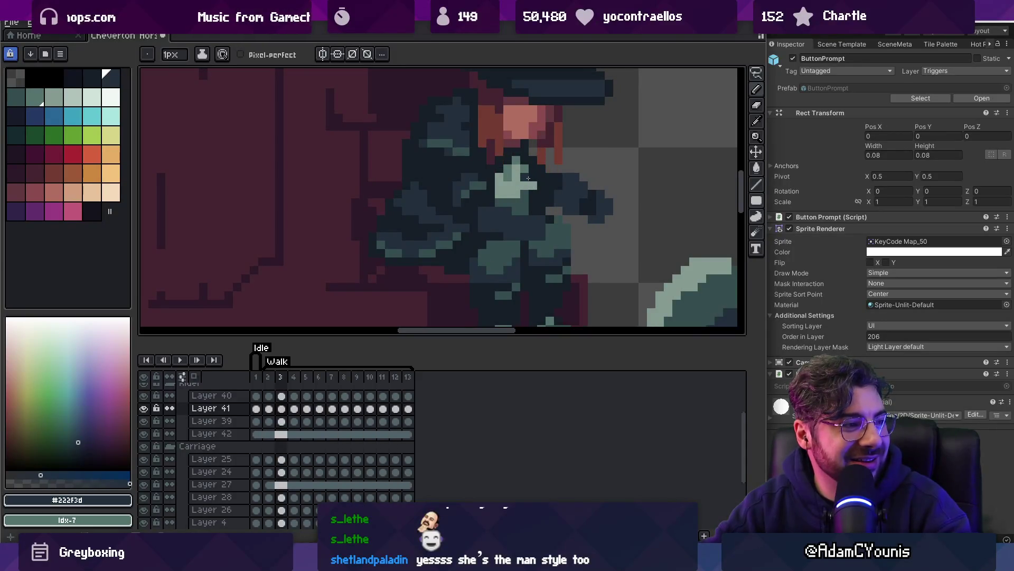
{"action": "key", "text": "Right"}
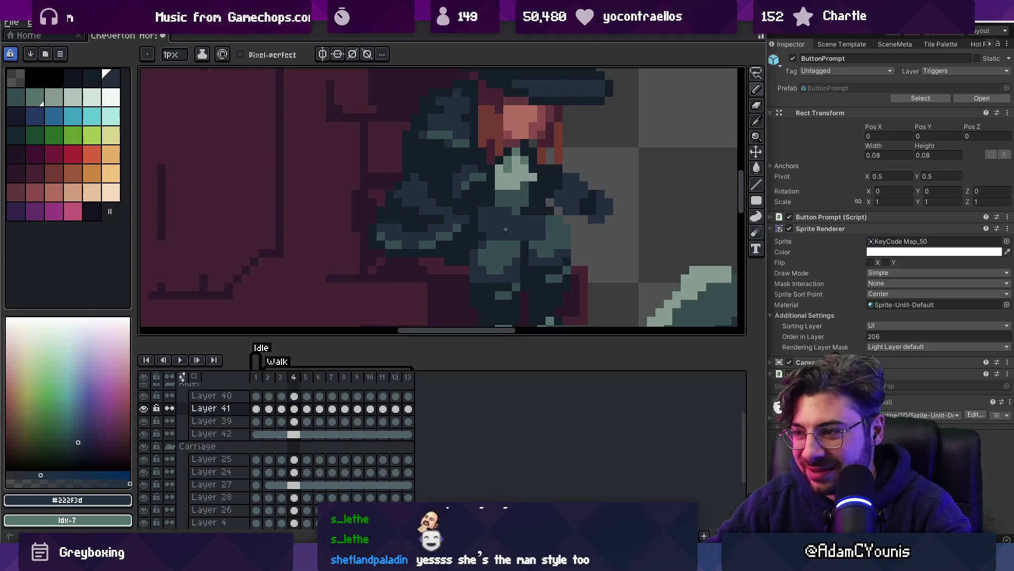
{"action": "key", "text": "Right"}
{"action": "key", "text": "Right"}
{"action": "key", "text": "Right"}
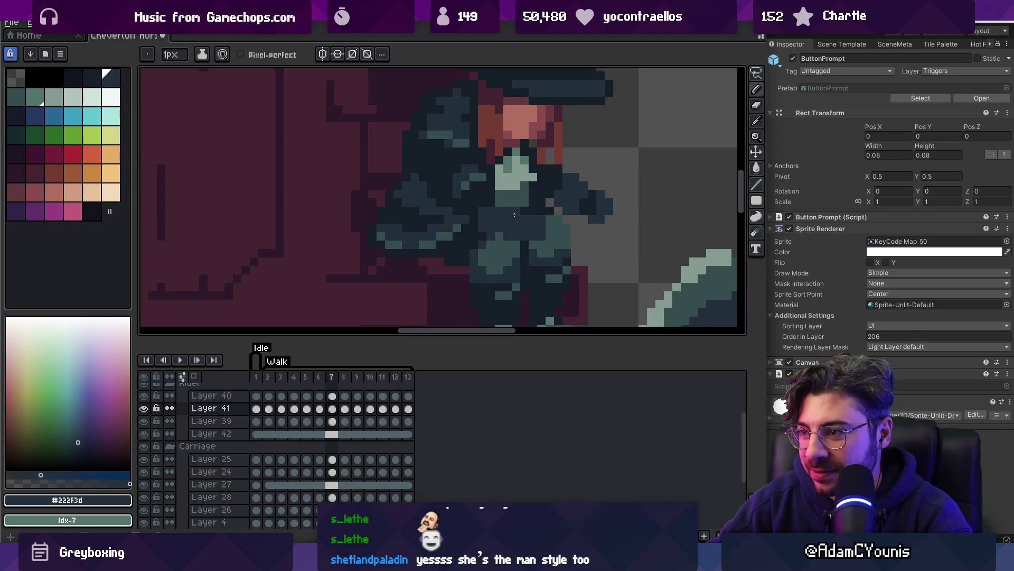
{"action": "key", "text": "Right"}
{"action": "key", "text": "Right"}
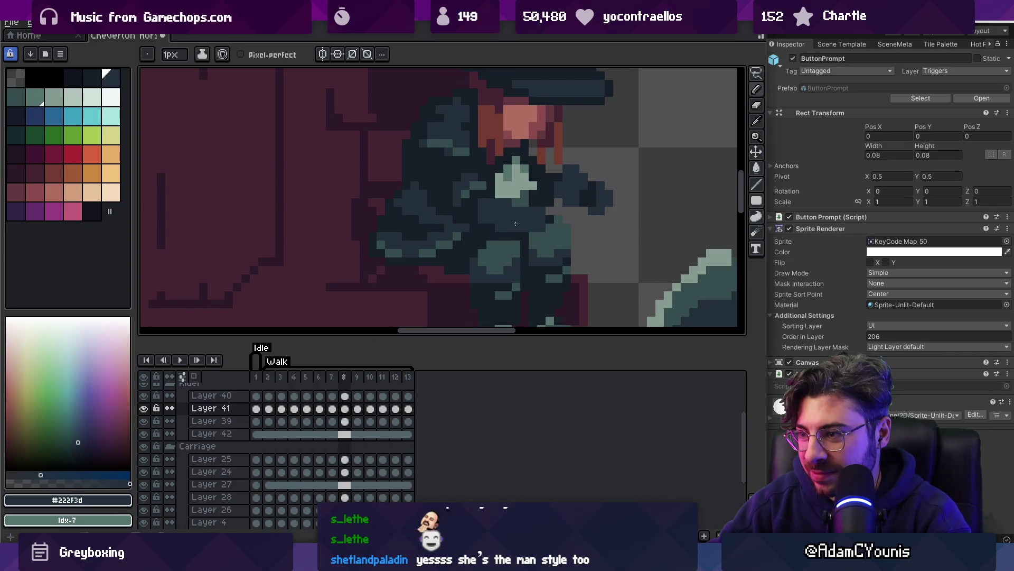
{"action": "left_click", "coordinate": [510, 236], "text": "ctrl"}
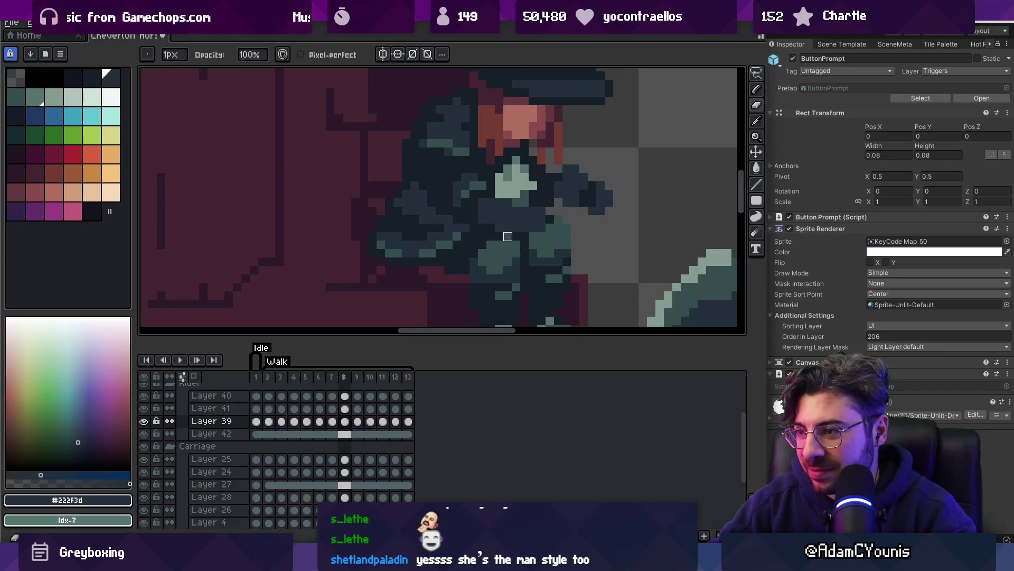
Zoom out and pan the view to centre the carriage
{"action": "key", "text": "z"}
{"action": "scroll", "coordinate": [477, 180], "scroll_direction": "down", "scroll_amount": 3}
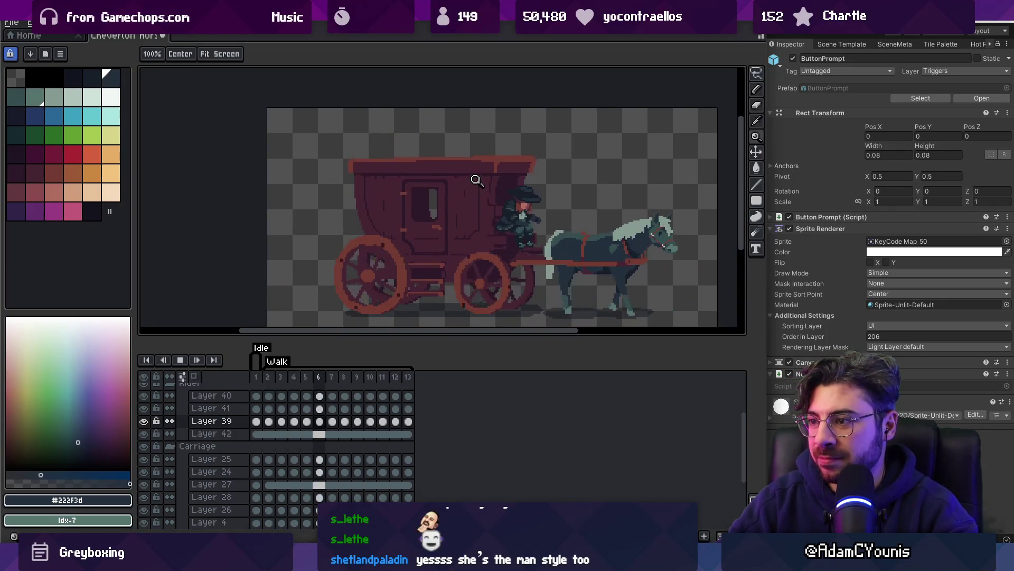
{"action": "key", "text": "v"}
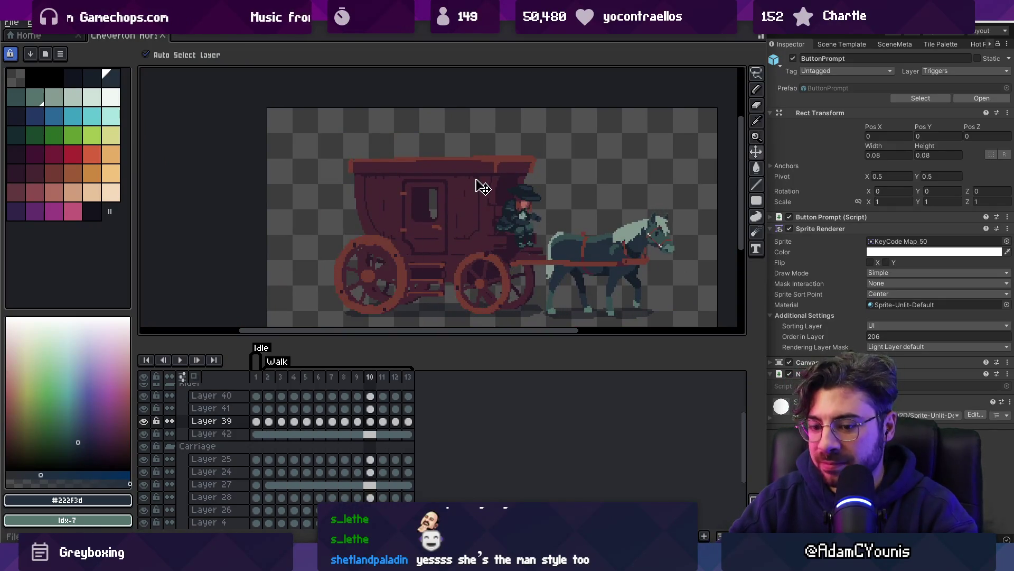
{"action": "key", "text": "z"}
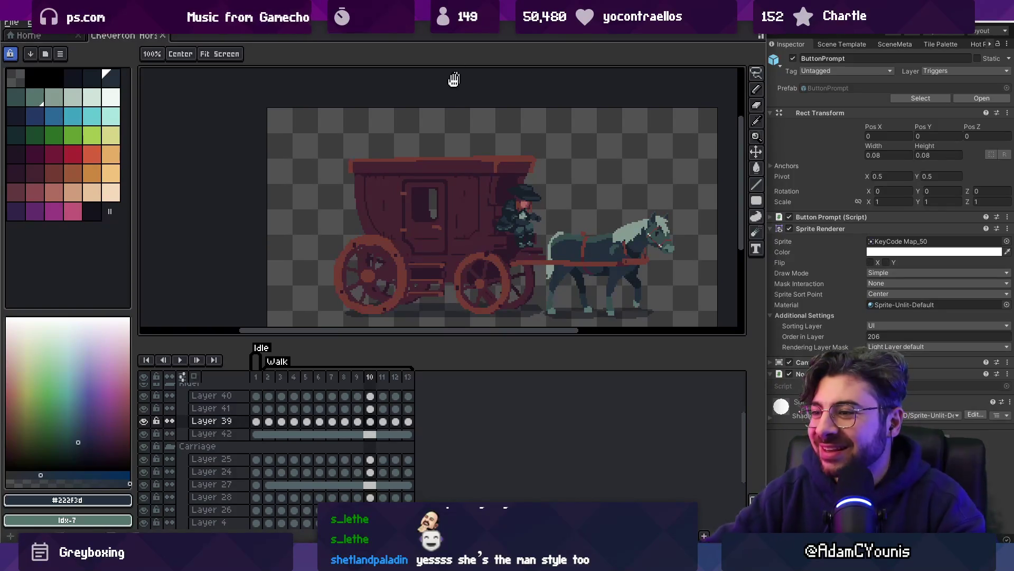
{"action": "left_click_drag", "start_coordinate": [453, 144], "coordinate": [412, 153]}
{"action": "left_click", "coordinate": [455, 269]}
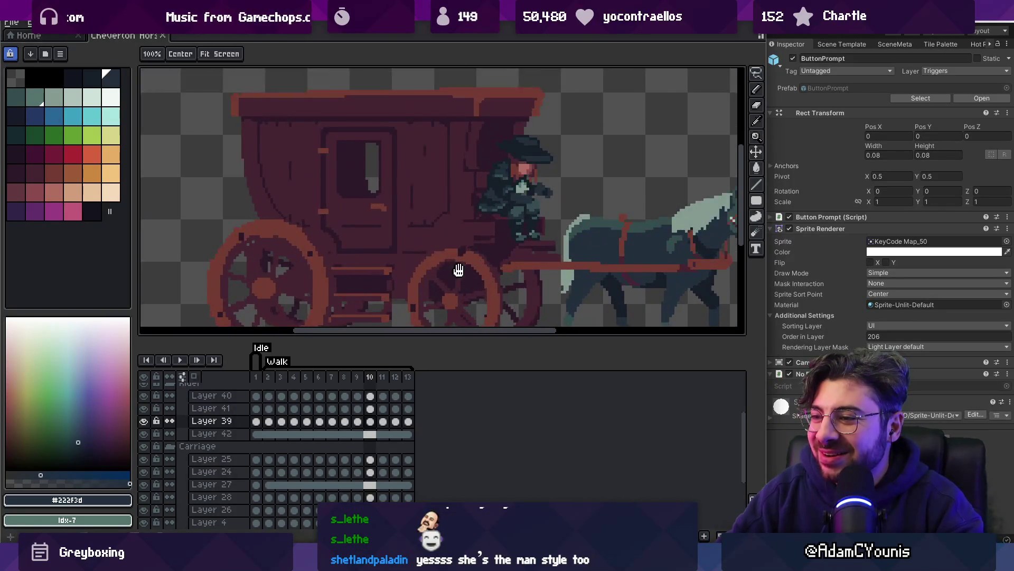
{"action": "scroll", "coordinate": [466, 226], "scroll_direction": "down", "scroll_amount": 2}
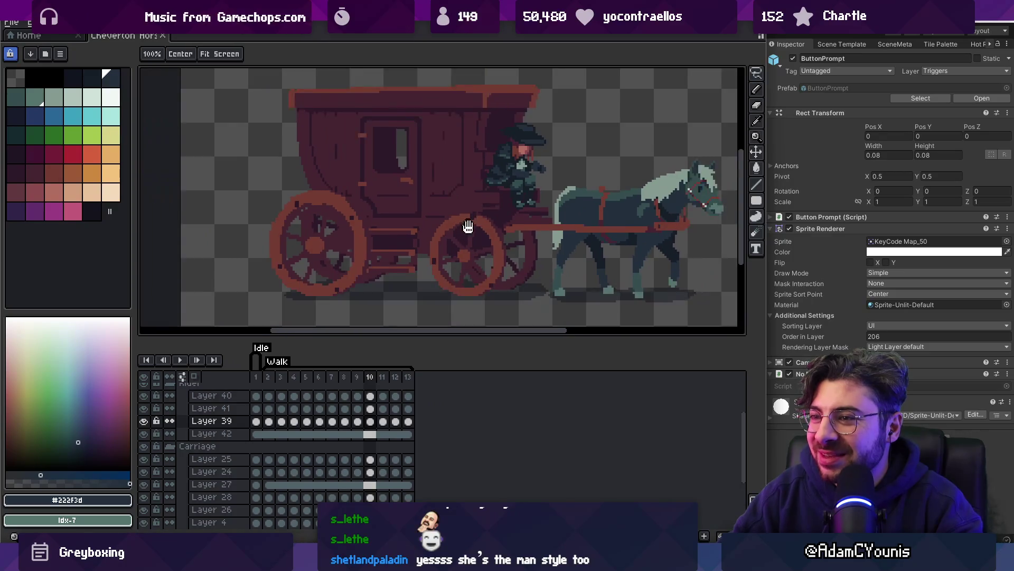
{"action": "scroll", "coordinate": [407, 235], "scroll_direction": "up", "scroll_amount": 3}
Zoom in on the rear wheel and pick the dark red #452531 as the drawing colour
{"action": "key", "text": "v"}
{"action": "left_click", "coordinate": [404, 238]}
{"action": "key", "text": "z"}
{"action": "scroll", "coordinate": [365, 240], "scroll_direction": "down", "scroll_amount": 3}
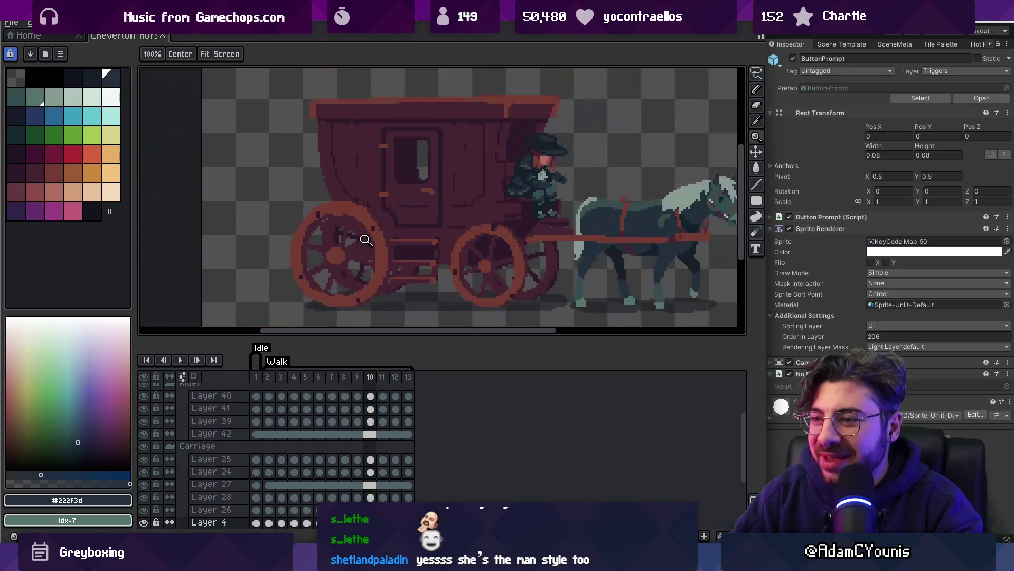
{"action": "scroll", "coordinate": [394, 226], "scroll_direction": "up", "scroll_amount": 3}
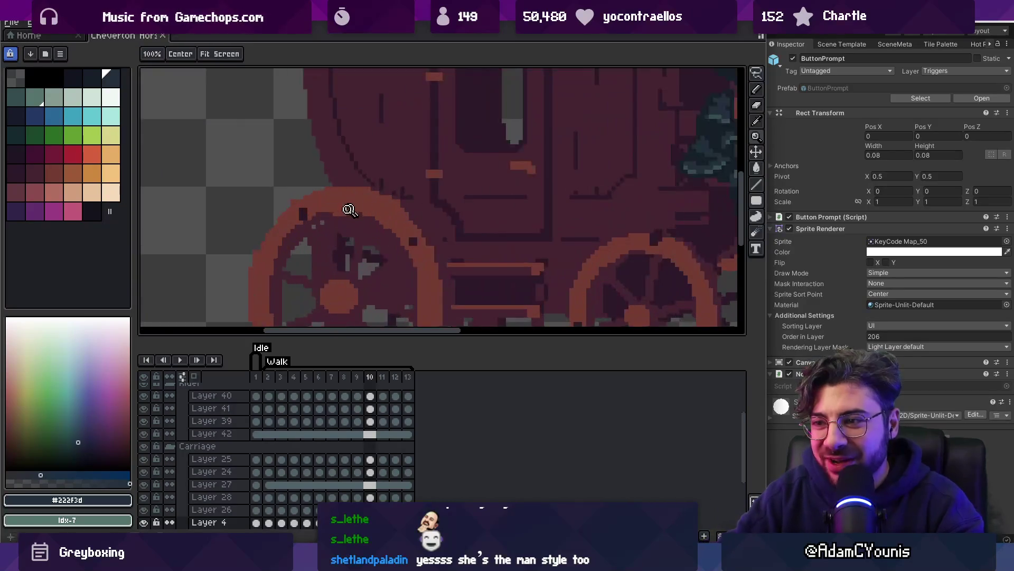
{"action": "key", "text": "v"}
{"action": "left_click", "coordinate": [331, 199]}
{"action": "left_click", "coordinate": [324, 216], "text": "alt"}
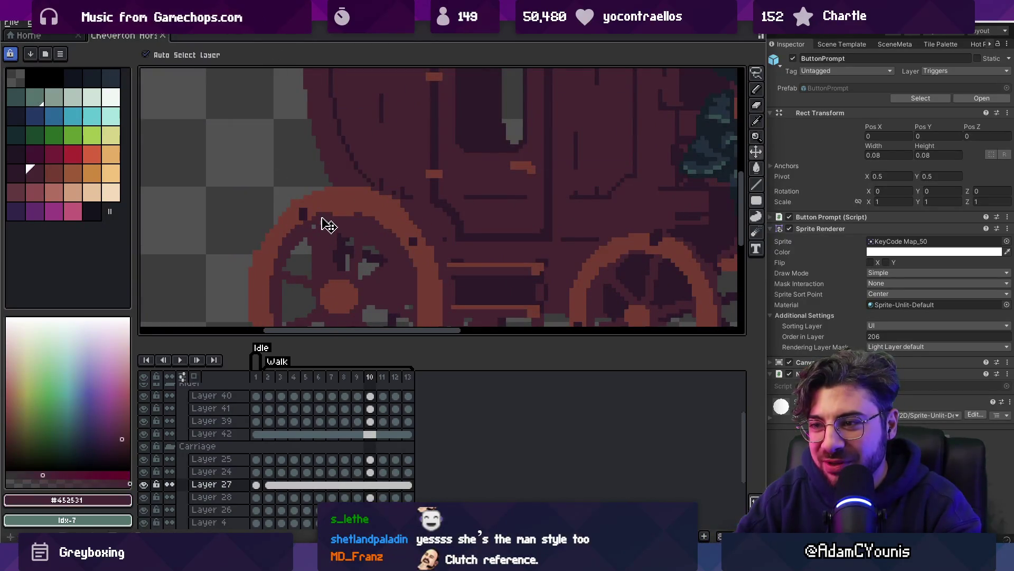
{"action": "key", "text": "b"}
Re-export the carriage sprite over its existing file, confirming the overwrite
{"action": "key", "text": "z"}
{"action": "scroll", "coordinate": [320, 214], "scroll_direction": "down", "scroll_amount": 2}
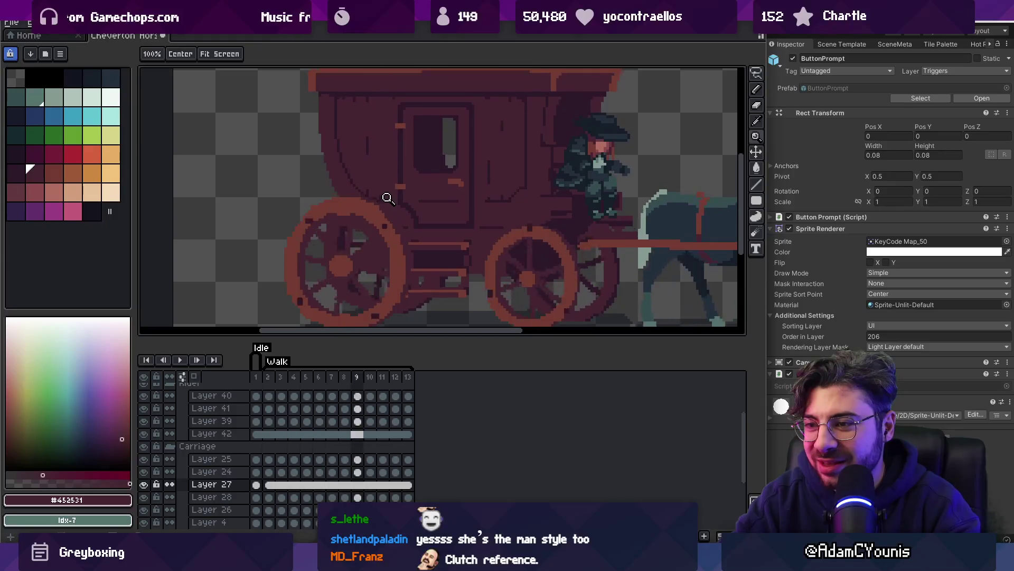
{"action": "key", "text": "v"}
{"action": "key", "text": "ctrl+s"}
{"action": "key", "text": "Return"}
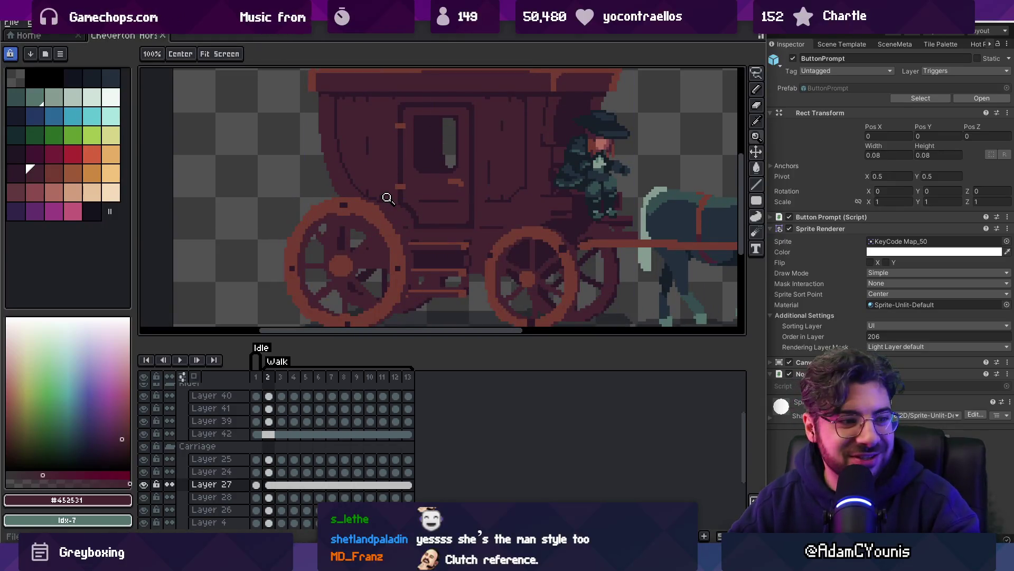
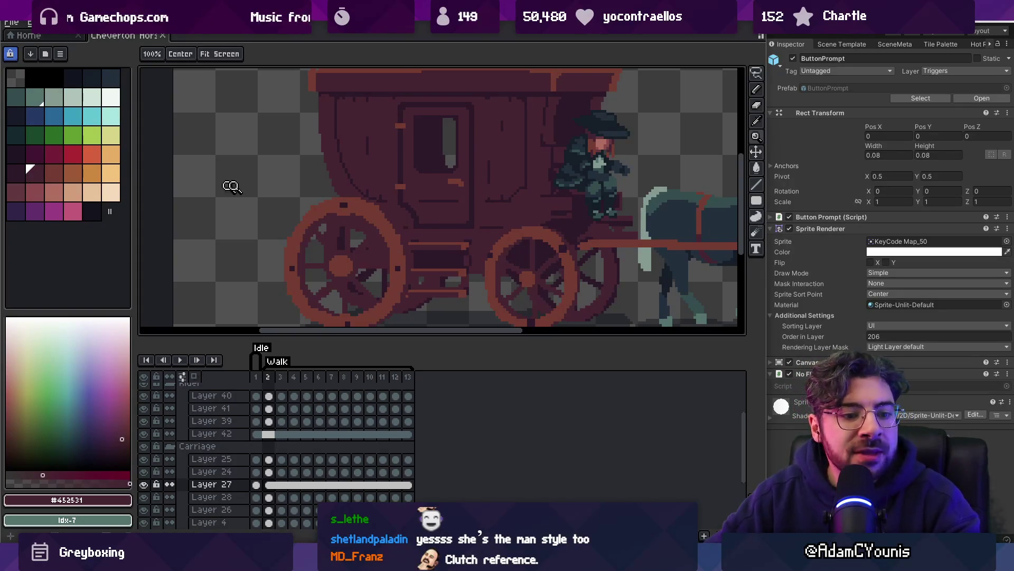
Zoom out on the carriage sprite and switch over to the Unity editor
{"action": "scroll", "coordinate": [359, 197], "scroll_direction": "down", "scroll_amount": 4}
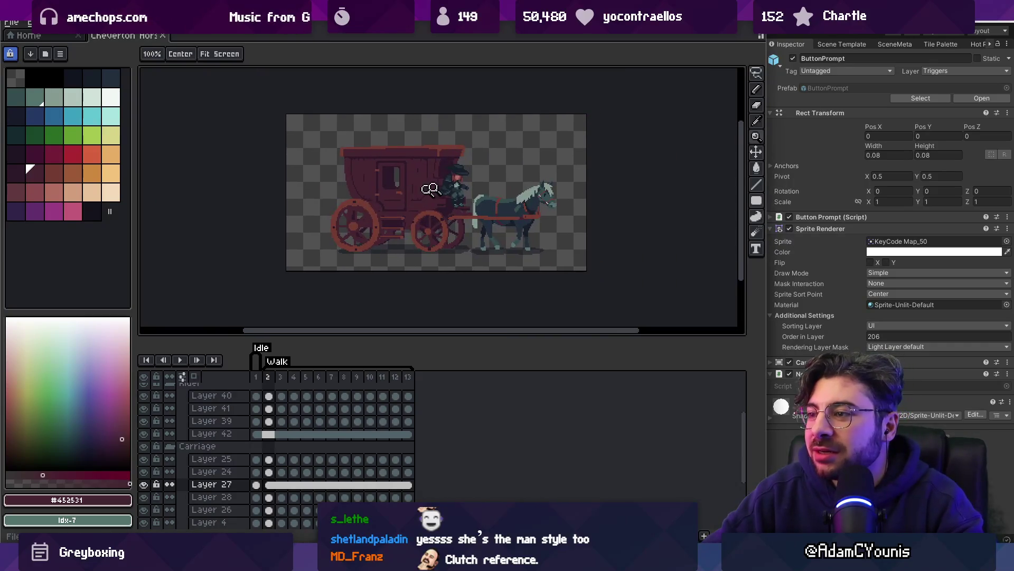
{"action": "key", "text": "alt+Tab"}
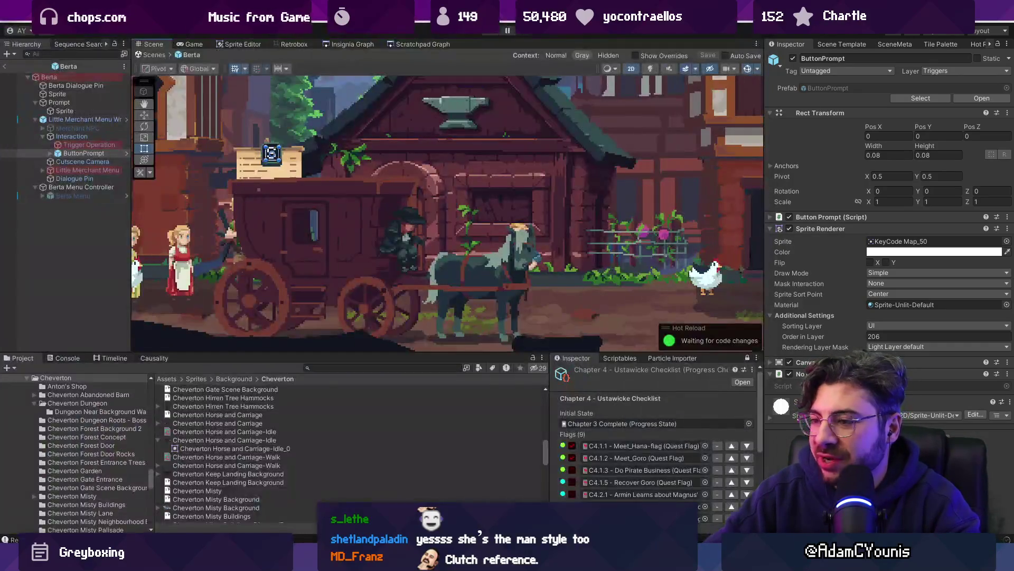
Leave prefab mode and load the Cheverton scene from the Insignia Graph
{"action": "scroll", "coordinate": [392, 175], "scroll_direction": "down", "scroll_amount": 2}
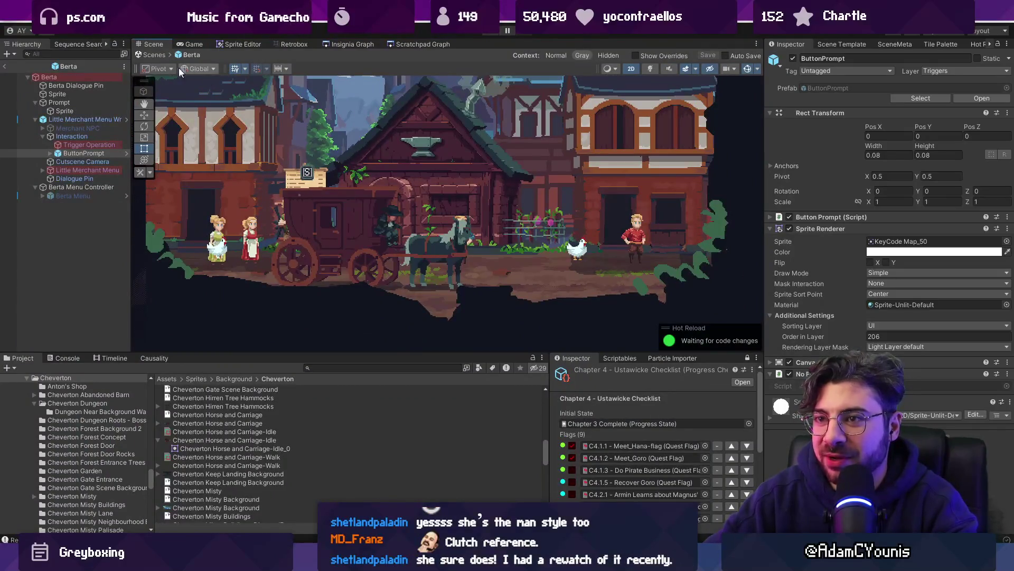
{"action": "left_click", "coordinate": [153, 55]}
{"action": "scroll", "coordinate": [382, 208], "scroll_direction": "down", "scroll_amount": 2}
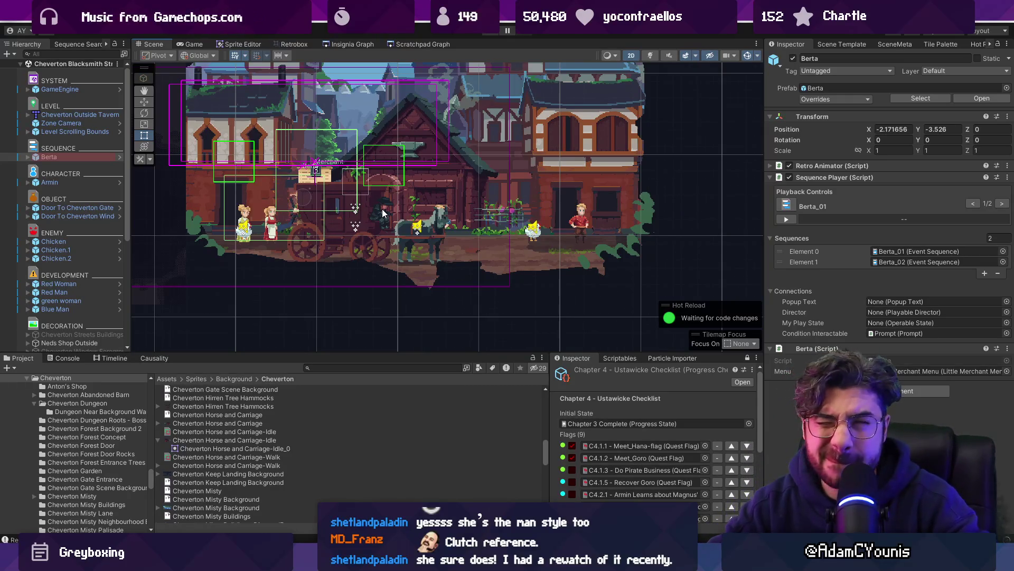
{"action": "left_click", "coordinate": [349, 44]}
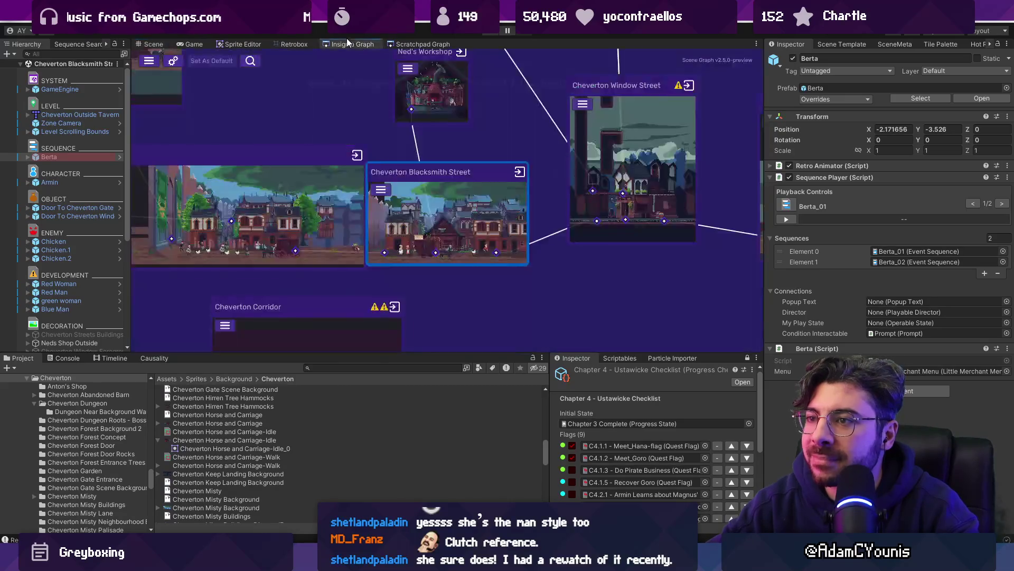
{"action": "left_click", "coordinate": [515, 170]}
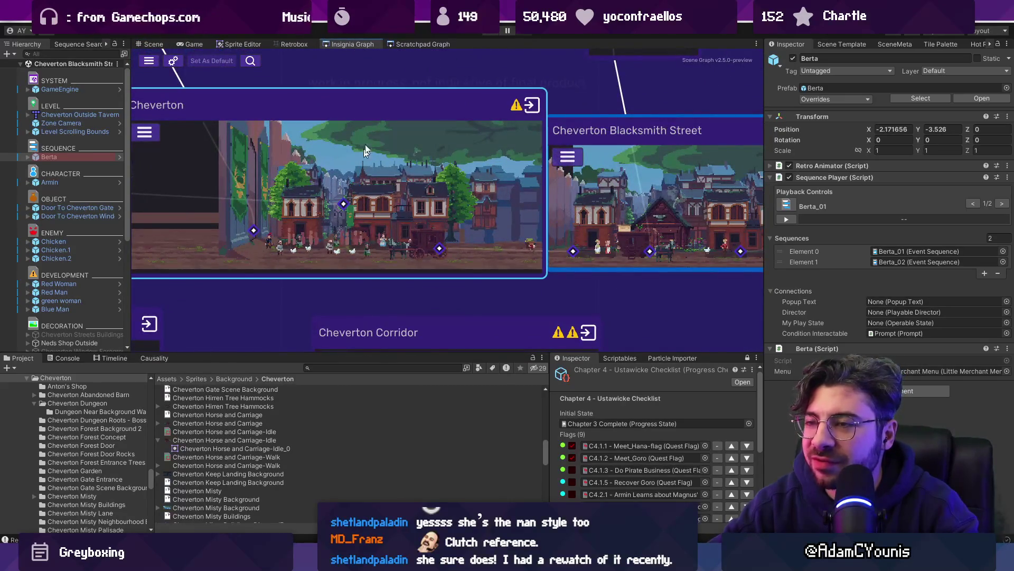
{"action": "scroll", "coordinate": [395, 169], "scroll_direction": "up", "scroll_amount": 3}
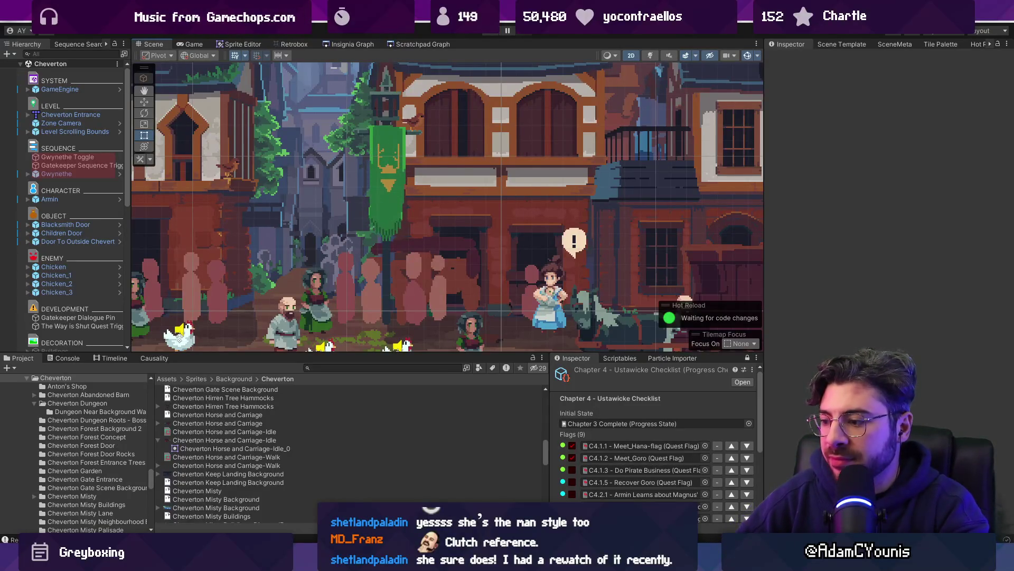
Create a new blank 64×128 px sprite in Aseprite
{"action": "key", "text": "alt+Tab"}
{"action": "left_click", "coordinate": [13, 24]}
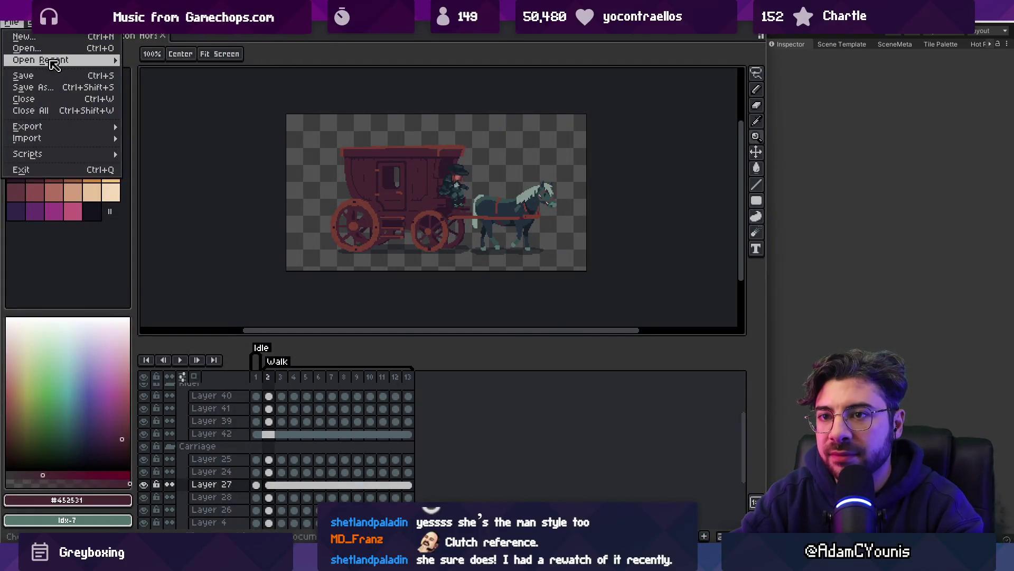
{"action": "mouse_move", "coordinate": [42, 60]}
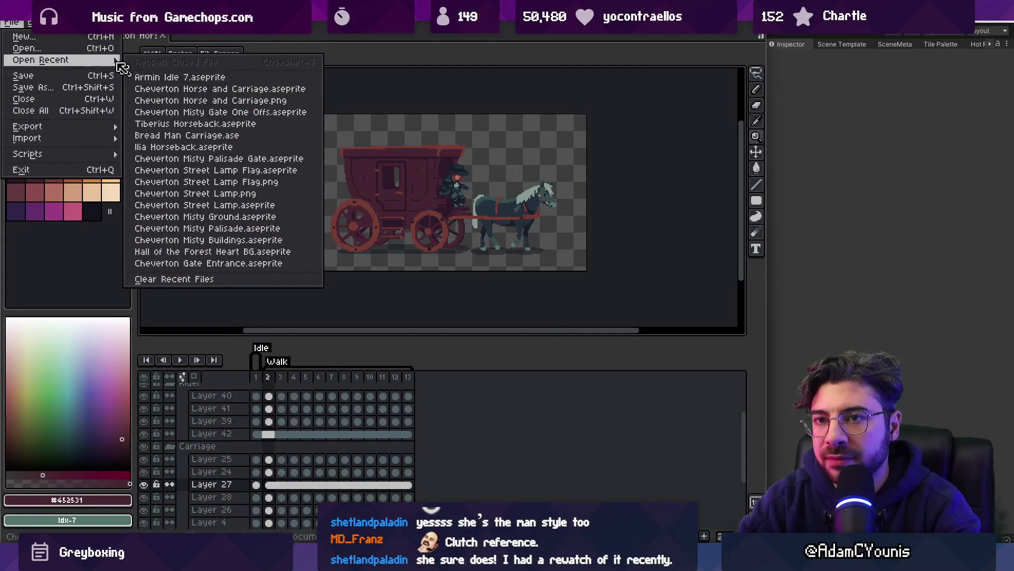
{"action": "left_click", "coordinate": [63, 36]}
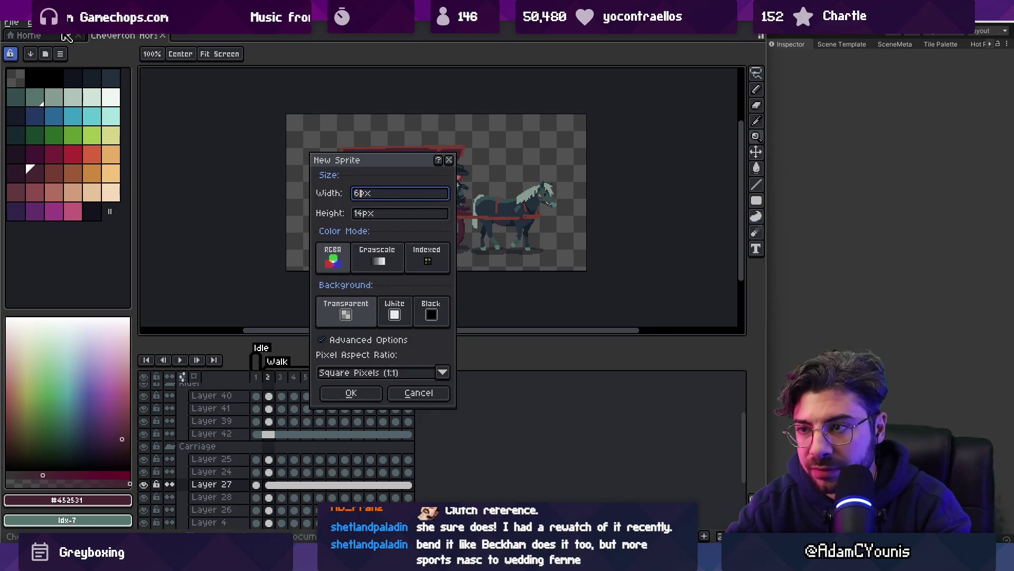
{"action": "key", "text": "Tab"}
{"action": "key", "text": "shift+Tab"}
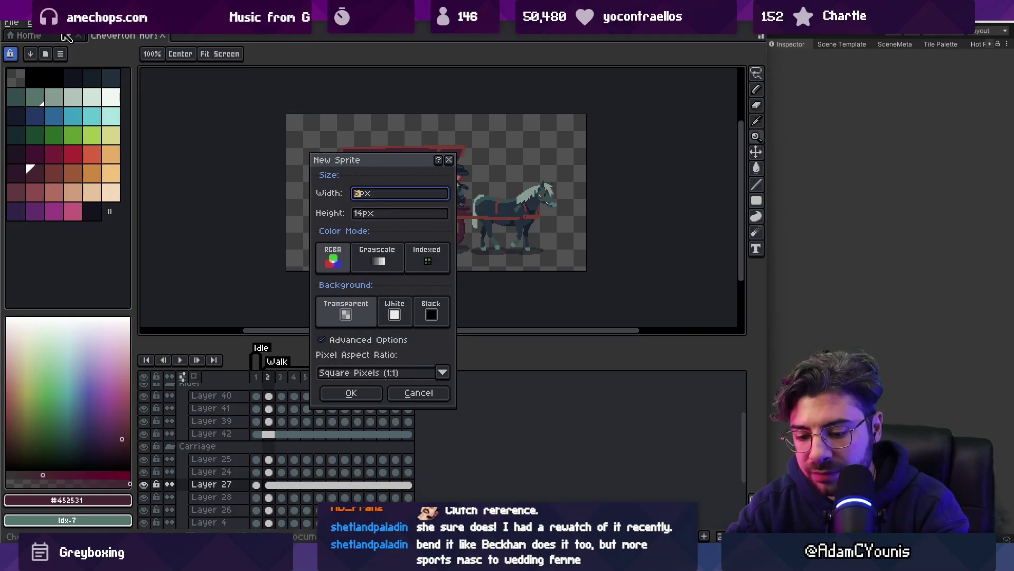
{"action": "type", "text": "64"}
{"action": "key", "text": "Tab"}
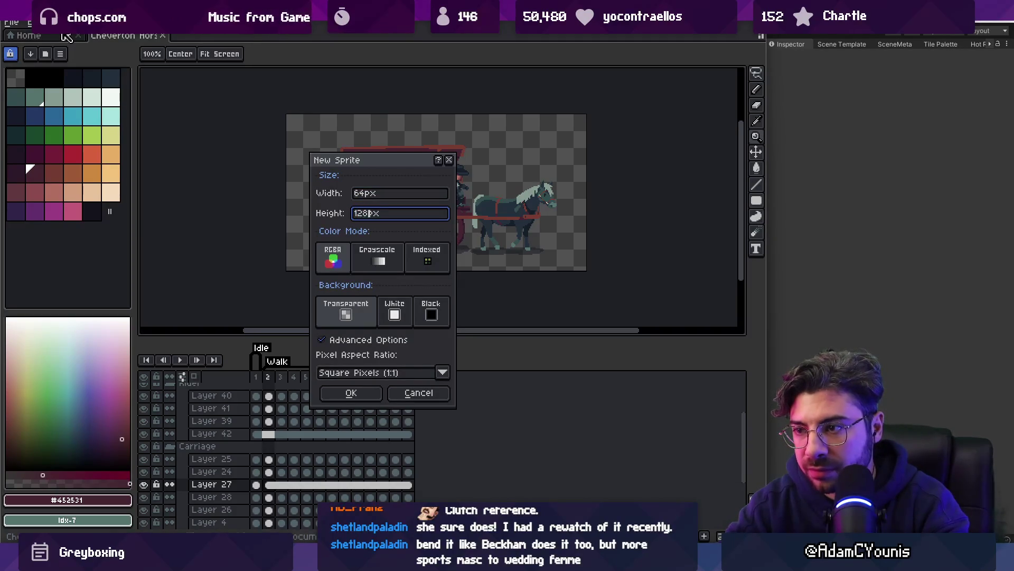
{"action": "key", "text": "Return"}
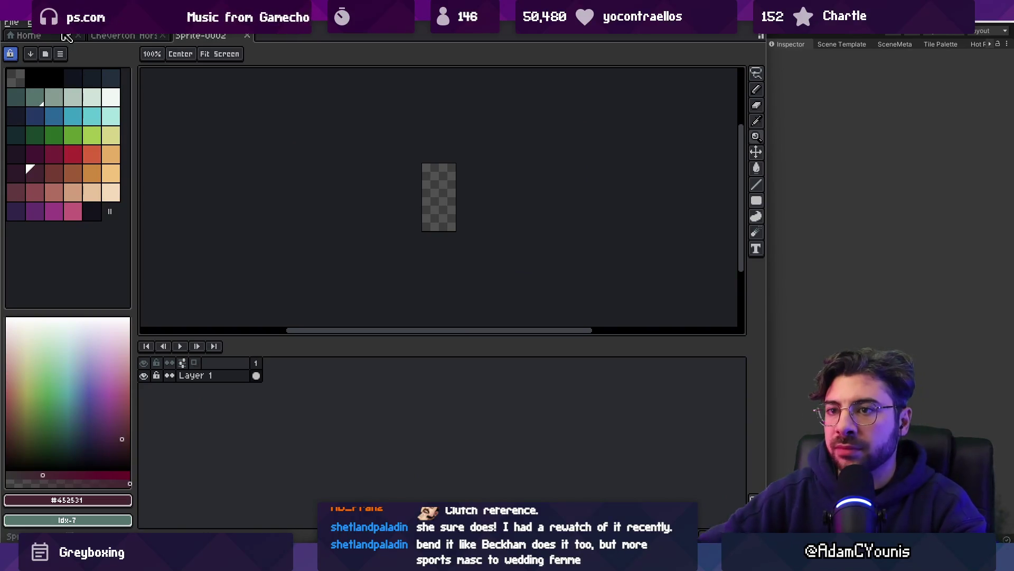
{"action": "left_click", "coordinate": [17, 24]}
Search the Project panel for 'ohrenstead flag' and select the Ohrenstead Flag texture
{"action": "mouse_move", "coordinate": [64, 60]}
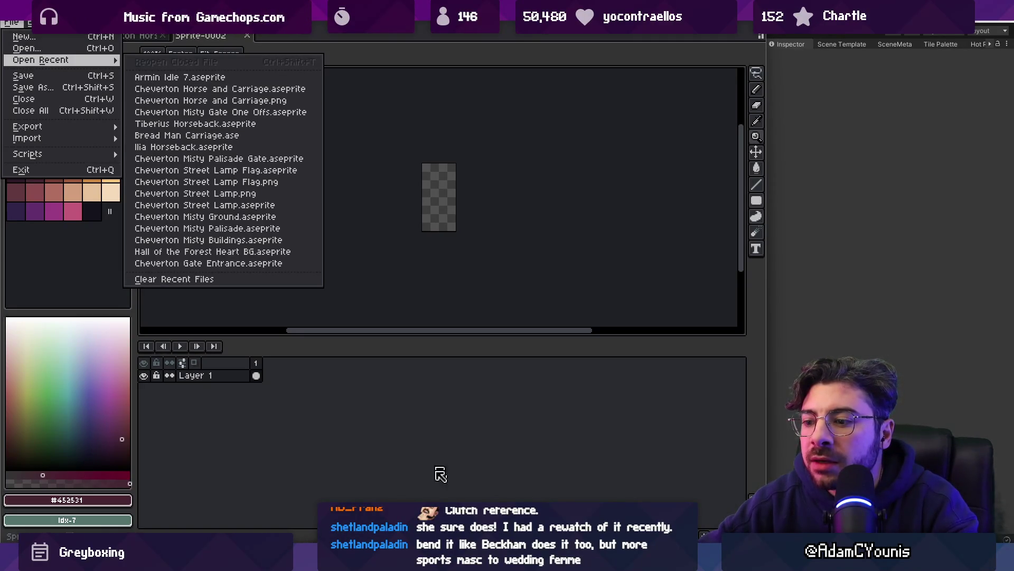
{"action": "key", "text": "alt+Tab"}
{"action": "left_click", "coordinate": [376, 367]}
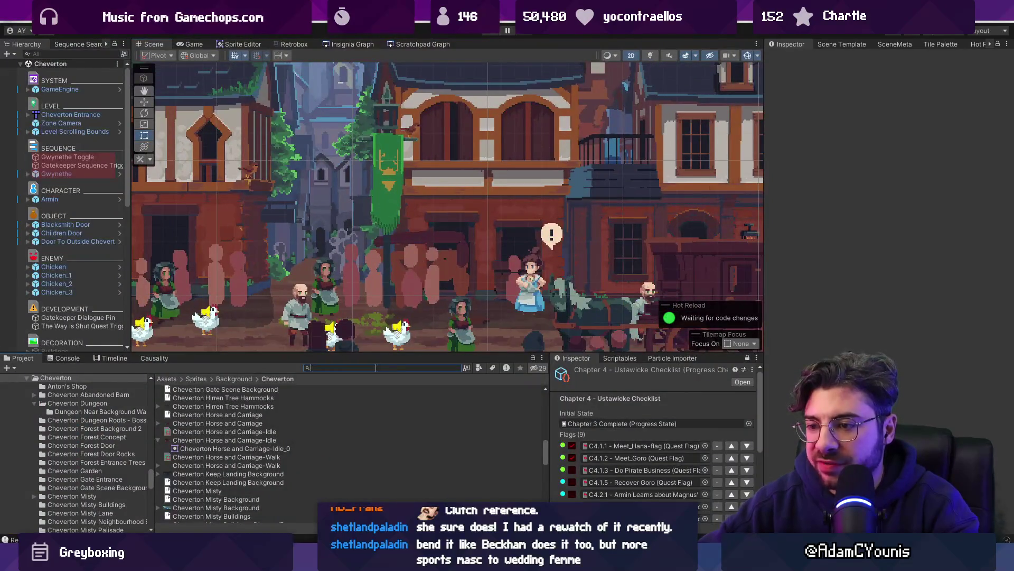
{"action": "type", "text": "ohrenstead flag"}
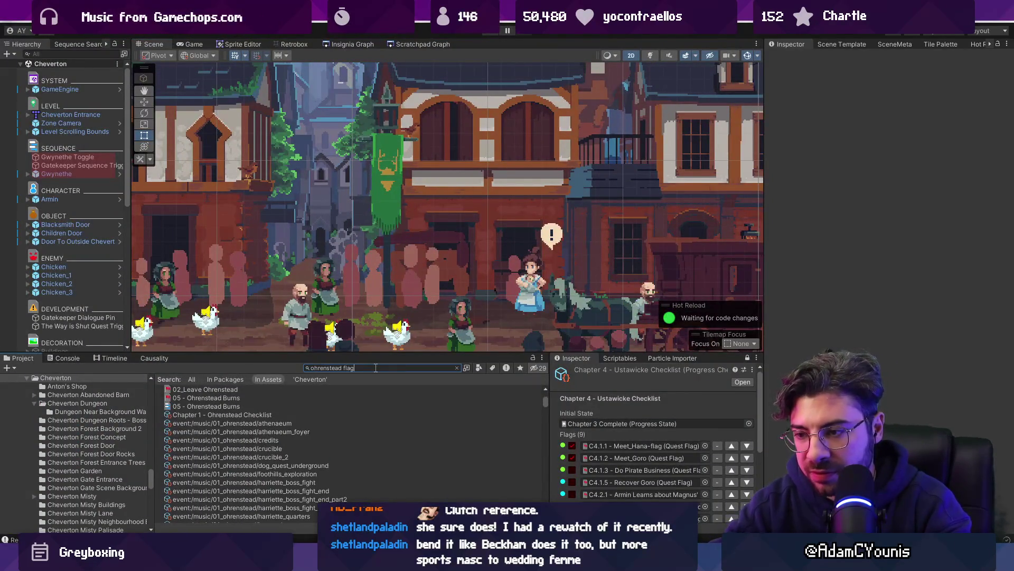
{"action": "left_click", "coordinate": [197, 416]}
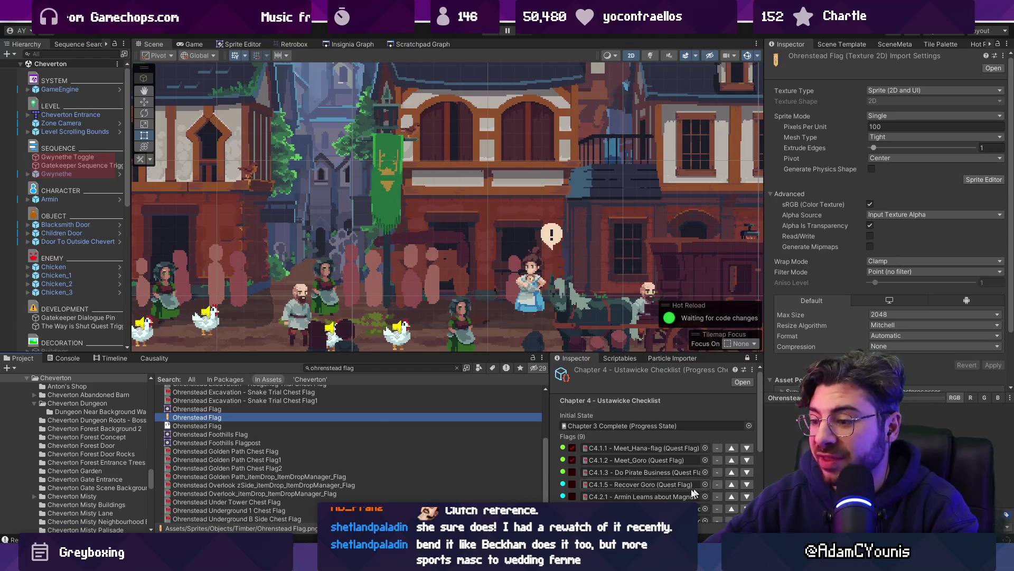
{"action": "key", "text": "alt+Tab"}
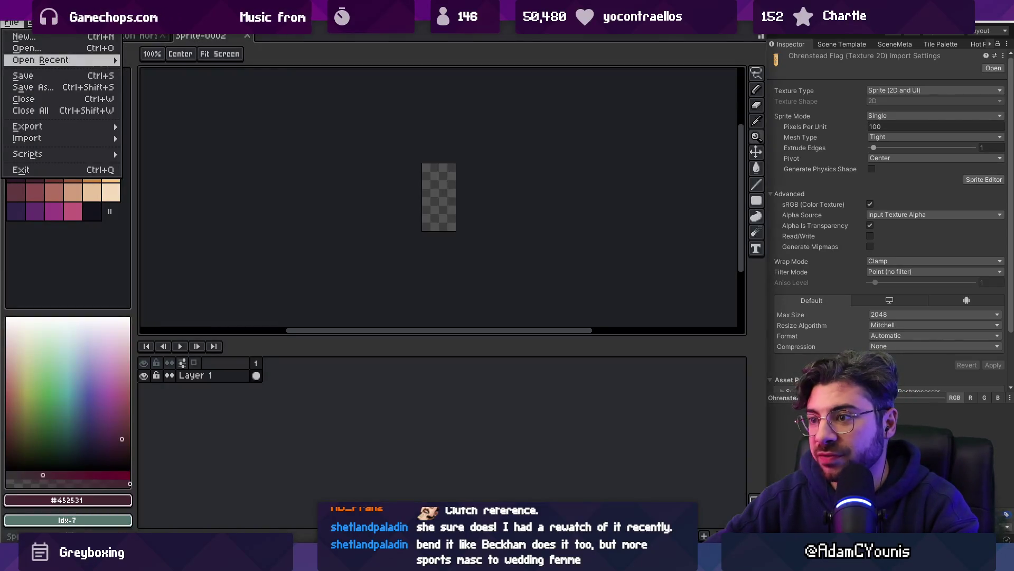
{"action": "left_click", "coordinate": [467, 37]}
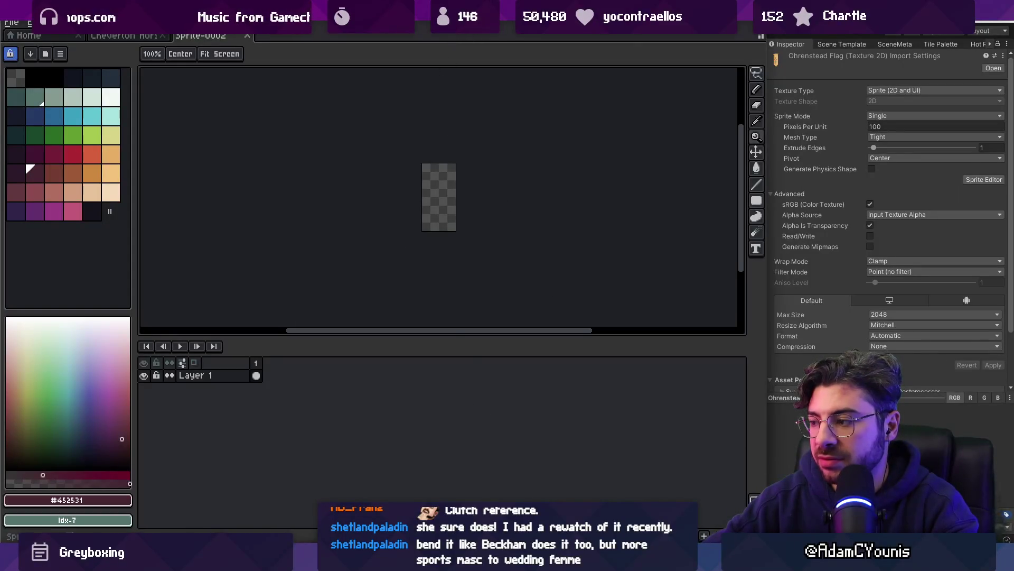
{"action": "key", "text": "alt+Tab"}
Copy the Ohrenstead Flag art and paste it centred into Sprite-0002
{"action": "double_click", "coordinate": [216, 425]}
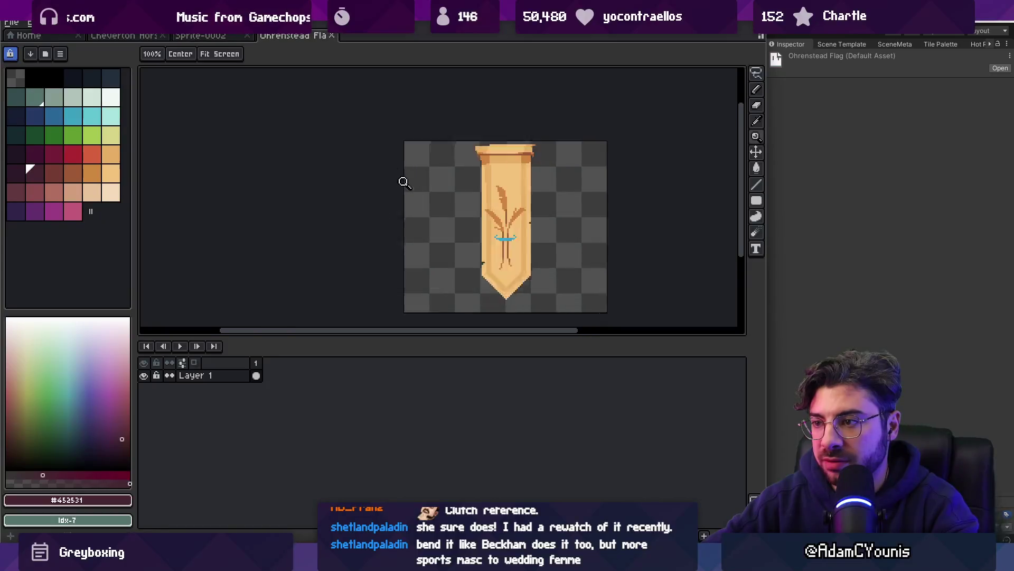
{"action": "key", "text": "z"}
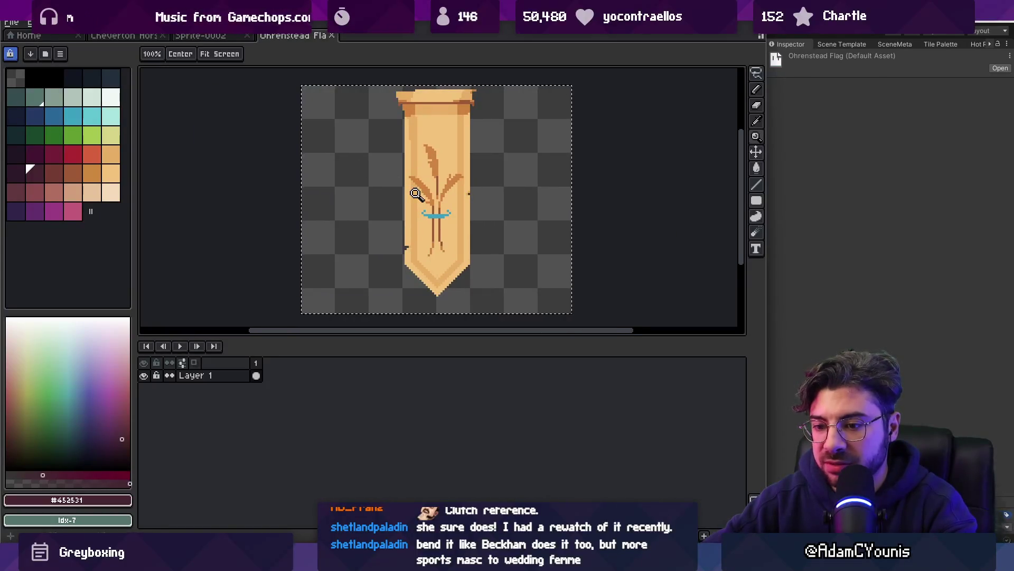
{"action": "left_click", "coordinate": [222, 38]}
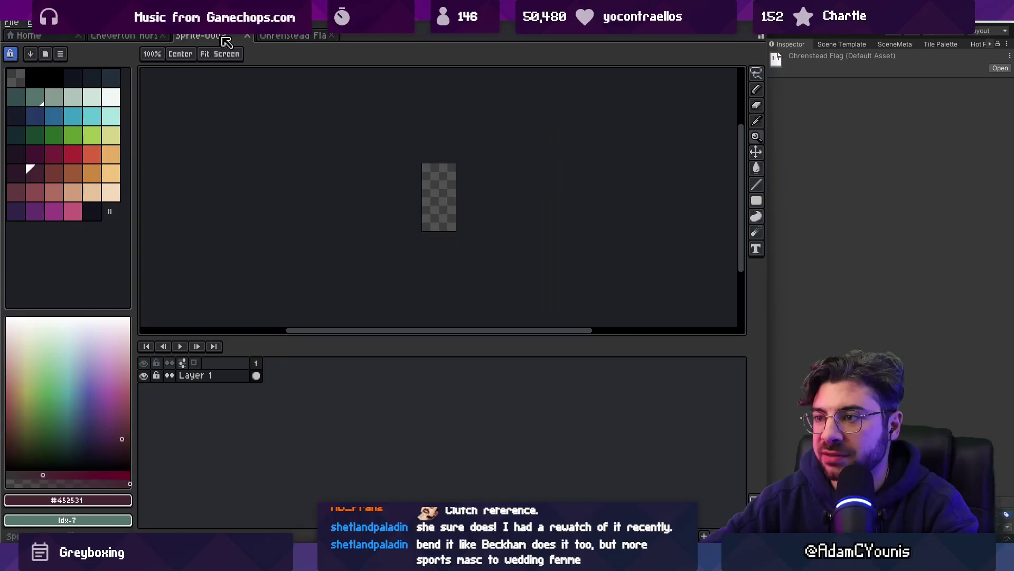
{"action": "left_click", "coordinate": [292, 36]}
{"action": "key", "text": "ctrl+a"}
{"action": "key", "text": "ctrl+c"}
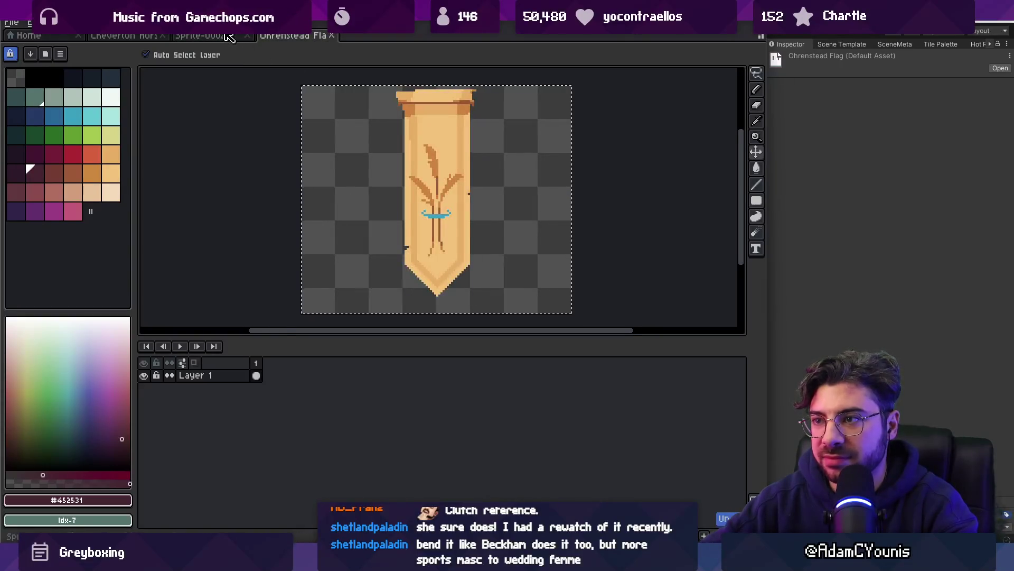
{"action": "left_click", "coordinate": [211, 36]}
{"action": "key", "text": "ctrl+v"}
{"action": "key", "text": "shift+Left"}
{"action": "key", "text": "shift+Left"}
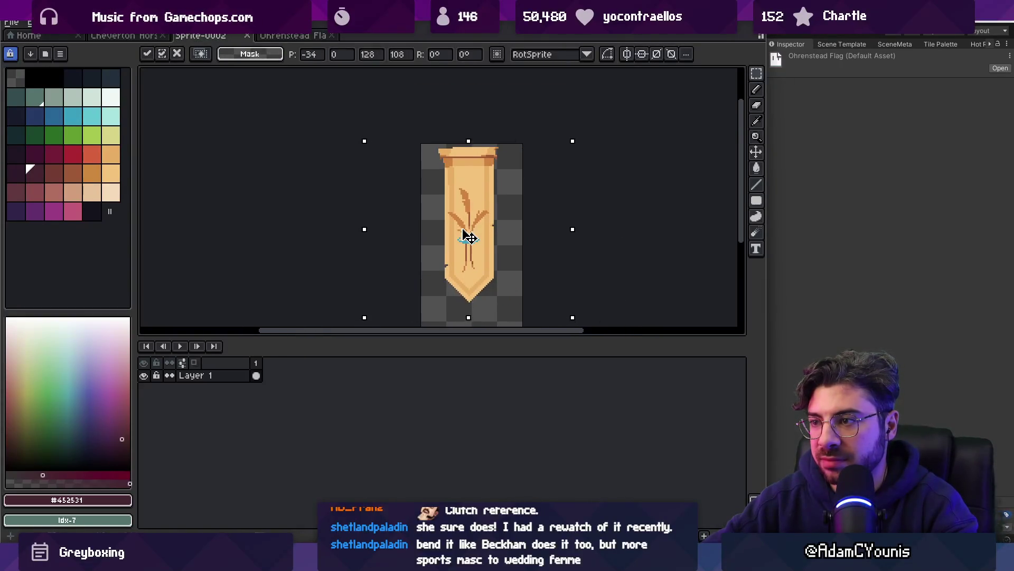
{"action": "left_click_drag", "start_coordinate": [468, 233], "coordinate": [456, 191]}
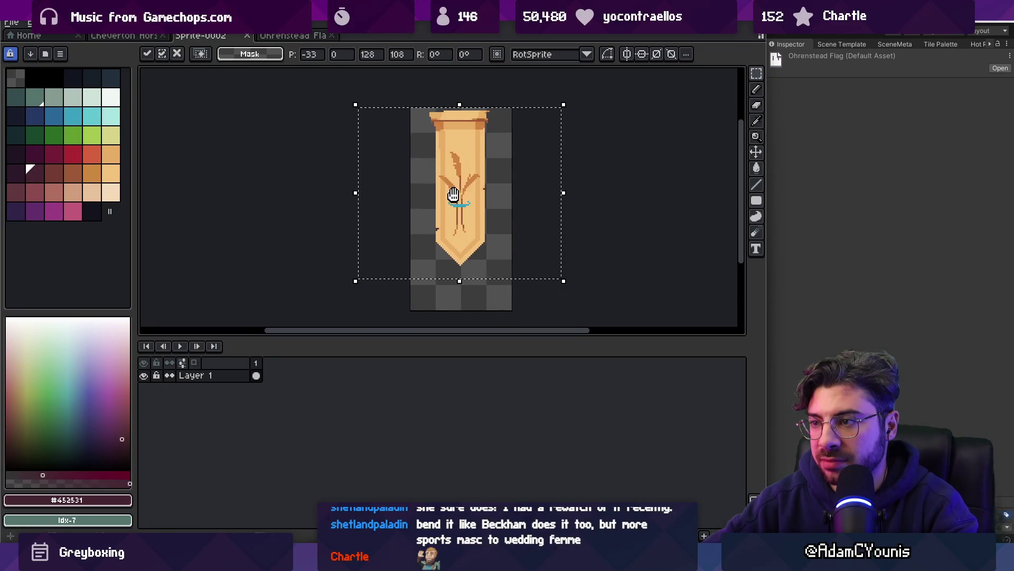
{"action": "key", "text": "Return"}
Add Layer 2 and crop the canvas to the flag's area
{"action": "key", "text": "shift+n"}
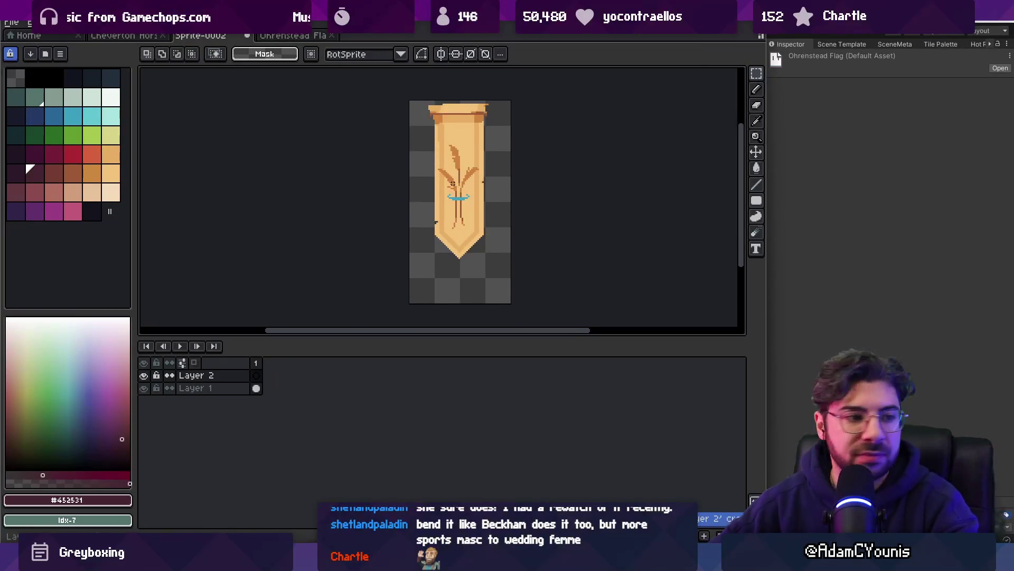
{"action": "left_click_drag", "start_coordinate": [508, 219], "coordinate": [476, 240]}
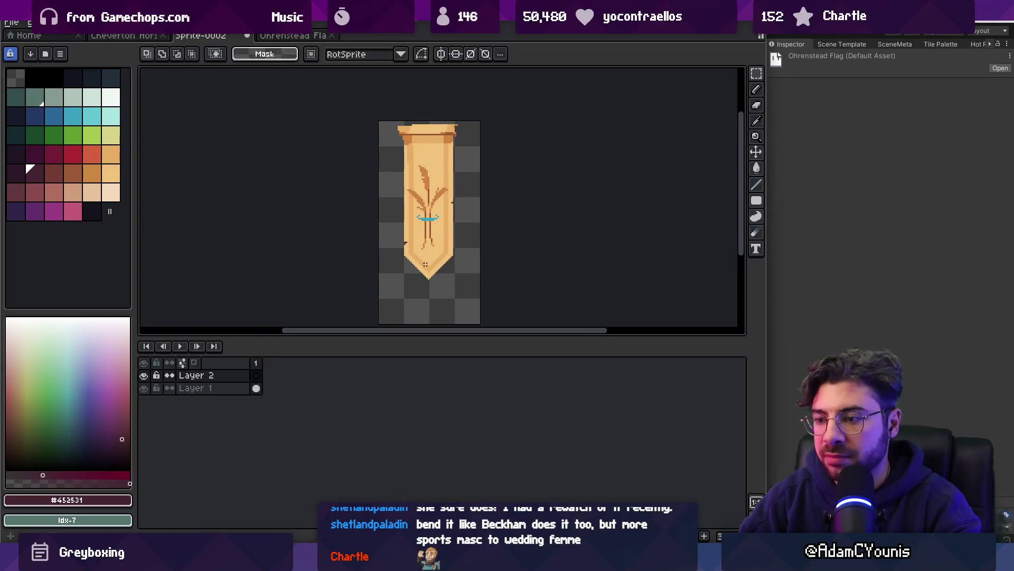
{"action": "left_click_drag", "start_coordinate": [397, 273], "coordinate": [471, 147]}
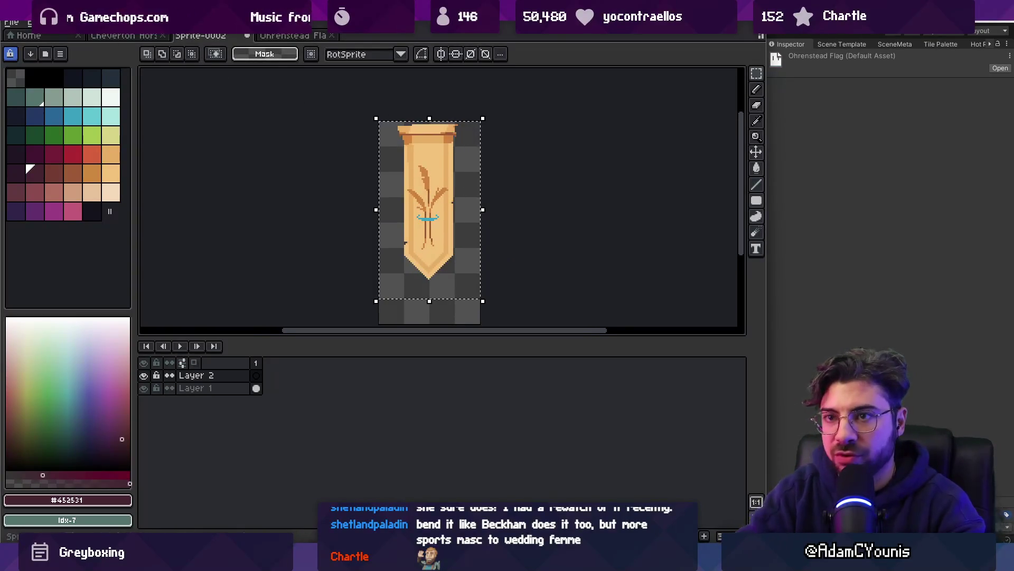
{"action": "left_click", "coordinate": [58, 22]}
{"action": "left_click", "coordinate": [101, 131]}
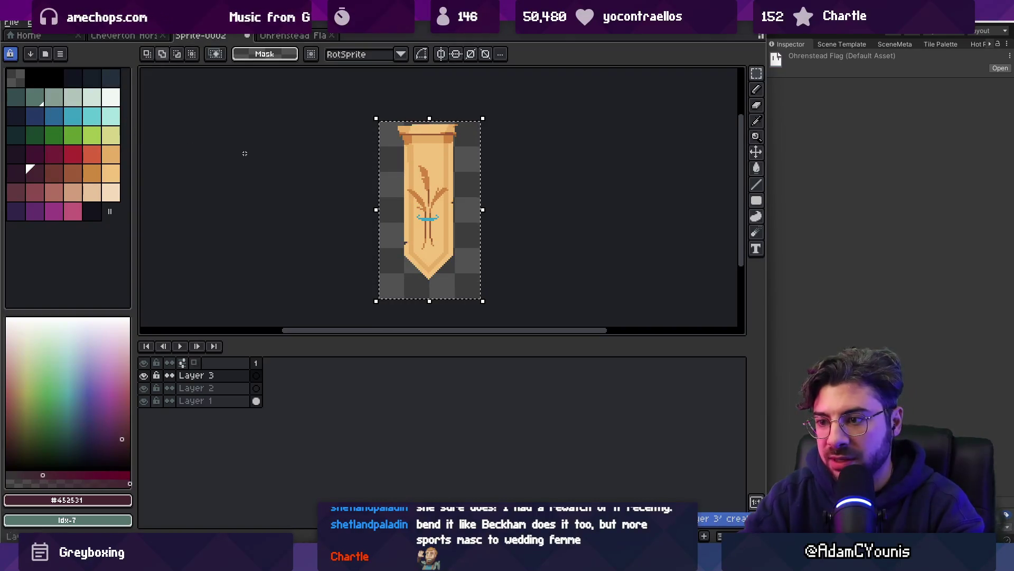
{"action": "key", "text": "ctrl+d"}
{"action": "double_click", "coordinate": [232, 389]}
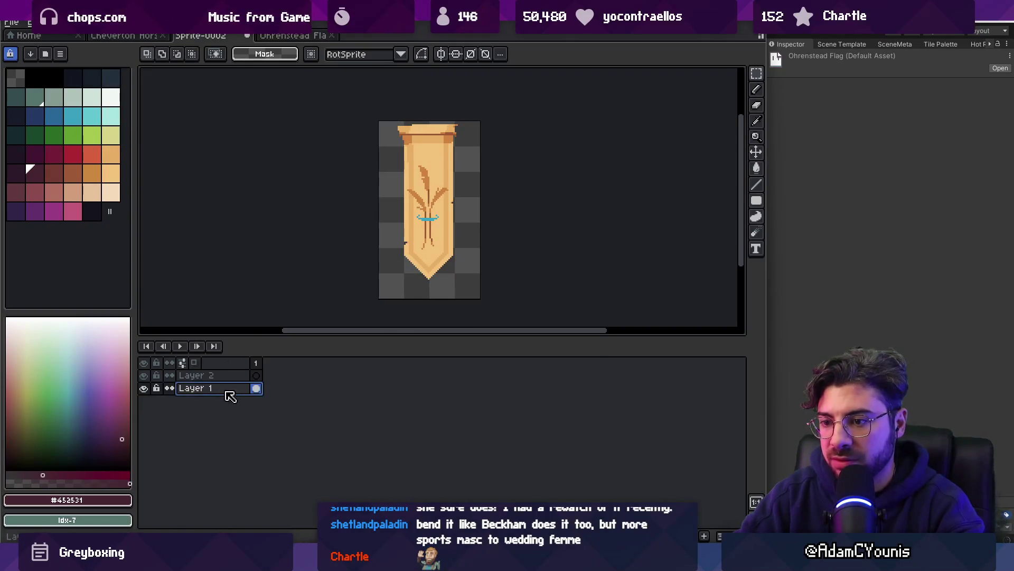
Fade Layer 1 to 37% opacity and ready a crimson pencil on Layer 2
{"action": "left_click", "coordinate": [507, 394]}
{"action": "left_click", "coordinate": [594, 335]}
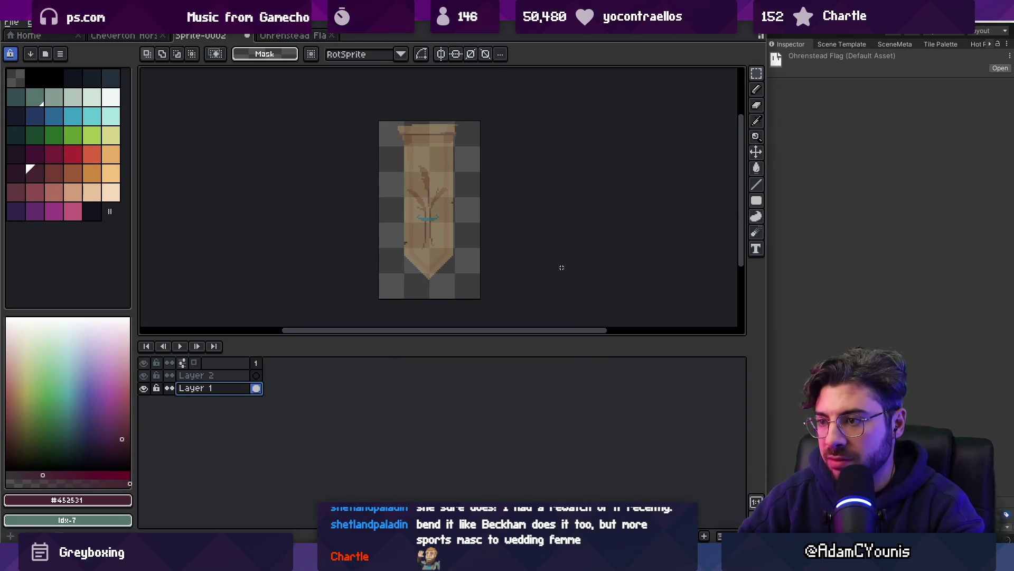
{"action": "key", "text": "z"}
{"action": "left_click", "coordinate": [496, 215]}
{"action": "left_click", "coordinate": [72, 154]}
{"action": "key", "text": "b"}
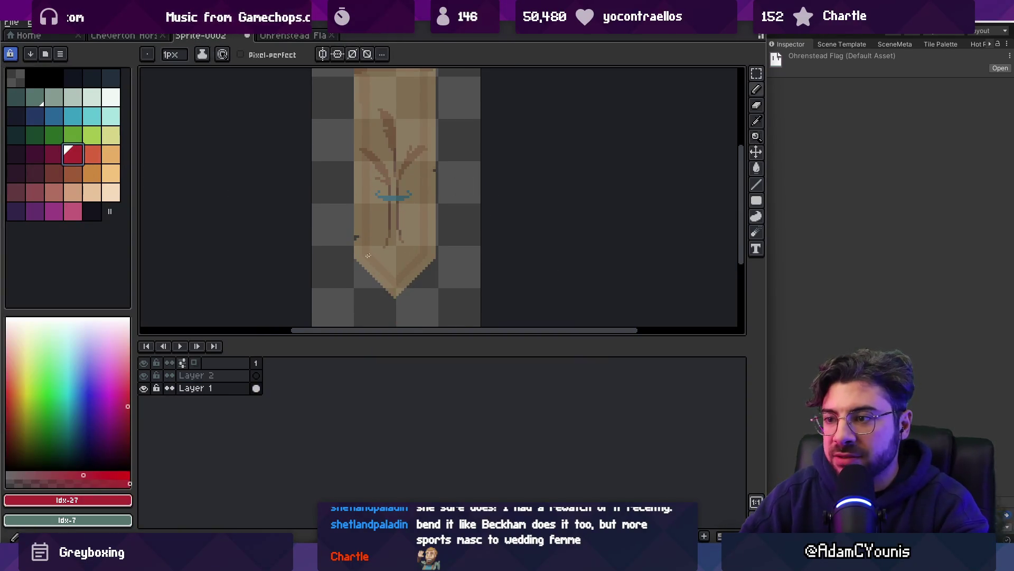
{"action": "left_click", "coordinate": [256, 375]}
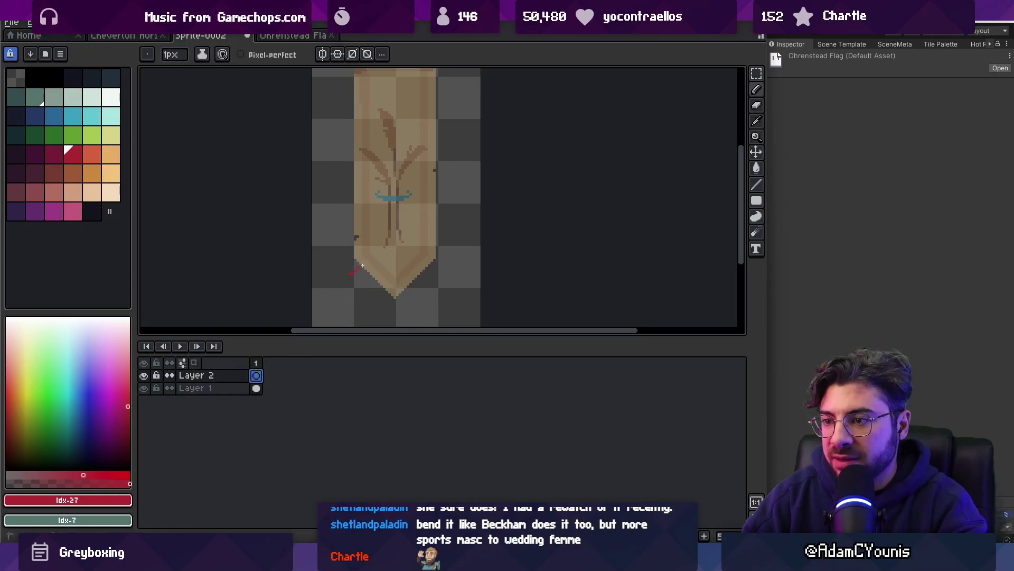
{"action": "key", "text": "ctrl+z"}
{"action": "left_click", "coordinate": [53, 153]}
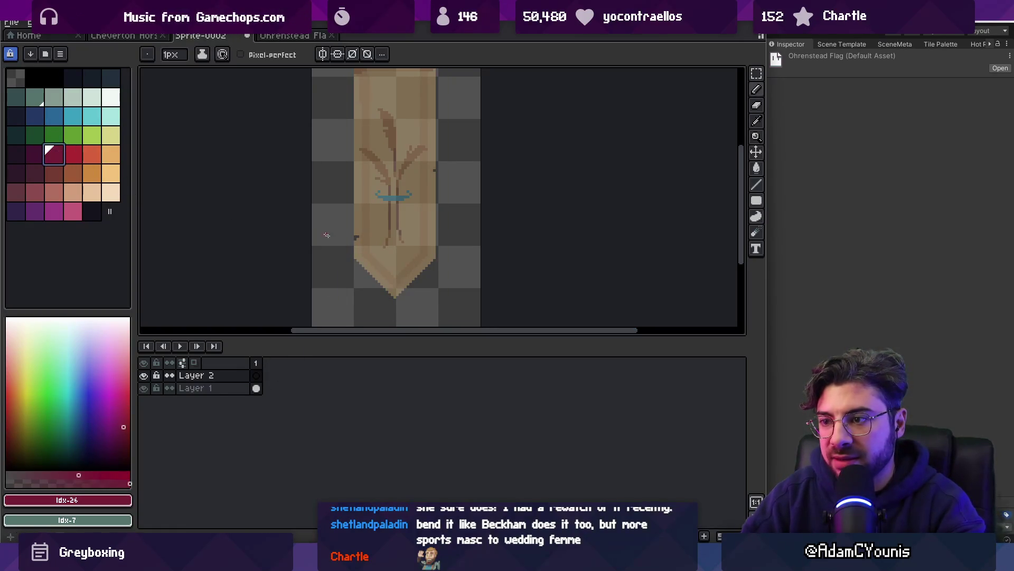
{"action": "key", "text": "e"}
{"action": "key", "text": "ctrl+z"}
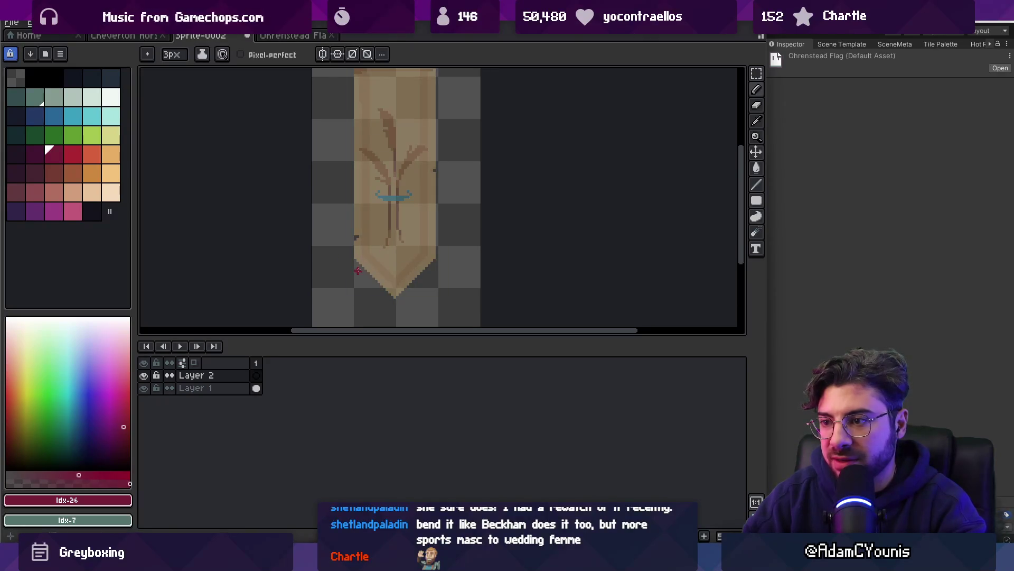
{"action": "scroll", "coordinate": [429, 243], "scroll_direction": "up", "scroll_amount": 2}
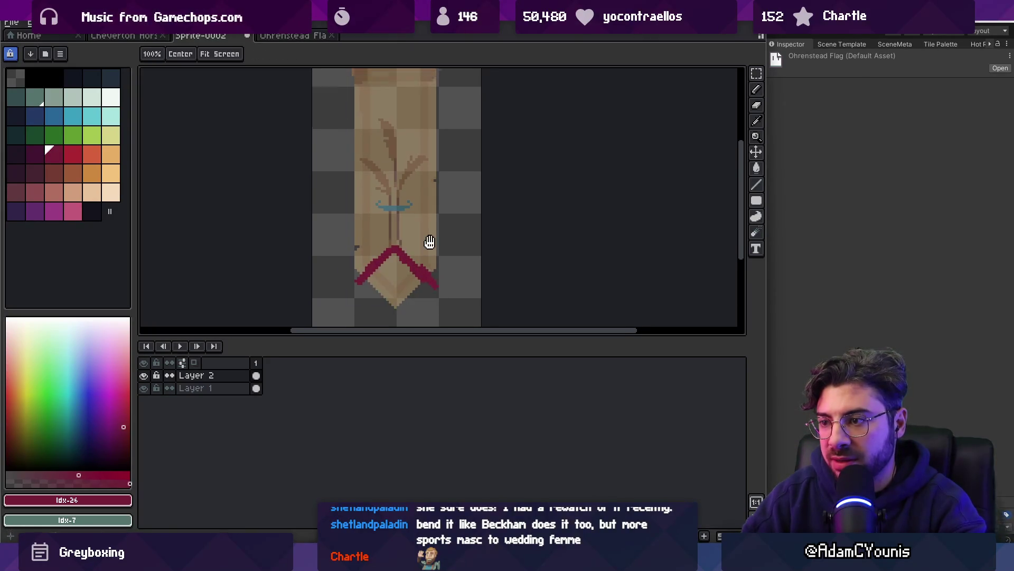
{"action": "scroll", "coordinate": [440, 211], "scroll_direction": "down", "scroll_amount": 7}
Trace red lines along the flag's right and left edges and top-right corner
{"action": "mouse_move", "coordinate": [443, 102]}
{"action": "left_mouse_down"}
{"action": "mouse_move", "coordinate": [440, 212]}
{"action": "mouse_move", "coordinate": [438, 141]}
{"action": "left_mouse_up"}
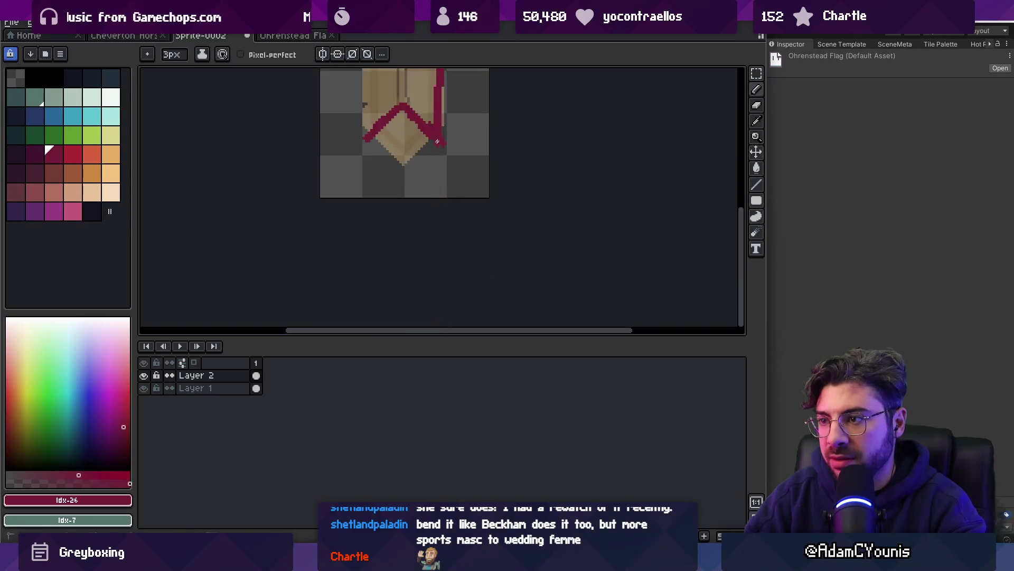
{"action": "scroll", "coordinate": [441, 138], "scroll_direction": "up", "scroll_amount": 10}
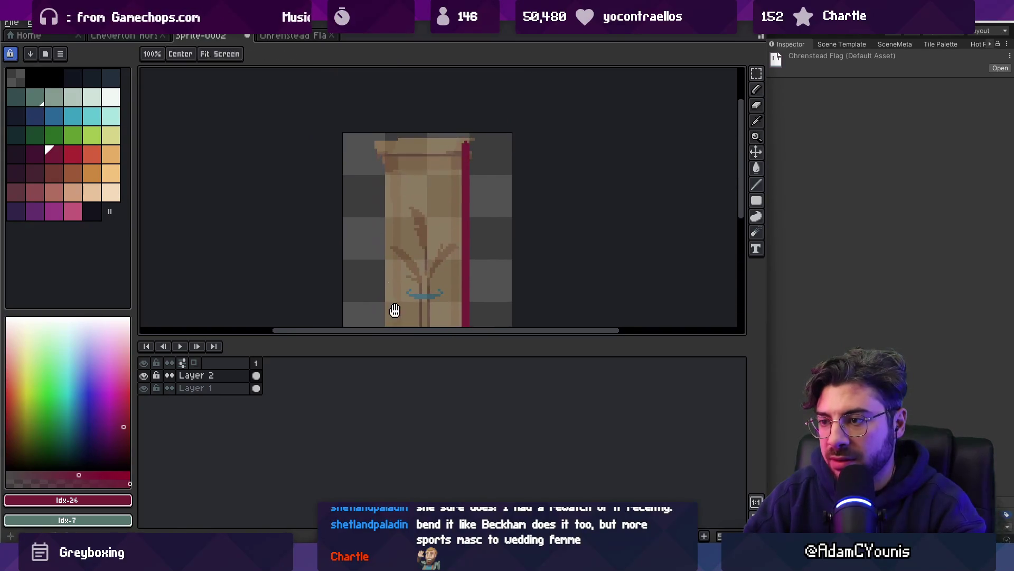
{"action": "key", "text": "b"}
{"action": "left_click_drag", "start_coordinate": [390, 152], "coordinate": [389, 145]}
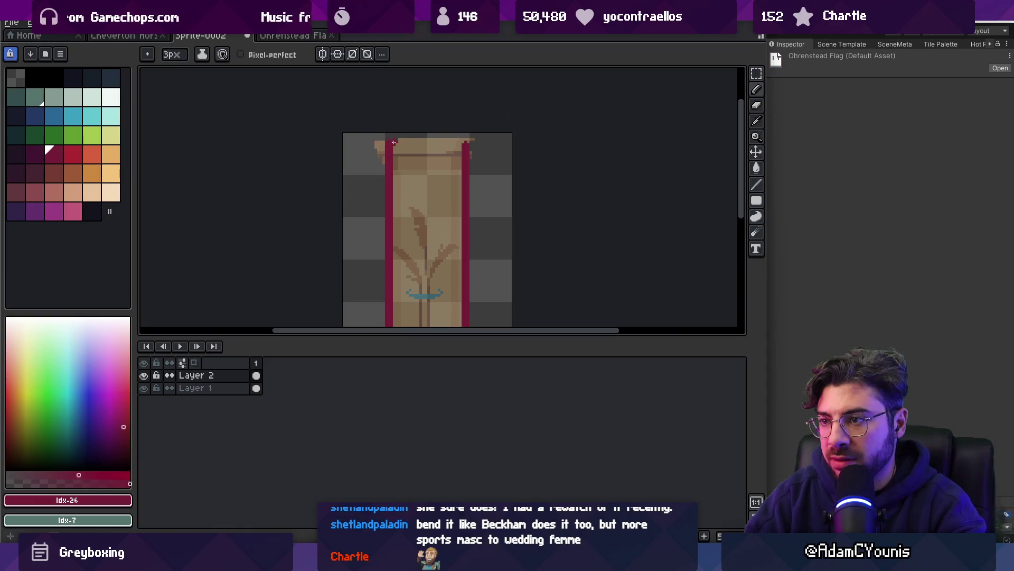
{"action": "left_click_drag", "start_coordinate": [460, 141], "coordinate": [470, 140]}
{"action": "key", "text": "b"}
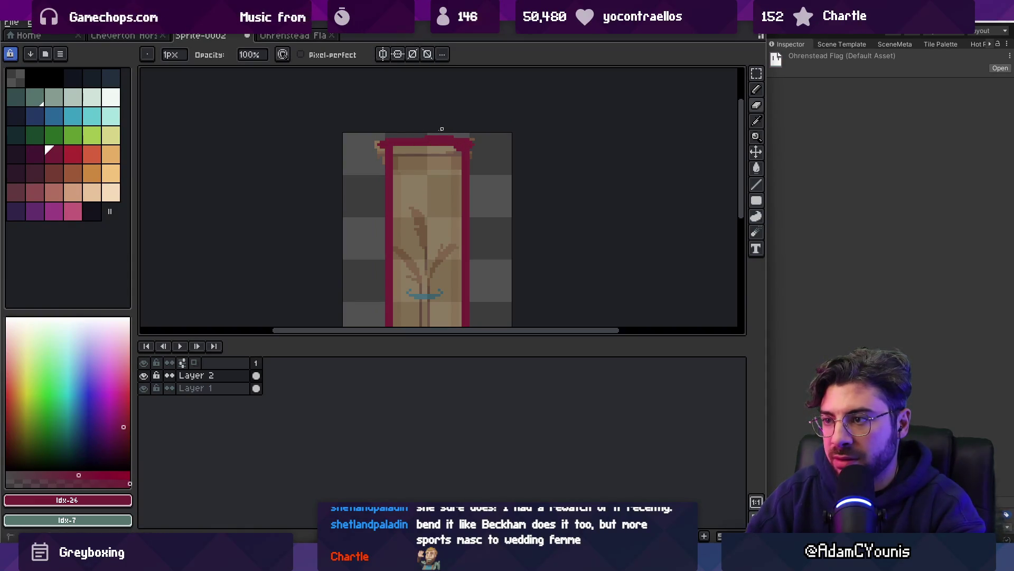
{"action": "key", "text": "b"}
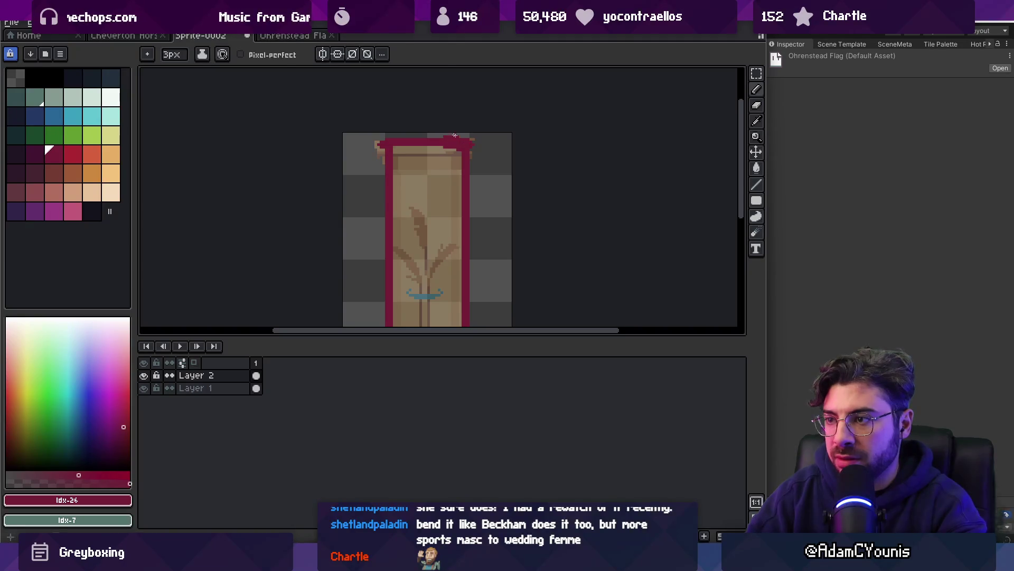
{"action": "key", "text": "ctrl+z"}
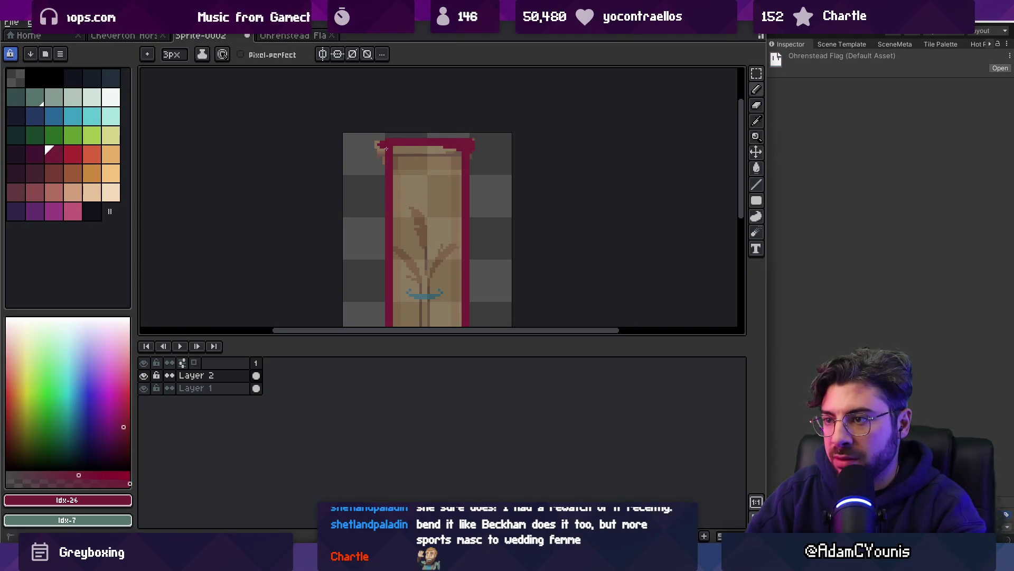
Fill the flag's tan interior with dark crimson
{"action": "left_click", "coordinate": [402, 150]}
{"action": "key", "text": "z"}
{"action": "scroll", "coordinate": [419, 197], "scroll_direction": "down", "scroll_amount": 1}
{"action": "left_click", "coordinate": [419, 197]}
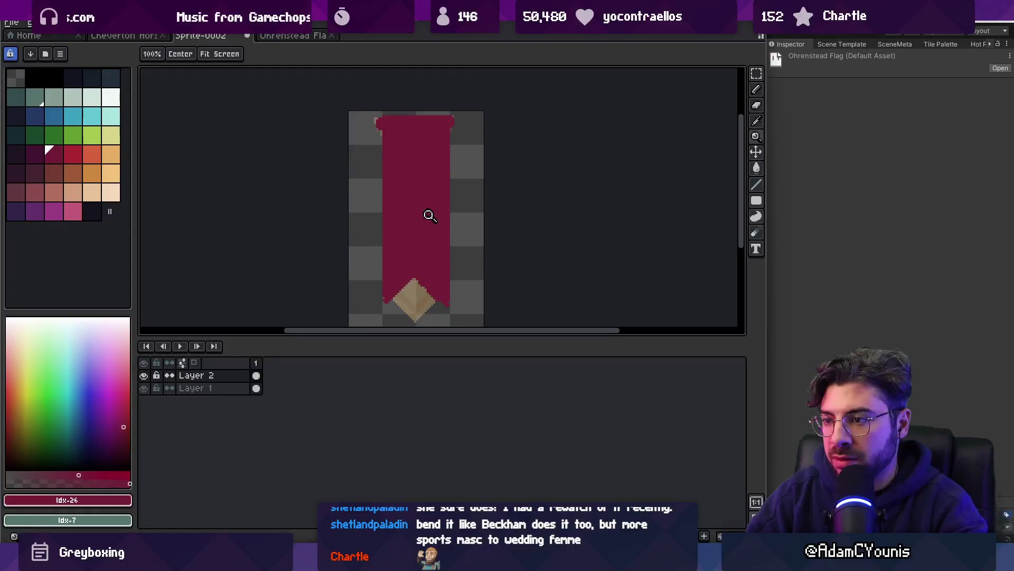
{"action": "scroll", "coordinate": [418, 217], "scroll_direction": "up", "scroll_amount": 2}
{"action": "scroll", "coordinate": [414, 222], "scroll_direction": "down", "scroll_amount": 1}
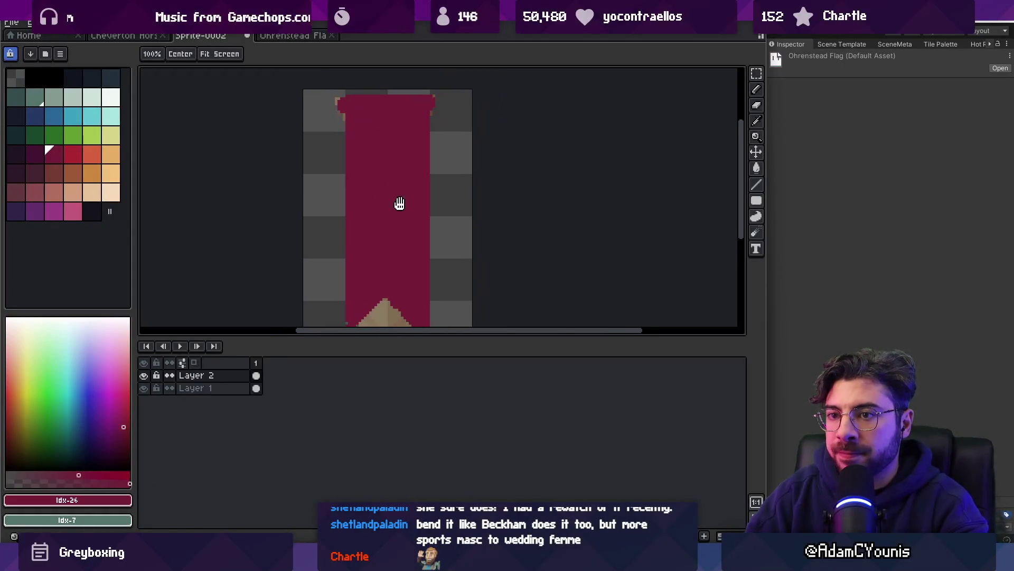
{"action": "left_click", "coordinate": [73, 154]}
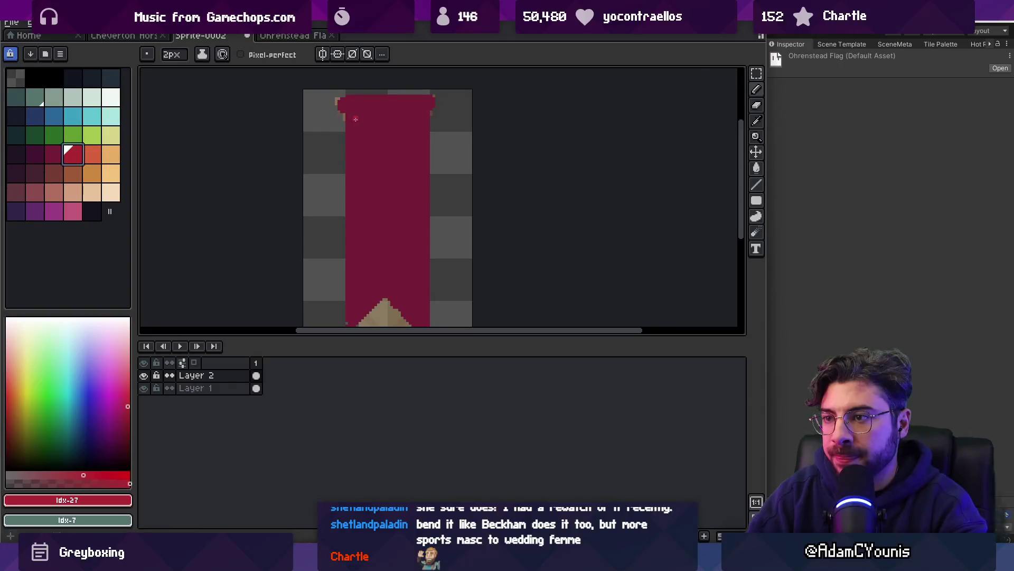
Draw a bright red border down the banner's edge, checking crimson and maroon swatches
{"action": "left_click_drag", "start_coordinate": [348, 235], "coordinate": [357, 294]}
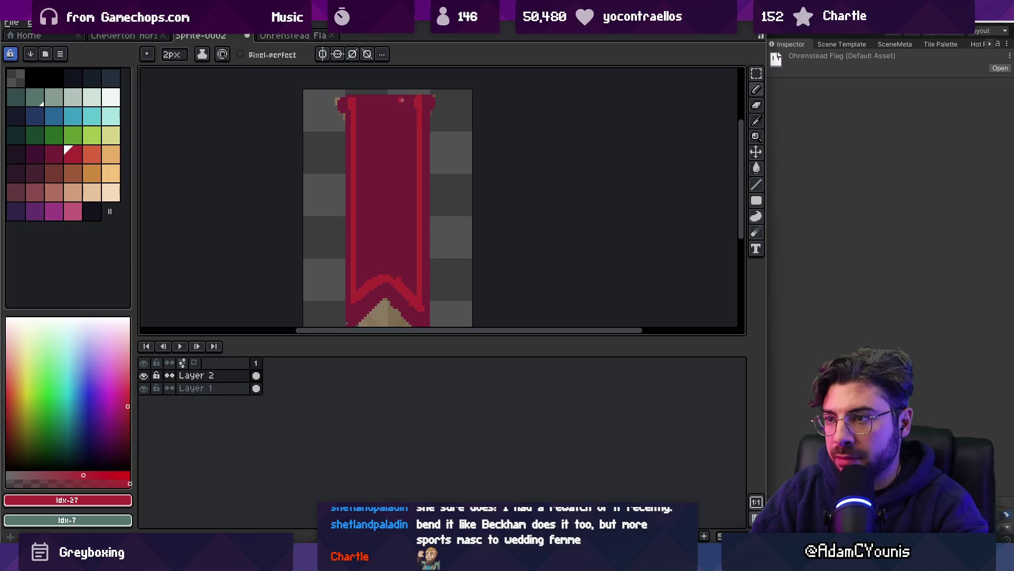
{"action": "left_click", "coordinate": [359, 102], "text": "alt"}
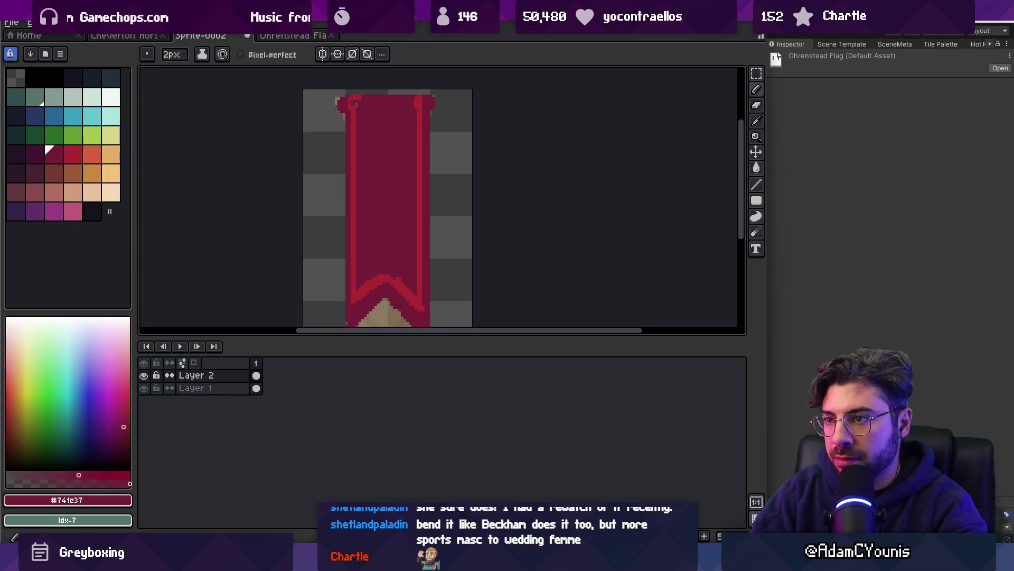
{"action": "left_click", "coordinate": [356, 101], "text": "alt"}
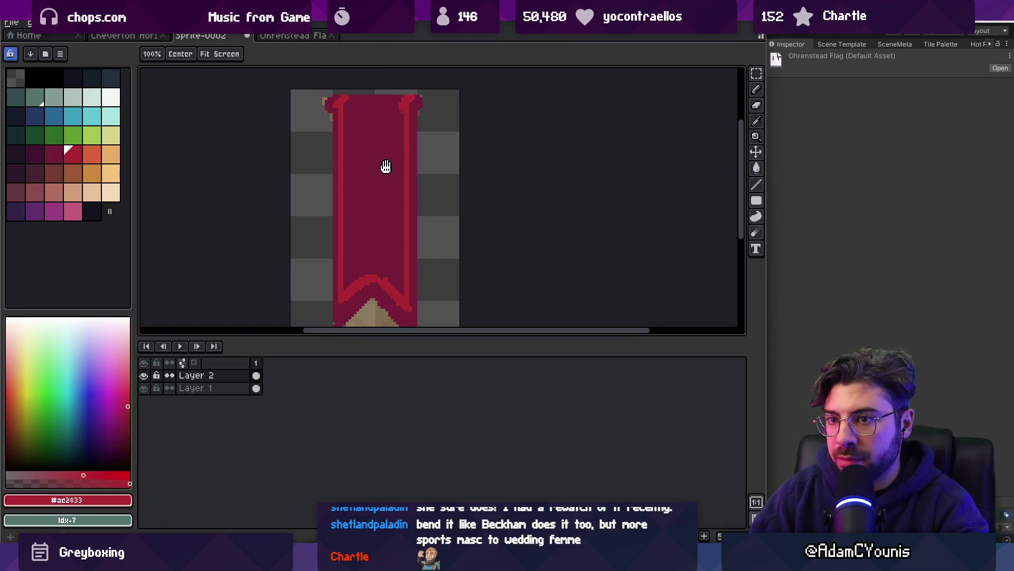
{"action": "scroll", "coordinate": [385, 165], "scroll_direction": "right", "scroll_amount": 1}
{"action": "left_click", "coordinate": [37, 154]}
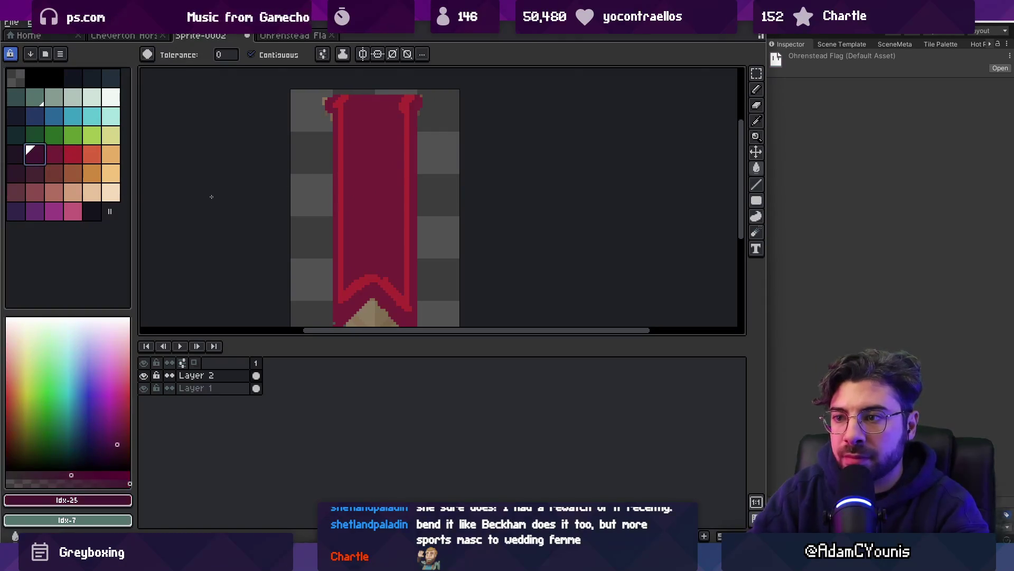
{"action": "key", "text": "ctrl+z"}
{"action": "key", "text": "z"}
{"action": "scroll", "coordinate": [378, 181], "scroll_direction": "down", "scroll_amount": 2}
{"action": "scroll", "coordinate": [378, 181], "scroll_direction": "up", "scroll_amount": 3}
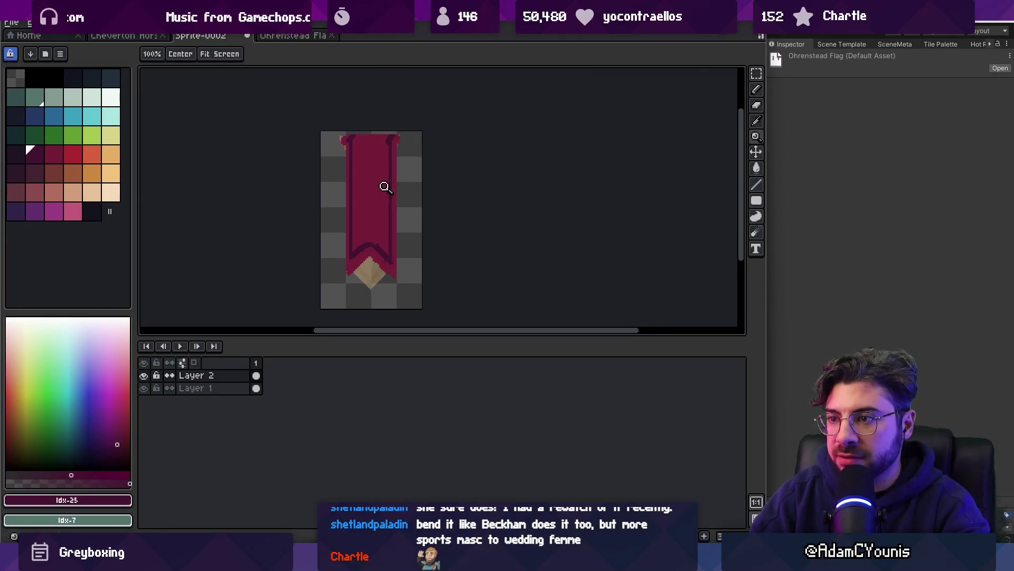
{"action": "left_click", "coordinate": [53, 155]}
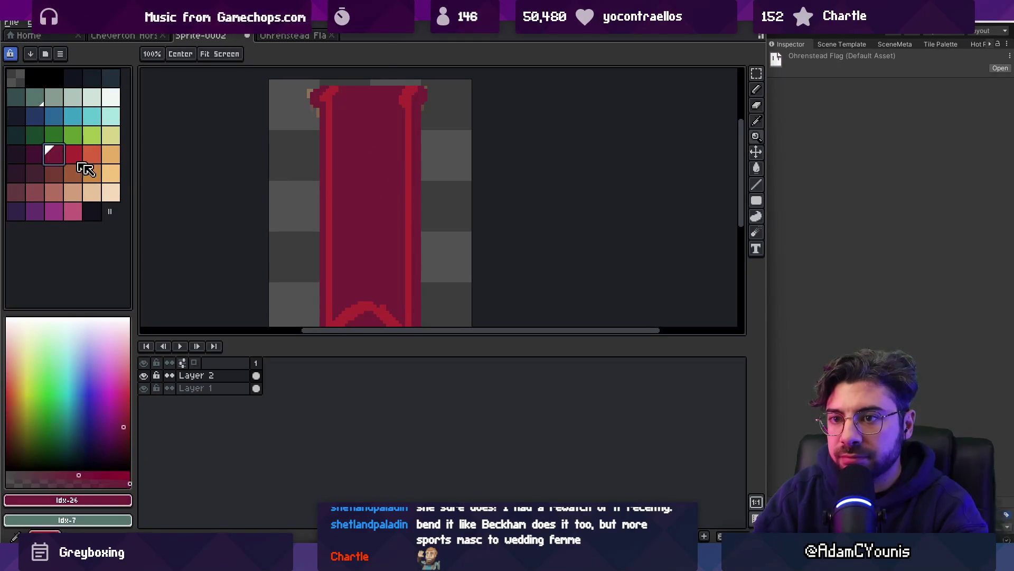
{"action": "key", "text": "b"}
{"action": "left_click", "coordinate": [73, 154]}
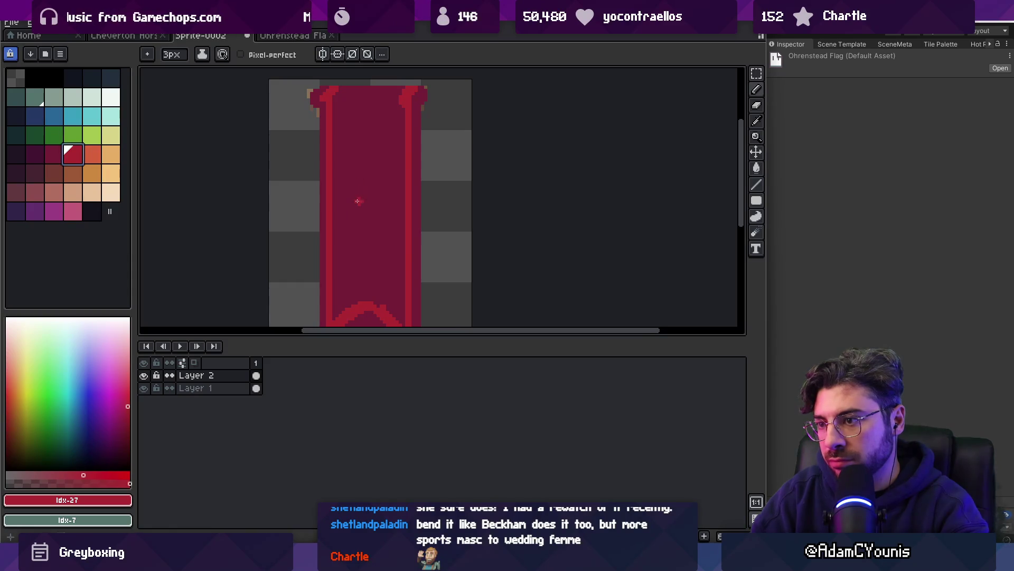
Draw a red U-shaped horseshoe at the centre of the banner
{"action": "left_click", "coordinate": [354, 204]}
{"action": "key", "text": "ctrl+z"}
{"action": "mouse_move", "coordinate": [352, 198]}
{"action": "left_mouse_down"}
{"action": "mouse_move", "coordinate": [388, 172]}
{"action": "mouse_move", "coordinate": [361, 162]}
{"action": "mouse_move", "coordinate": [388, 201]}
{"action": "left_mouse_up"}
{"action": "key", "text": "ctrl+z"}
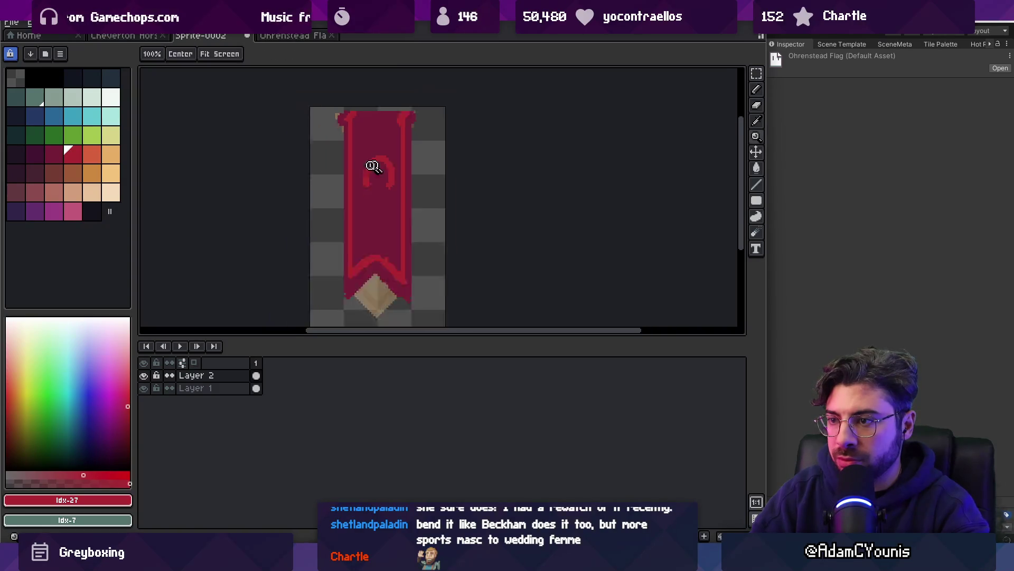
{"action": "key", "text": "z"}
{"action": "scroll", "coordinate": [373, 166], "scroll_direction": "down", "scroll_amount": 2}
{"action": "scroll", "coordinate": [394, 157], "scroll_direction": "up", "scroll_amount": 4}
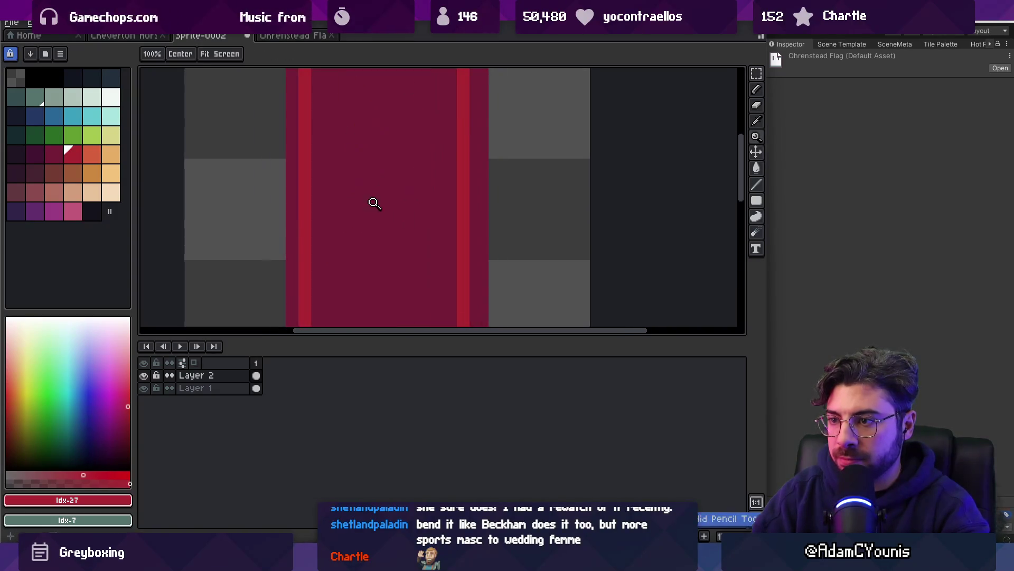
{"action": "key", "text": "b"}
{"action": "mouse_move", "coordinate": [363, 214]}
{"action": "left_mouse_down"}
{"action": "mouse_move", "coordinate": [362, 155]}
{"action": "mouse_move", "coordinate": [421, 180]}
{"action": "mouse_move", "coordinate": [423, 217]}
{"action": "left_mouse_up"}
{"action": "key", "text": "z"}
{"action": "scroll", "coordinate": [401, 181], "scroll_direction": "down", "scroll_amount": 3}
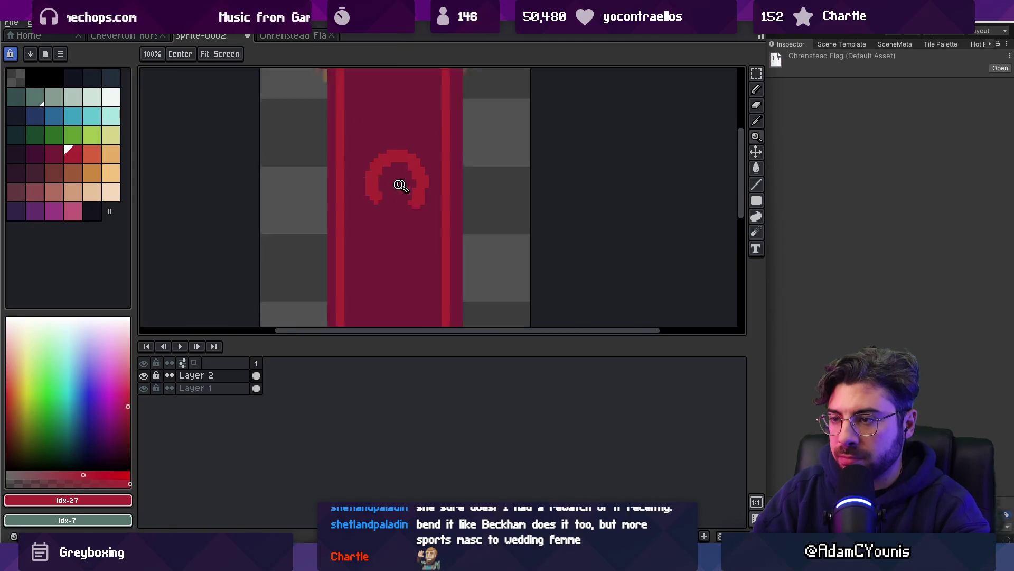
{"action": "scroll", "coordinate": [348, 187], "scroll_direction": "up", "scroll_amount": 2}
{"action": "scroll", "coordinate": [349, 187], "scroll_direction": "up", "scroll_amount": 1}
{"action": "key", "text": "b"}
{"action": "mouse_move", "coordinate": [342, 159]}
{"action": "left_mouse_down"}
{"action": "mouse_move", "coordinate": [340, 191]}
{"action": "mouse_move", "coordinate": [419, 206]}
{"action": "mouse_move", "coordinate": [401, 161]}
{"action": "left_mouse_up"}
Thicken the horseshoe's right arm with a 2px brush and reshape the left arm's tip
{"action": "key", "text": "z"}
{"action": "scroll", "coordinate": [410, 182], "scroll_direction": "down", "scroll_amount": 3}
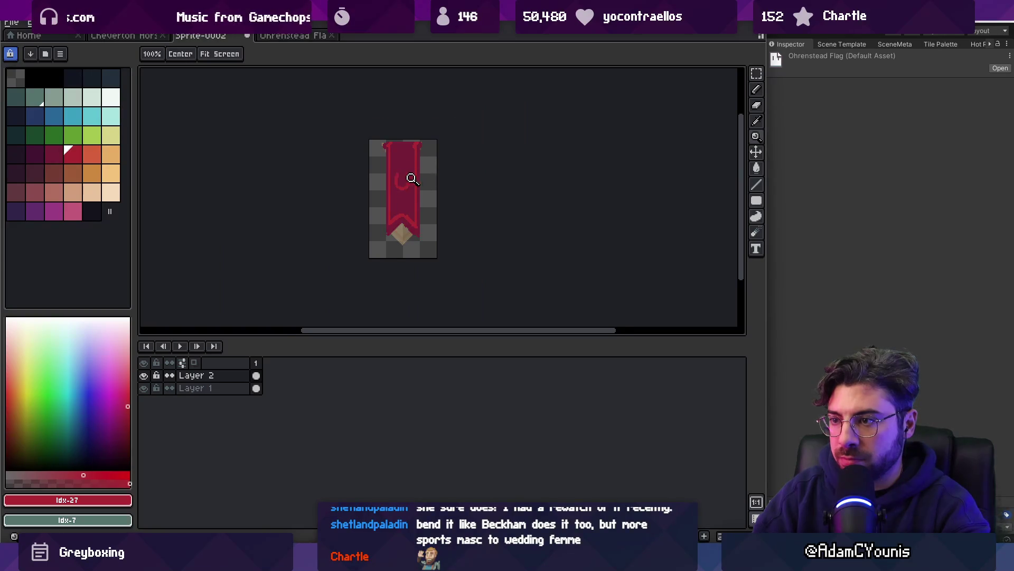
{"action": "scroll", "coordinate": [411, 179], "scroll_direction": "up", "scroll_amount": 4}
{"action": "key", "text": "b"}
{"action": "left_click", "coordinate": [425, 125], "text": "alt"}
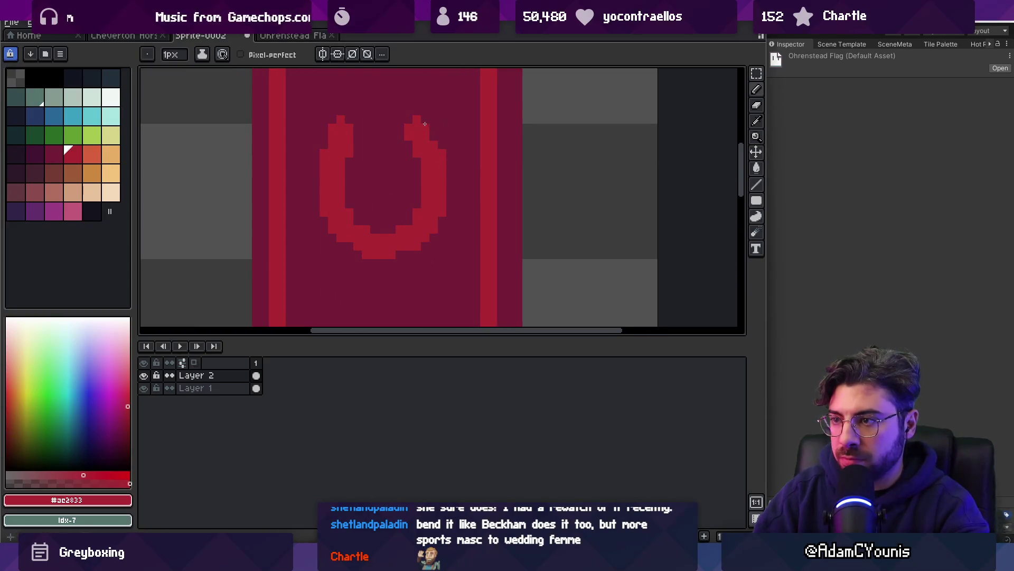
{"action": "key", "text": "plus"}
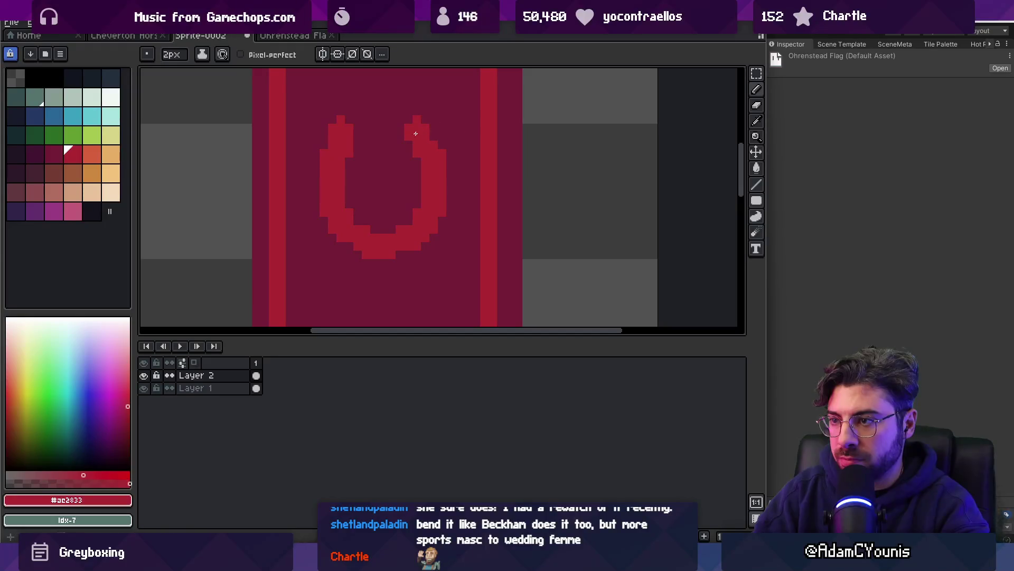
{"action": "left_click_drag", "start_coordinate": [433, 123], "coordinate": [447, 199]}
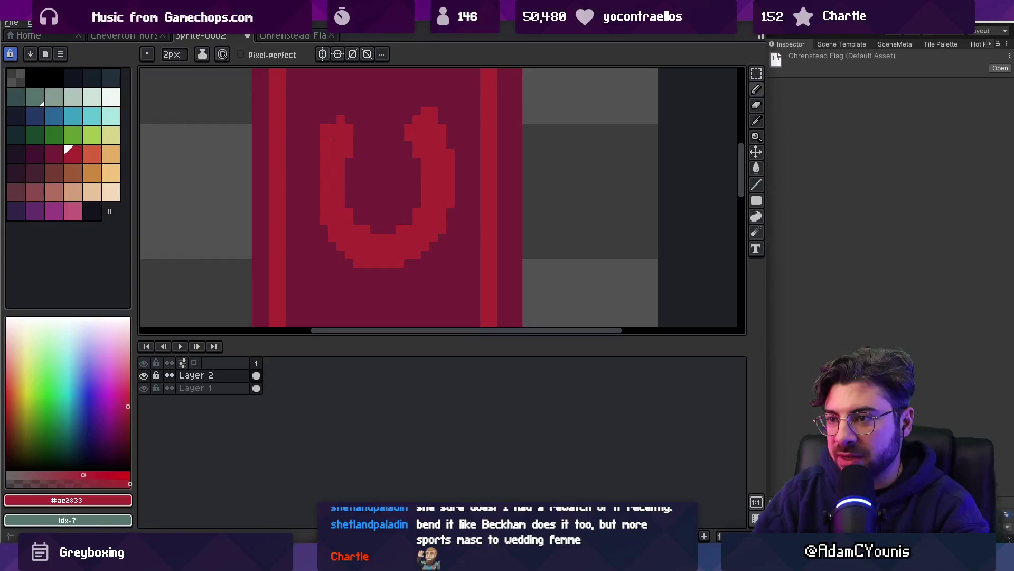
{"action": "left_click", "coordinate": [333, 90], "text": "alt"}
{"action": "left_click_drag", "start_coordinate": [324, 114], "coordinate": [324, 130]}
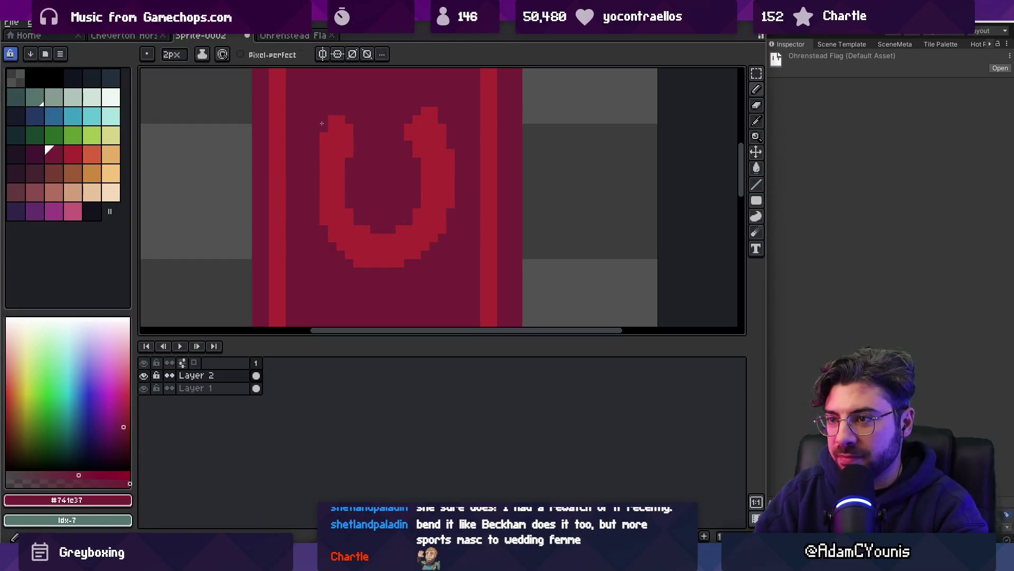
{"action": "left_click", "coordinate": [338, 119], "text": "alt"}
{"action": "left_click", "coordinate": [346, 119]}
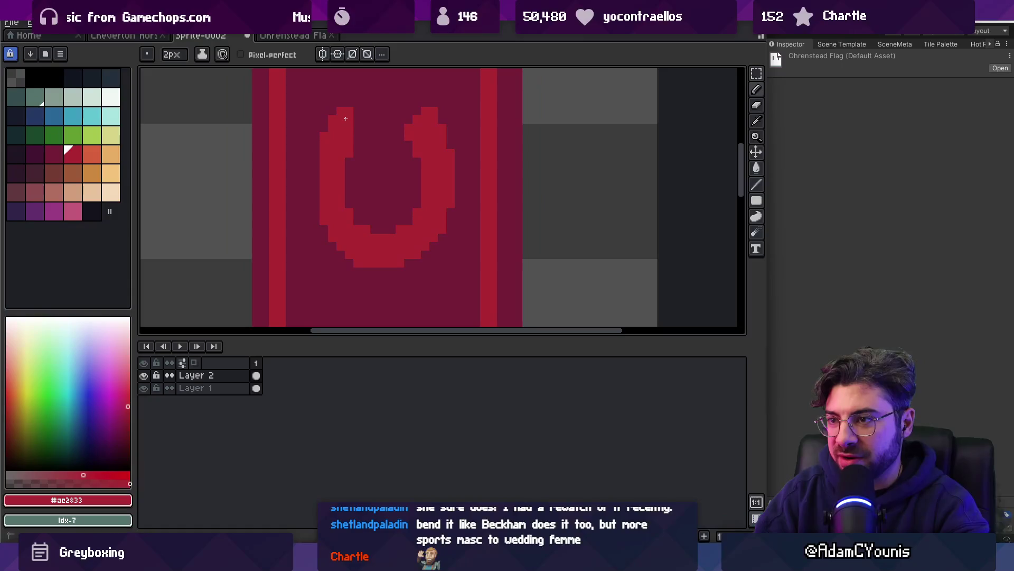
Toggle the drawing colour between red #ac2833 and maroon #741c37, ending on maroon
{"action": "scroll", "coordinate": [355, 130], "scroll_direction": "down", "scroll_amount": 4}
{"action": "scroll", "coordinate": [343, 127], "scroll_direction": "up", "scroll_amount": 3}
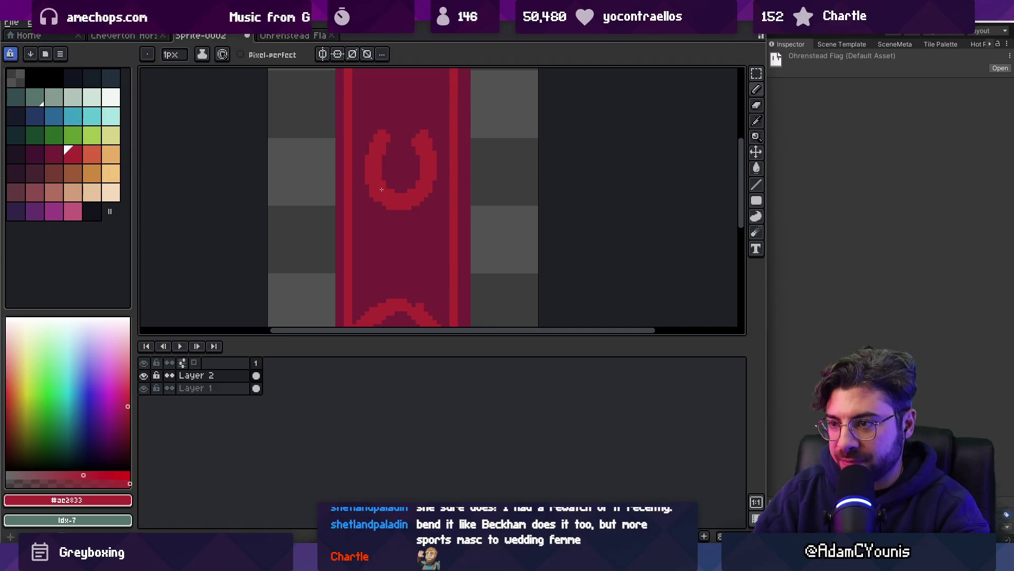
{"action": "scroll", "coordinate": [388, 202], "scroll_direction": "up", "scroll_amount": 3}
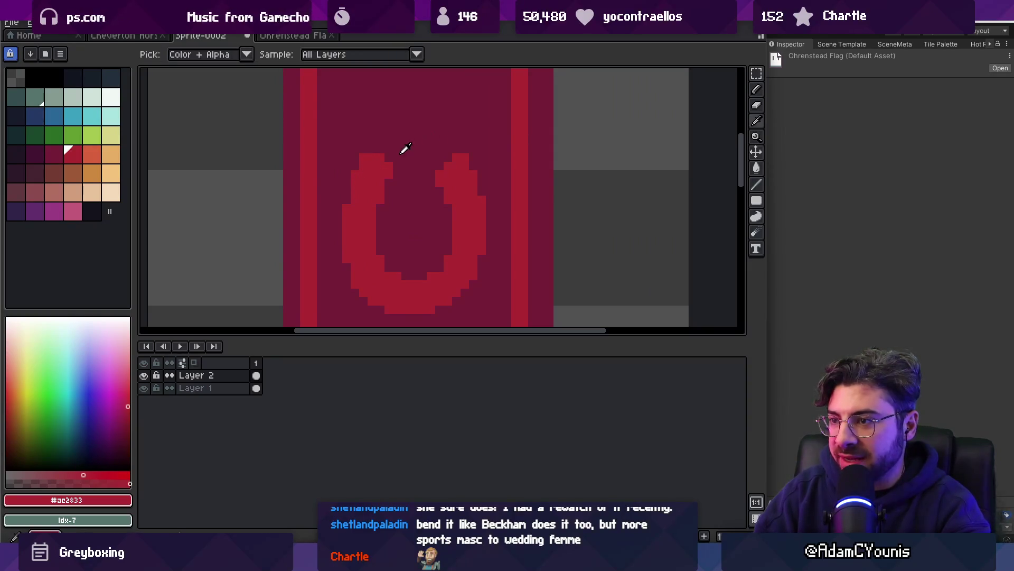
{"action": "left_click", "coordinate": [381, 155], "text": "alt"}
{"action": "left_click", "coordinate": [385, 180], "text": "alt"}
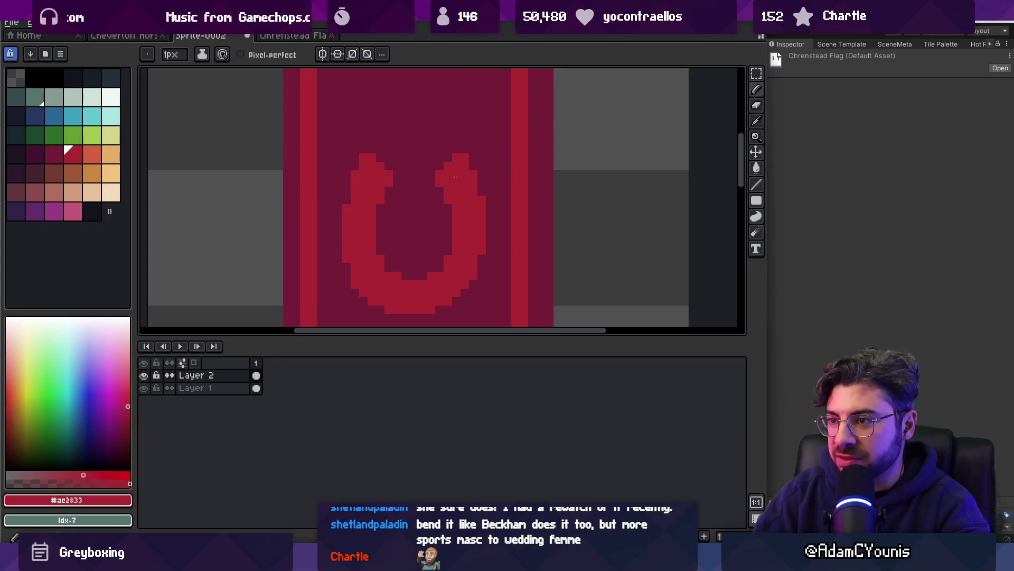
{"action": "left_click", "coordinate": [446, 228], "text": "alt"}
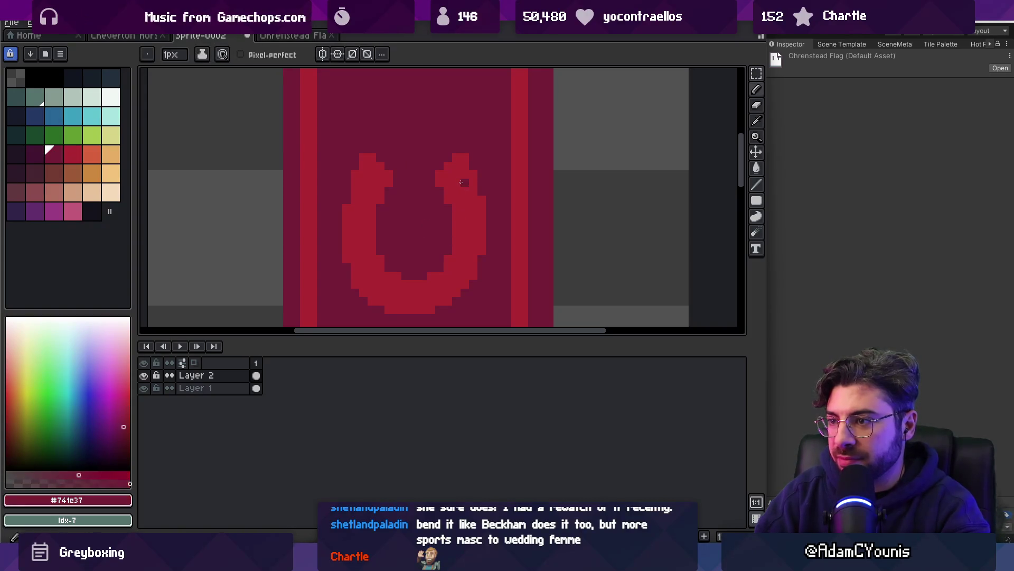
{"action": "key", "text": "super"}
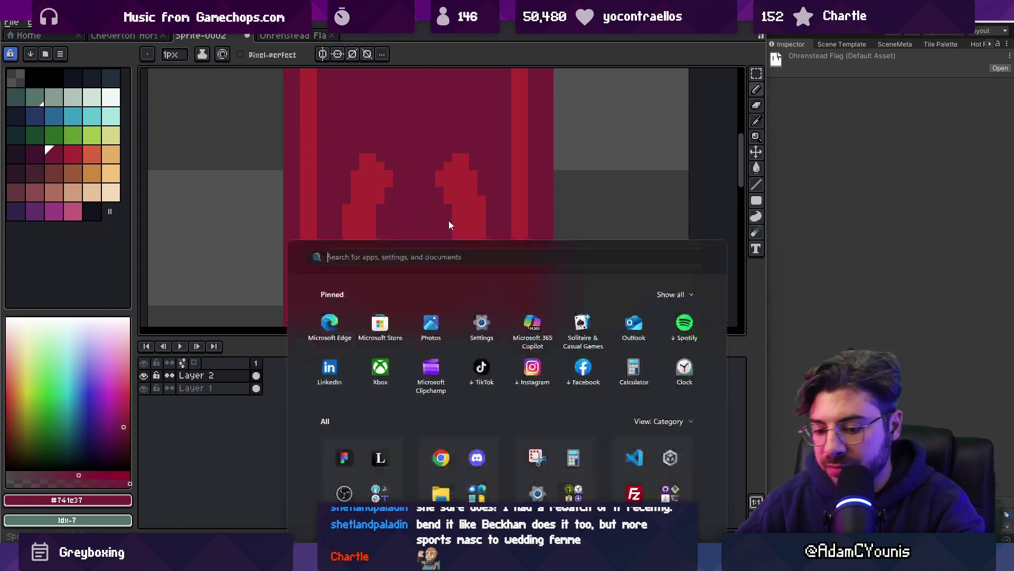
Search Google Images in Chrome for 'horseshoe' reference pictures
{"action": "type", "text": "chrome"}
{"action": "key", "text": "Return"}
{"action": "type", "text": "horse"}
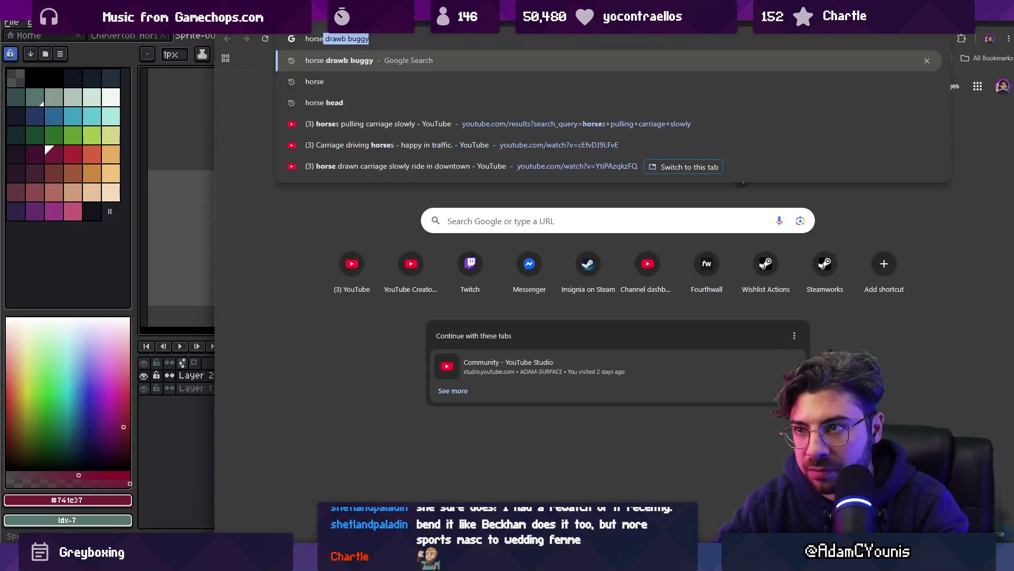
{"action": "type", "text": "show"}
{"action": "key", "text": "Return"}
{"action": "left_click", "coordinate": [404, 74]}
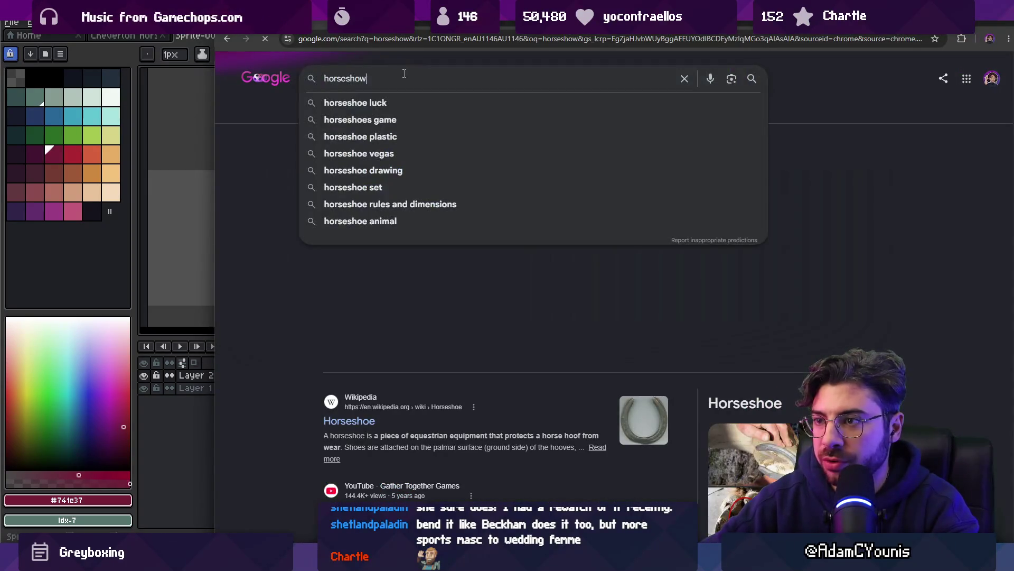
{"action": "key", "text": "BackSpace"}
{"action": "type", "text": "e"}
{"action": "key", "text": "Return"}
{"action": "left_click", "coordinate": [351, 112]}
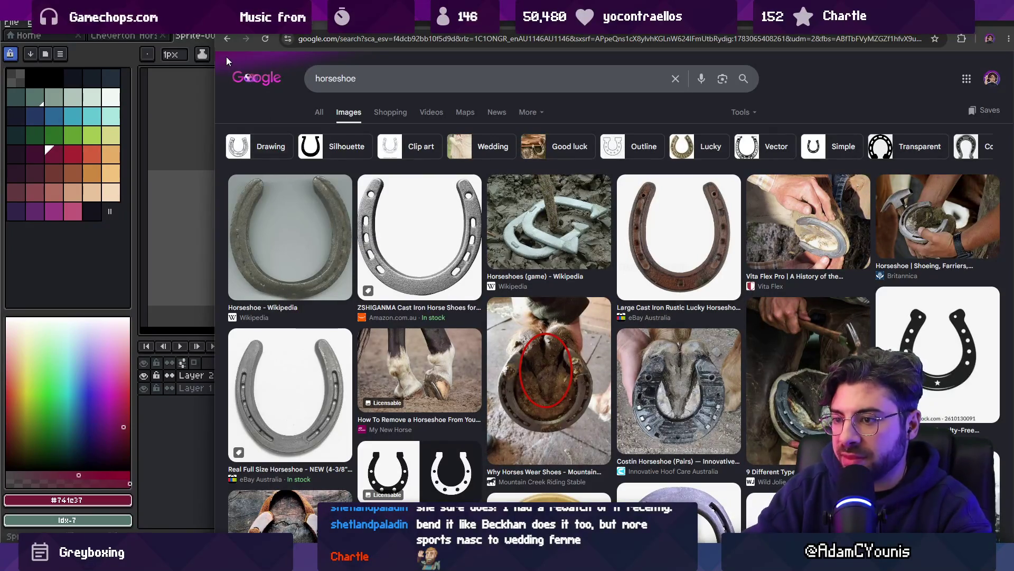
{"action": "key", "text": "alt+Tab"}
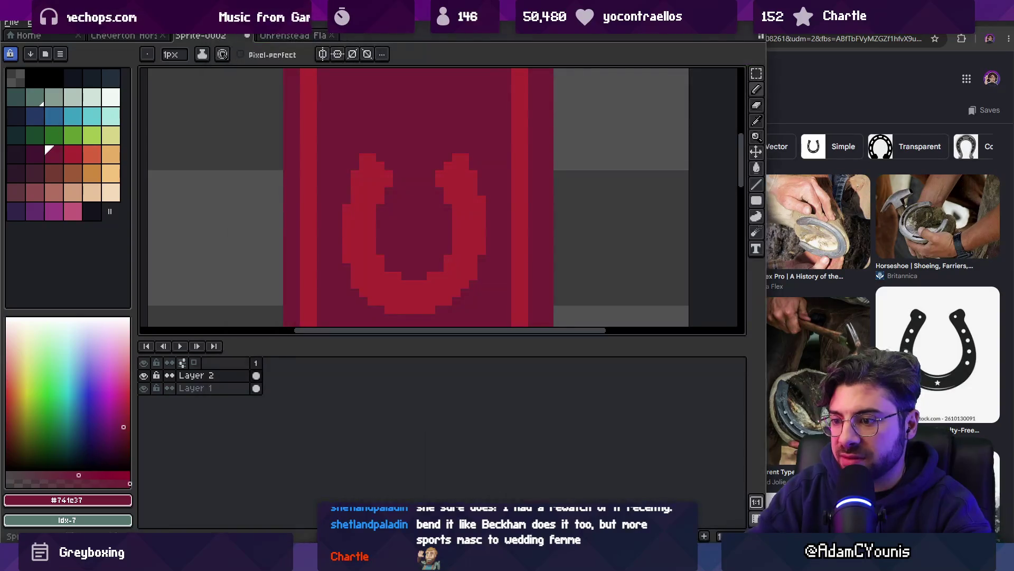
Pencil dark maroon nail-hole notches along the horseshoe's lower-left, bottom and right curve
{"action": "scroll", "coordinate": [400, 181], "scroll_direction": "down", "scroll_amount": 2}
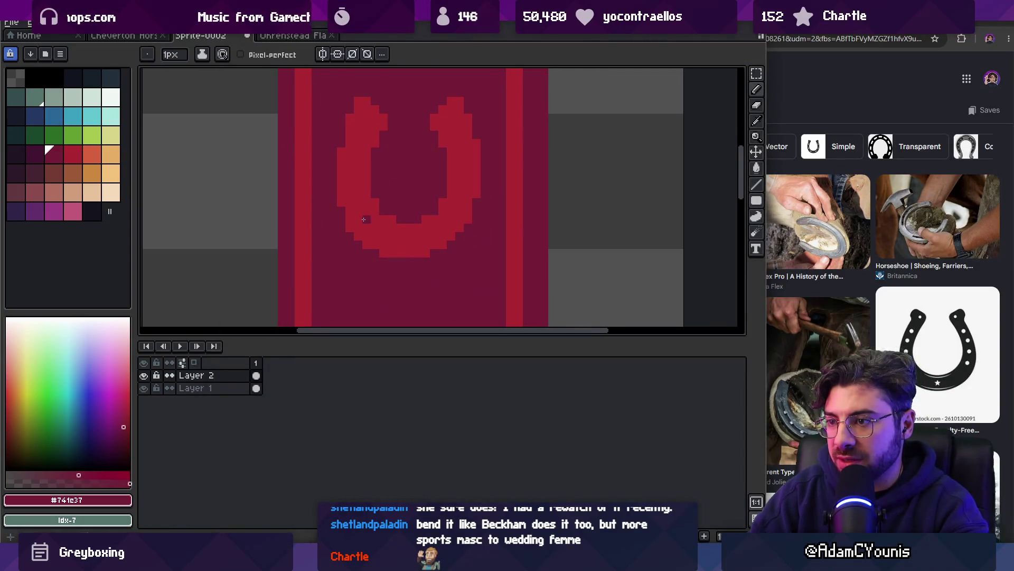
{"action": "left_click_drag", "start_coordinate": [364, 219], "coordinate": [358, 210]}
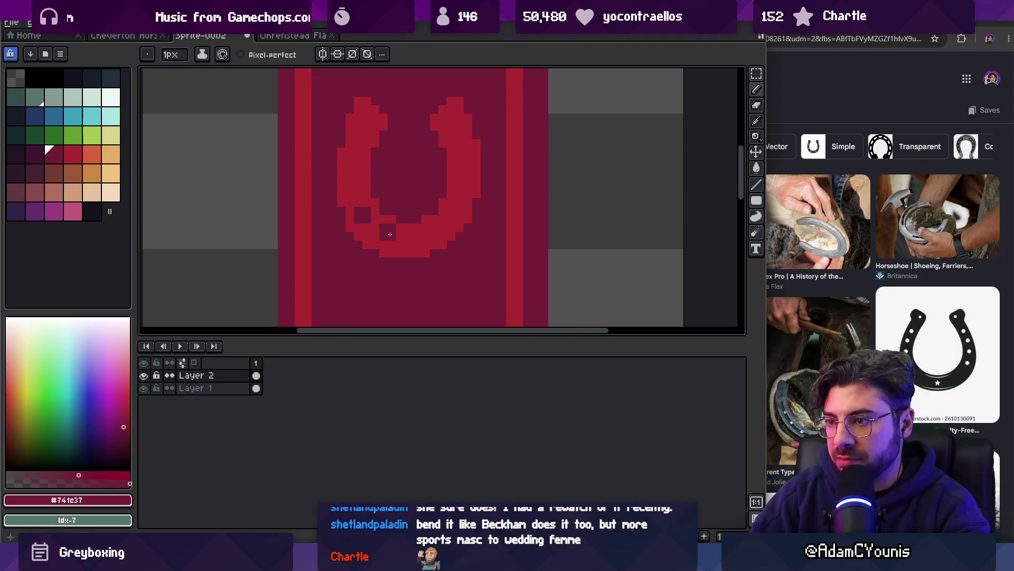
{"action": "left_click", "coordinate": [388, 239]}
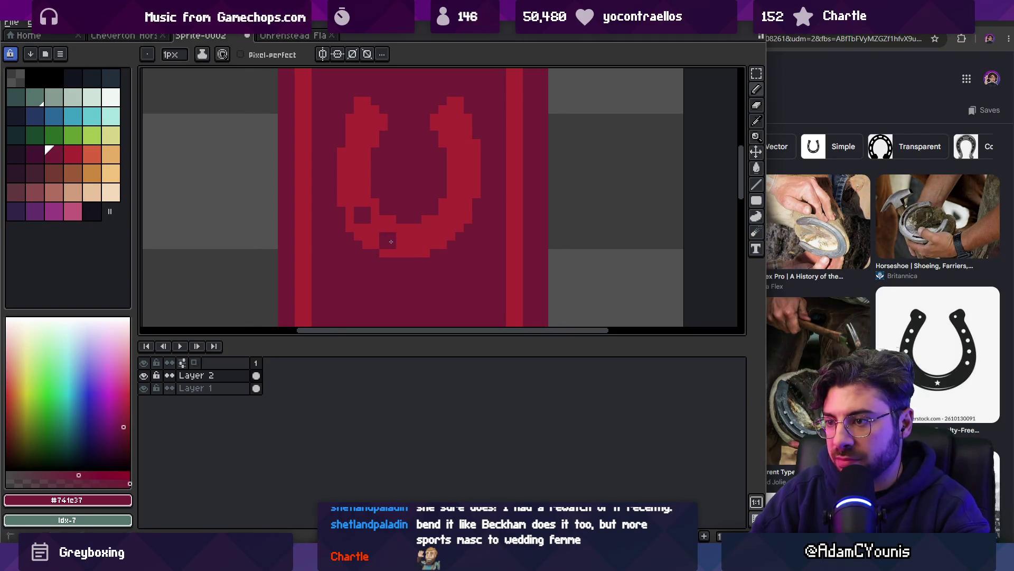
{"action": "left_click", "coordinate": [425, 242]}
{"action": "left_click", "coordinate": [459, 211]}
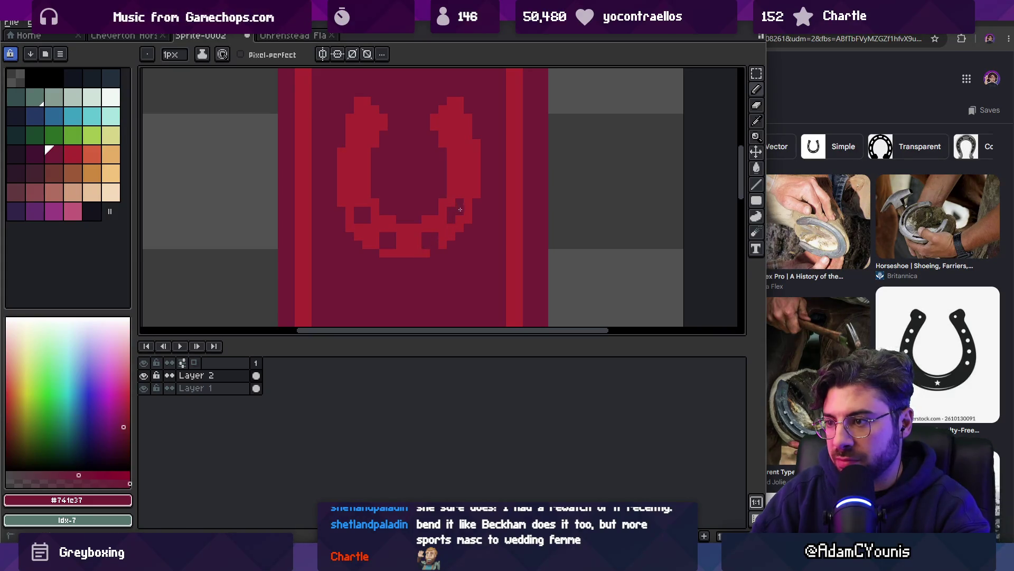
Switch back to horseshoe red and add a red pixel row under the horseshoe's bottom
{"action": "left_click", "coordinate": [455, 201], "text": "alt"}
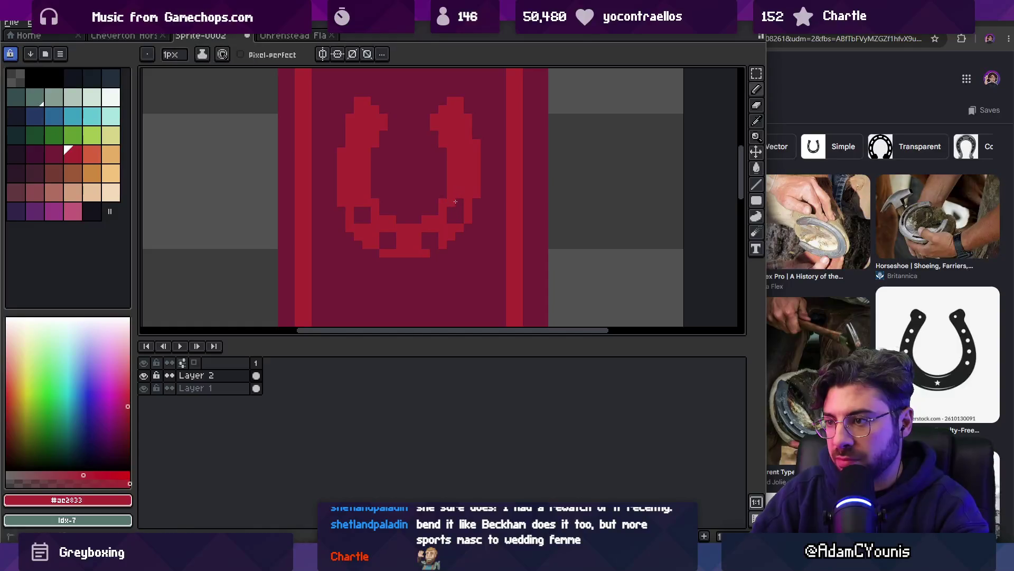
{"action": "left_click", "coordinate": [433, 252]}
{"action": "left_click_drag", "start_coordinate": [382, 261], "coordinate": [427, 261]}
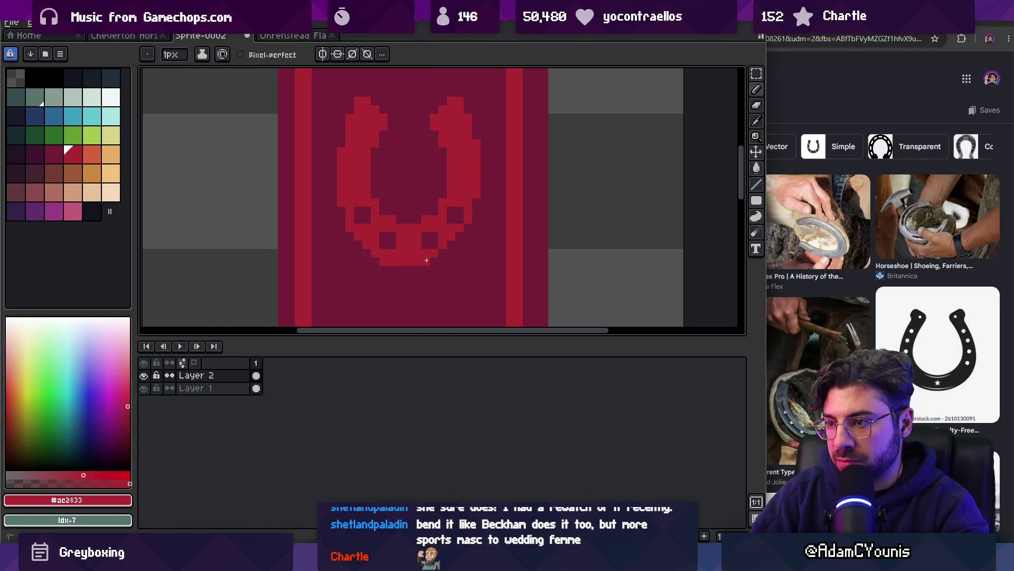
{"action": "key", "text": "z"}
{"action": "scroll", "coordinate": [369, 221], "scroll_direction": "down", "scroll_amount": 3}
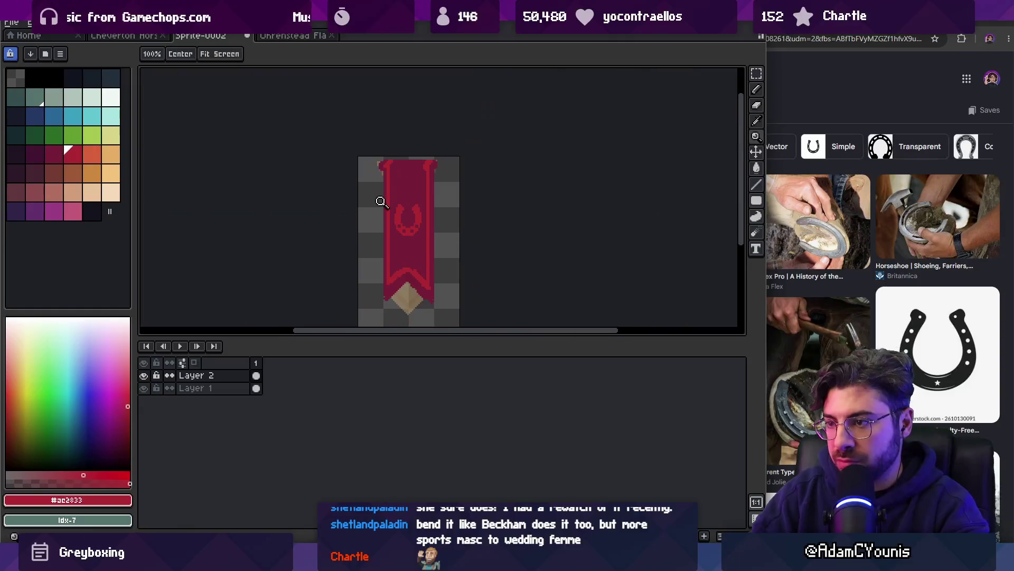
{"action": "scroll", "coordinate": [419, 203], "scroll_direction": "up", "scroll_amount": 3}
{"action": "key", "text": "b"}
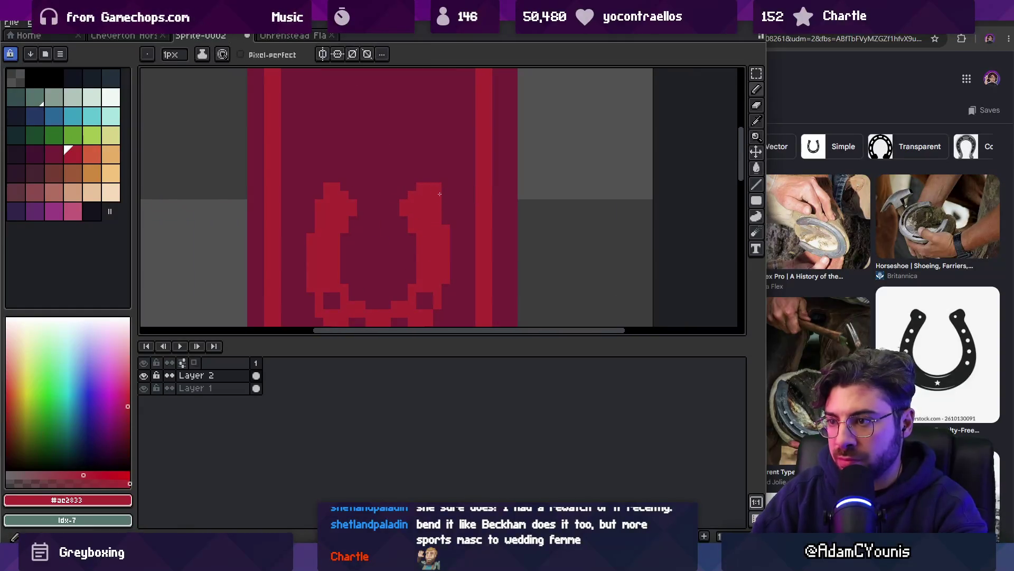
Sample the horseshoe's red, then set the drawing colour to dark crimson #741c37
{"action": "left_click", "coordinate": [442, 207], "text": "alt"}
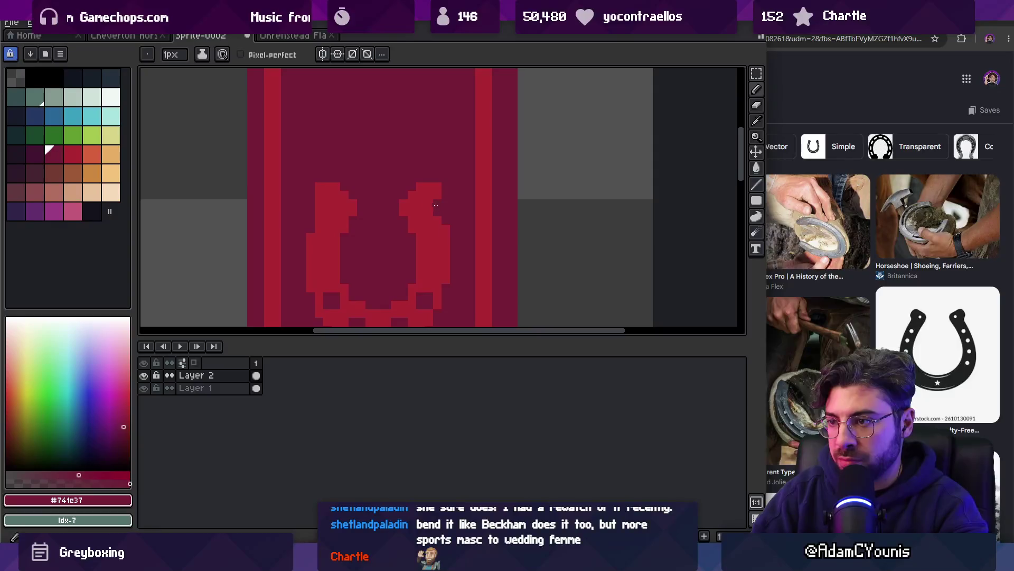
{"action": "key", "text": "z"}
{"action": "scroll", "coordinate": [370, 174], "scroll_direction": "down", "scroll_amount": 3}
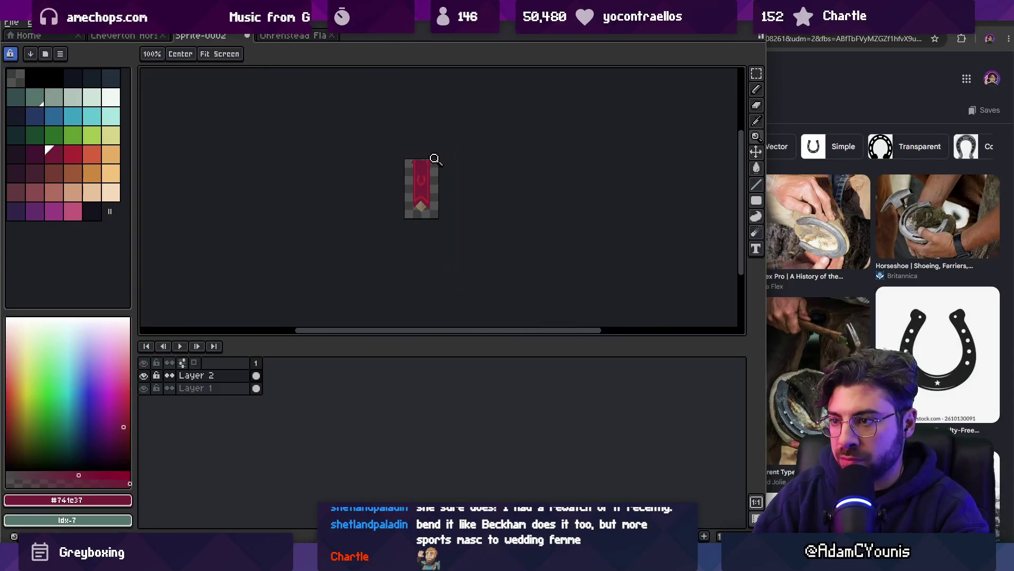
{"action": "scroll", "coordinate": [432, 158], "scroll_direction": "up", "scroll_amount": 3}
{"action": "key", "text": "i"}
{"action": "left_click", "coordinate": [430, 198]}
{"action": "key", "text": "b"}
{"action": "scroll", "coordinate": [444, 190], "scroll_direction": "up", "scroll_amount": 2}
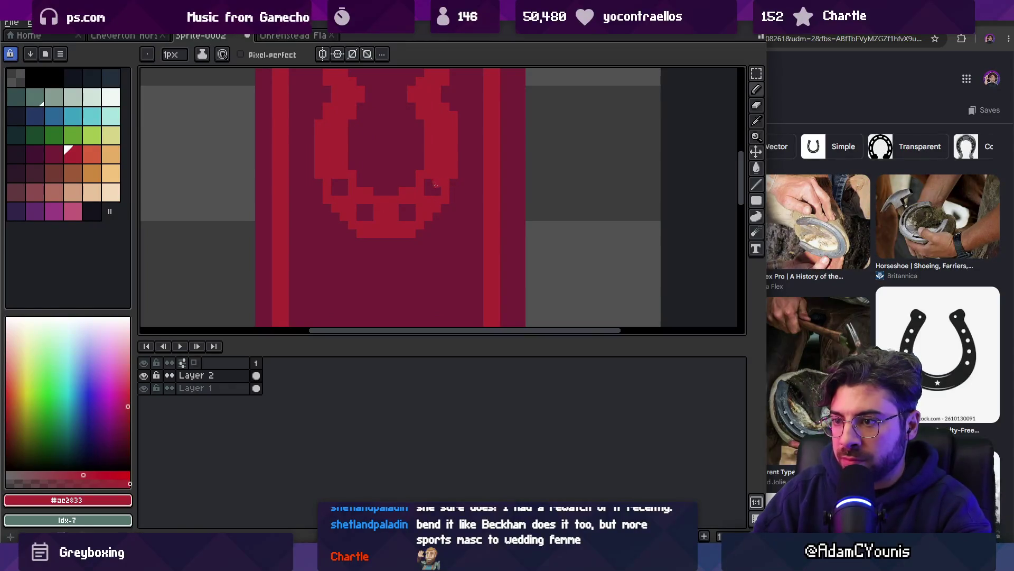
{"action": "scroll", "coordinate": [435, 185], "scroll_direction": "down", "scroll_amount": 2}
{"action": "left_click", "coordinate": [446, 197], "text": "alt"}
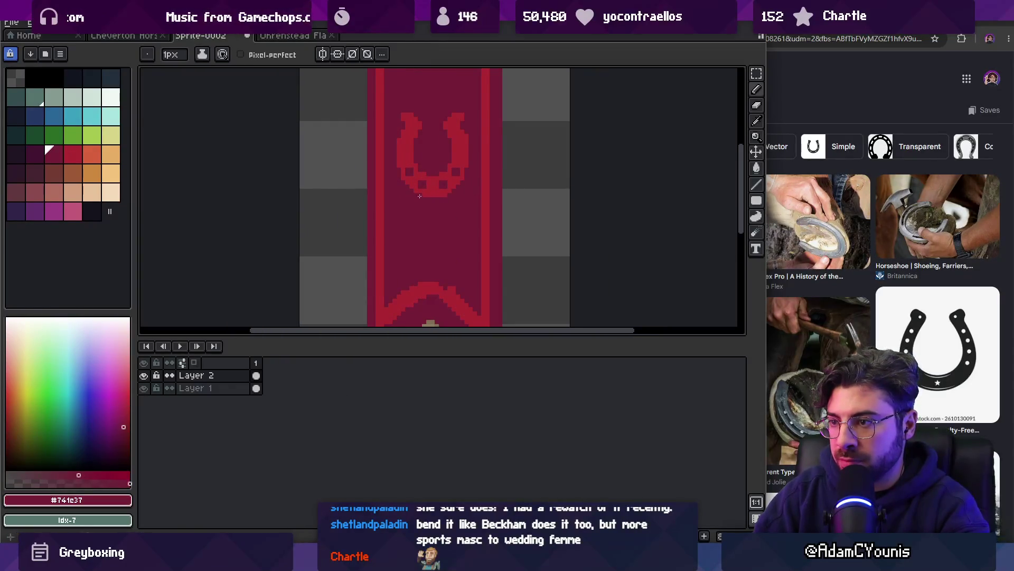
Draw the red #ac2833 chevron border along the banner's notched bottom, alternating with dark #741c37
{"action": "key", "text": "z"}
{"action": "scroll", "coordinate": [444, 196], "scroll_direction": "down", "scroll_amount": 3}
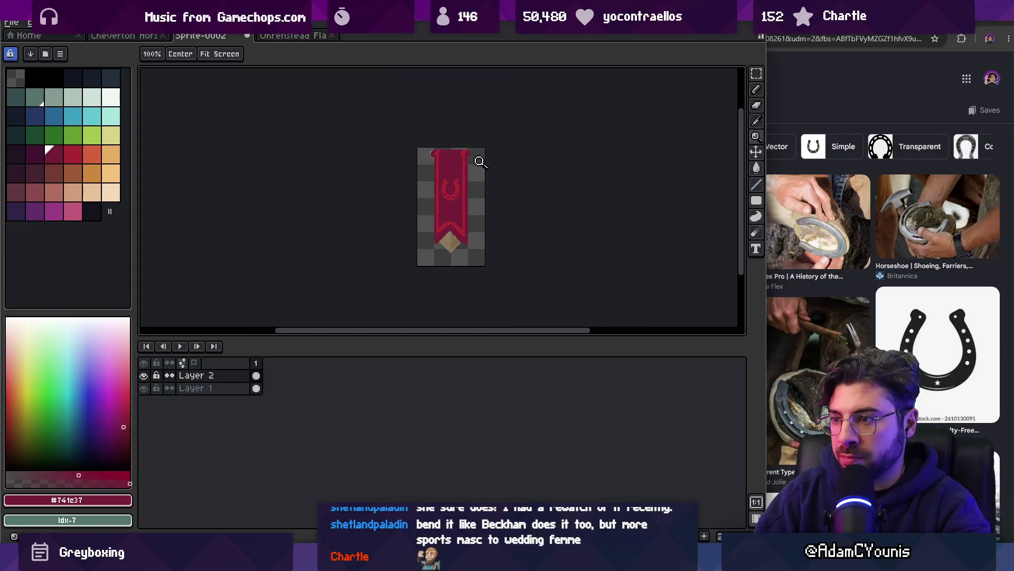
{"action": "scroll", "coordinate": [465, 202], "scroll_direction": "up", "scroll_amount": 2}
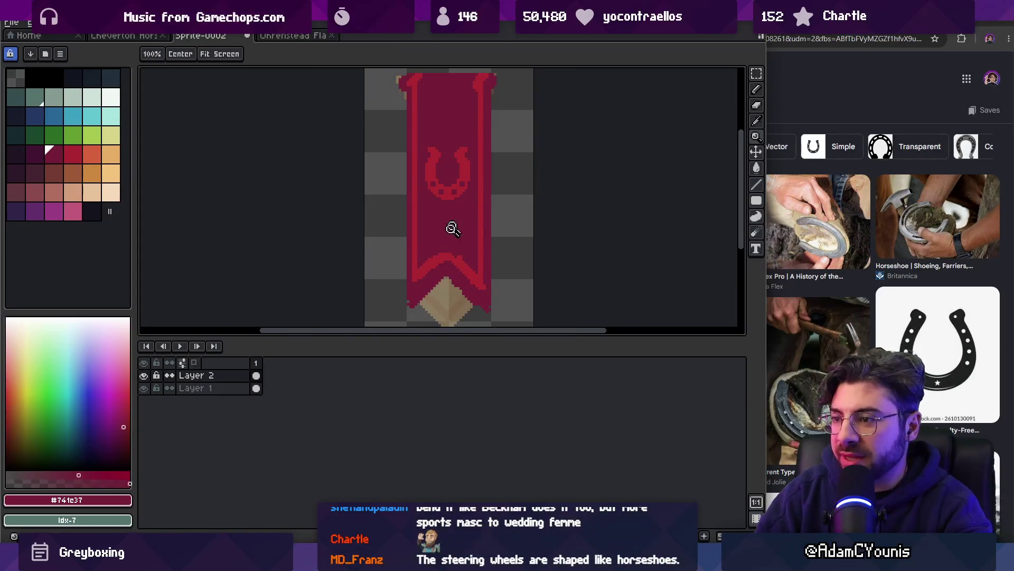
{"action": "scroll", "coordinate": [453, 229], "scroll_direction": "up", "scroll_amount": 1}
{"action": "key", "text": "b"}
{"action": "left_click", "coordinate": [443, 226], "text": "alt"}
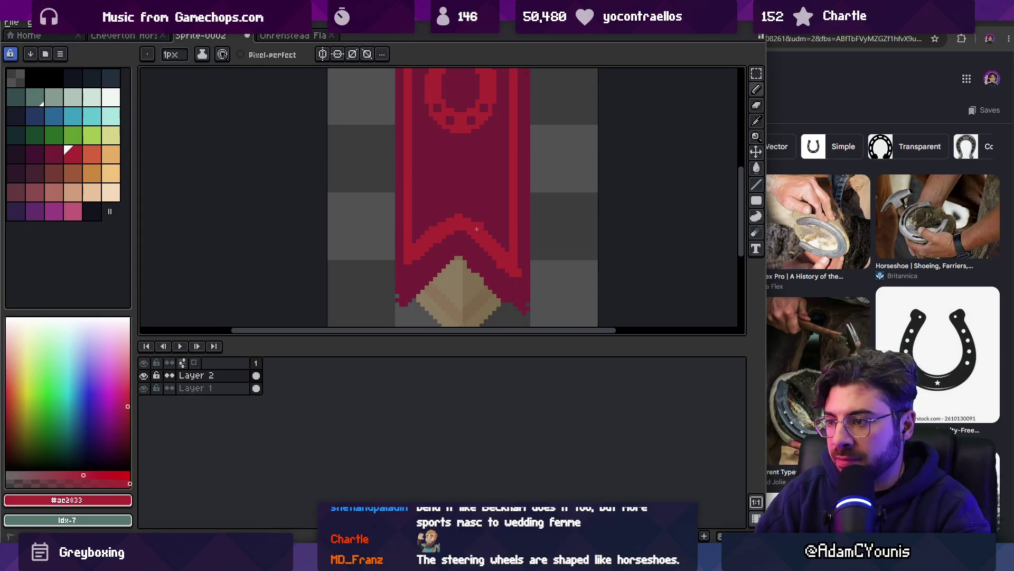
{"action": "left_click", "coordinate": [429, 219], "text": "alt"}
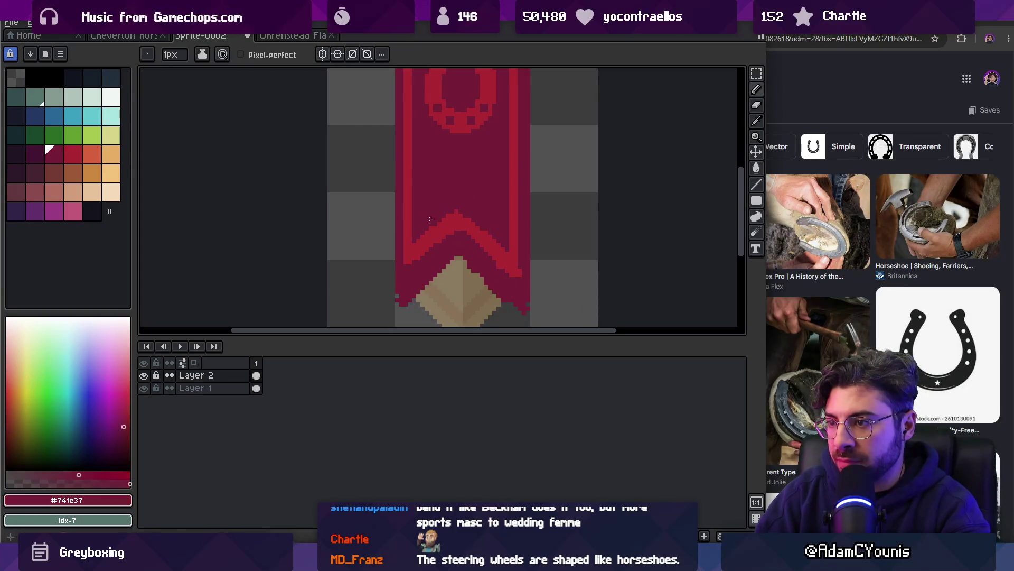
{"action": "left_click", "coordinate": [426, 249], "text": "alt"}
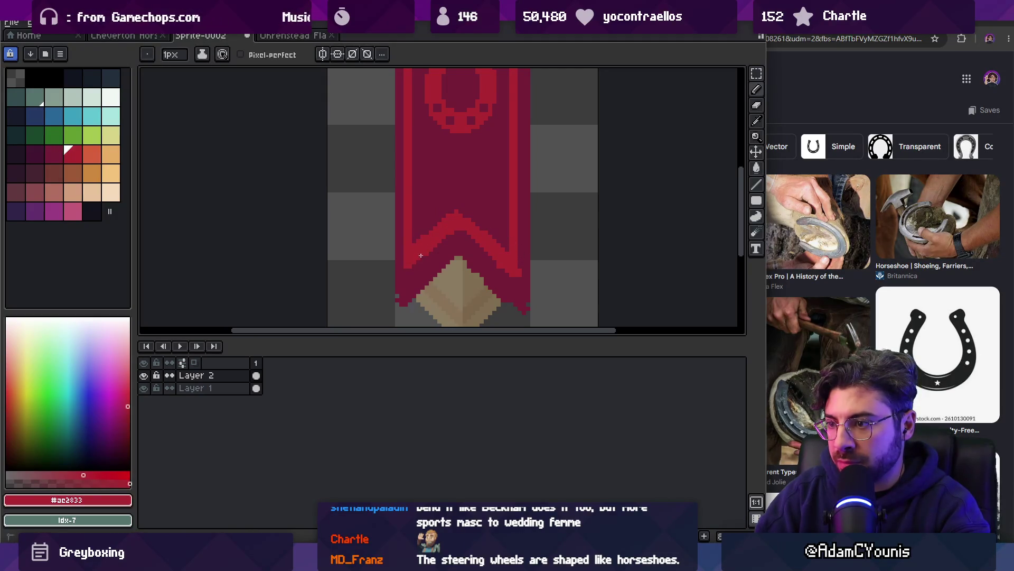
{"action": "left_click", "coordinate": [512, 259], "text": "alt"}
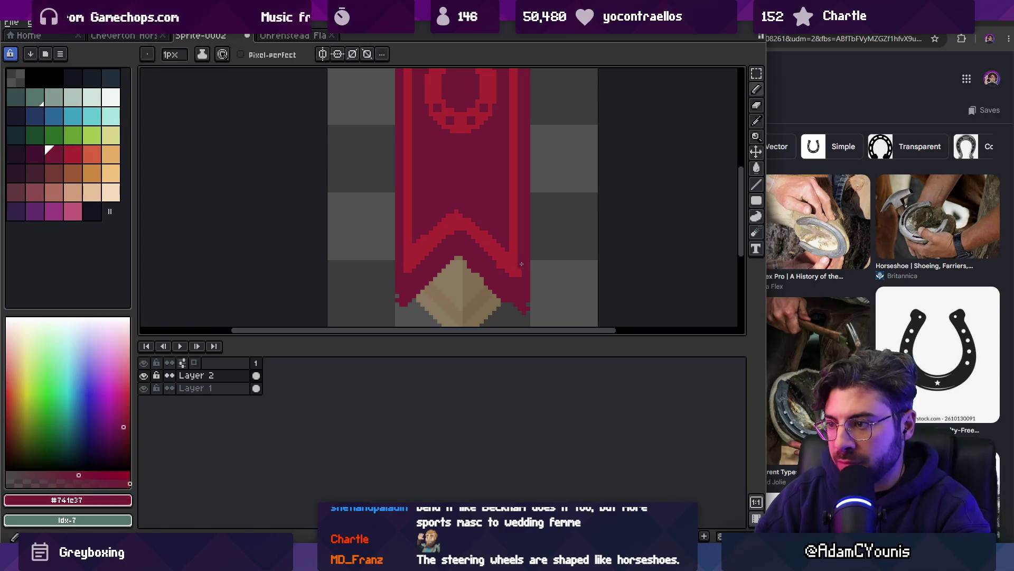
Touch up the chevron in red and dark crimson, darkening its inner apex pixel
{"action": "scroll", "coordinate": [454, 248], "scroll_direction": "down", "scroll_amount": 3}
{"action": "scroll", "coordinate": [453, 248], "scroll_direction": "up", "scroll_amount": 5}
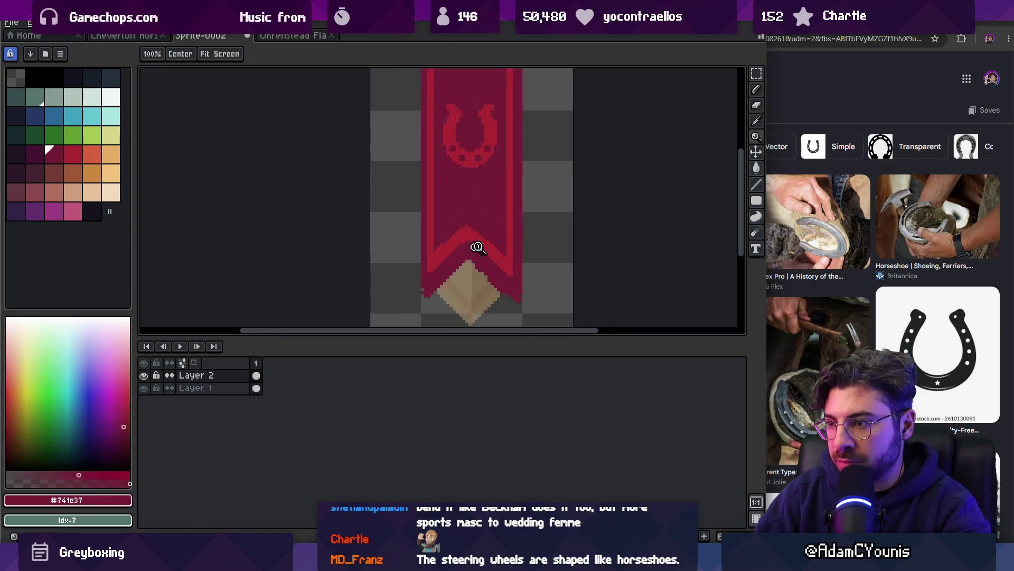
{"action": "left_click", "coordinate": [478, 202], "text": "alt"}
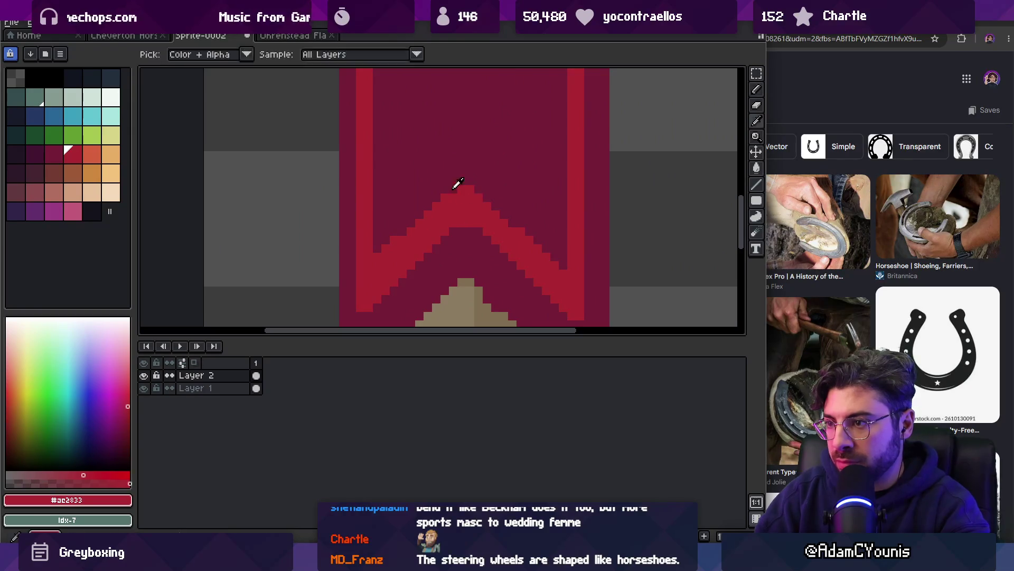
{"action": "left_click", "coordinate": [431, 197], "text": "alt"}
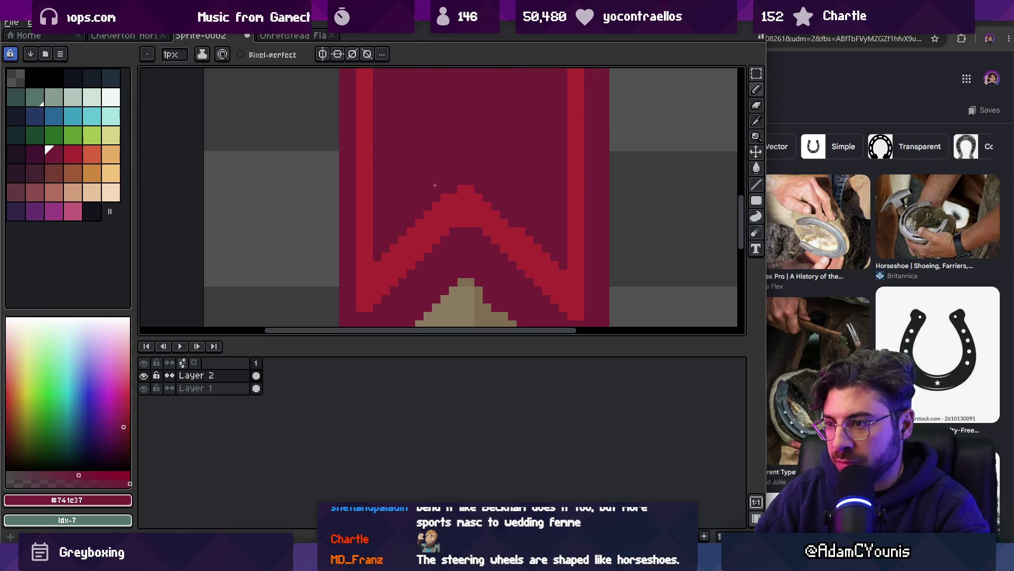
{"action": "scroll", "coordinate": [474, 217], "scroll_direction": "up", "scroll_amount": 1}
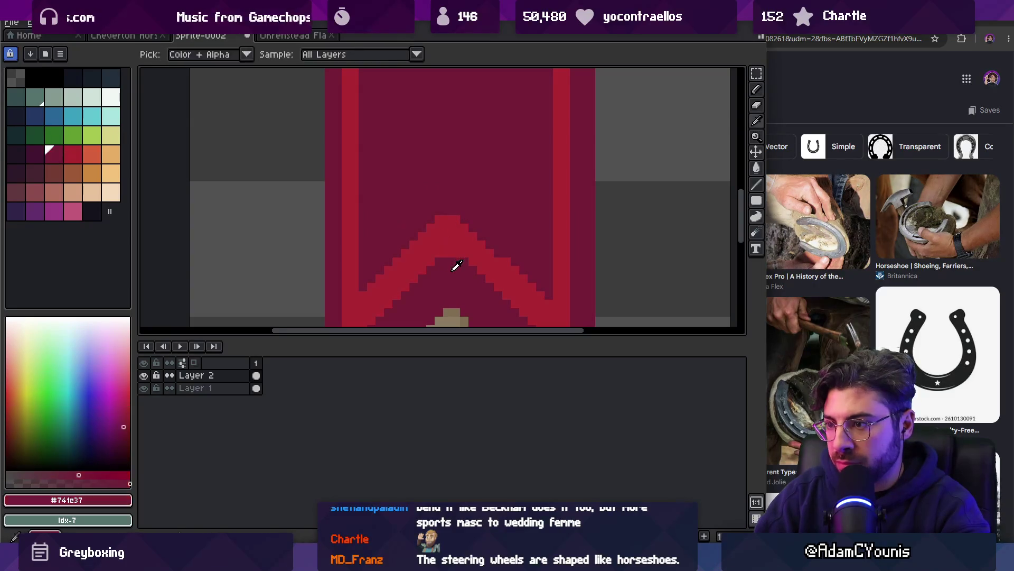
{"action": "left_click", "coordinate": [452, 252]}
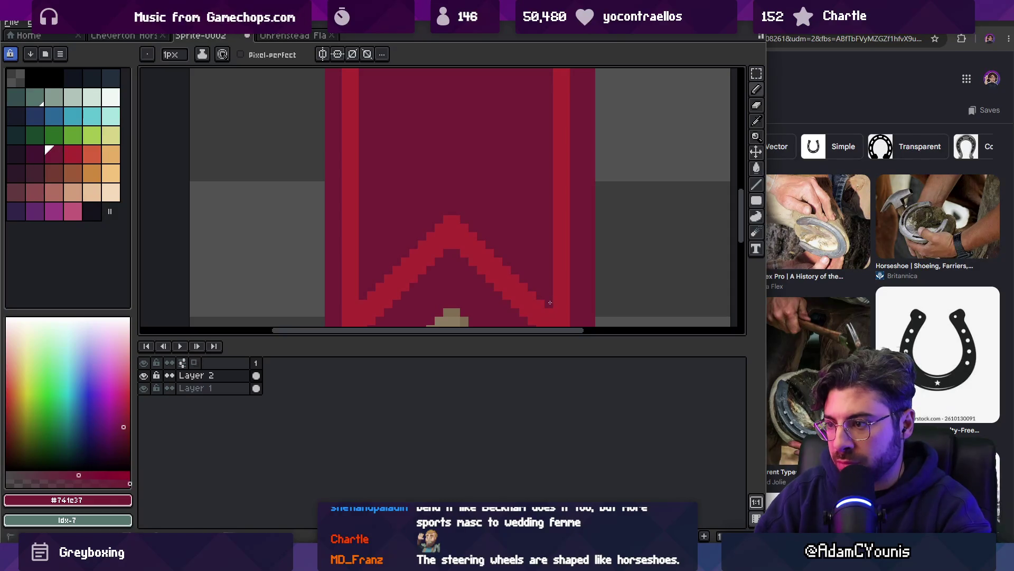
{"action": "key", "text": "z"}
{"action": "scroll", "coordinate": [510, 233], "scroll_direction": "down", "scroll_amount": 2}
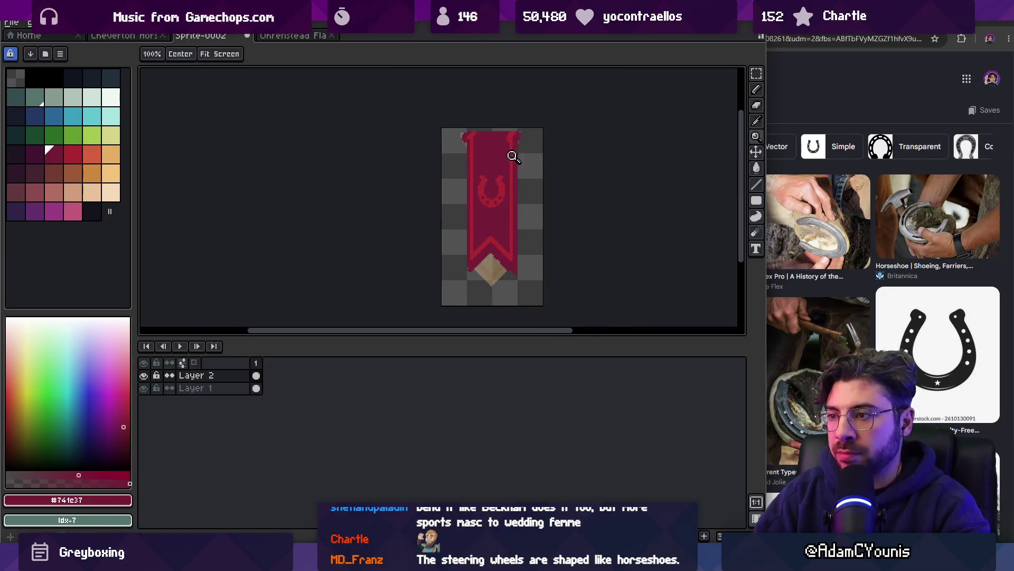
{"action": "scroll", "coordinate": [510, 151], "scroll_direction": "up", "scroll_amount": 2}
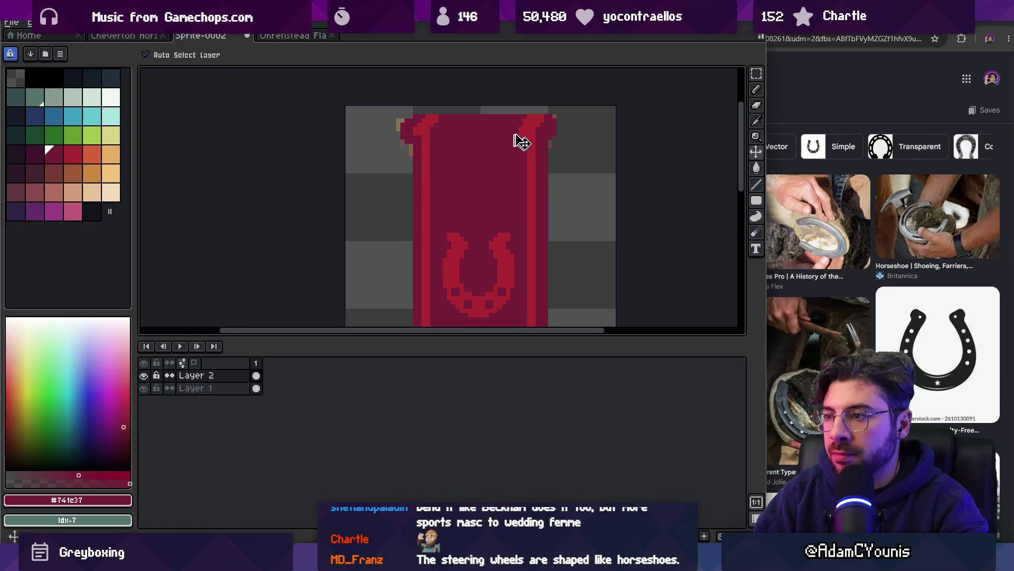
Eyedrop the banner's bright red edge and dark crimson top colours from the canvas
{"action": "key", "text": "b"}
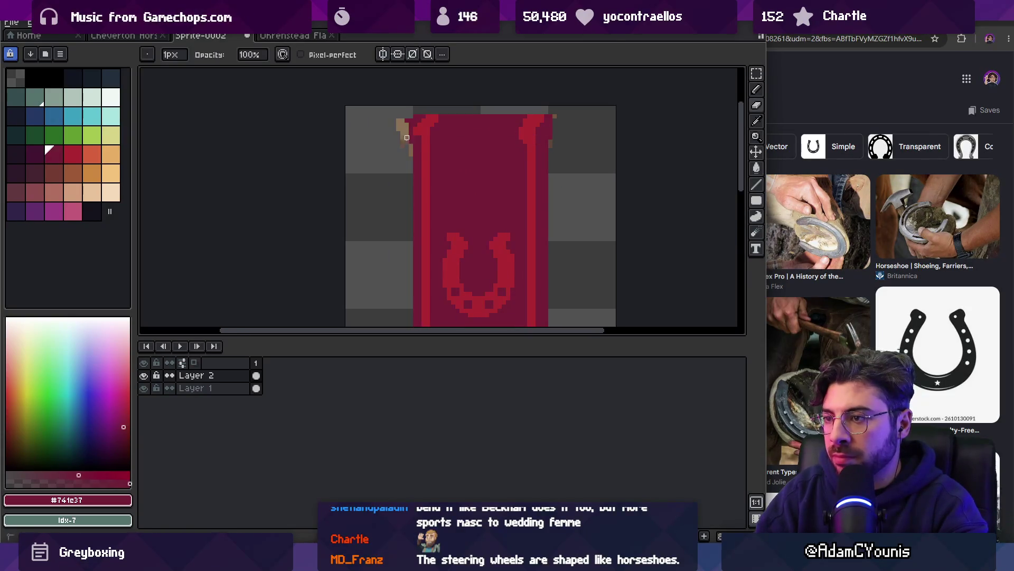
{"action": "key", "text": "e"}
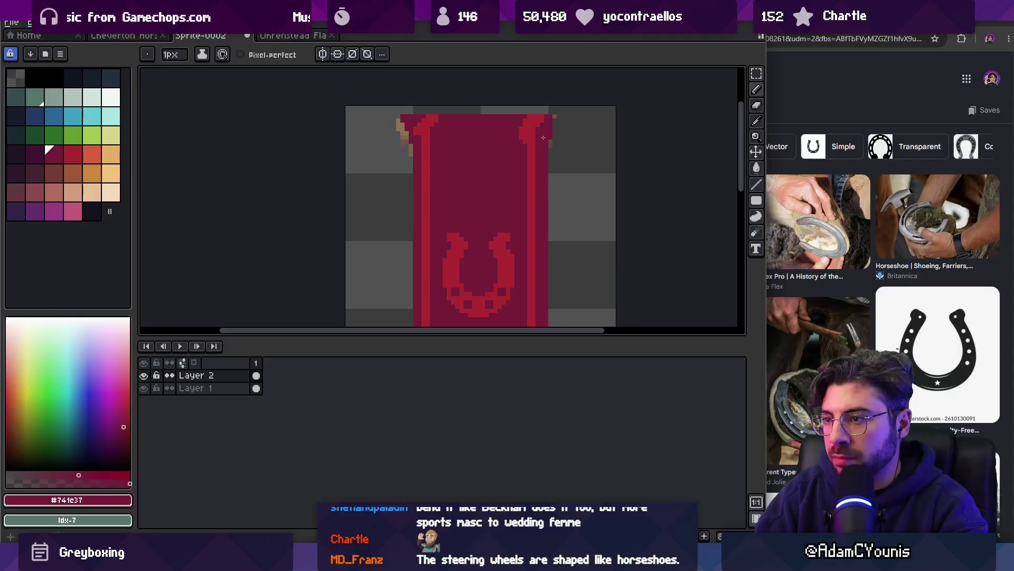
{"action": "left_click", "coordinate": [418, 116], "text": "alt"}
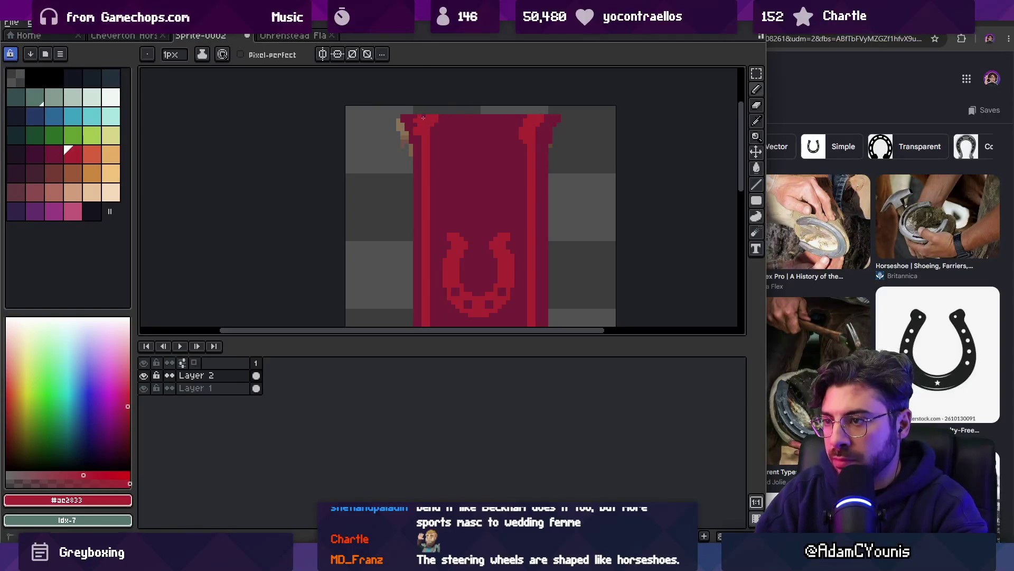
{"action": "left_click", "coordinate": [431, 121], "text": "alt"}
{"action": "left_click", "coordinate": [426, 115], "text": "alt"}
{"action": "left_click", "coordinate": [412, 123], "text": "alt"}
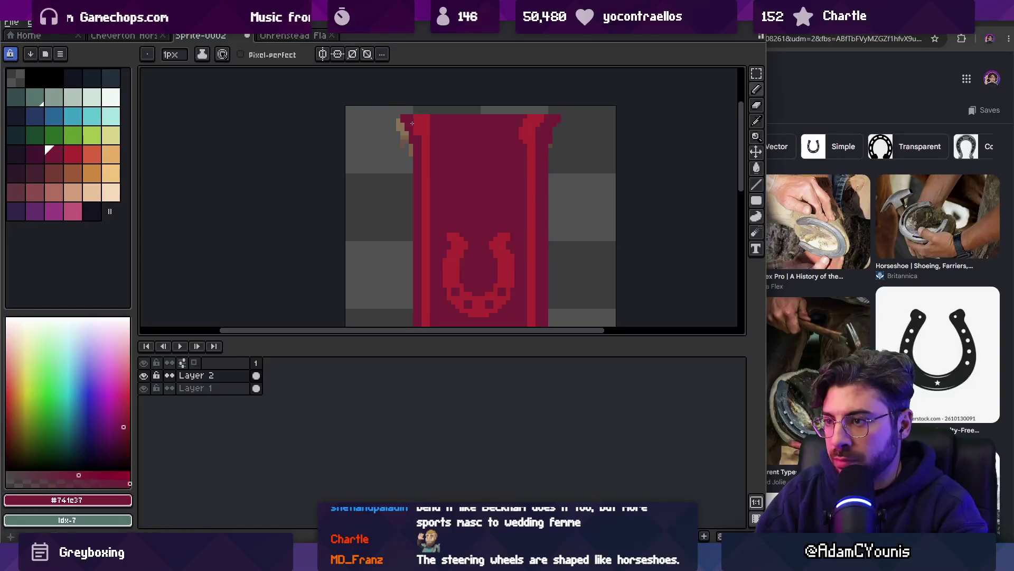
{"action": "left_click", "coordinate": [528, 125], "text": "alt"}
{"action": "left_click", "coordinate": [519, 132], "text": "alt"}
{"action": "left_click", "coordinate": [529, 123], "text": "alt"}
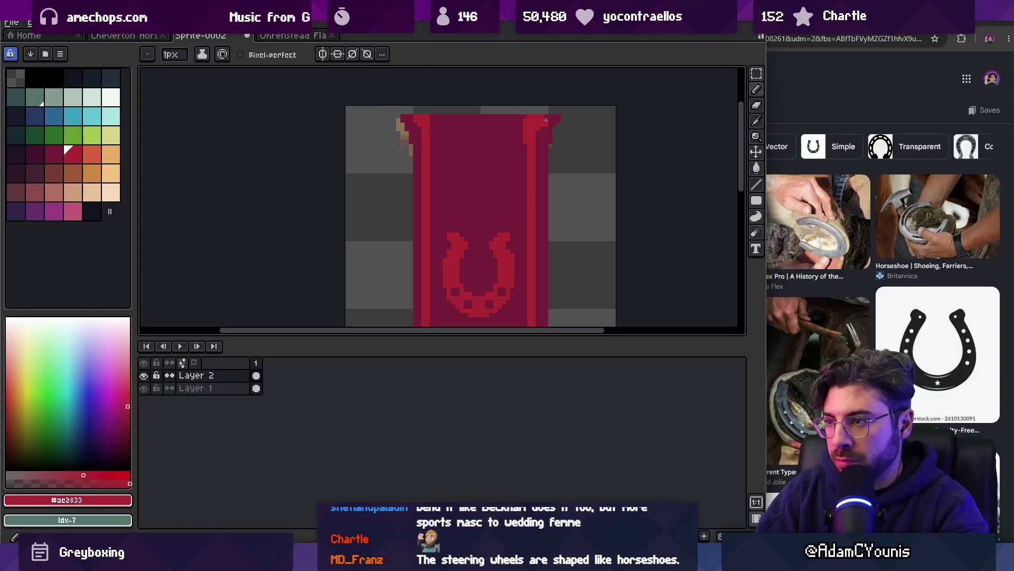
Reselect dark crimson on the banner layer and hide Layer 1 with the tan diamond
{"action": "key", "text": "z"}
{"action": "scroll", "coordinate": [436, 119], "scroll_direction": "down", "scroll_amount": 4}
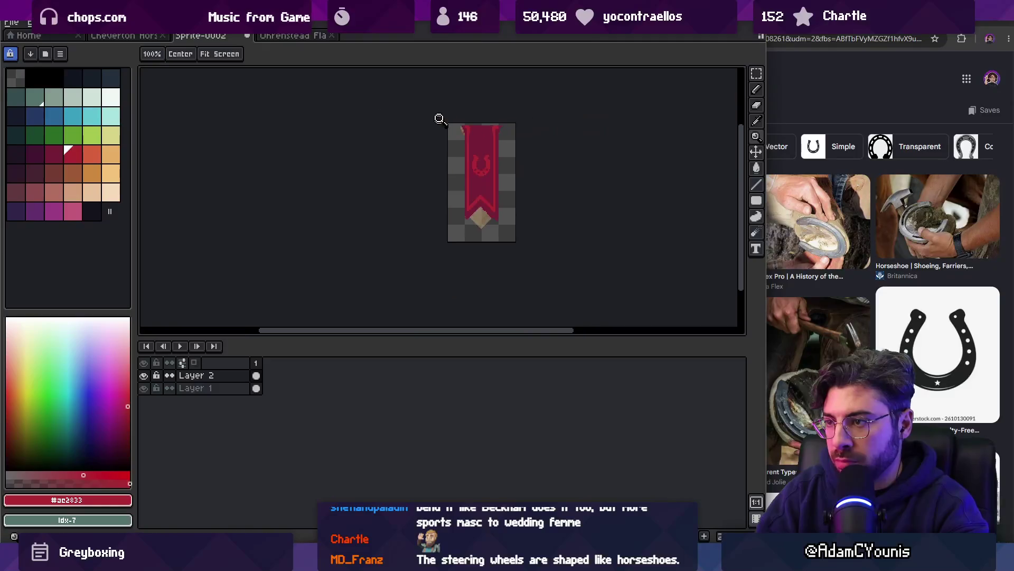
{"action": "scroll", "coordinate": [473, 256], "scroll_direction": "up", "scroll_amount": 2}
{"action": "left_click", "coordinate": [470, 279], "text": "ctrl"}
{"action": "left_click", "coordinate": [446, 267], "text": "alt"}
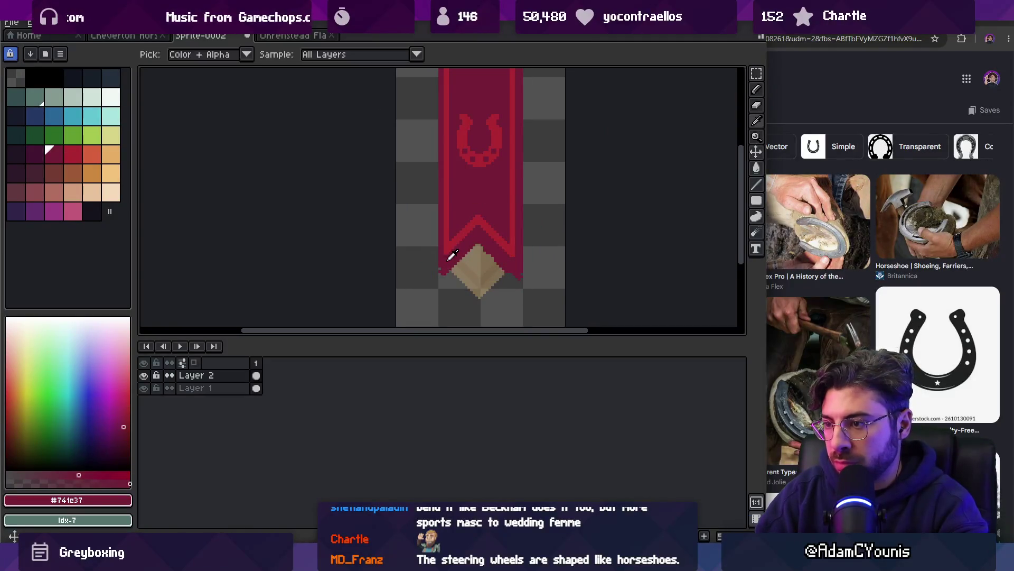
{"action": "left_click", "coordinate": [442, 275], "text": "ctrl"}
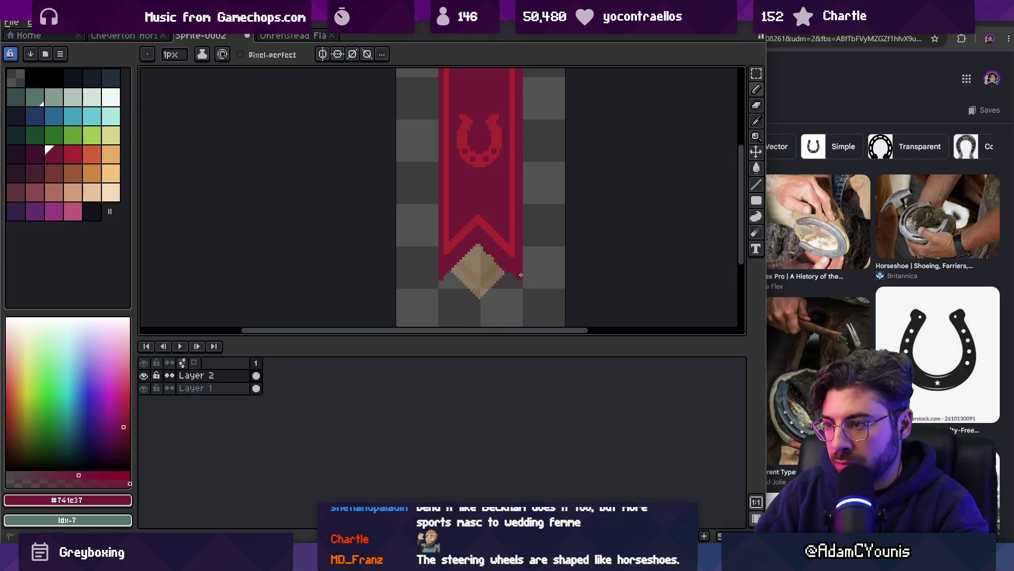
{"action": "left_click", "coordinate": [468, 288], "text": "ctrl"}
{"action": "left_click", "coordinate": [143, 388]}
Paint dark crimson along the lower-left diagonal edge of the banner's notch
{"action": "key", "text": "z"}
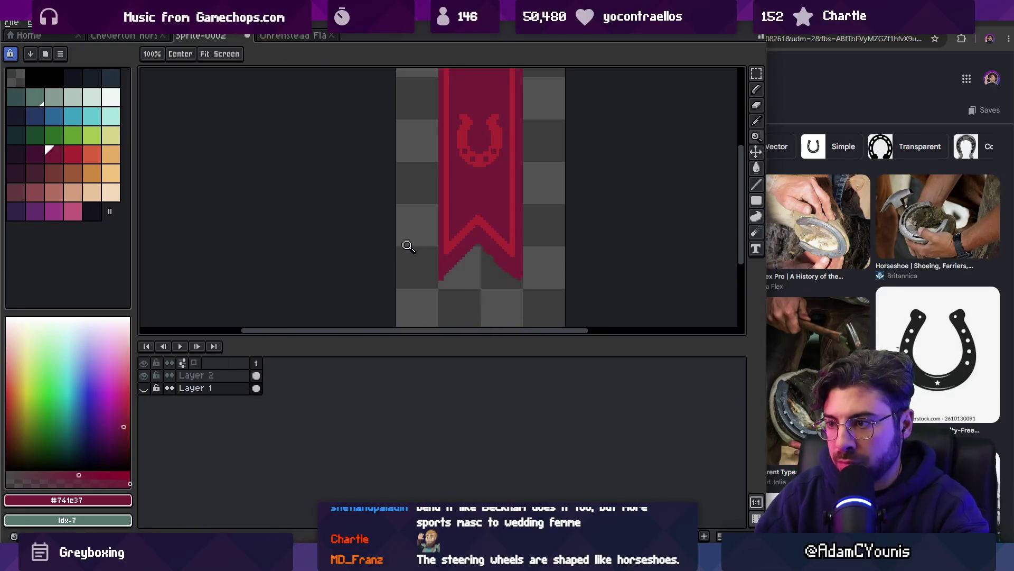
{"action": "scroll", "coordinate": [464, 261], "scroll_direction": "down", "scroll_amount": 1}
{"action": "left_click", "coordinate": [440, 263]}
{"action": "left_click", "coordinate": [439, 237], "text": "ctrl"}
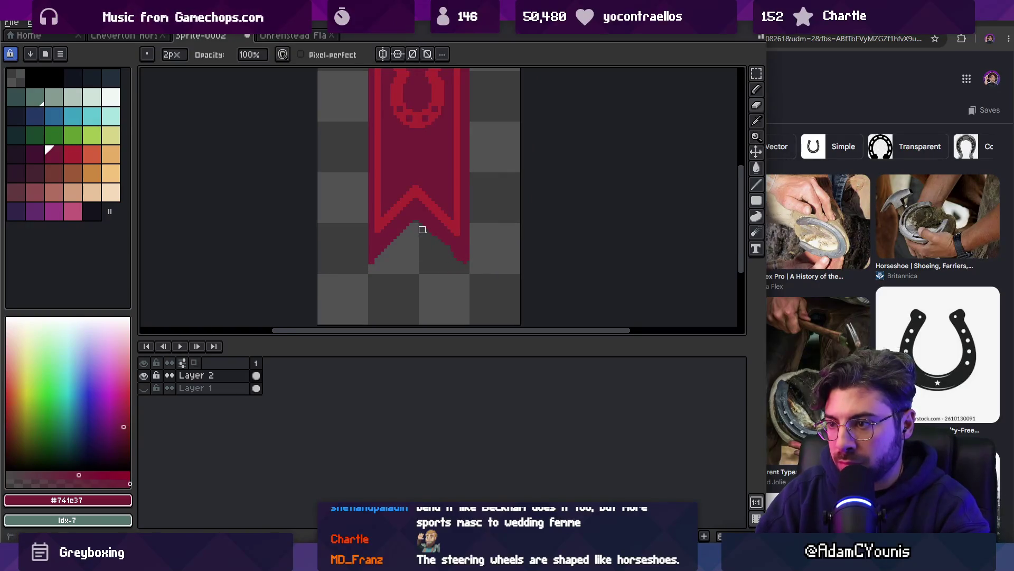
{"action": "scroll", "coordinate": [451, 257], "scroll_direction": "up", "scroll_amount": 2}
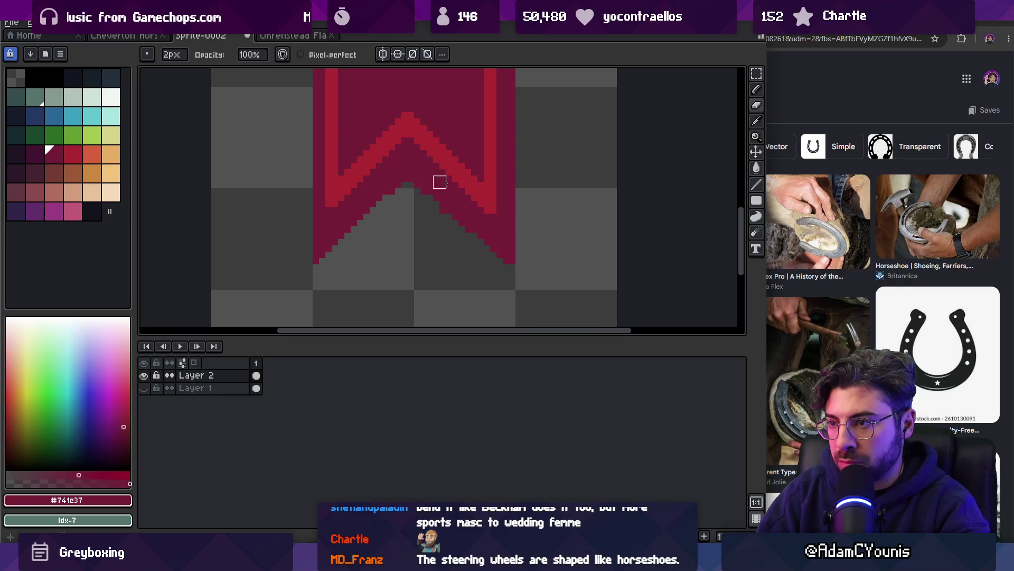
{"action": "key", "text": "b"}
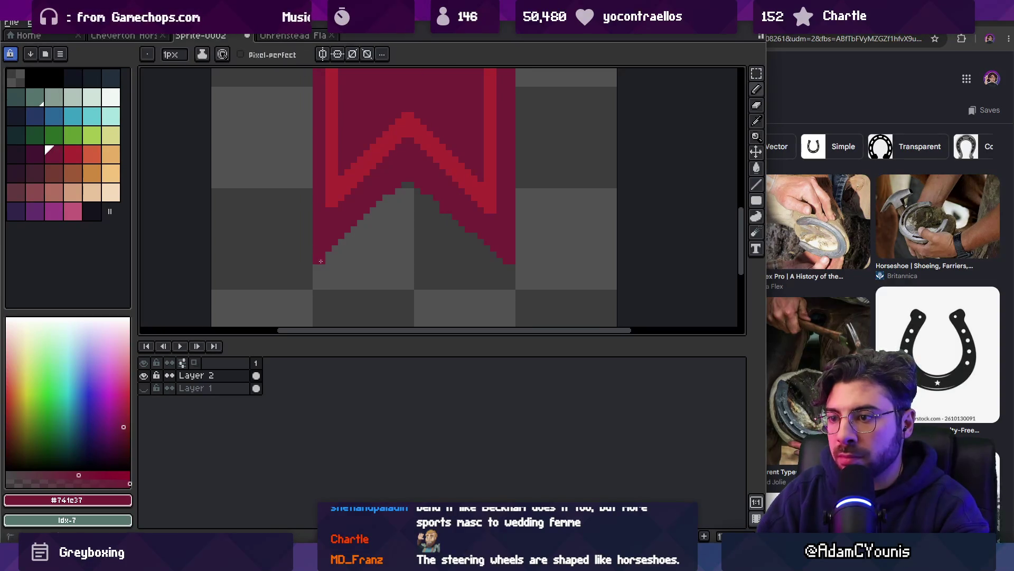
{"action": "left_click_drag", "start_coordinate": [321, 261], "coordinate": [396, 193]}
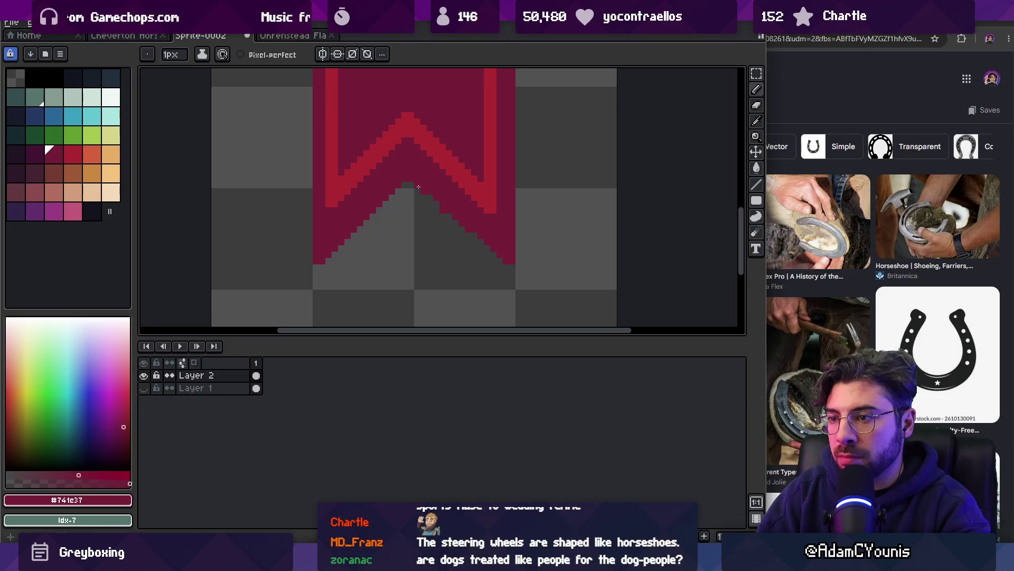
Enable vertical symmetry and shift the banner right one pixel to centre it
{"action": "left_click", "coordinate": [322, 54]}
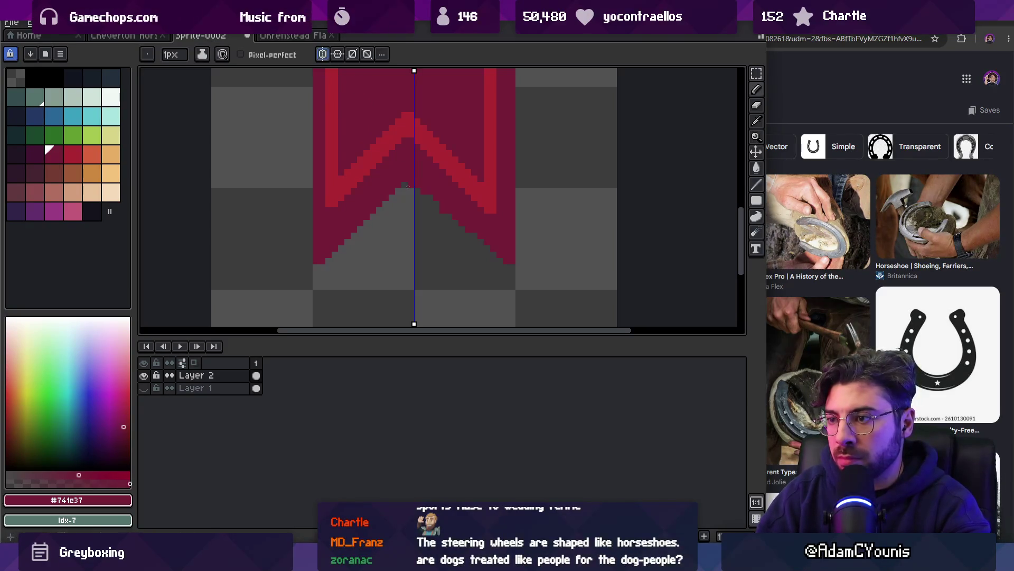
{"action": "key", "text": "v"}
{"action": "left_click_drag", "start_coordinate": [379, 197], "coordinate": [386, 197]}
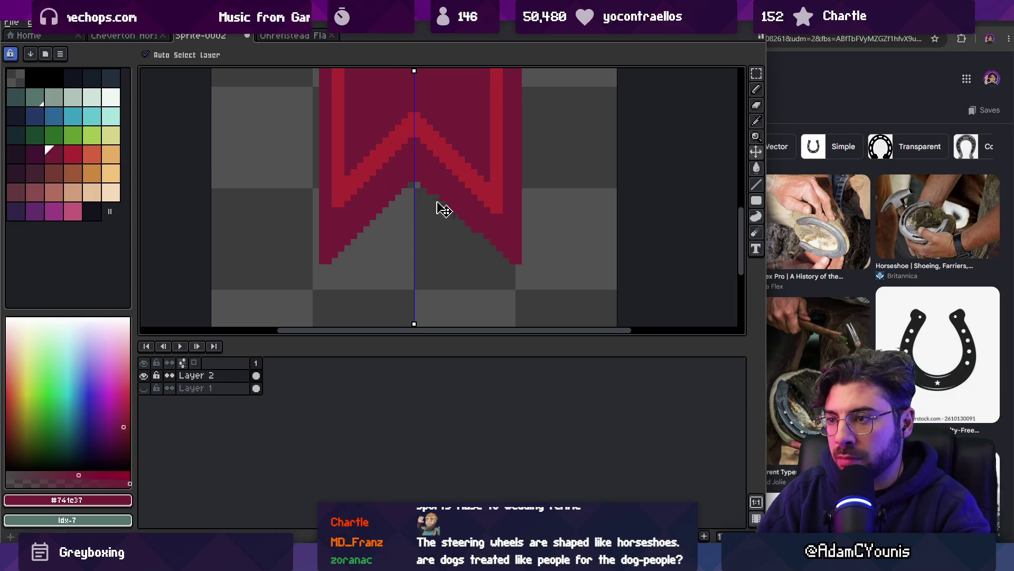
{"action": "key", "text": "b"}
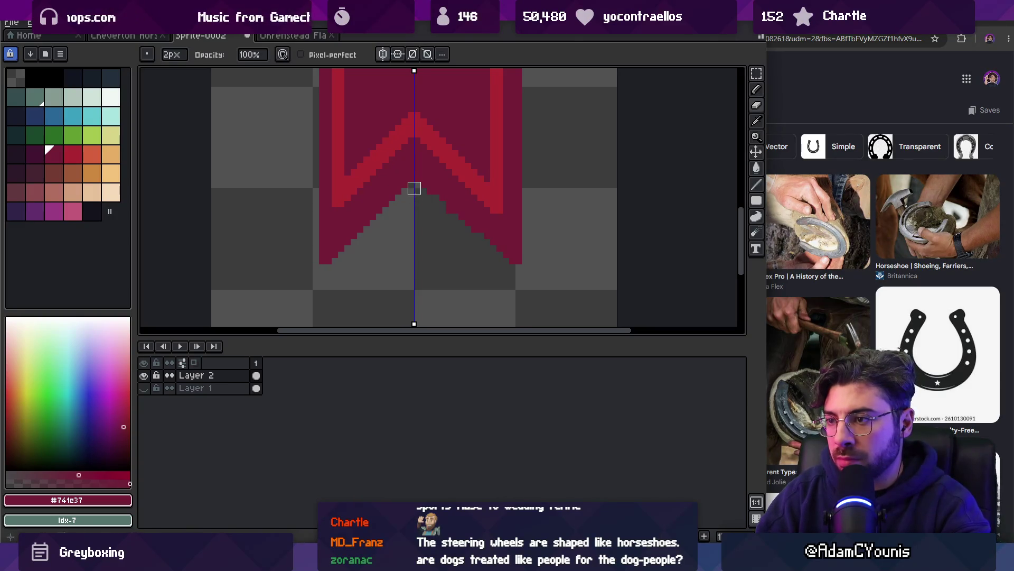
{"action": "key", "text": "e"}
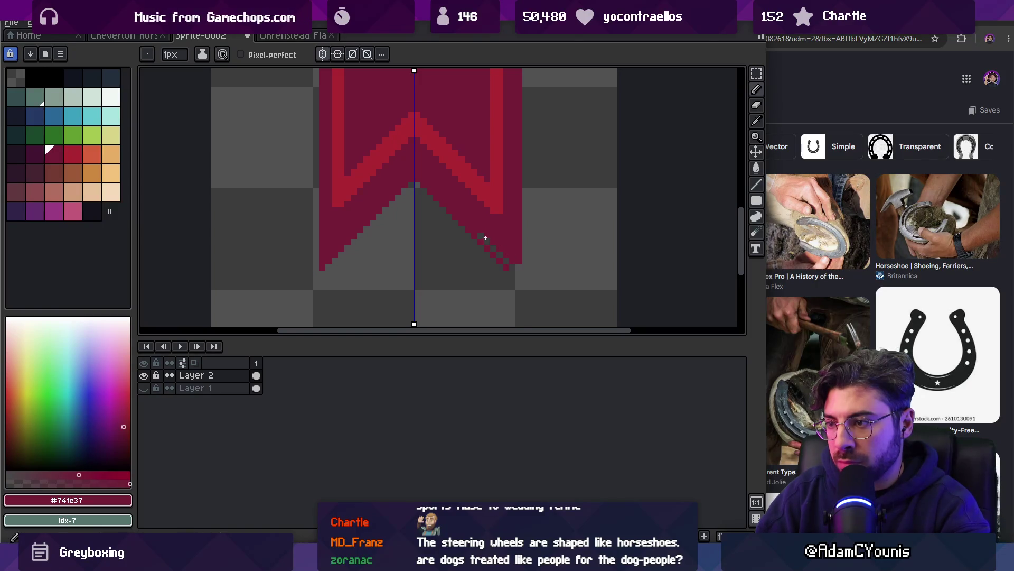
{"action": "key", "text": "z"}
{"action": "scroll", "coordinate": [497, 264], "scroll_direction": "down", "scroll_amount": 3}
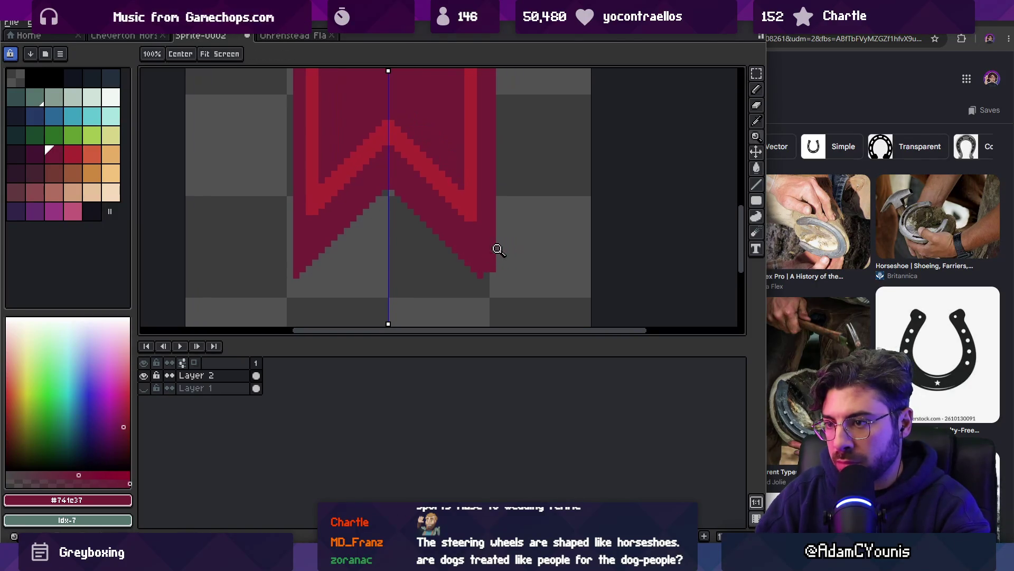
{"action": "key", "text": "b"}
Sample the bright red from the banner's stripe for touching up the notch
{"action": "left_click_drag", "start_coordinate": [473, 277], "coordinate": [473, 106]}
{"action": "scroll", "coordinate": [472, 68], "scroll_direction": "up", "scroll_amount": 5}
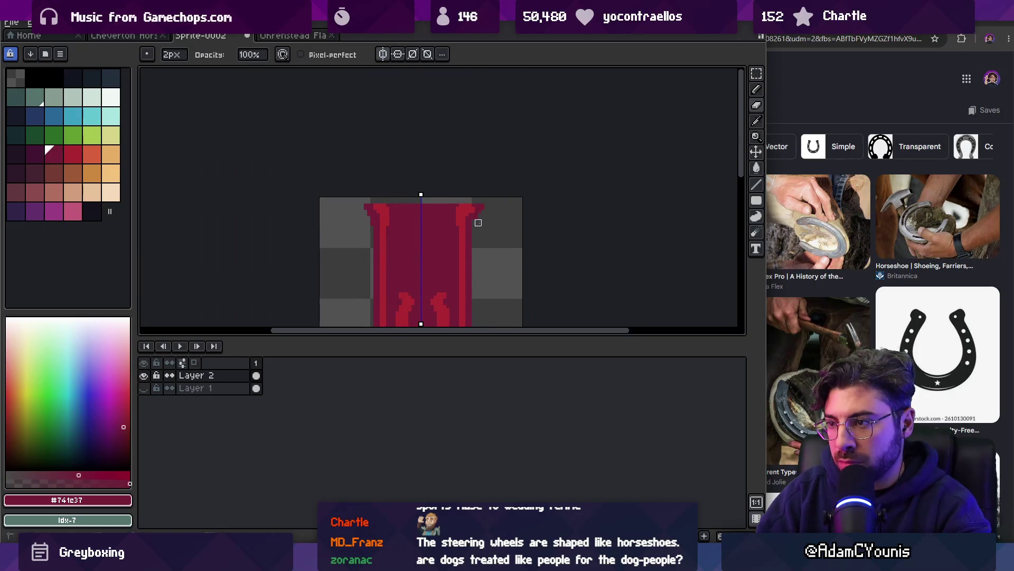
{"action": "scroll", "coordinate": [476, 222], "scroll_direction": "down", "scroll_amount": 5}
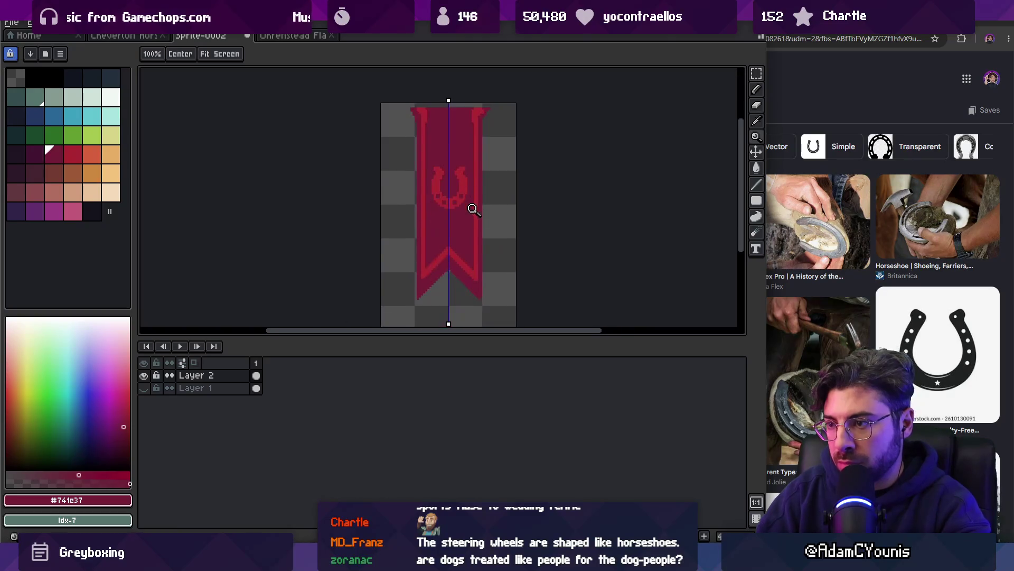
{"action": "scroll", "coordinate": [457, 257], "scroll_direction": "up", "scroll_amount": 2}
{"action": "key", "text": "b"}
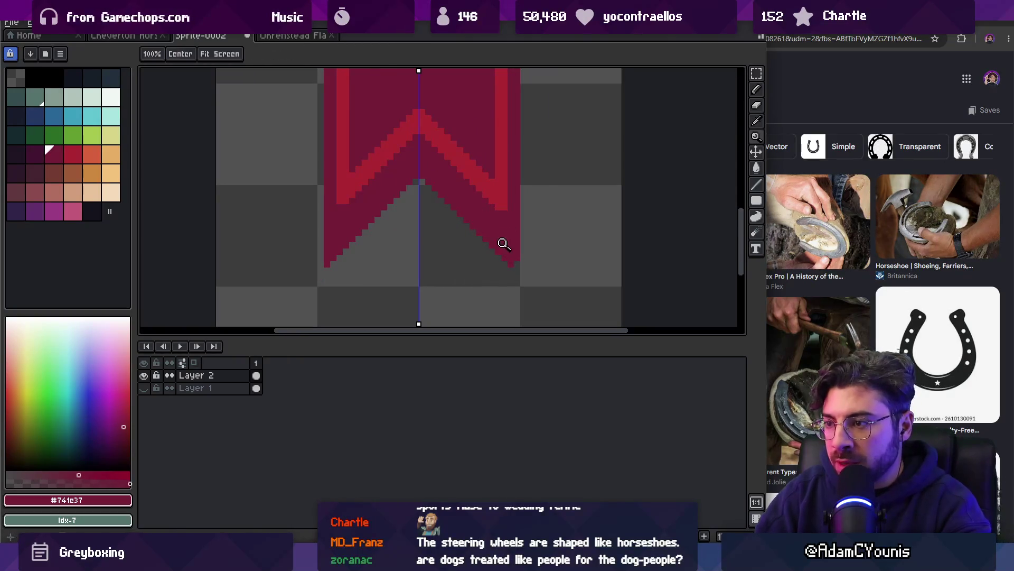
{"action": "key", "text": "i"}
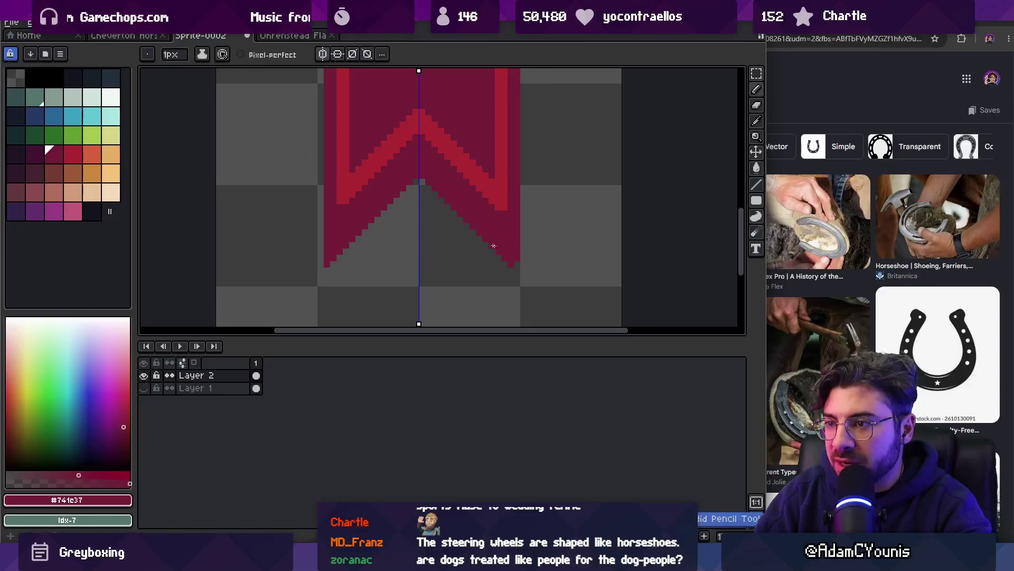
{"action": "scroll", "coordinate": [478, 229], "scroll_direction": "up", "scroll_amount": 1}
{"action": "scroll", "coordinate": [369, 196], "scroll_direction": "left", "scroll_amount": 2}
{"action": "left_click", "coordinate": [354, 214]}
{"action": "key", "text": "b"}
Draw bright red across the notch, undo the stray line, and switch to dark crimson #741c37
{"action": "left_click", "coordinate": [349, 234]}
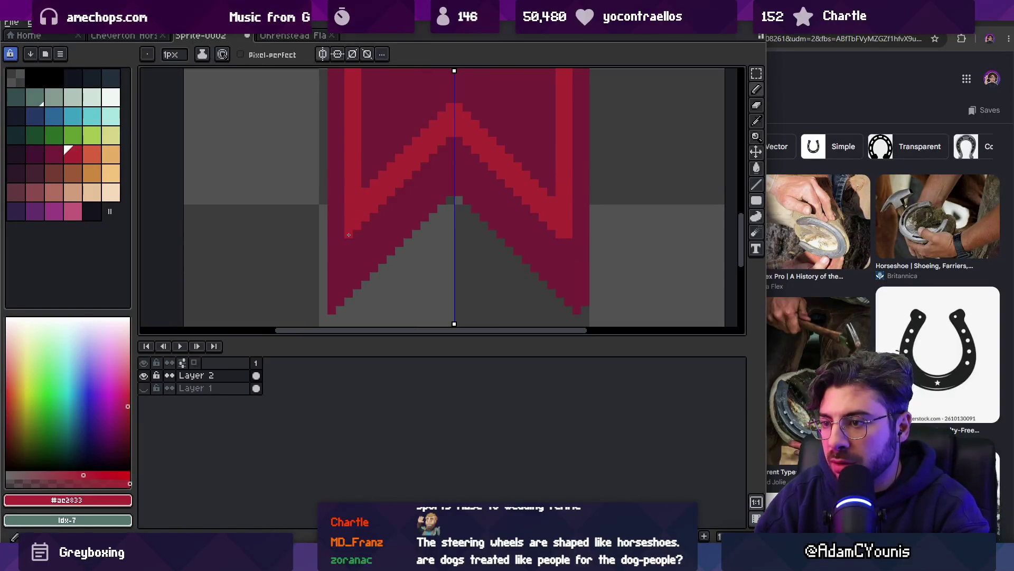
{"action": "left_click", "coordinate": [573, 239], "text": "shift"}
{"action": "key", "text": "ctrl+z"}
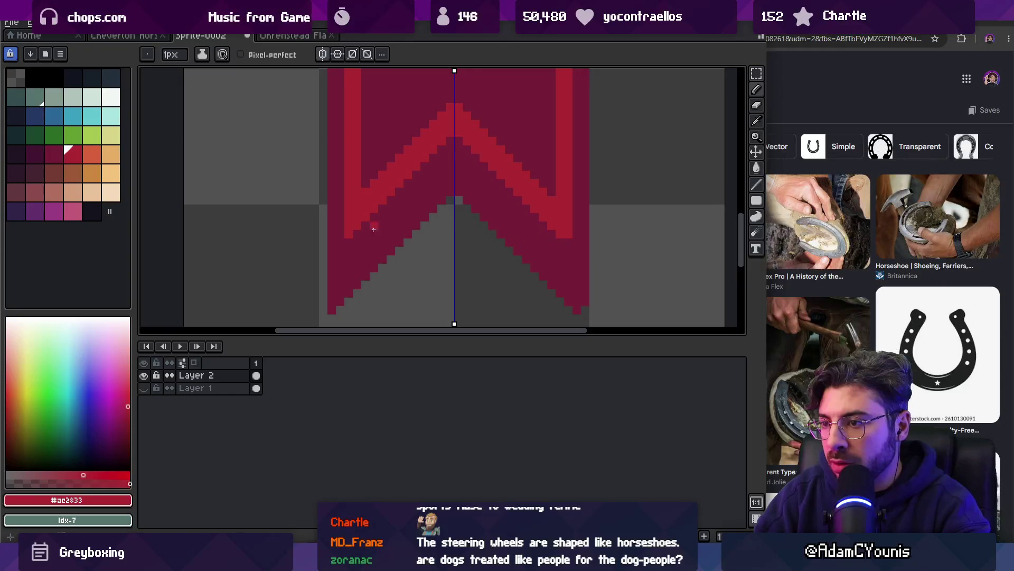
{"action": "left_click_drag", "start_coordinate": [340, 233], "coordinate": [376, 272]}
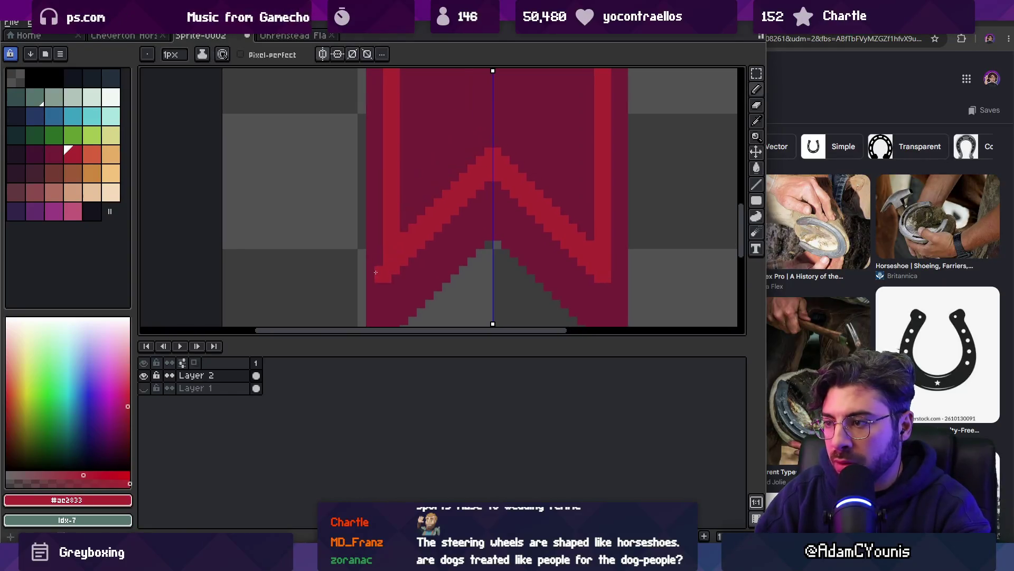
{"action": "scroll", "coordinate": [379, 249], "scroll_direction": "up", "scroll_amount": 5}
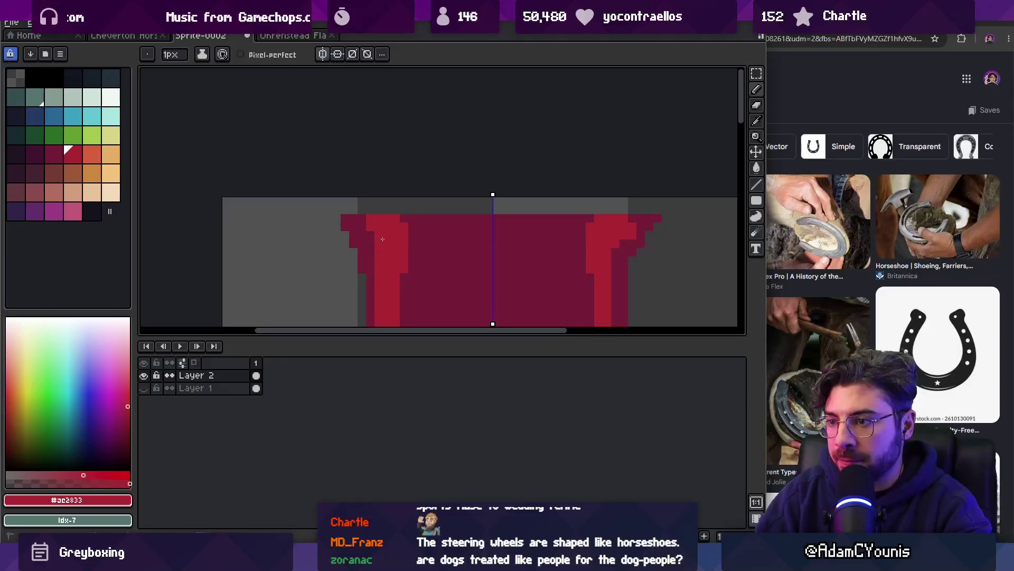
{"action": "scroll", "coordinate": [514, 274], "scroll_direction": "down", "scroll_amount": 3}
{"action": "key", "text": "9"}
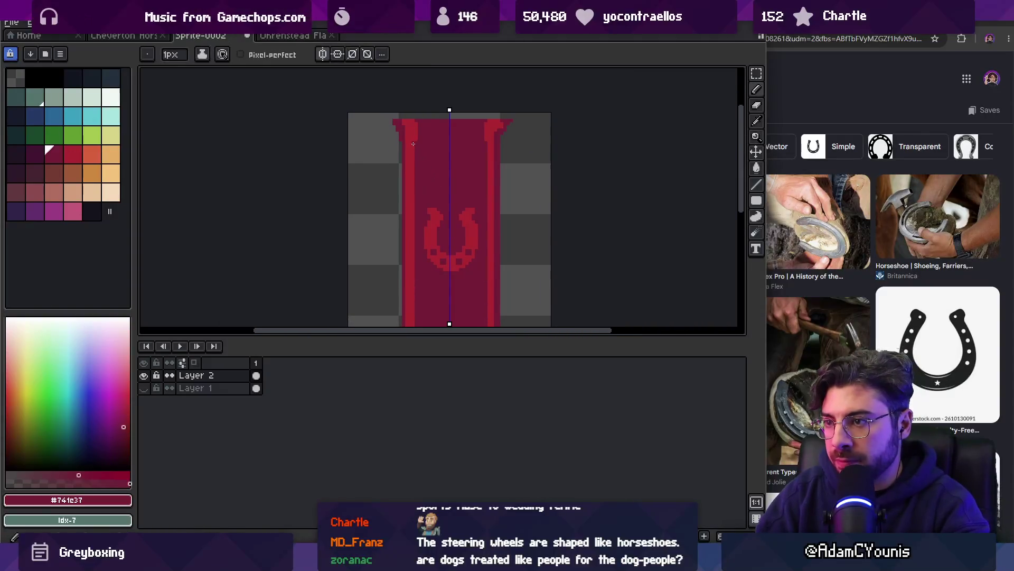
{"action": "left_click_drag", "start_coordinate": [415, 216], "coordinate": [415, 101]}
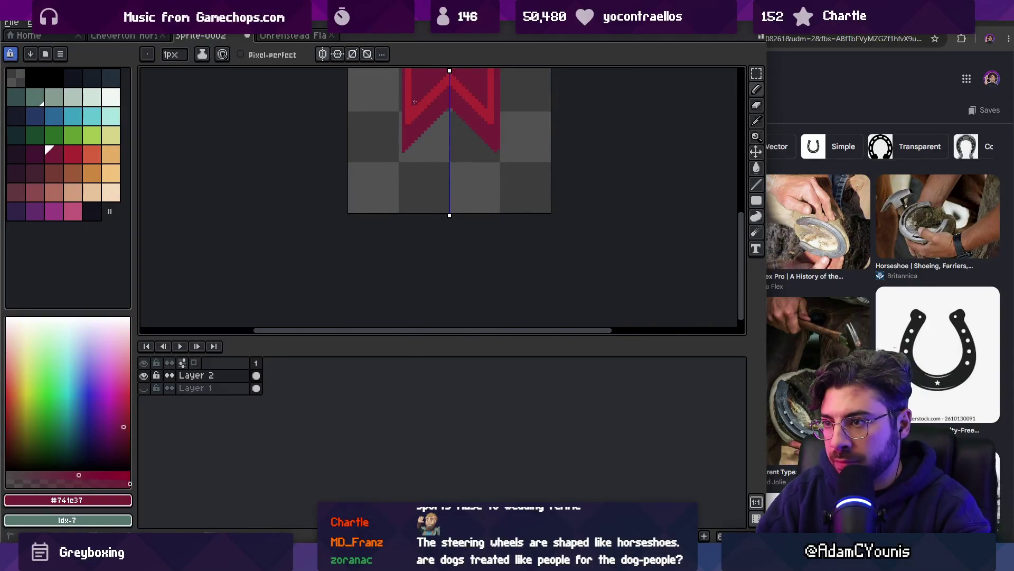
Zoom out to the whole banner and turn off vertical symmetry
{"action": "scroll", "coordinate": [417, 105], "scroll_direction": "up", "scroll_amount": 3}
{"action": "key", "text": "z"}
{"action": "left_click", "coordinate": [417, 190]}
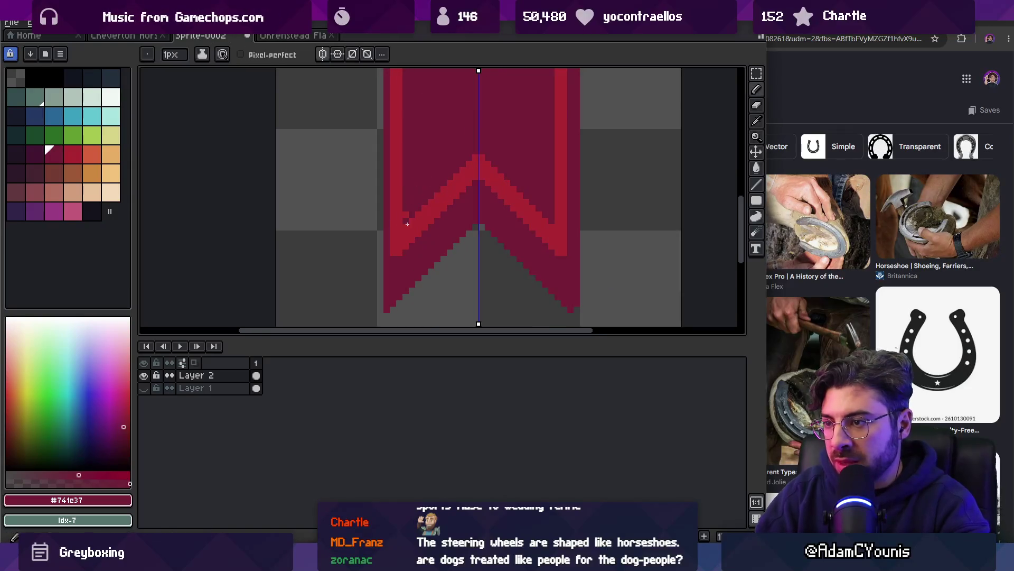
{"action": "scroll", "coordinate": [397, 211], "scroll_direction": "down", "scroll_amount": 4}
{"action": "scroll", "coordinate": [423, 190], "scroll_direction": "down", "scroll_amount": 1}
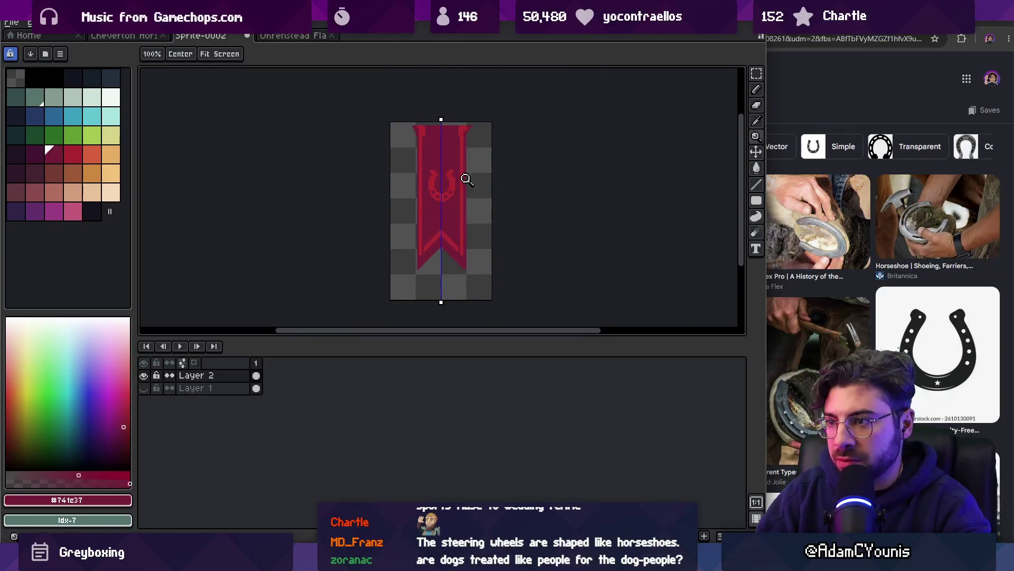
{"action": "scroll", "coordinate": [466, 180], "scroll_direction": "up", "scroll_amount": 3}
{"action": "scroll", "coordinate": [439, 186], "scroll_direction": "up", "scroll_amount": 1}
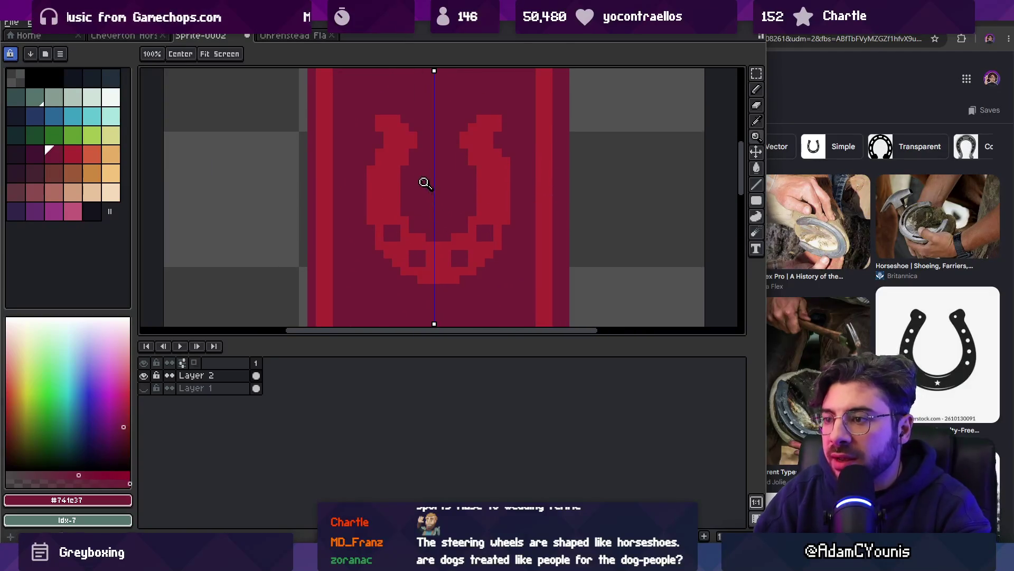
{"action": "key", "text": "q"}
{"action": "key", "text": "b"}
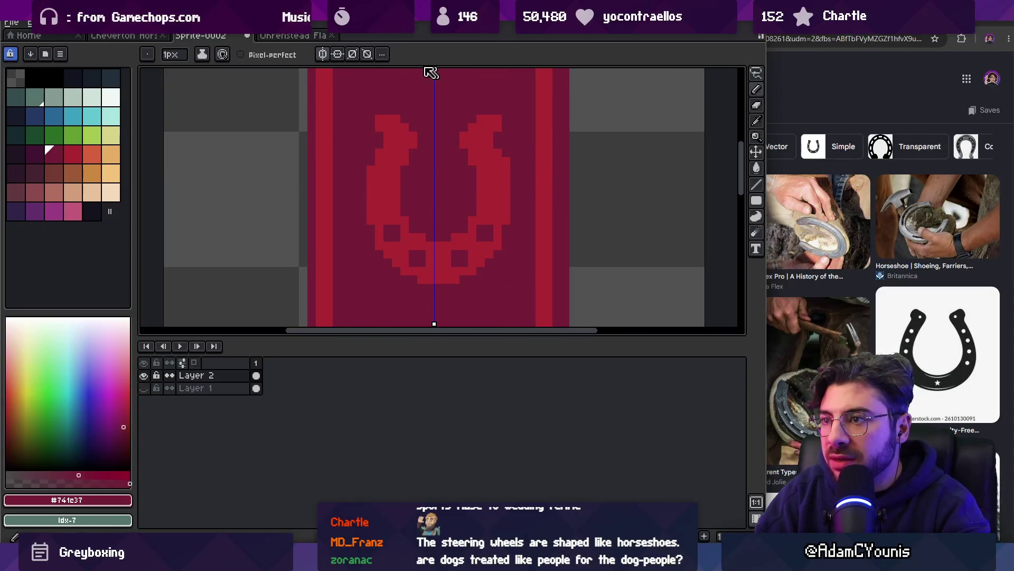
{"action": "left_click", "coordinate": [323, 54]}
Lasso the horseshoe's left half, nudge it one pixel left, and widen the right nail hole
{"action": "key", "text": "m"}
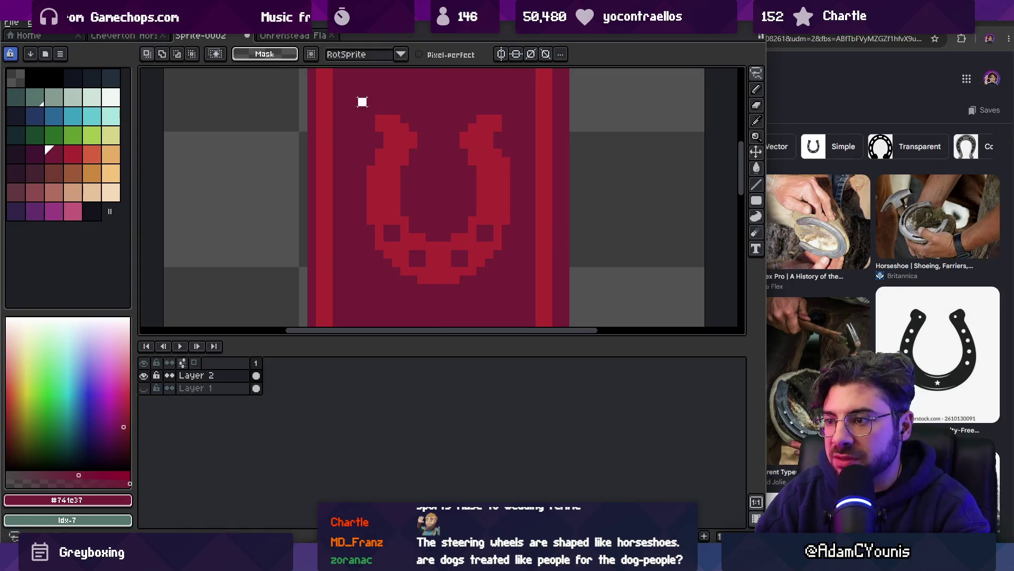
{"action": "left_click_drag", "start_coordinate": [431, 280], "coordinate": [435, 106]}
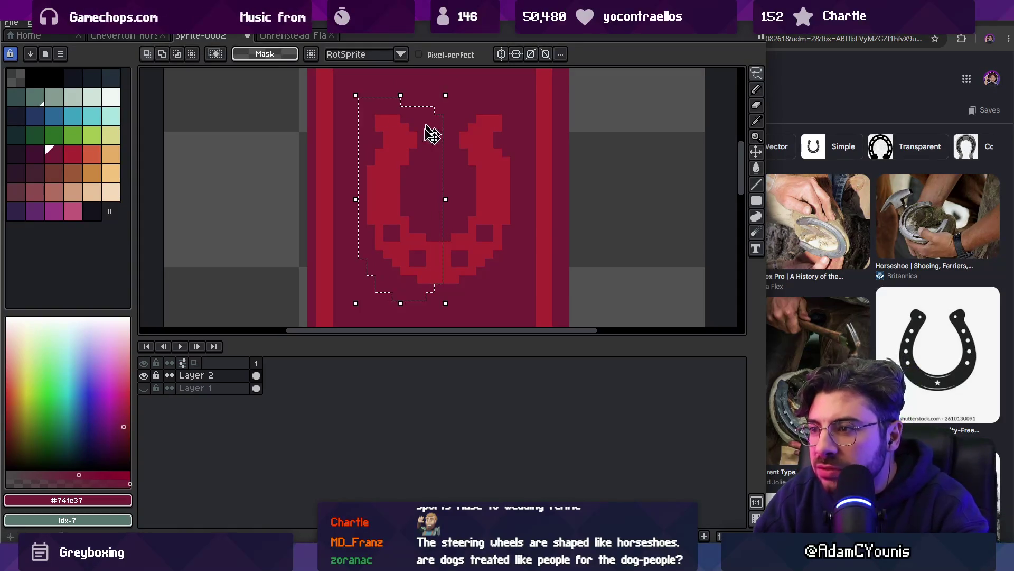
{"action": "key", "text": "Left"}
{"action": "key", "text": "ctrl+d"}
{"action": "key", "text": "i"}
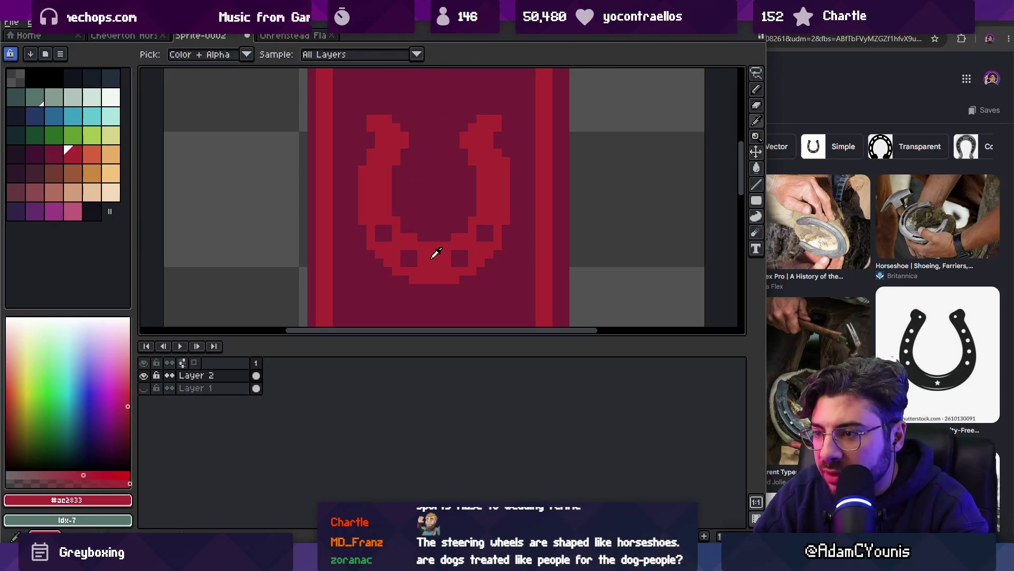
{"action": "left_click_drag", "start_coordinate": [447, 254], "coordinate": [447, 262]}
{"action": "left_click", "coordinate": [465, 238], "text": "alt"}
{"action": "key", "text": "b"}
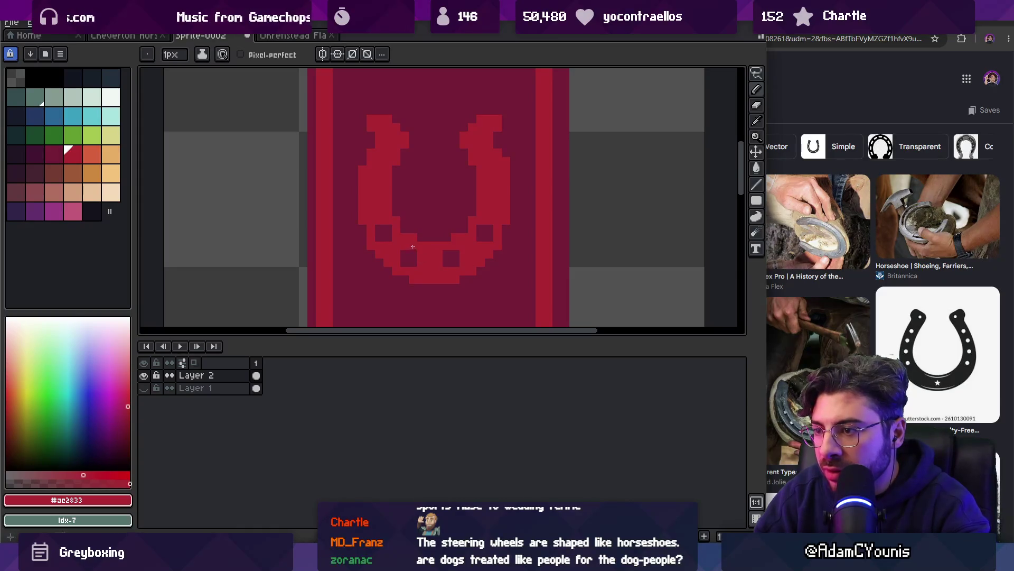
Pick the horseshoe red to finish the nail holes and begin saving the sprite
{"action": "key", "text": "z"}
{"action": "scroll", "coordinate": [452, 212], "scroll_direction": "down", "scroll_amount": 5}
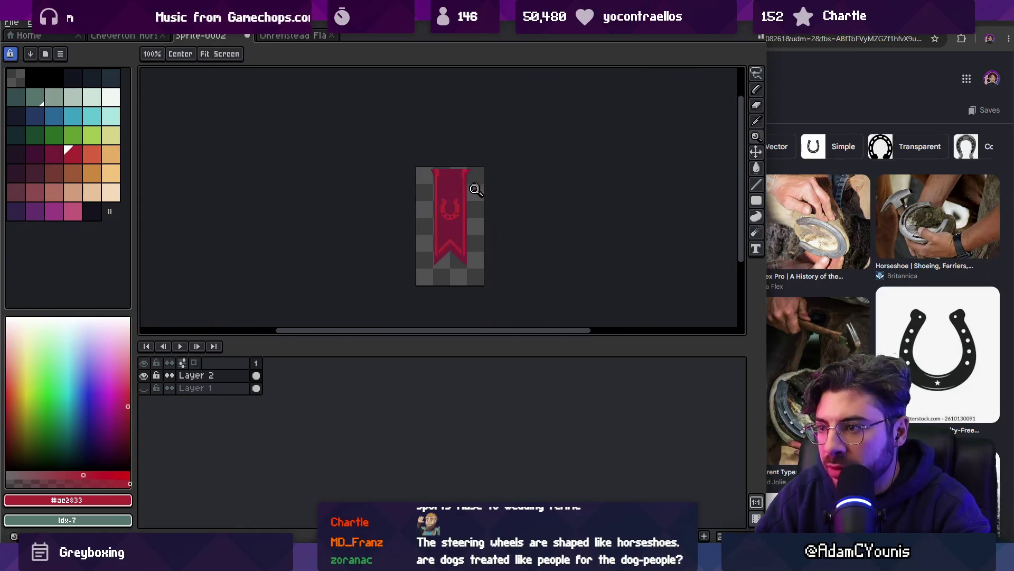
{"action": "scroll", "coordinate": [475, 189], "scroll_direction": "up", "scroll_amount": 5}
{"action": "key", "text": "b"}
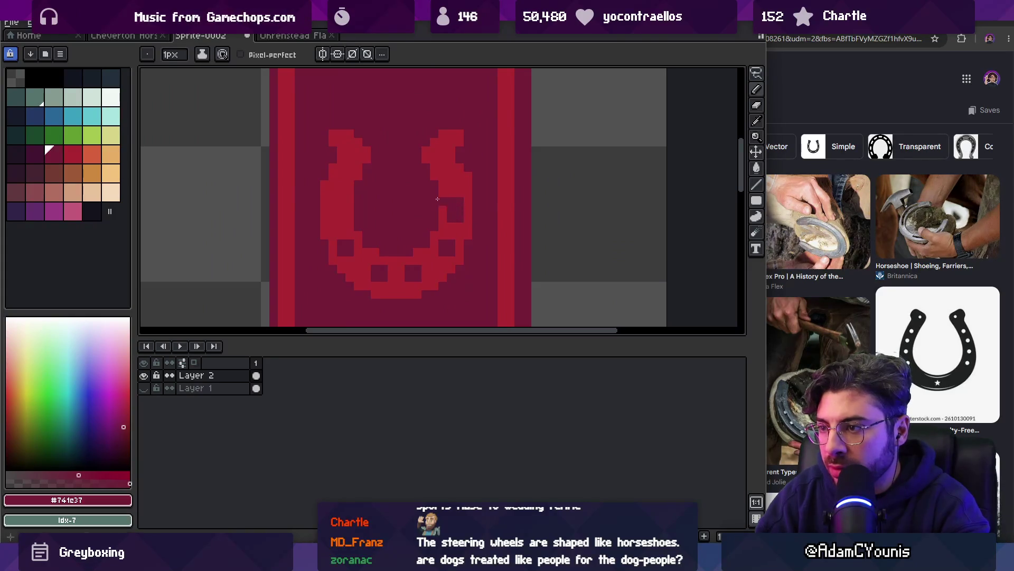
{"action": "left_click", "coordinate": [452, 181], "text": "alt"}
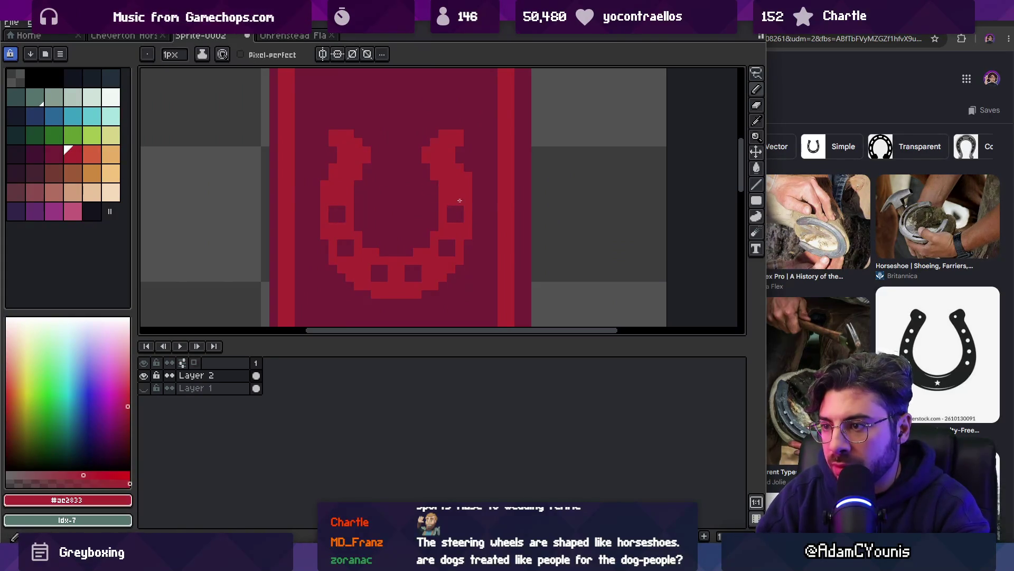
{"action": "key", "text": "z"}
{"action": "scroll", "coordinate": [486, 183], "scroll_direction": "down", "scroll_amount": 5}
{"action": "scroll", "coordinate": [483, 182], "scroll_direction": "up", "scroll_amount": 3}
{"action": "key", "text": "v"}
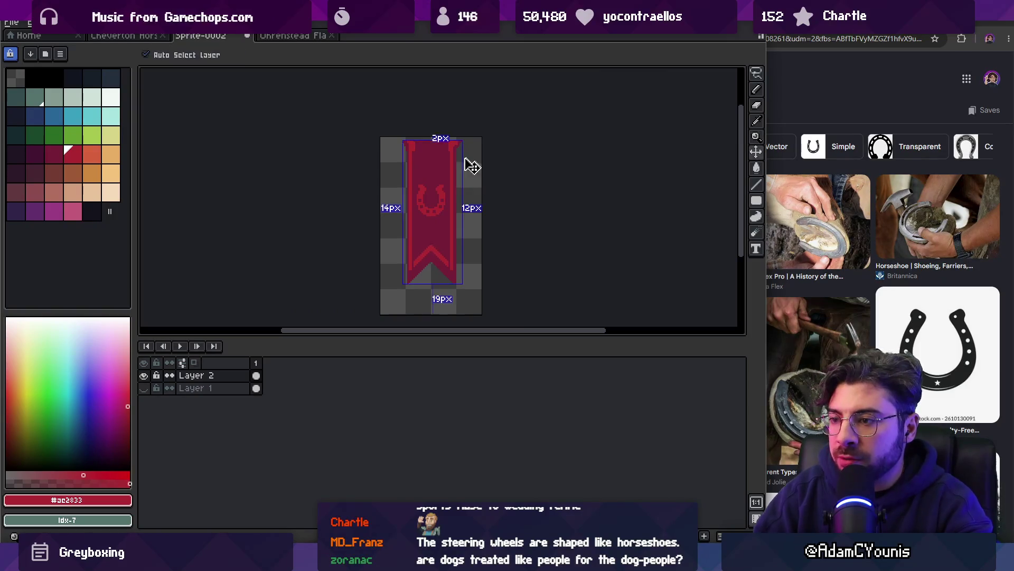
{"action": "key", "text": "ctrl+s"}
Save the sprite as Naso Flag in Objects > Naso and export it as Naso Flag.png
{"action": "type", "text": "Naso Flag"}
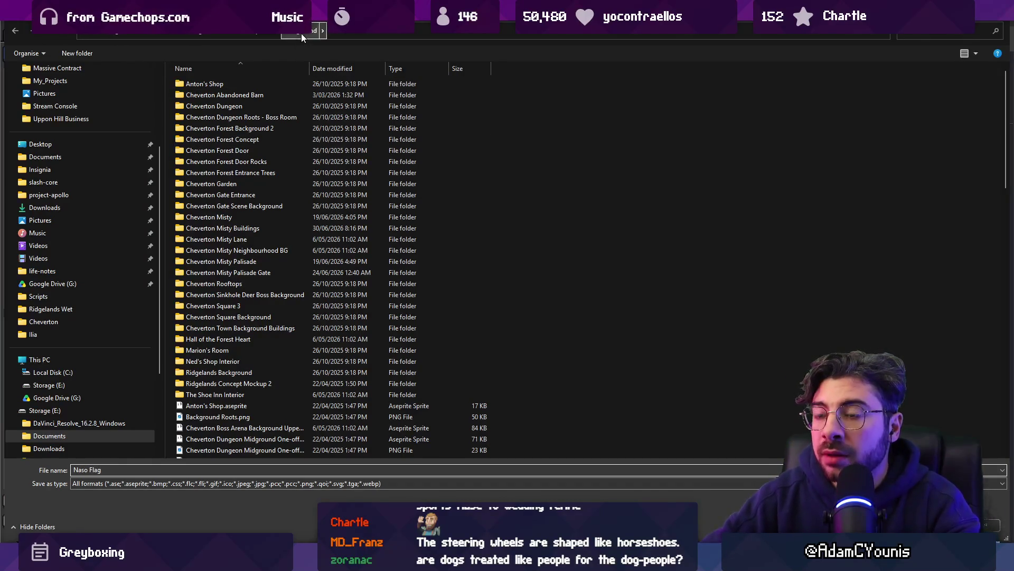
{"action": "left_click", "coordinate": [301, 33]}
{"action": "key", "text": "alt+Up"}
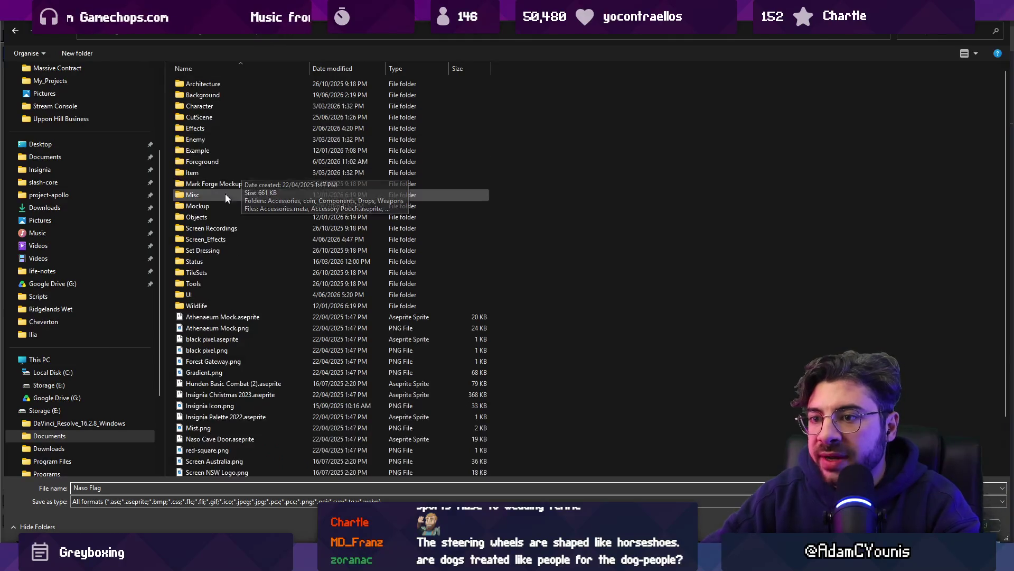
{"action": "double_click", "coordinate": [221, 217]}
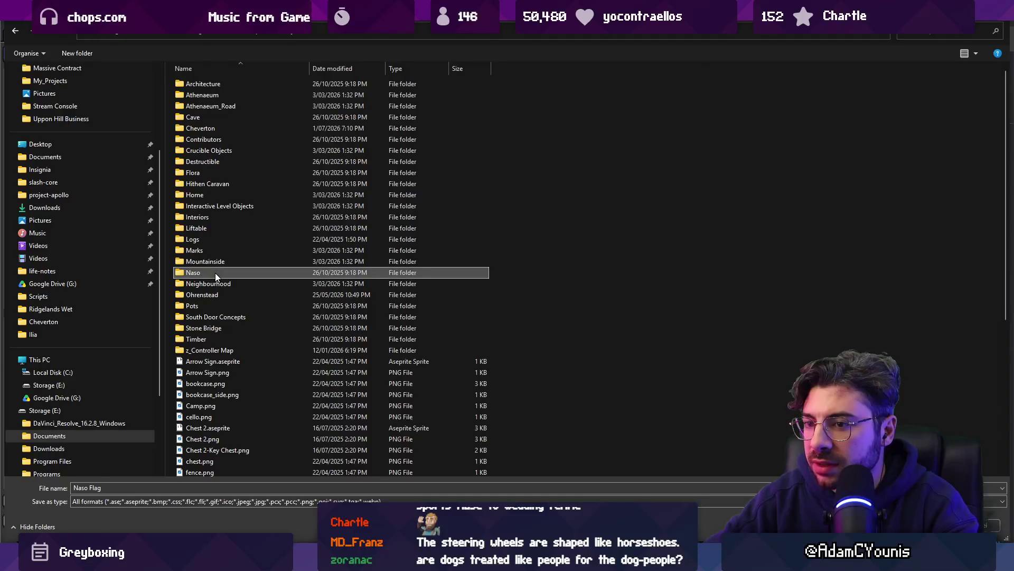
{"action": "double_click", "coordinate": [214, 272]}
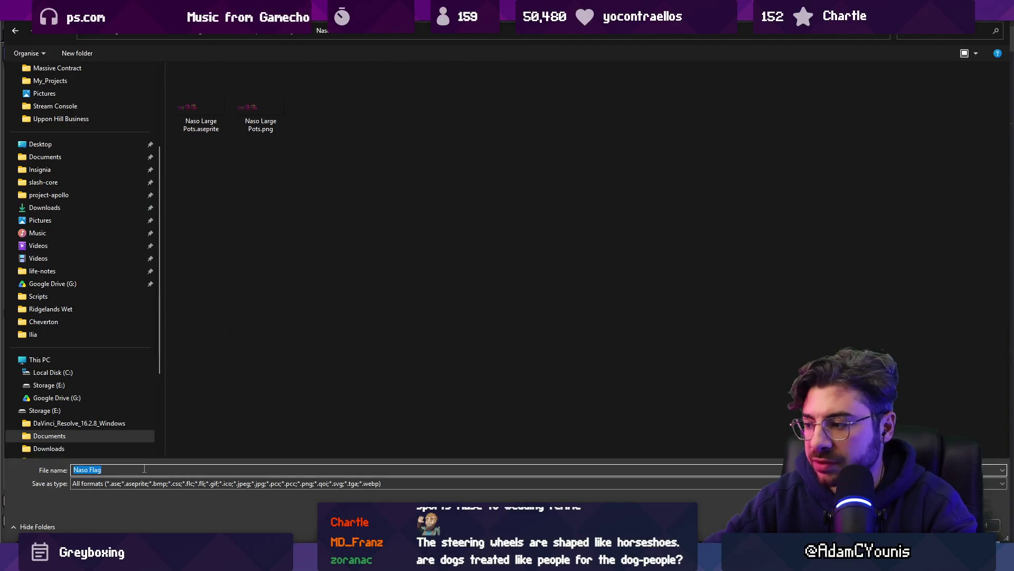
{"action": "key", "text": "Return"}
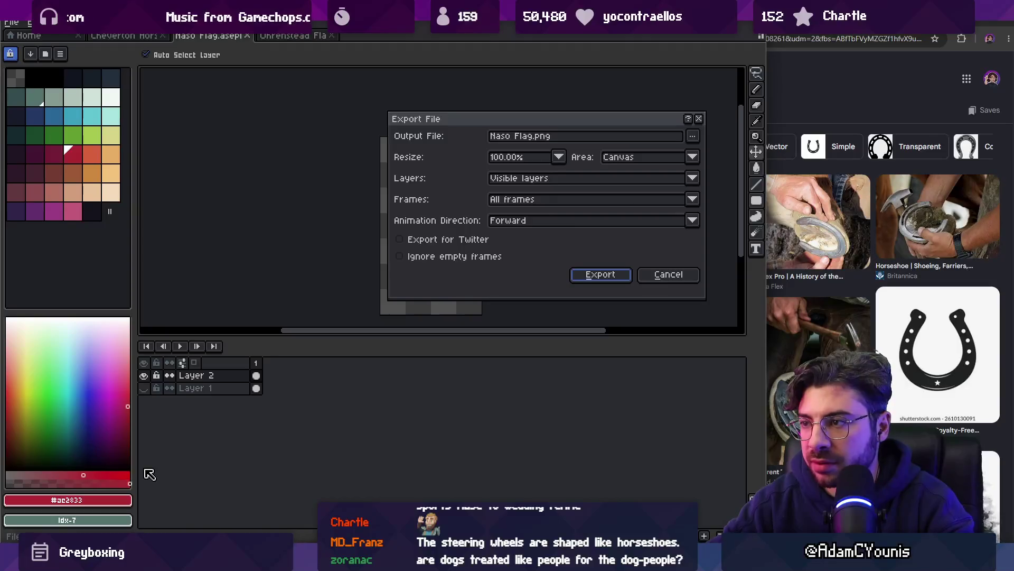
{"action": "key", "text": "Return"}
{"action": "key", "text": "alt+Tab"}
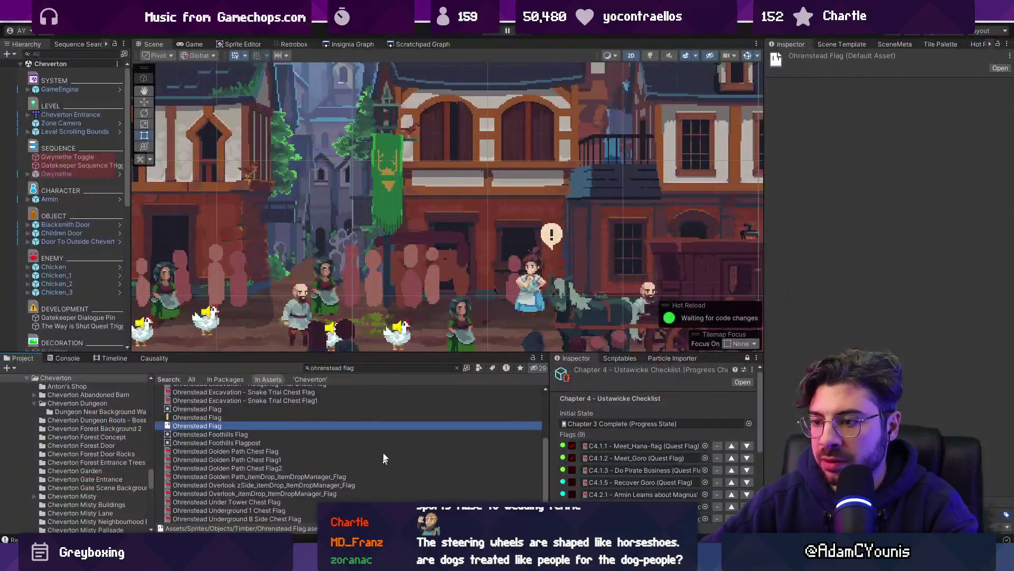
Select the Cheverton Lamp Post Flag, then open the Outskirts Station scene from the Insignia Graph
{"action": "left_click", "coordinate": [390, 106]}
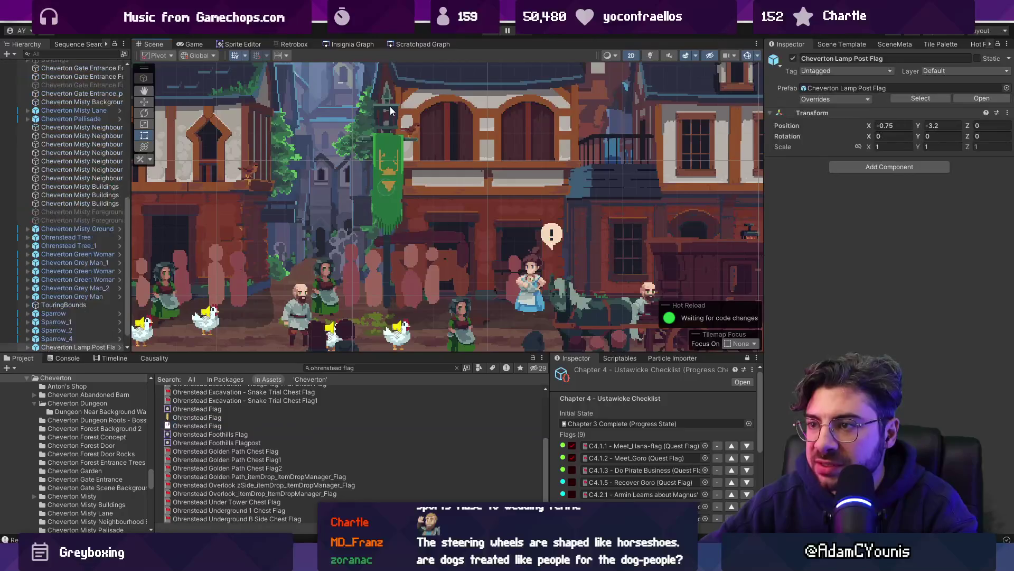
{"action": "left_click", "coordinate": [390, 106]}
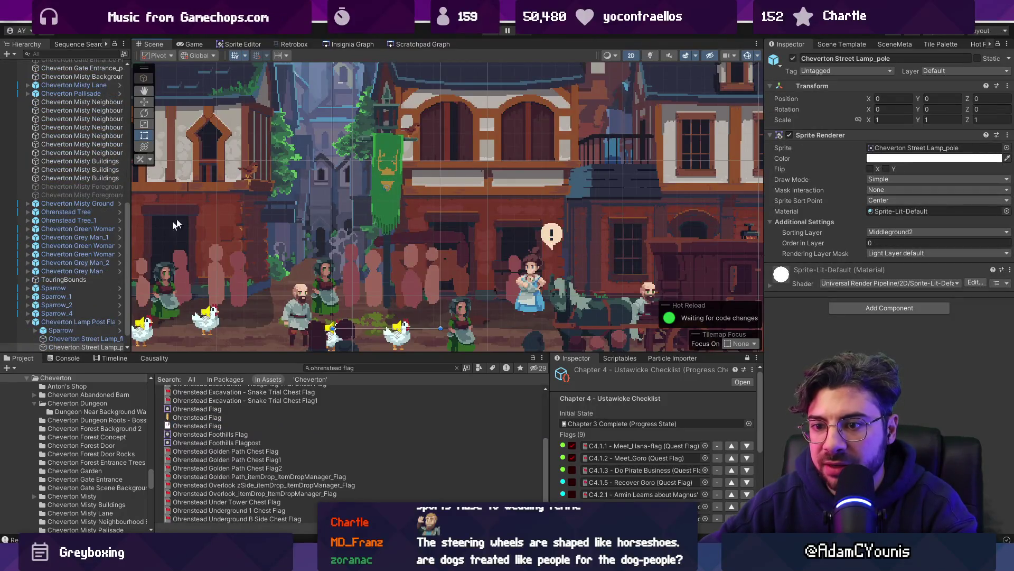
{"action": "left_click", "coordinate": [71, 323]}
{"action": "left_click", "coordinate": [349, 45]}
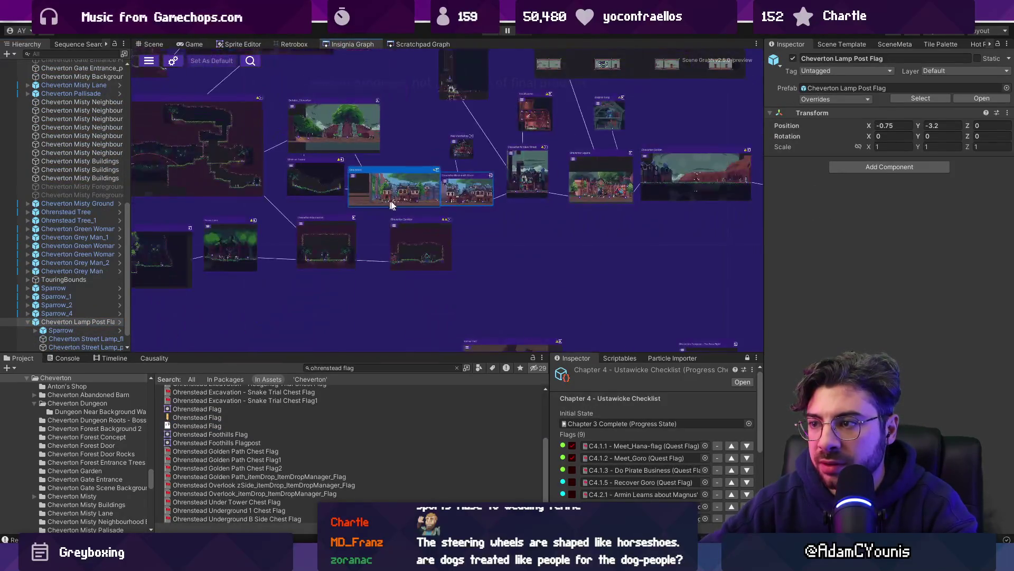
{"action": "scroll", "coordinate": [633, 176], "scroll_direction": "down", "scroll_amount": 5}
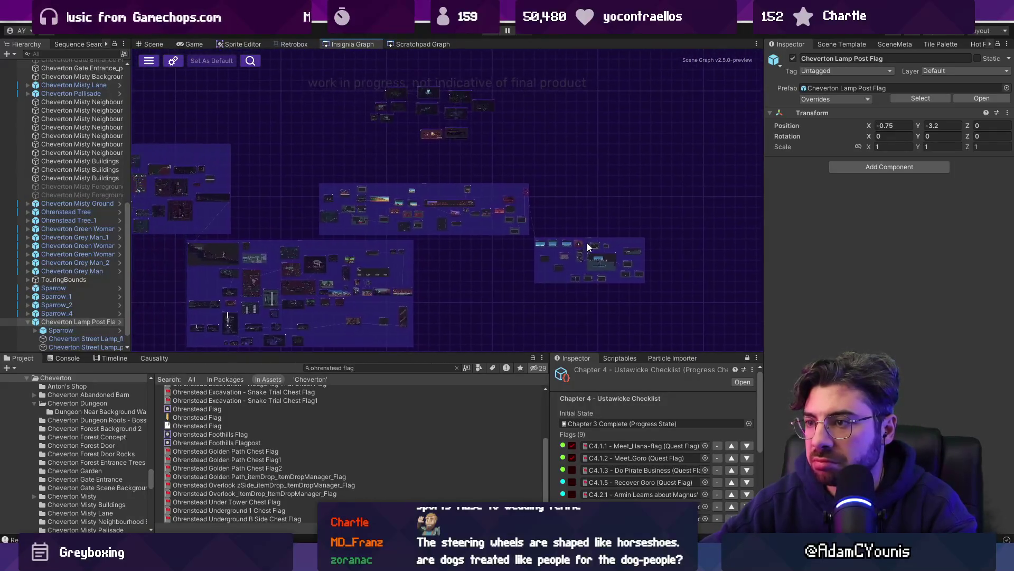
{"action": "double_click", "coordinate": [530, 222]}
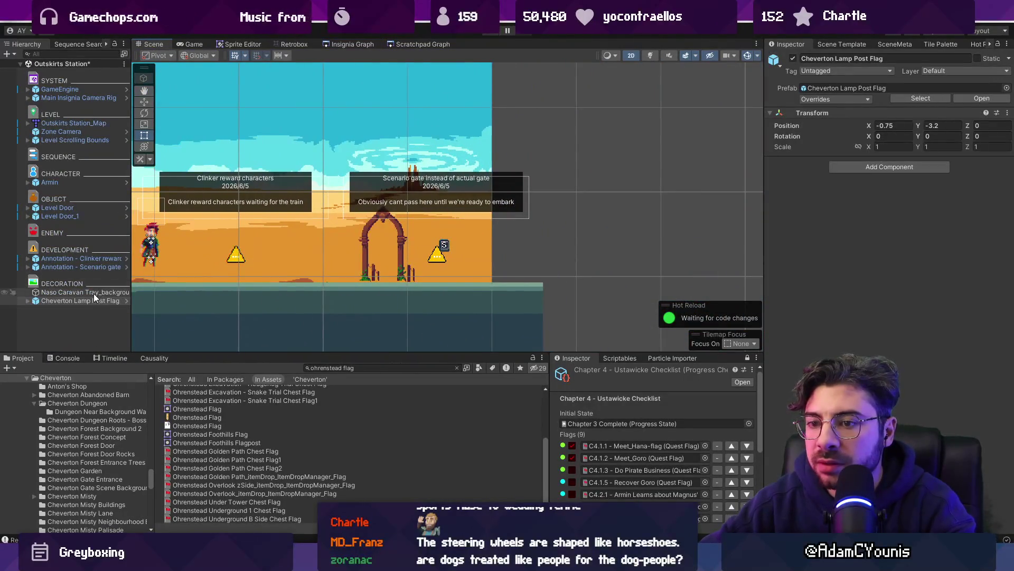
Move the Cheverton Lamp Post Flag into the station, left of the gate
{"action": "double_click", "coordinate": [93, 297]}
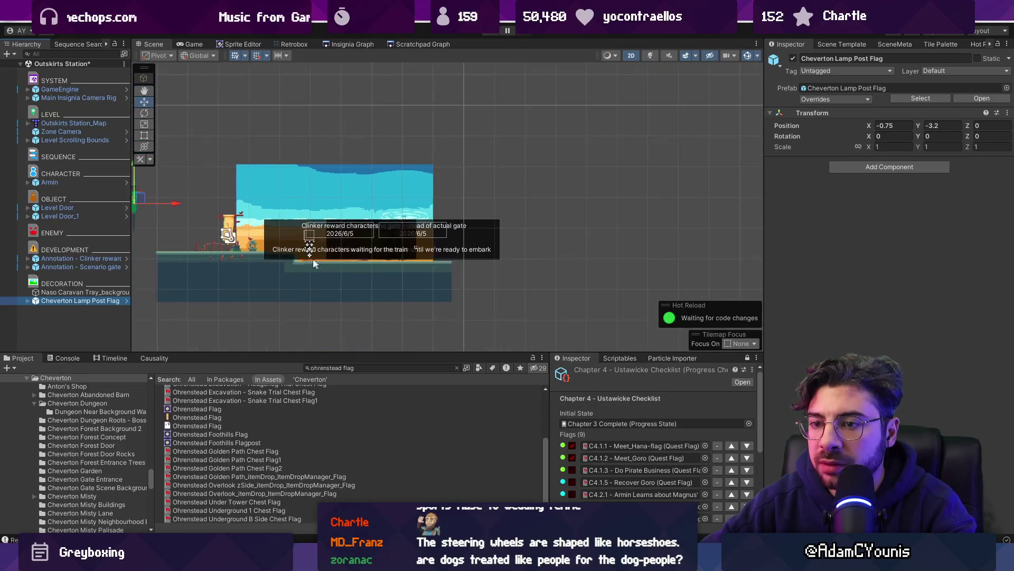
{"action": "left_click_drag", "start_coordinate": [314, 264], "coordinate": [414, 232]}
{"action": "scroll", "coordinate": [388, 240], "scroll_direction": "up", "scroll_amount": 10}
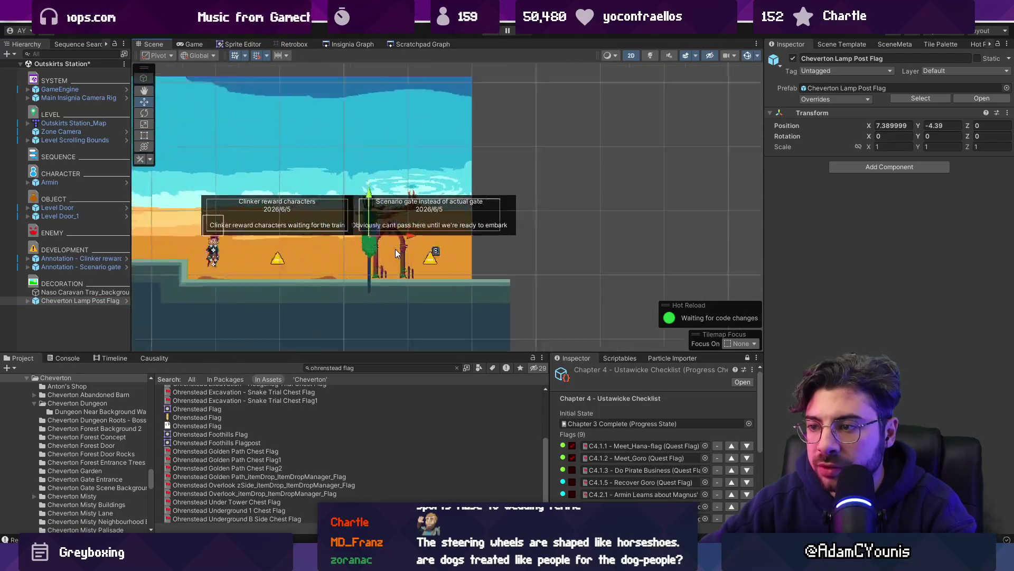
{"action": "left_click_drag", "start_coordinate": [361, 200], "coordinate": [336, 198]}
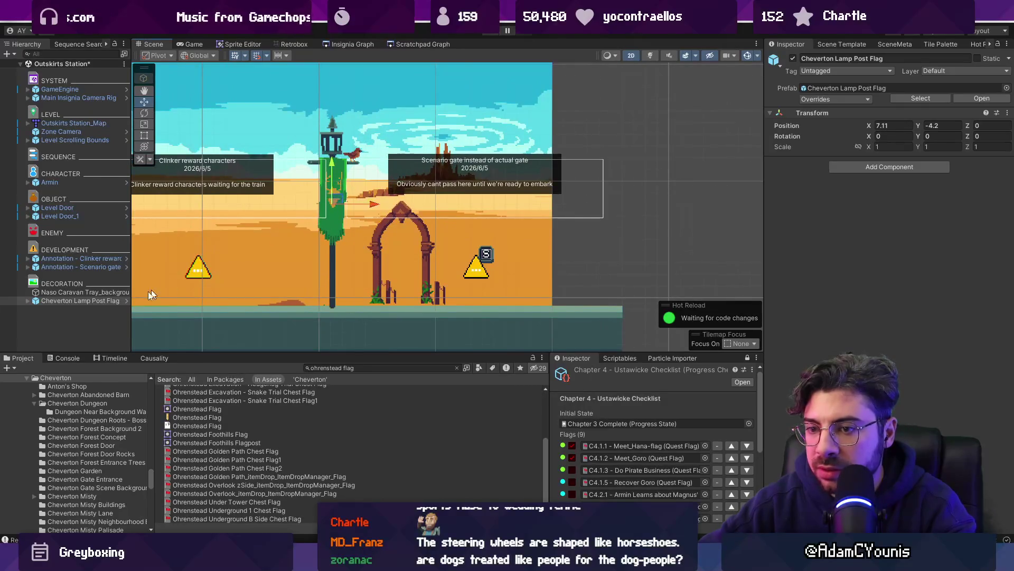
Fully unpack the lamp post flag prefab and rename it Naso Lamp Post Flag
{"action": "right_click", "coordinate": [86, 300]}
{"action": "mouse_move", "coordinate": [174, 238]}
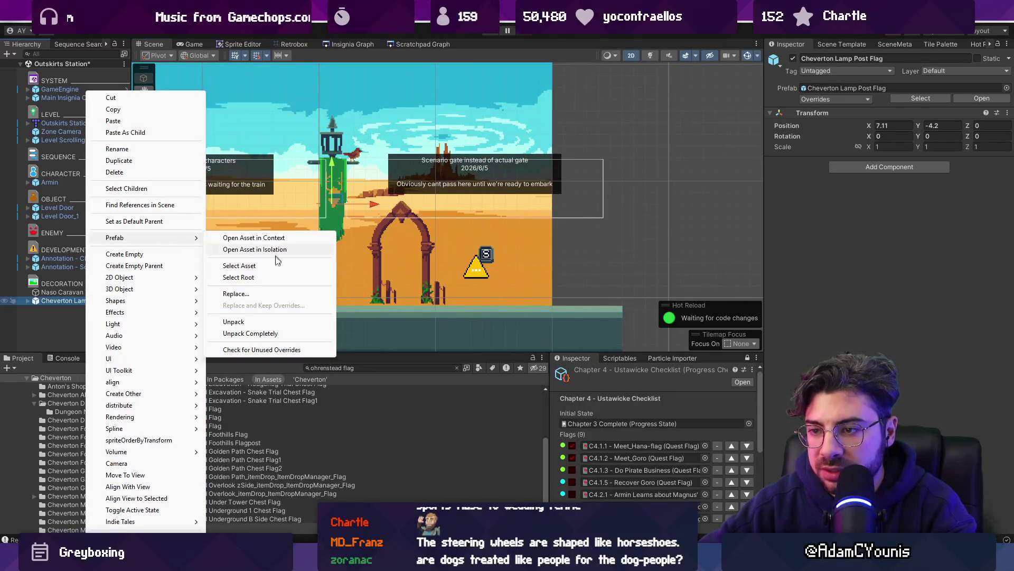
{"action": "left_click", "coordinate": [267, 328]}
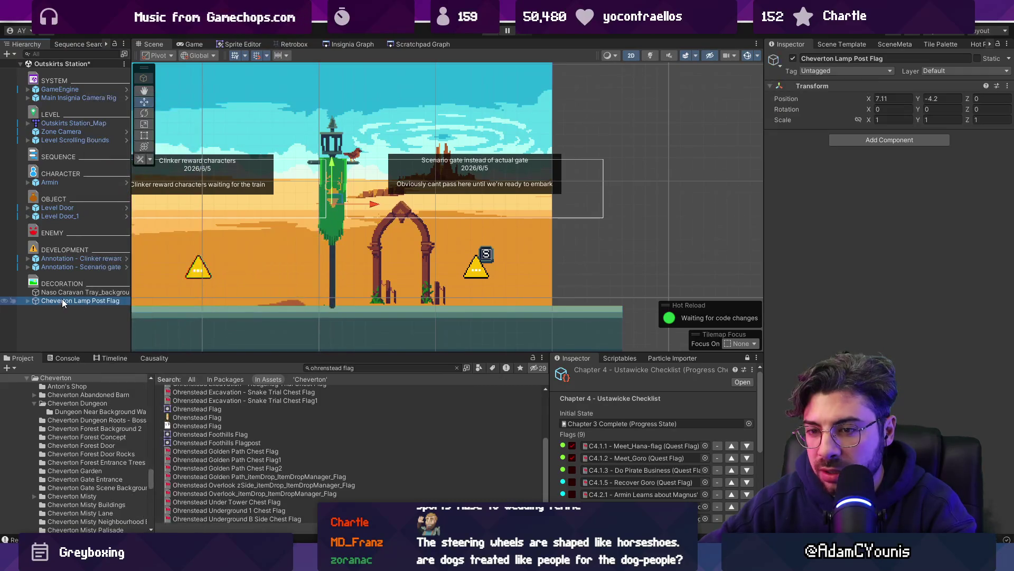
{"action": "right_click", "coordinate": [62, 299]}
{"action": "left_click", "coordinate": [59, 301]}
{"action": "double_click", "coordinate": [57, 300]}
{"action": "type", "text": "Nas"}
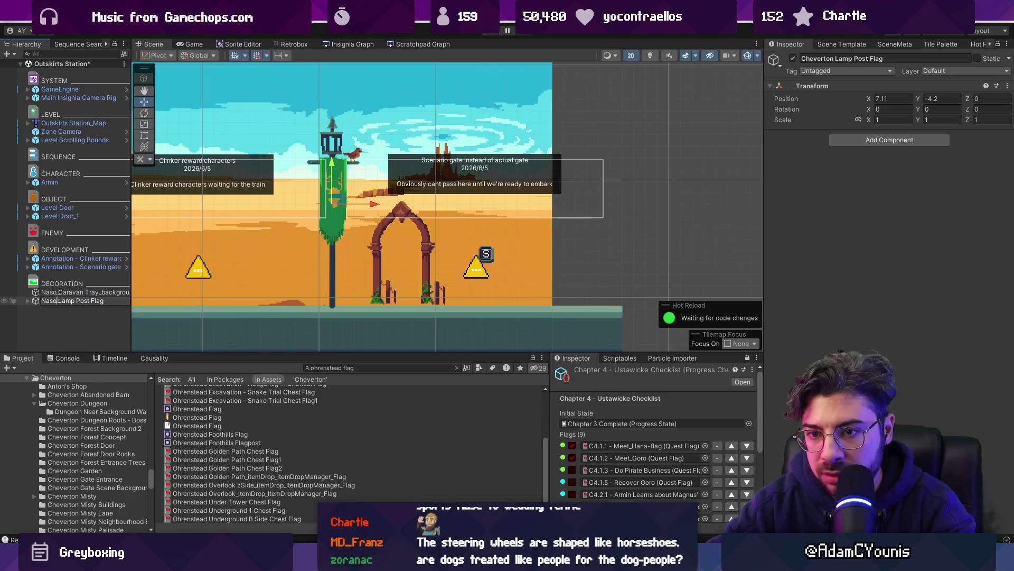
{"action": "key", "text": "Return"}
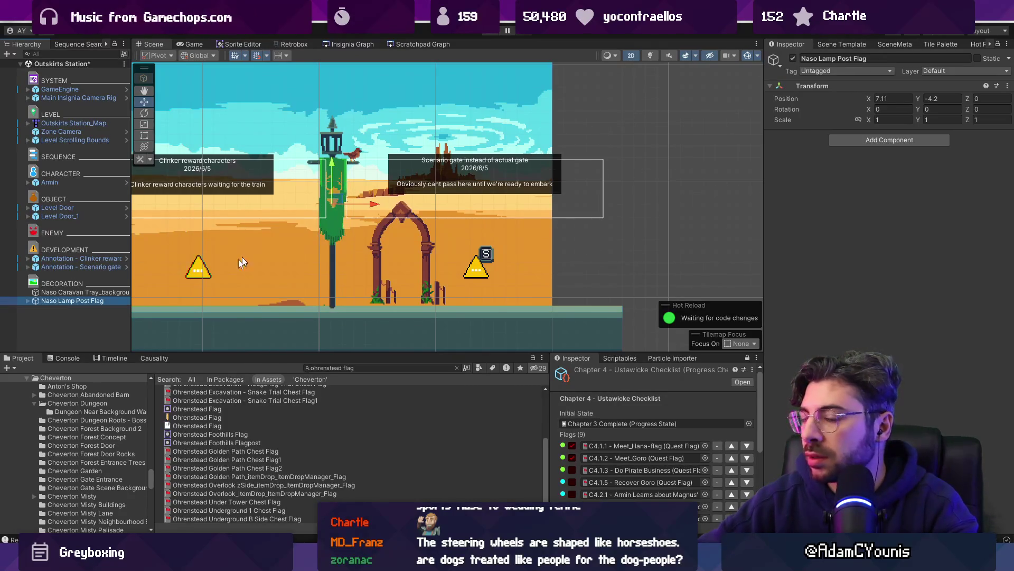
Select the Cheverton Street Lamp_flag child and search the project for 'naso flag'
{"action": "left_click", "coordinate": [58, 317]}
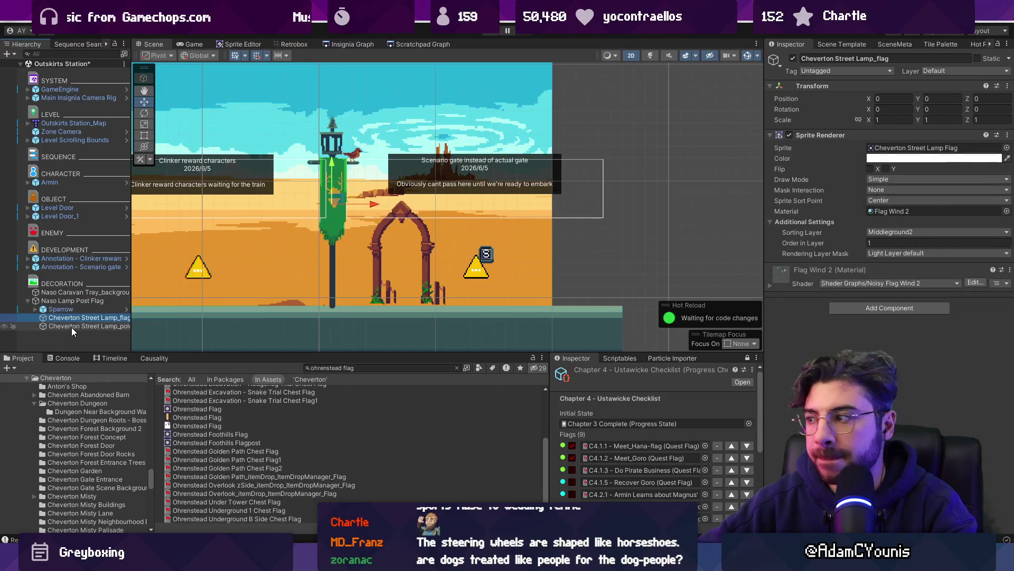
{"action": "left_click", "coordinate": [1007, 147]}
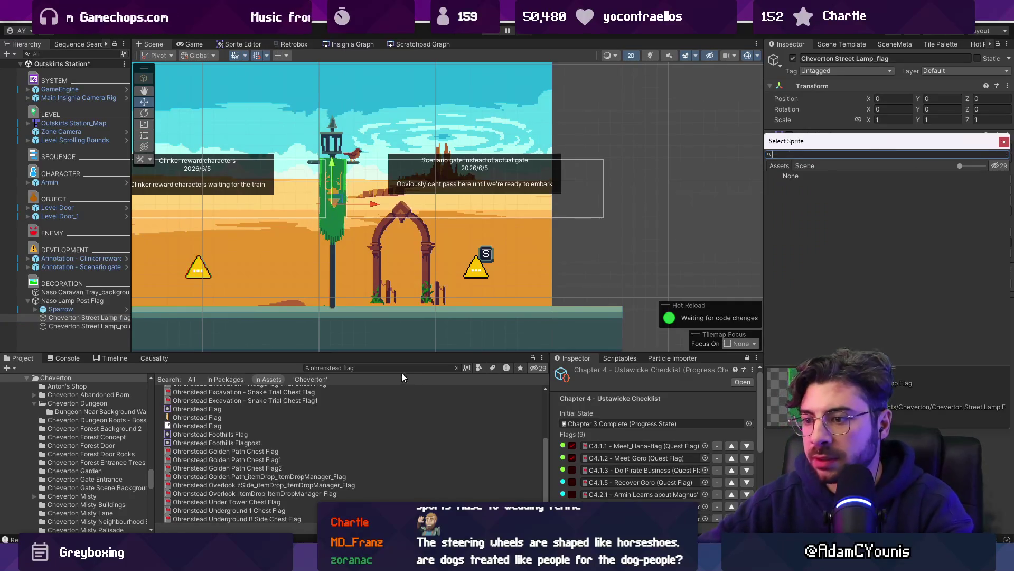
{"action": "key", "text": "Escape"}
{"action": "left_click", "coordinate": [387, 368]}
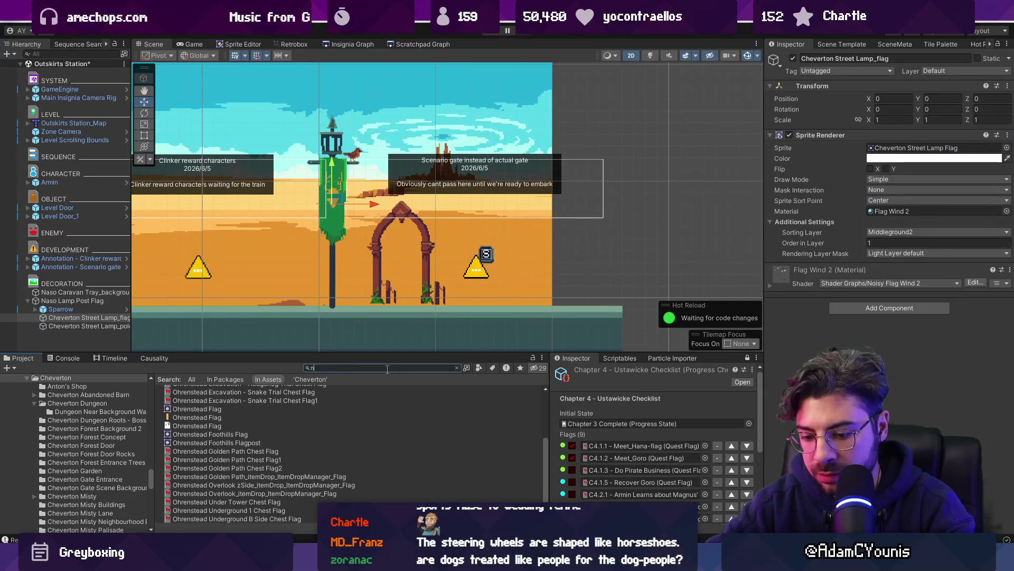
{"action": "type", "text": "aso flagf"}
{"action": "key", "text": "BackSpace"}
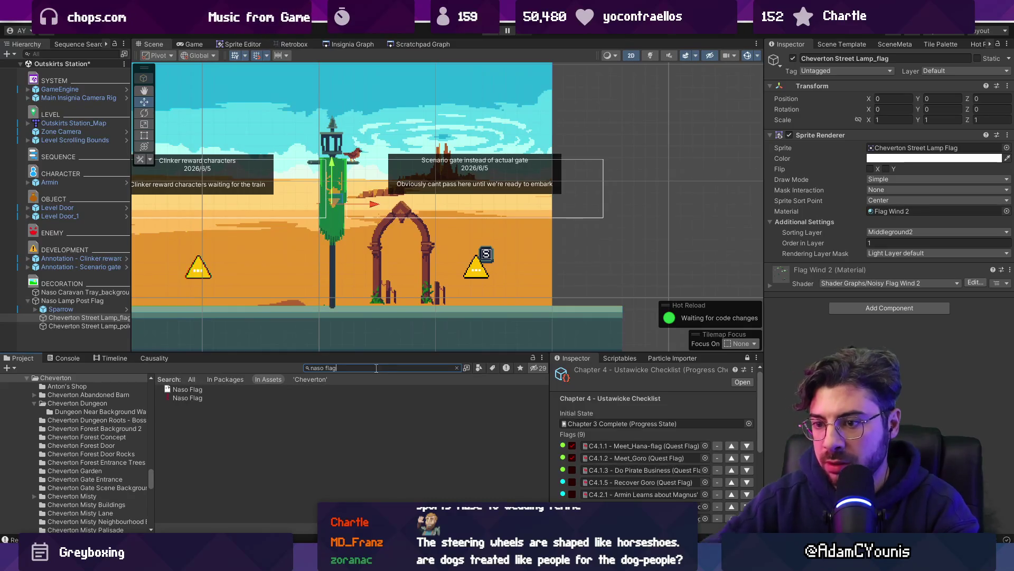
{"action": "left_click", "coordinate": [234, 398]}
Import Naso Flag as a Single sprite and assign it to the lamp-post flag's Sprite field
{"action": "left_click", "coordinate": [901, 116]}
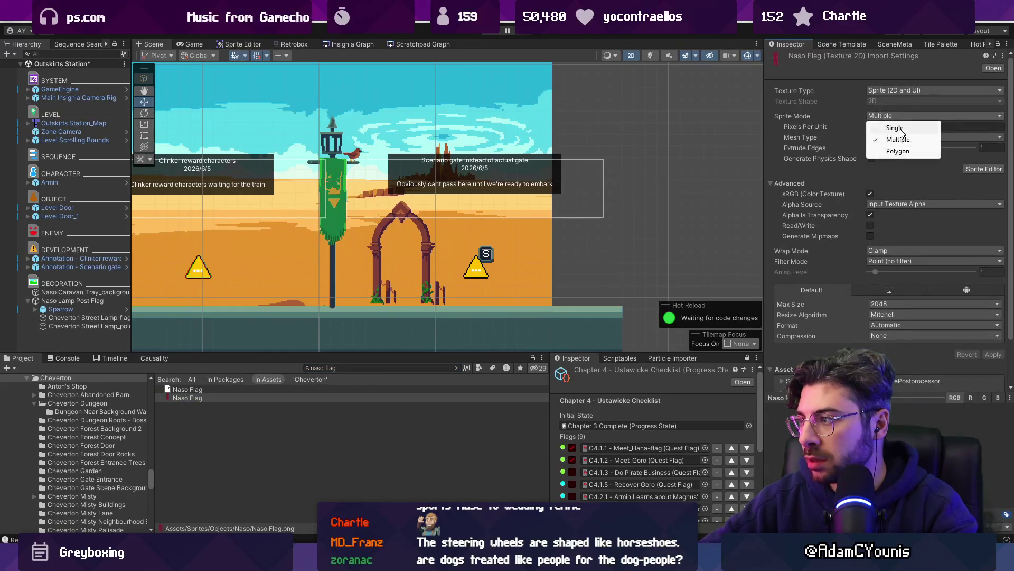
{"action": "left_click", "coordinate": [898, 128]}
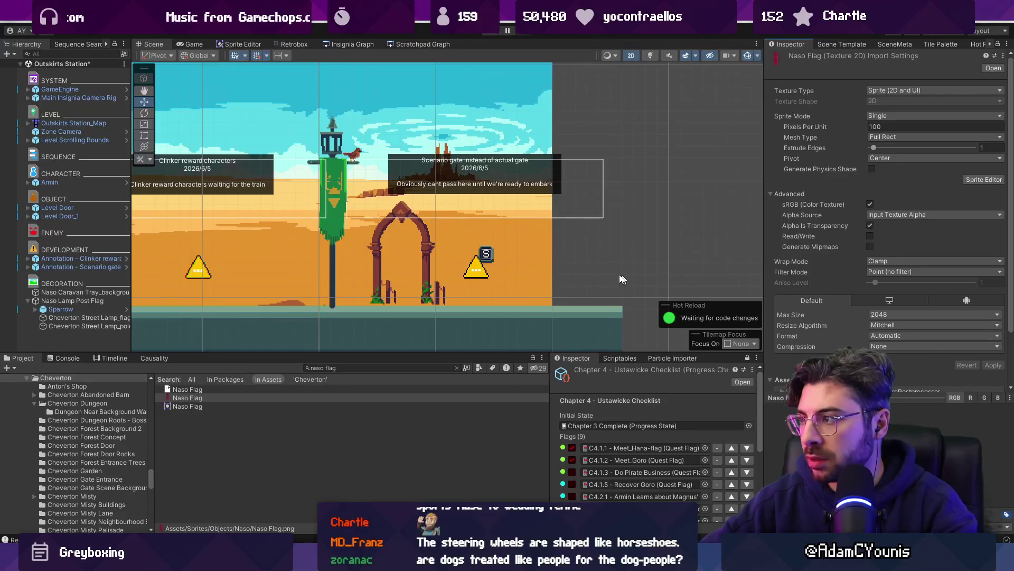
{"action": "left_click", "coordinate": [338, 201]}
{"action": "left_click", "coordinate": [334, 208]}
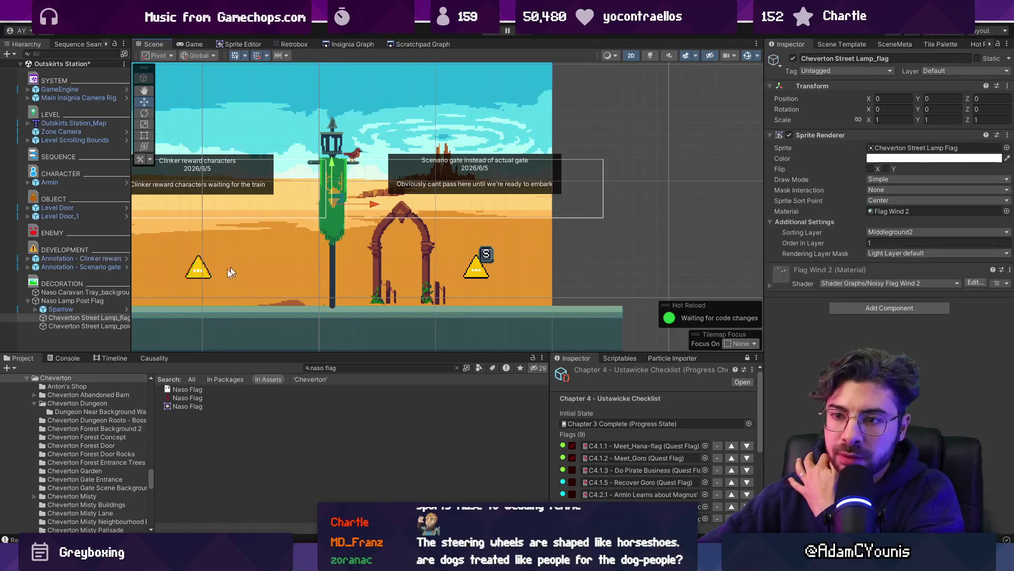
{"action": "left_click", "coordinate": [1007, 148]}
{"action": "type", "text": "naso glag"}
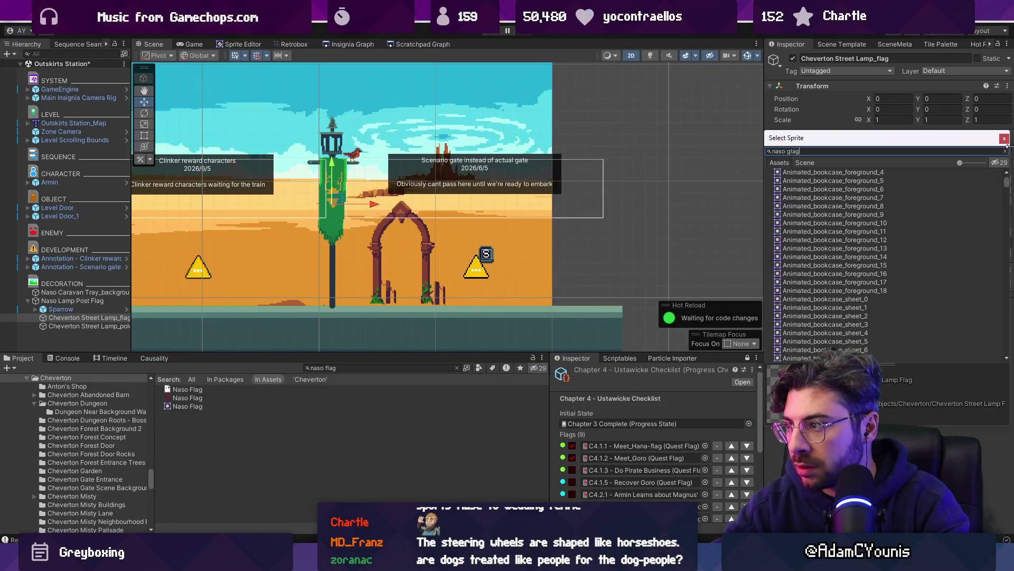
{"action": "key", "text": "BackSpace"}
{"action": "key", "text": "BackSpace"}
{"action": "key", "text": "BackSpace"}
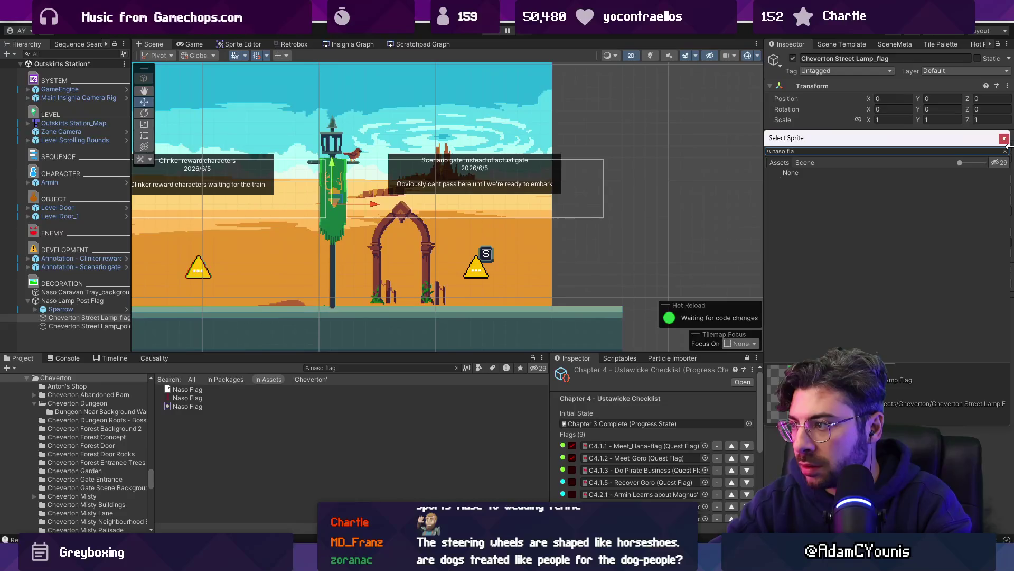
{"action": "double_click", "coordinate": [797, 180]}
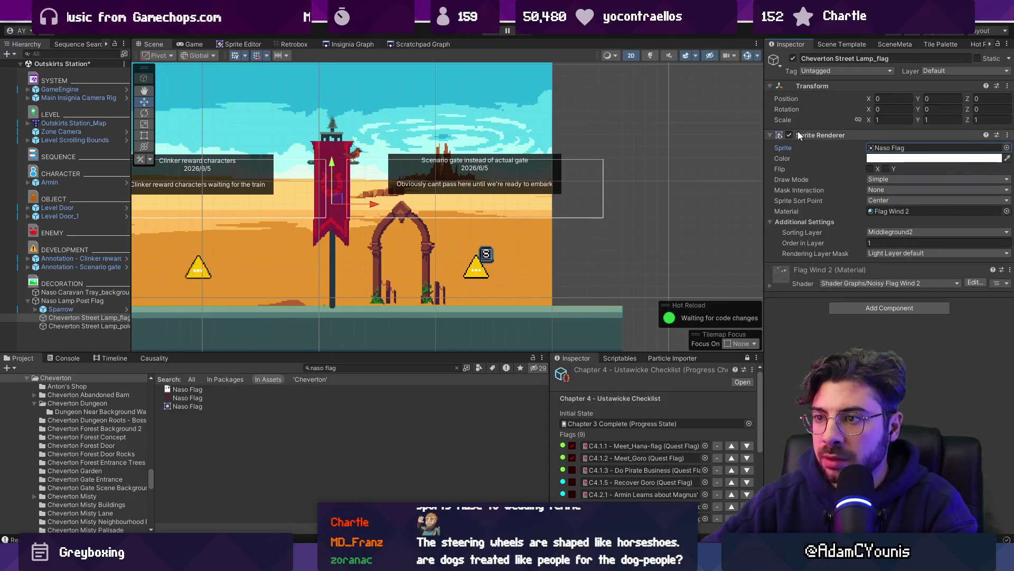
{"action": "mouse_move", "coordinate": [452, 174]}
{"action": "left_mouse_down"}
{"action": "mouse_move", "coordinate": [555, 211]}
{"action": "mouse_move", "coordinate": [533, 207]}
{"action": "left_mouse_up"}
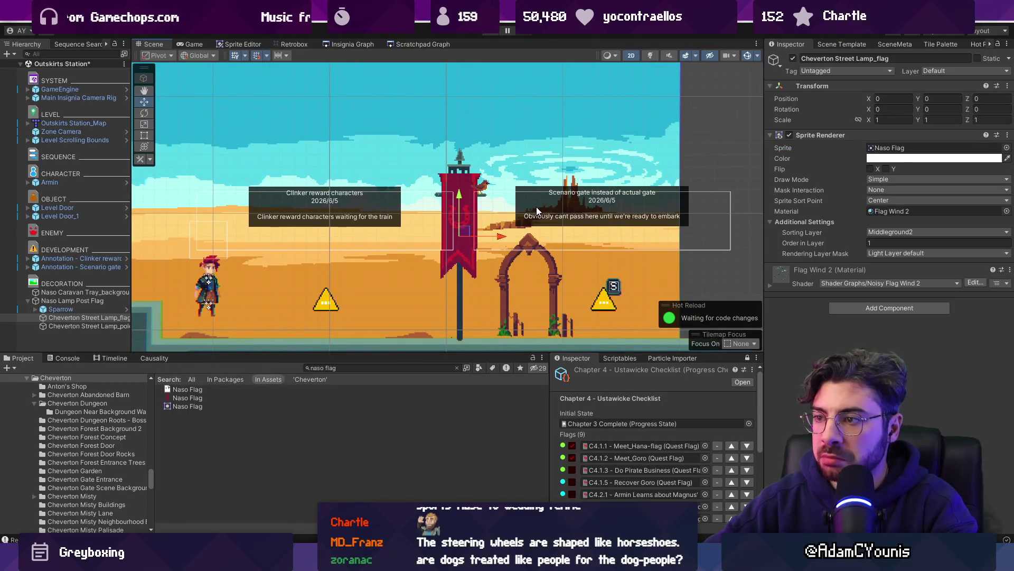
Save the scene and play-test it, running the character right and back left past the flag
{"action": "key", "text": "ctrl+s"}
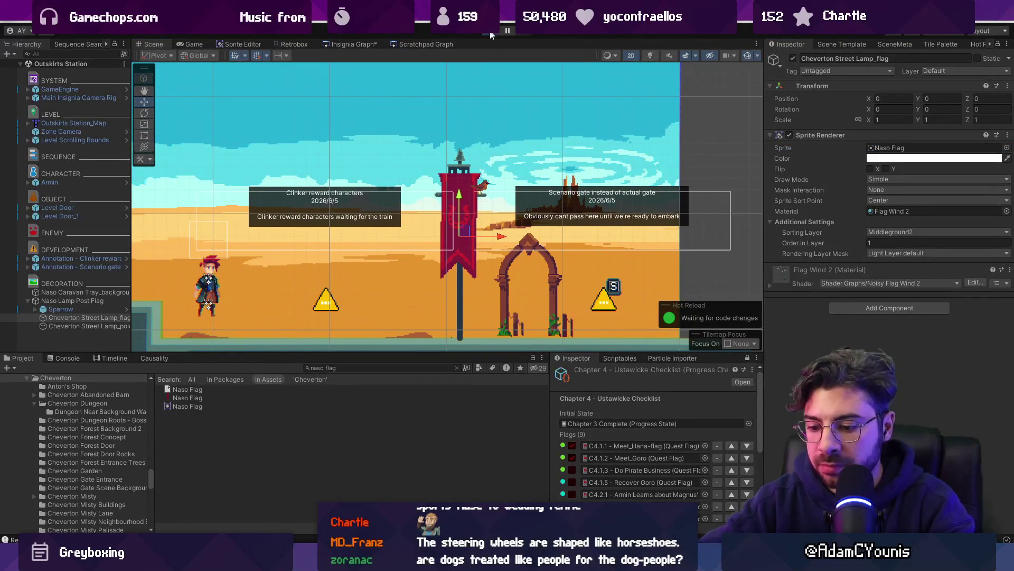
{"action": "left_click", "coordinate": [491, 35]}
{"action": "key", "text": "Right"}
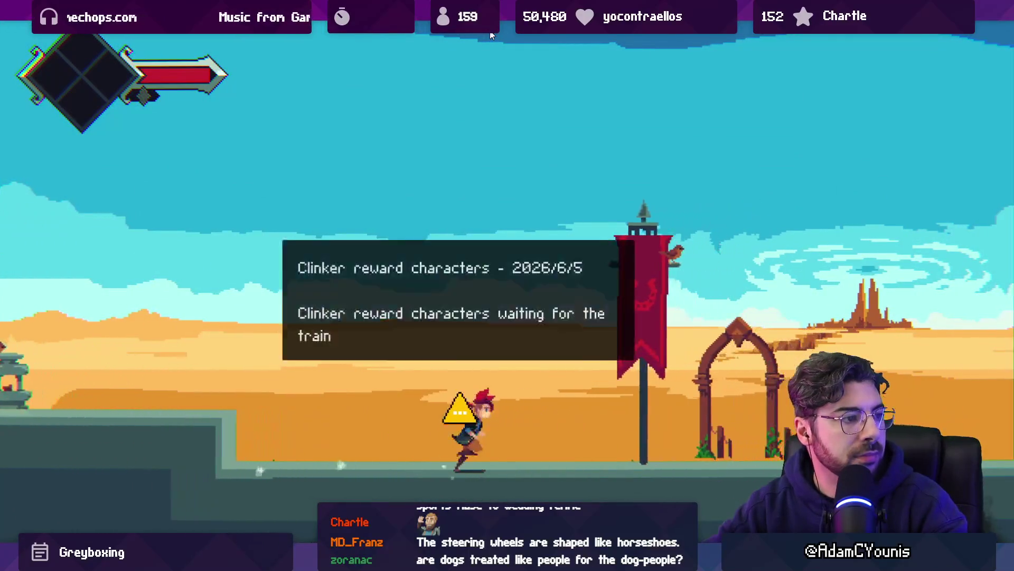
{"action": "key", "text": "Left"}
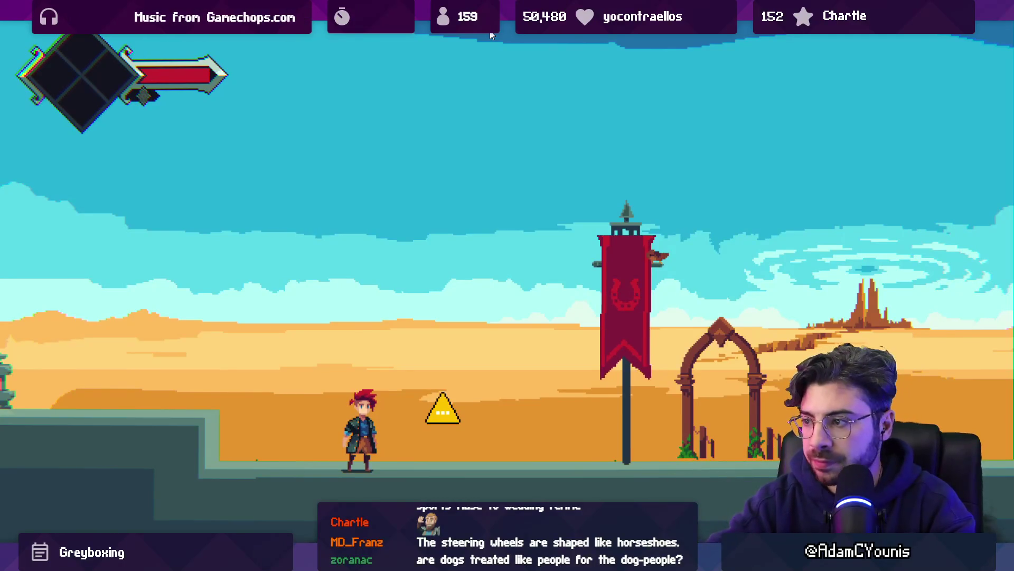
{"action": "key", "text": "ctrl+shift+F7"}
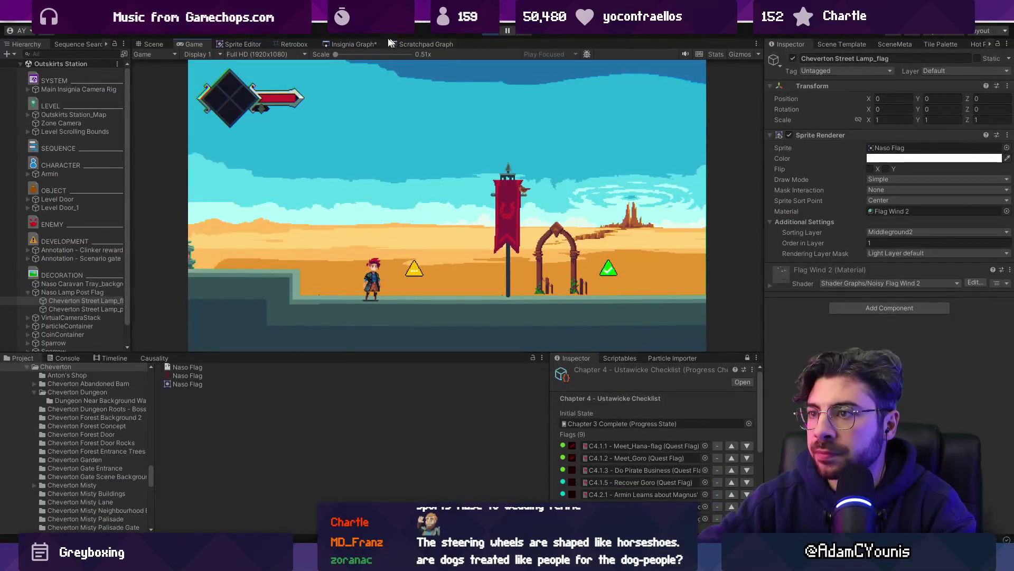
Trace the flag's Flag Wind 2 material to the Noisy Flag Wind 2 shader and open its graph
{"action": "left_click", "coordinate": [76, 292]}
{"action": "left_click", "coordinate": [84, 301]}
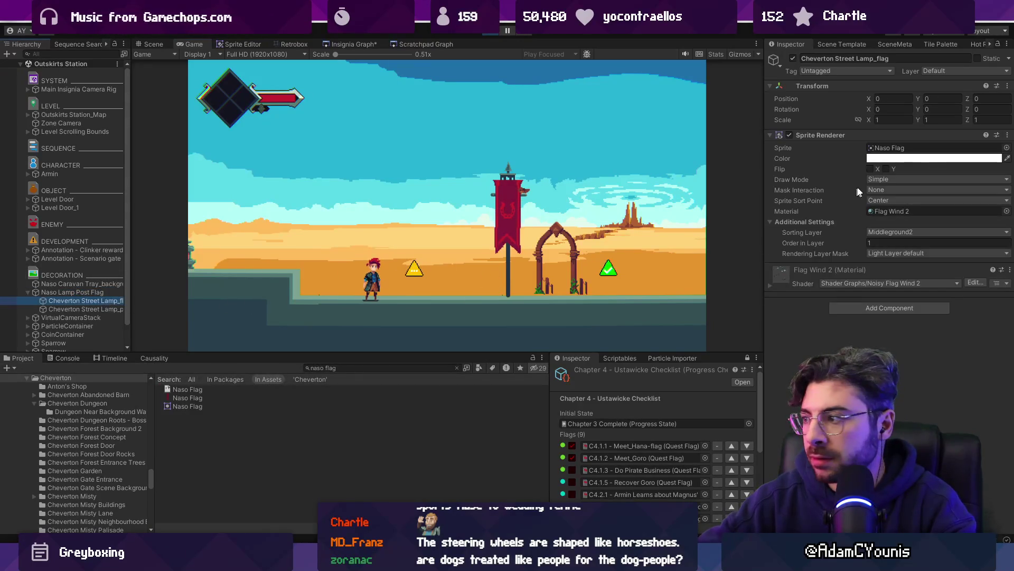
{"action": "left_click", "coordinate": [935, 211]}
{"action": "left_click", "coordinate": [188, 423]}
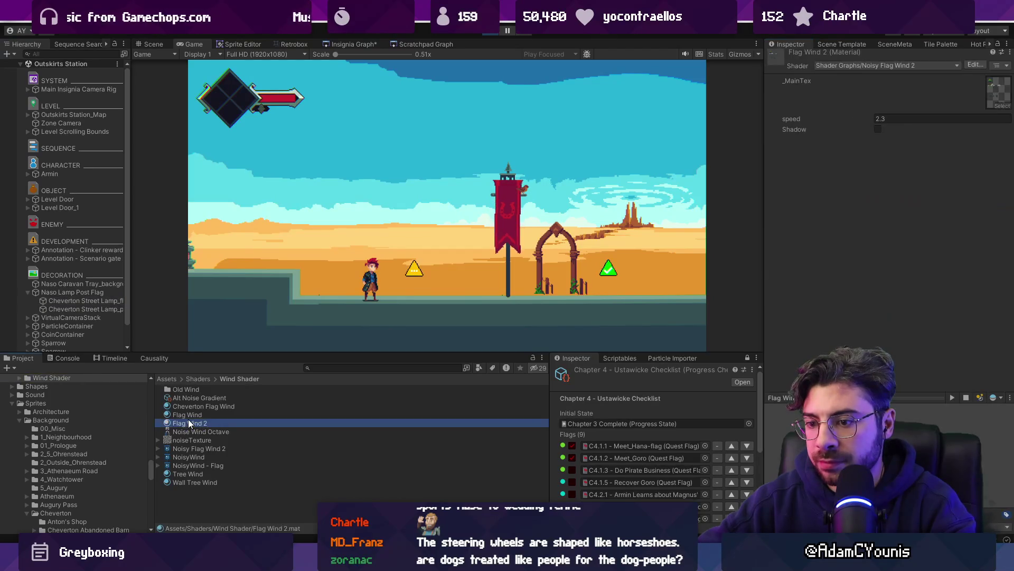
{"action": "left_click", "coordinate": [203, 448]}
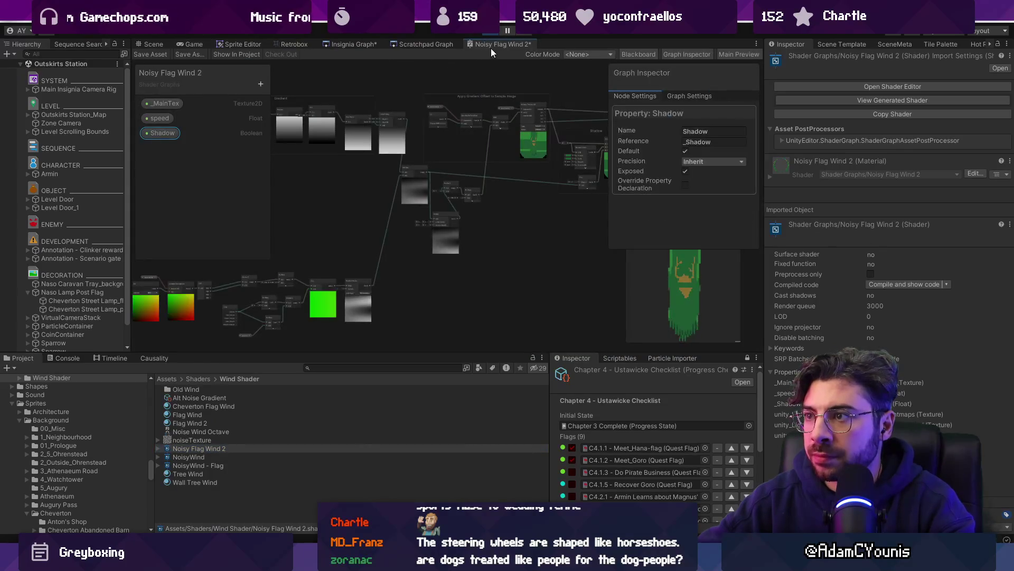
{"action": "double_click", "coordinate": [491, 46]}
{"action": "scroll", "coordinate": [561, 297], "scroll_direction": "up", "scroll_amount": 5}
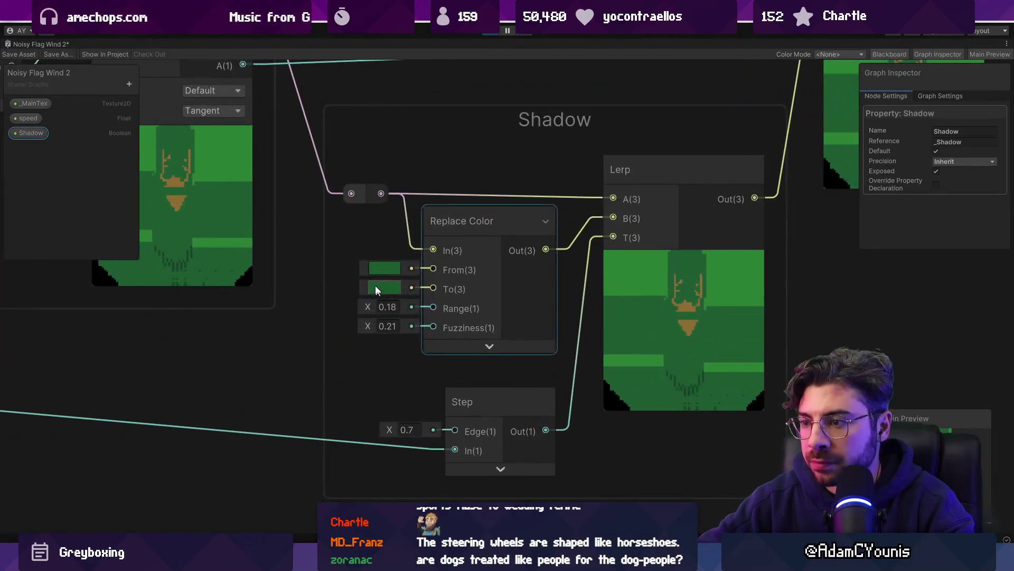
{"action": "scroll", "coordinate": [782, 315], "scroll_direction": "down", "scroll_amount": 6}
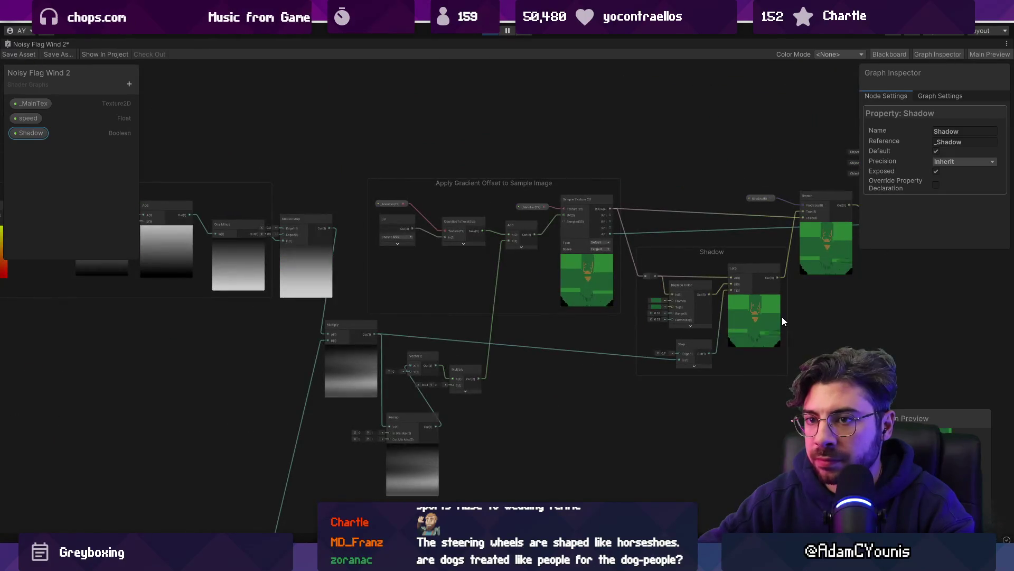
Add two Color properties to the Blackboard named Flag Colour and Flag Shadow
{"action": "left_click", "coordinate": [129, 84]}
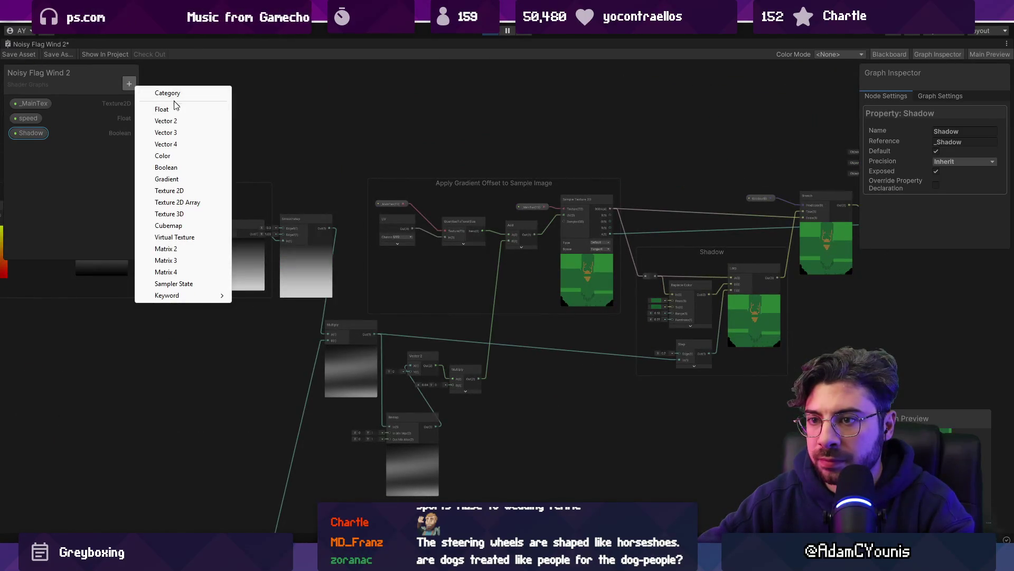
{"action": "left_click", "coordinate": [178, 156]}
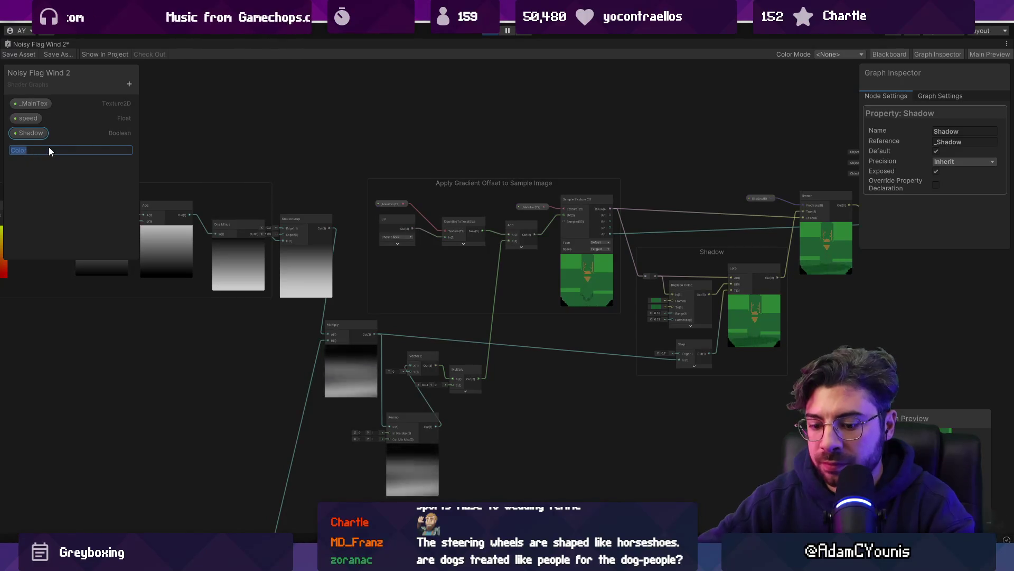
{"action": "type", "text": "Flag Colour 1"}
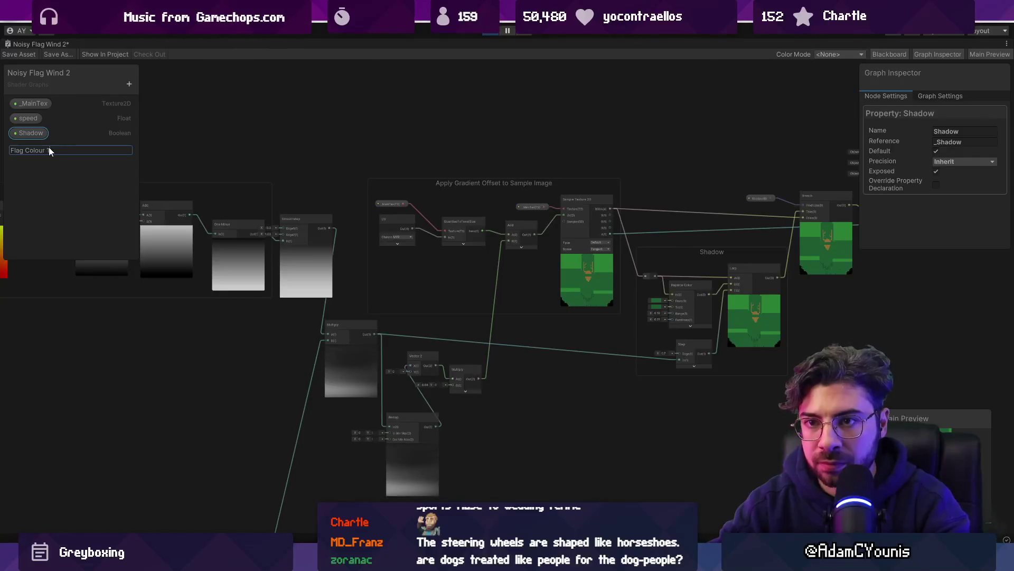
{"action": "key", "text": "Return"}
{"action": "key", "text": "ctrl+d"}
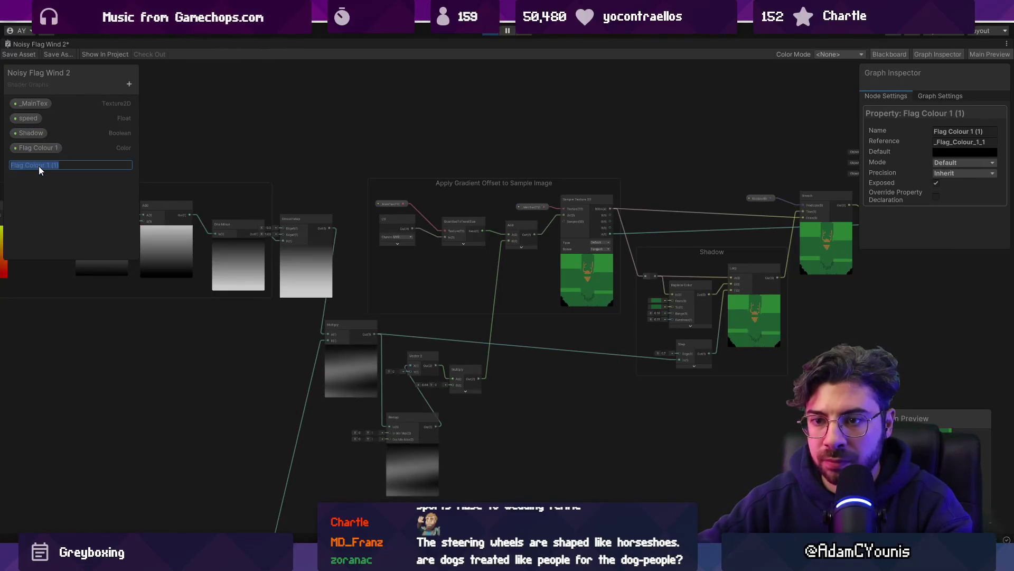
{"action": "type", "text": "Flag Shadow"}
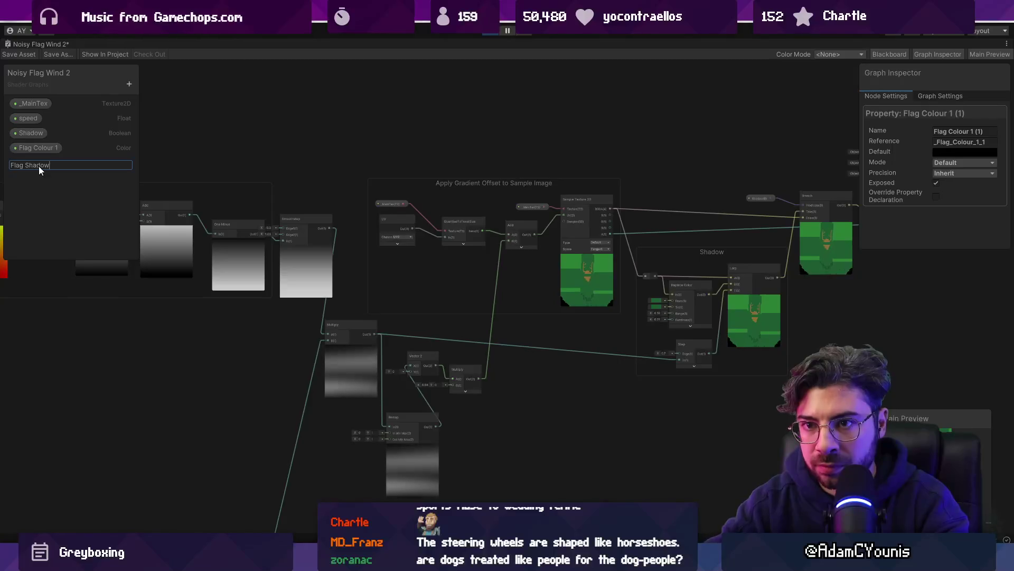
{"action": "key", "text": "Return"}
{"action": "double_click", "coordinate": [61, 149]}
{"action": "key", "text": "Right"}
{"action": "key", "text": "BackSpace"}
{"action": "key", "text": "BackSpace"}
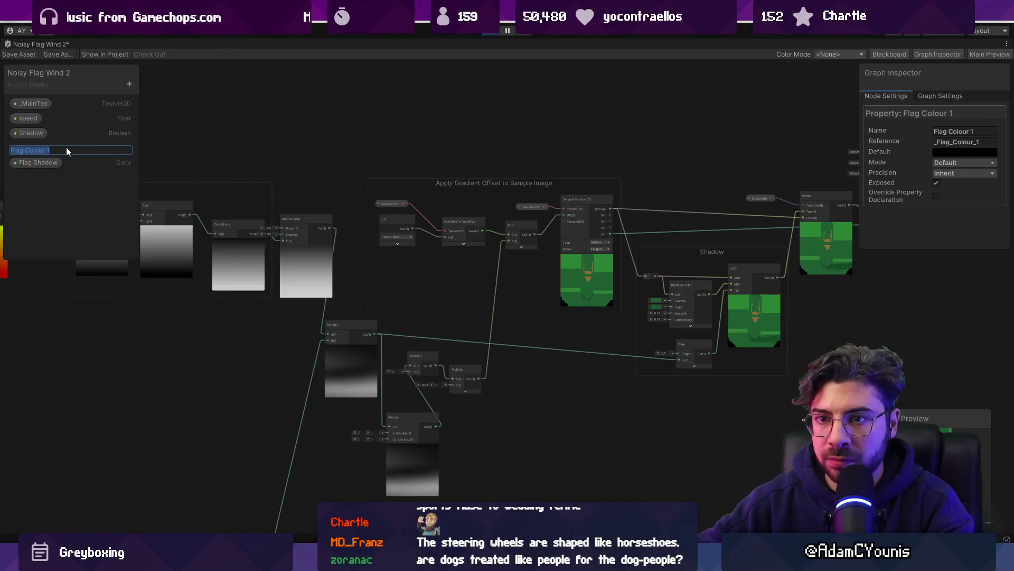
{"action": "key", "text": "Return"}
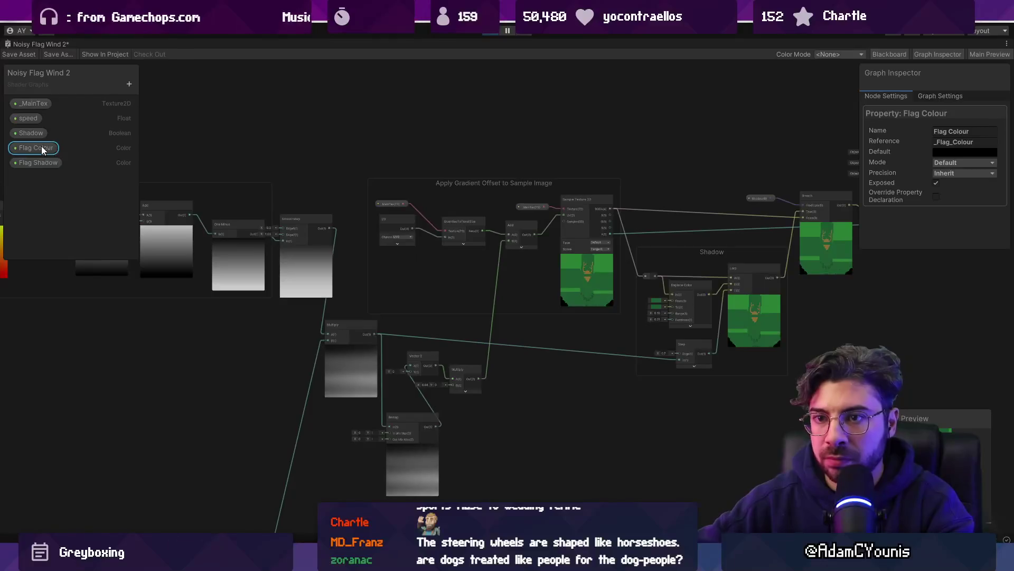
Place a Flag Colour node on the graph beside the Shadow group
{"action": "left_click_drag", "start_coordinate": [41, 147], "coordinate": [679, 426]}
{"action": "left_click", "coordinate": [38, 162]}
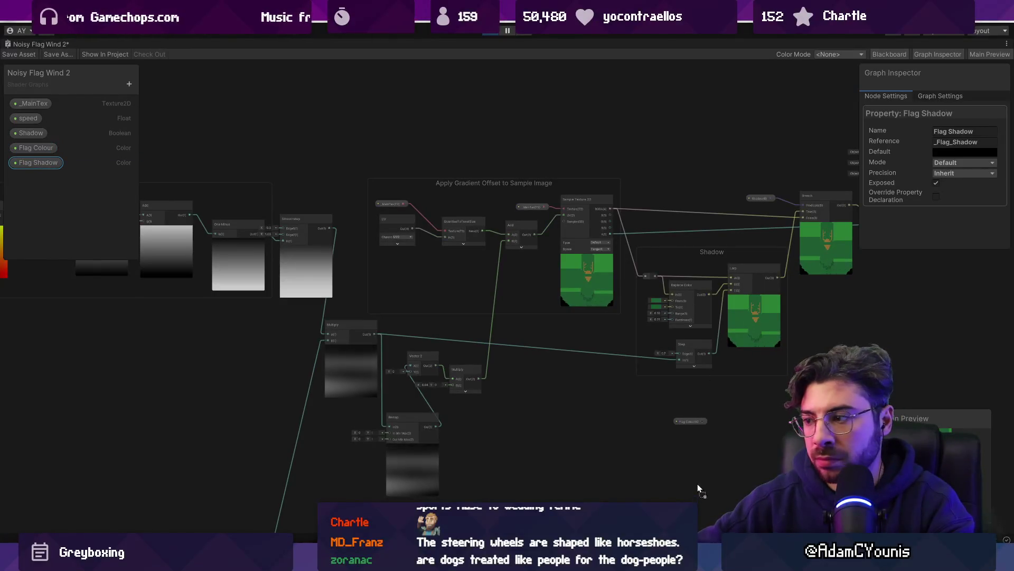
{"action": "scroll", "coordinate": [754, 408], "scroll_direction": "up", "scroll_amount": 8}
{"action": "scroll", "coordinate": [458, 446], "scroll_direction": "down", "scroll_amount": 3}
{"action": "left_click_drag", "start_coordinate": [458, 446], "coordinate": [298, 253]}
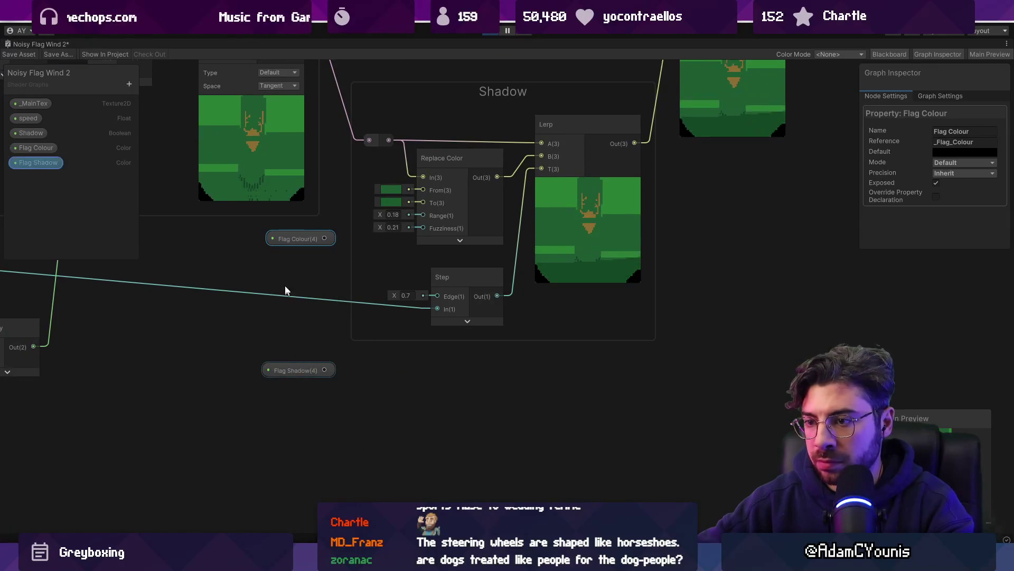
Set the Flag Colour default to dark green 1E5A32
{"action": "left_click_drag", "start_coordinate": [311, 372], "coordinate": [313, 281]}
{"action": "scroll", "coordinate": [359, 205], "scroll_direction": "up", "scroll_amount": 3}
{"action": "left_click", "coordinate": [401, 197]}
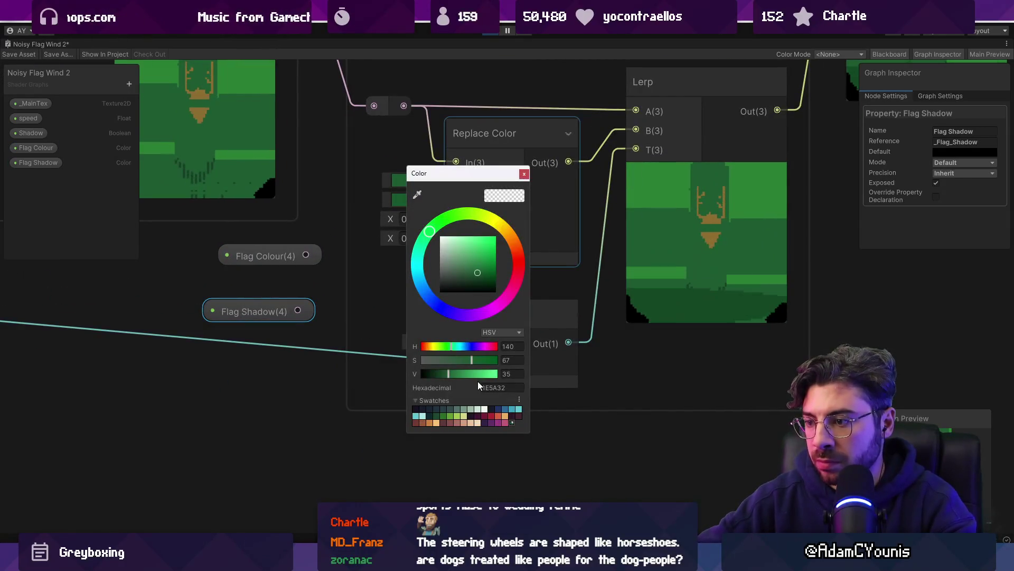
{"action": "left_click", "coordinate": [264, 255]}
{"action": "left_click", "coordinate": [945, 151]}
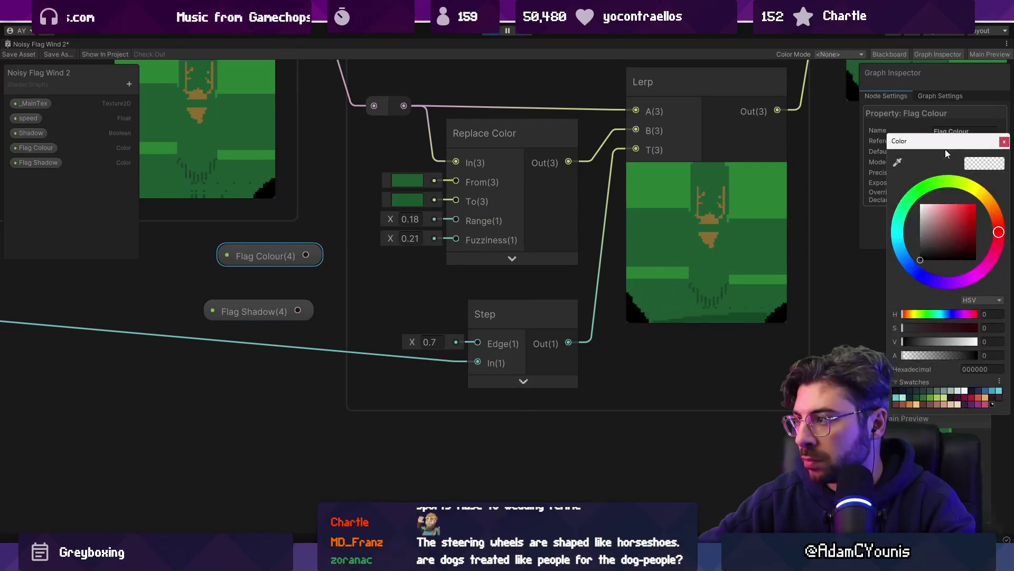
{"action": "type", "text": "1E5A32"}
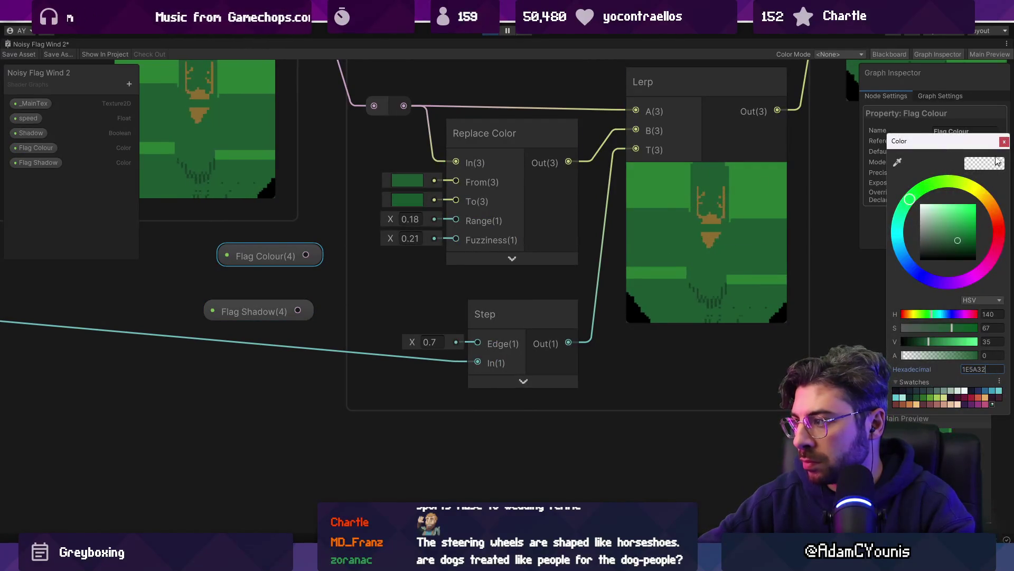
{"action": "left_click", "coordinate": [1003, 143]}
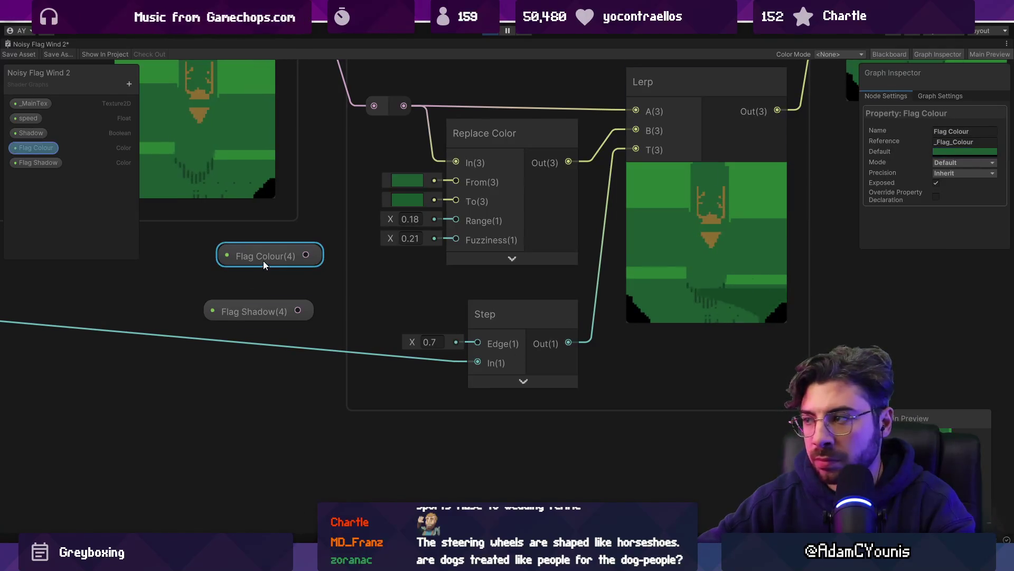
Copy that green into the Flag Shadow default so it is also 1E5A32
{"action": "left_click", "coordinate": [965, 152]}
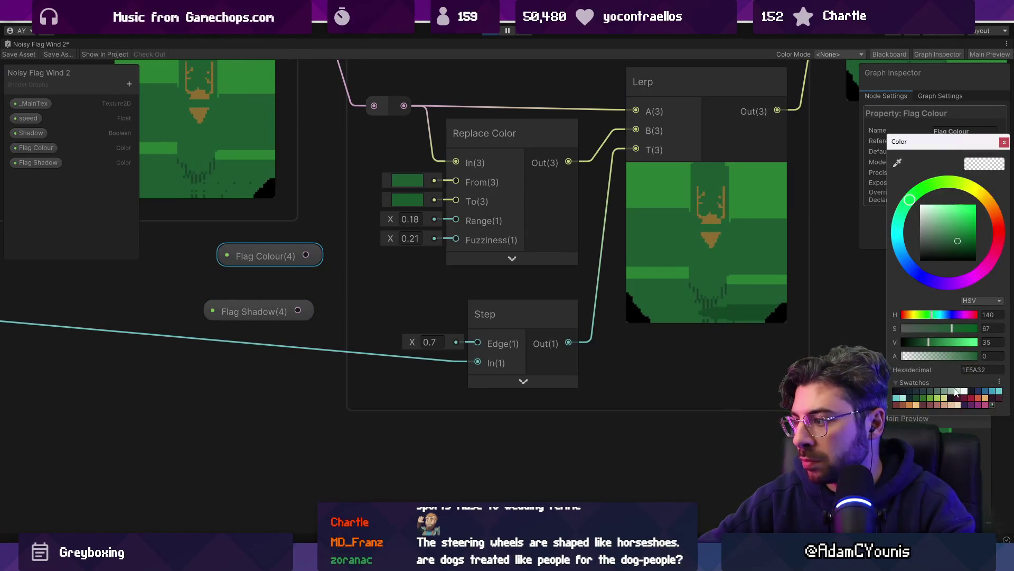
{"action": "left_click", "coordinate": [965, 358]}
{"action": "left_click", "coordinate": [1004, 142]}
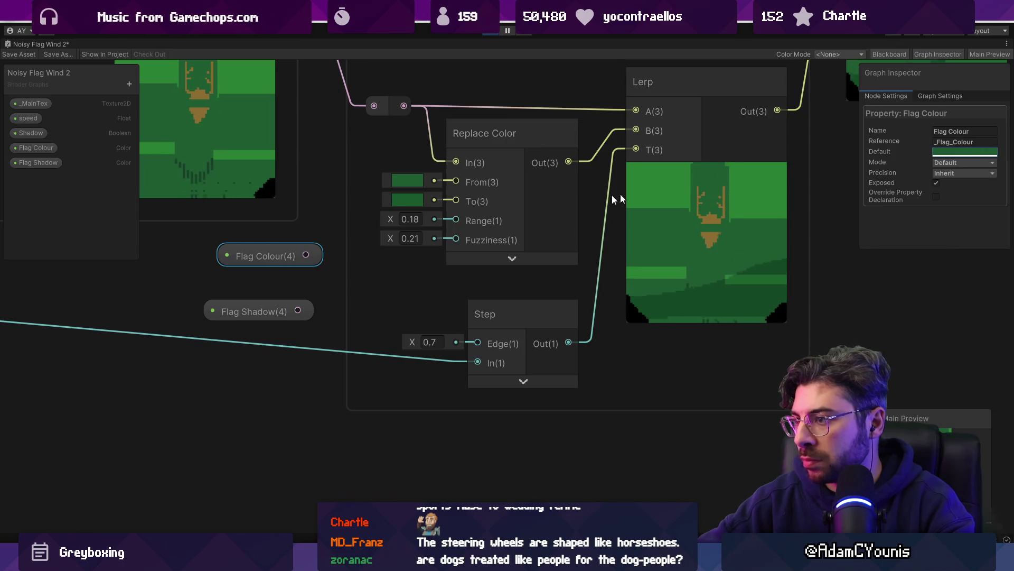
{"action": "left_click", "coordinate": [410, 202]}
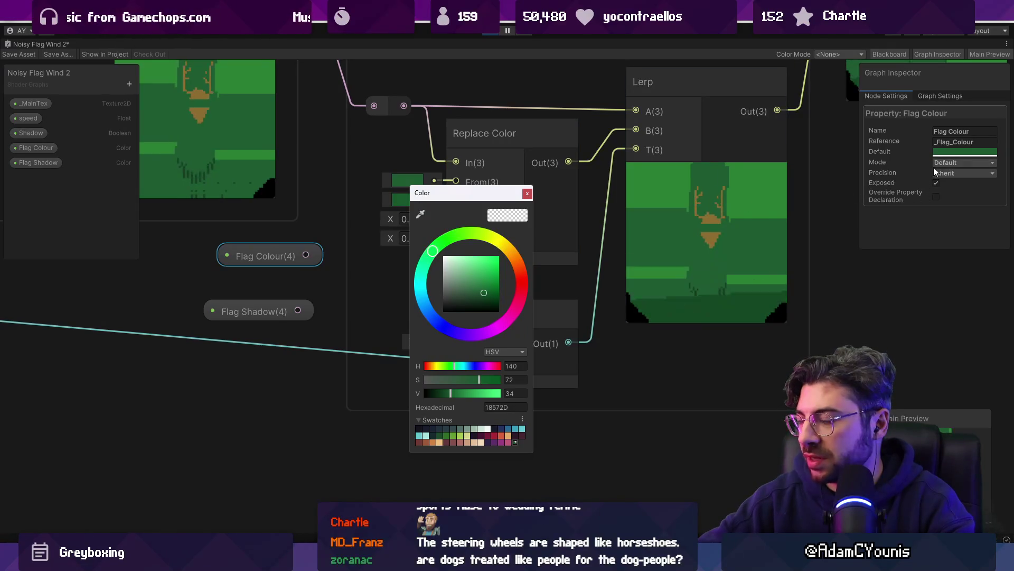
{"action": "left_click", "coordinate": [944, 154]}
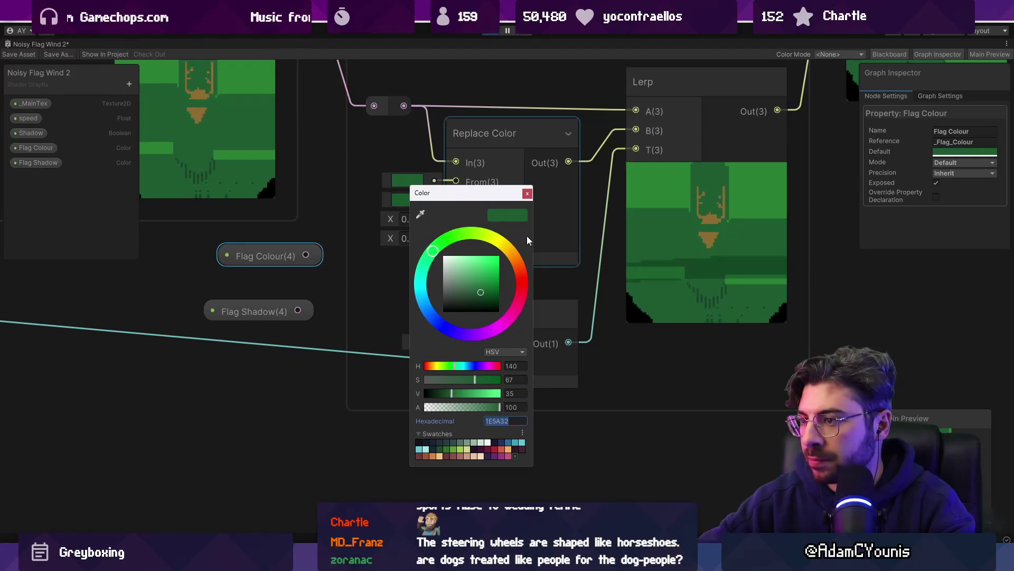
{"action": "left_click", "coordinate": [280, 316]}
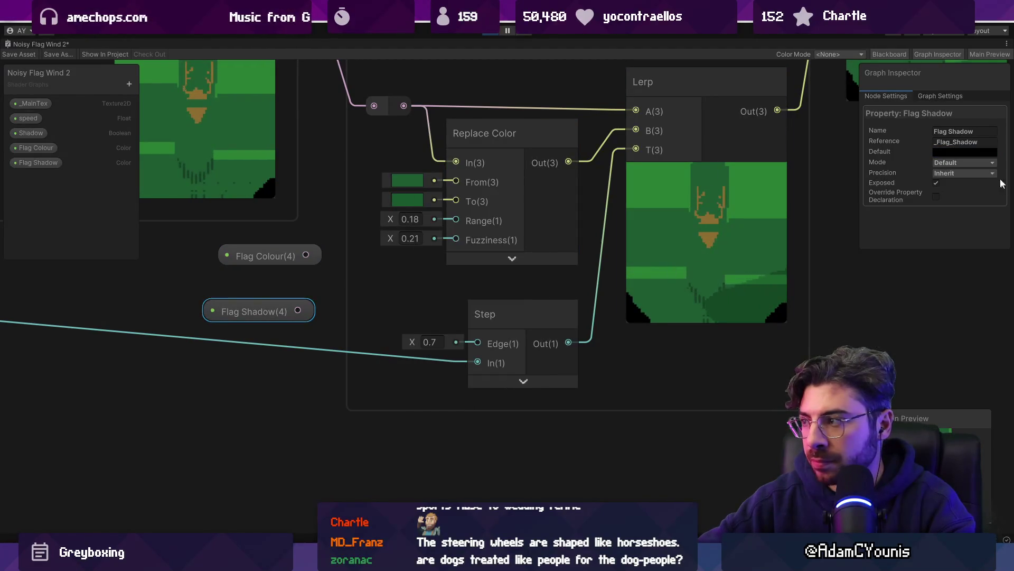
{"action": "left_click", "coordinate": [956, 153]}
{"action": "left_click", "coordinate": [1000, 376]}
{"action": "type", "text": "1E5A32"}
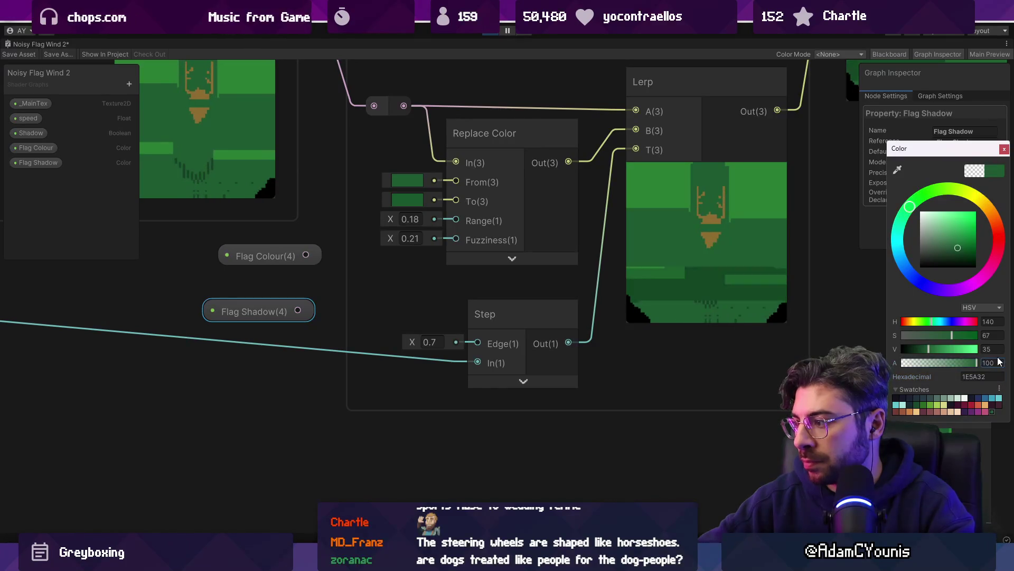
{"action": "left_click", "coordinate": [1003, 151]}
Wire Flag Colour to Replace Color's From and Flag Shadow to its To, then save the graph
{"action": "left_click_drag", "start_coordinate": [306, 255], "coordinate": [339, 243]}
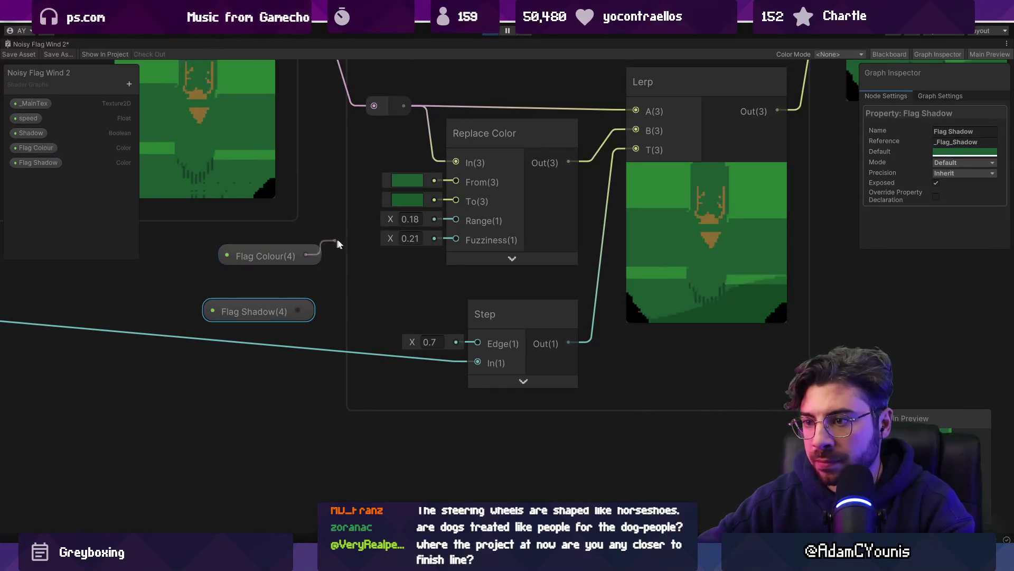
{"action": "left_click_drag", "start_coordinate": [446, 182], "coordinate": [456, 182]}
{"action": "mouse_move", "coordinate": [297, 310]}
{"action": "left_mouse_down"}
{"action": "mouse_move", "coordinate": [431, 230]}
{"action": "mouse_move", "coordinate": [455, 201]}
{"action": "left_mouse_up"}
{"action": "scroll", "coordinate": [445, 250], "scroll_direction": "down", "scroll_amount": 5}
{"action": "left_click", "coordinate": [20, 54]}
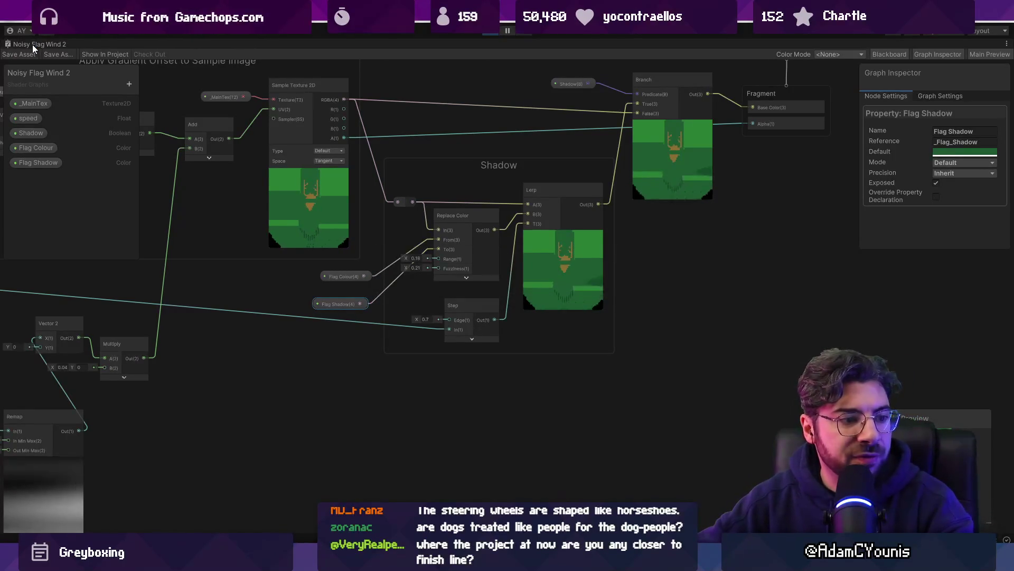
Return to the Scene view, select the lamp-post flag and expand its Flag Wind 2 material properties
{"action": "double_click", "coordinate": [33, 45]}
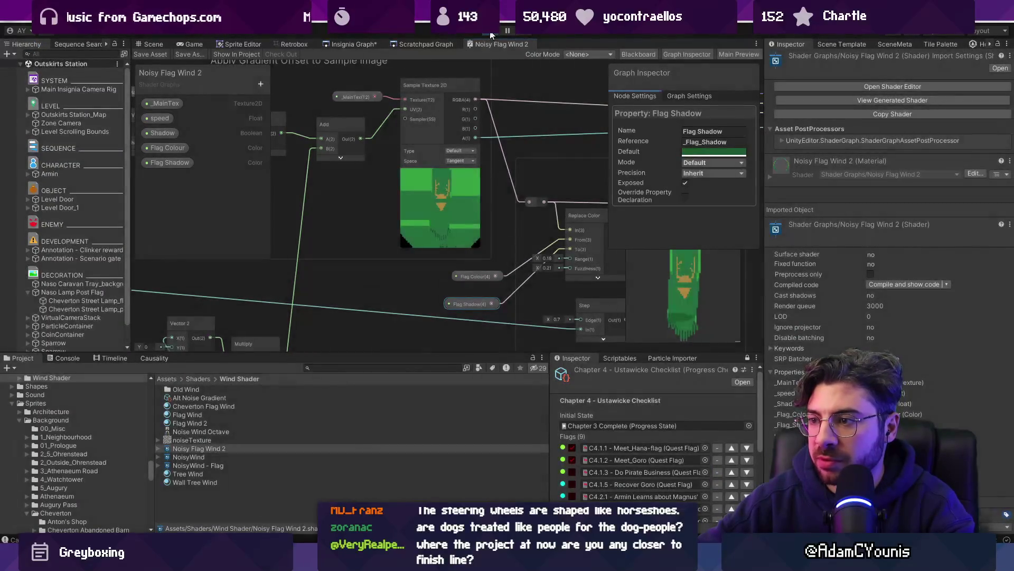
{"action": "left_click", "coordinate": [151, 44]}
{"action": "scroll", "coordinate": [459, 222], "scroll_direction": "up", "scroll_amount": 2}
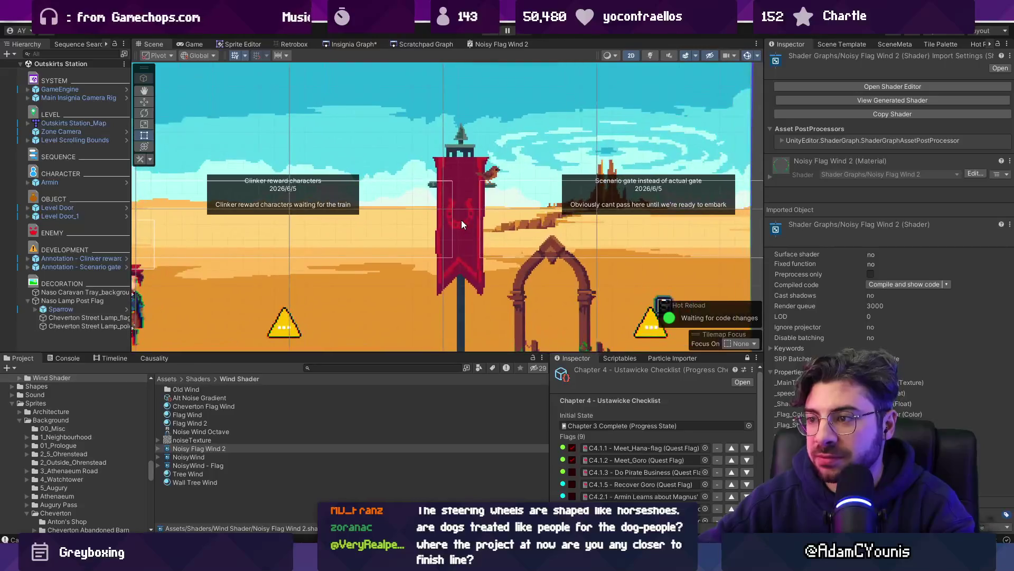
{"action": "left_click", "coordinate": [461, 219]}
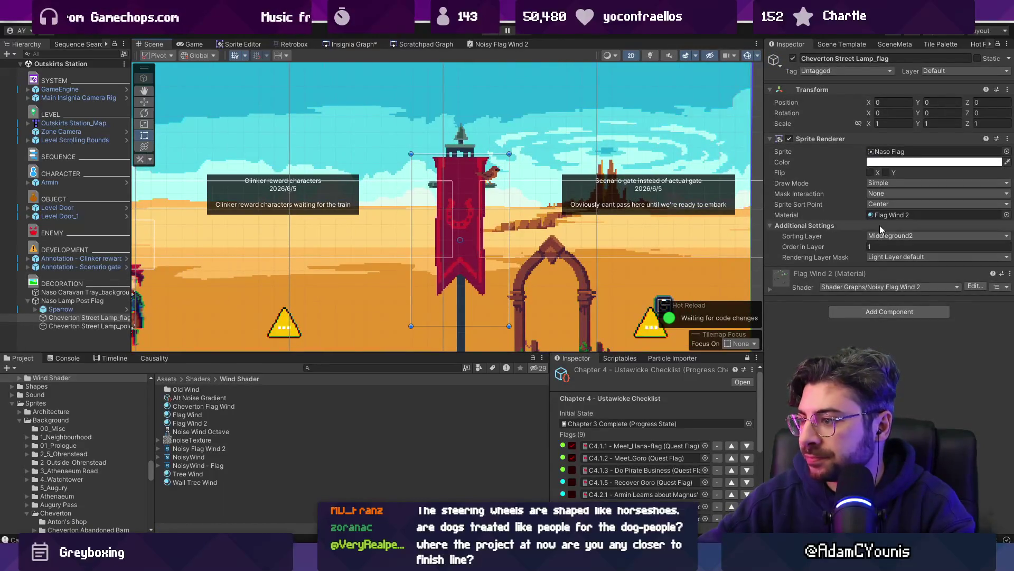
{"action": "left_click", "coordinate": [894, 216]}
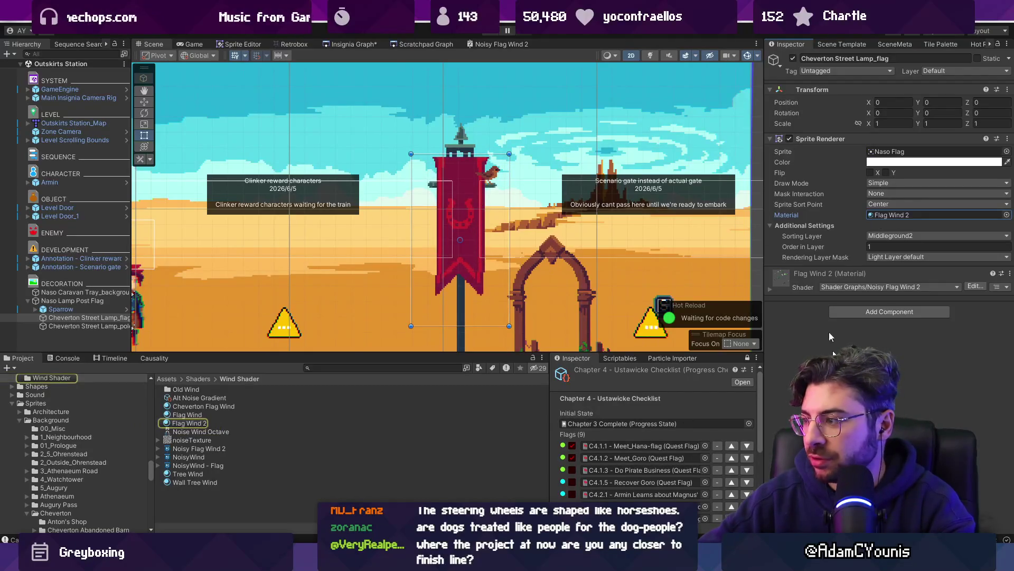
{"action": "left_click", "coordinate": [772, 289]}
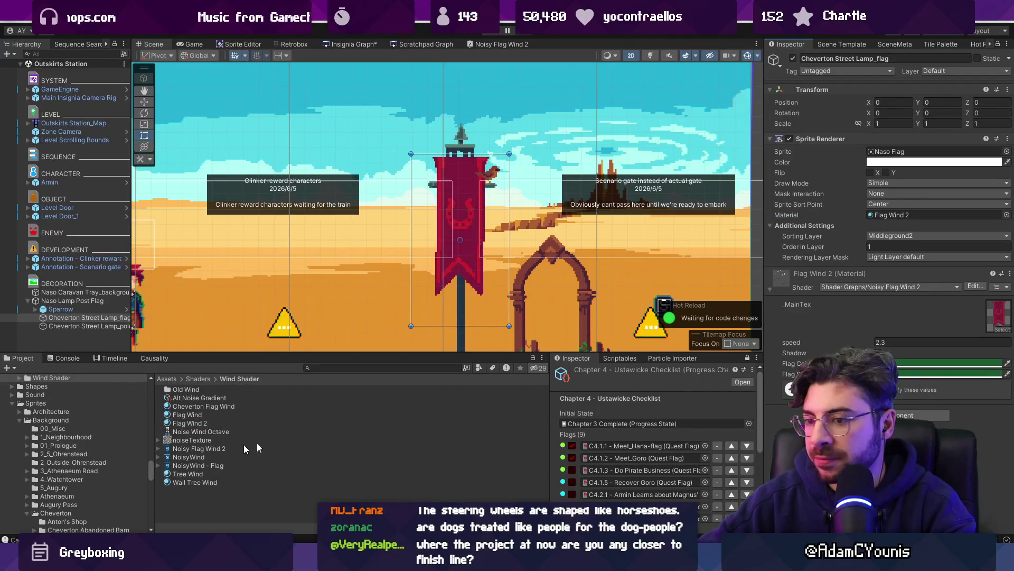
Rename Flag Wind 2 to 'Flag Wind 2 - Cheverton' and duplicate it as 'Flag Wind 2 - Naso'
{"action": "left_click", "coordinate": [200, 425]}
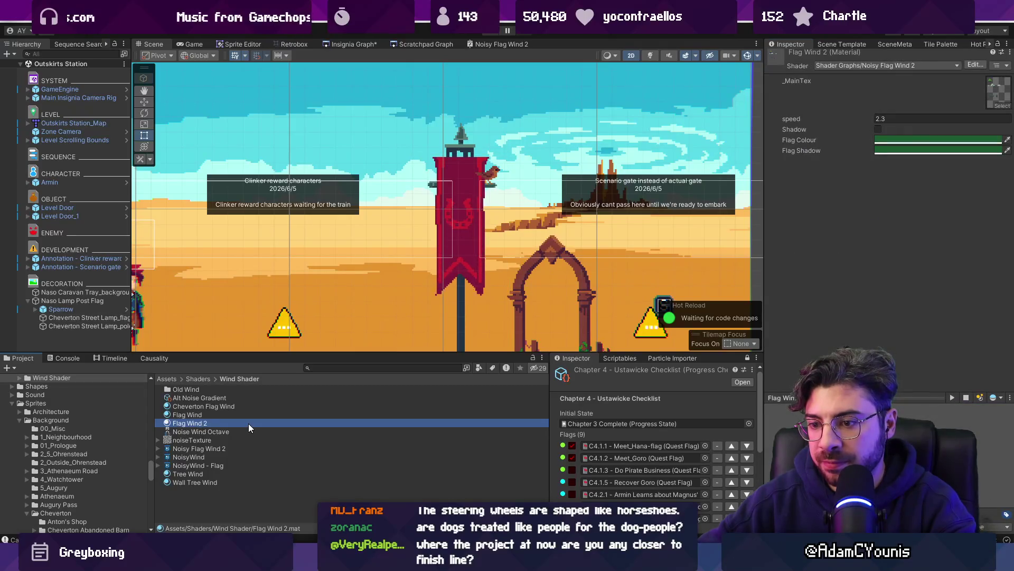
{"action": "key", "text": "F2"}
{"action": "type", "text": " - Che"}
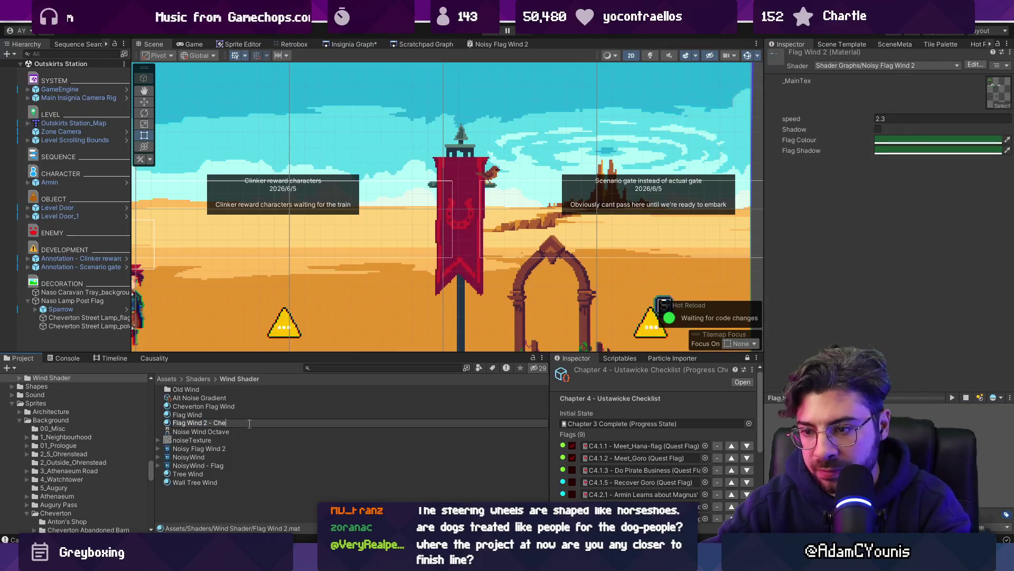
{"action": "type", "text": "verton"}
{"action": "key", "text": "Return"}
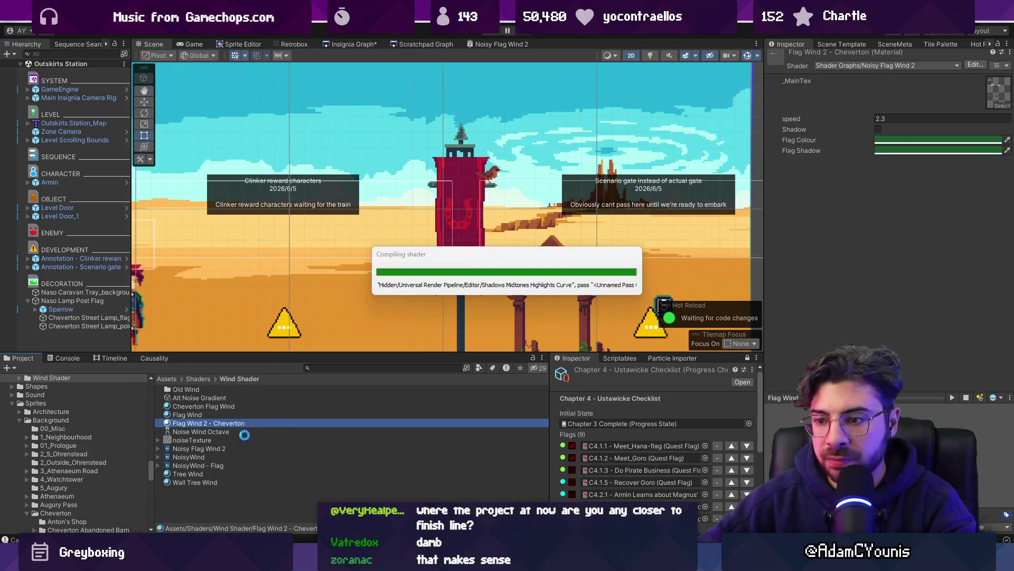
{"action": "key", "text": "ctrl+d"}
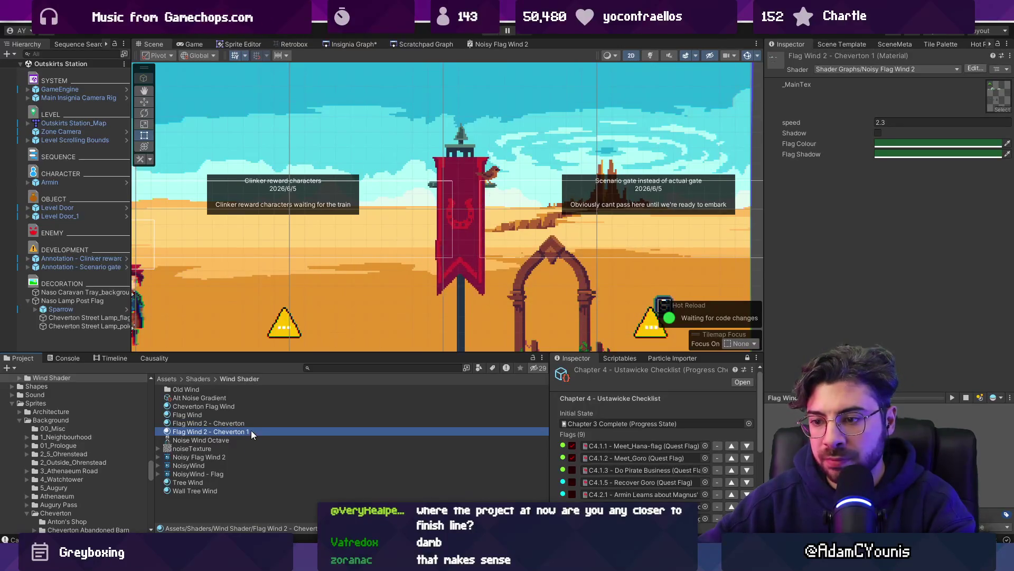
{"action": "left_click", "coordinate": [251, 430]}
{"action": "type", "text": "Nas"}
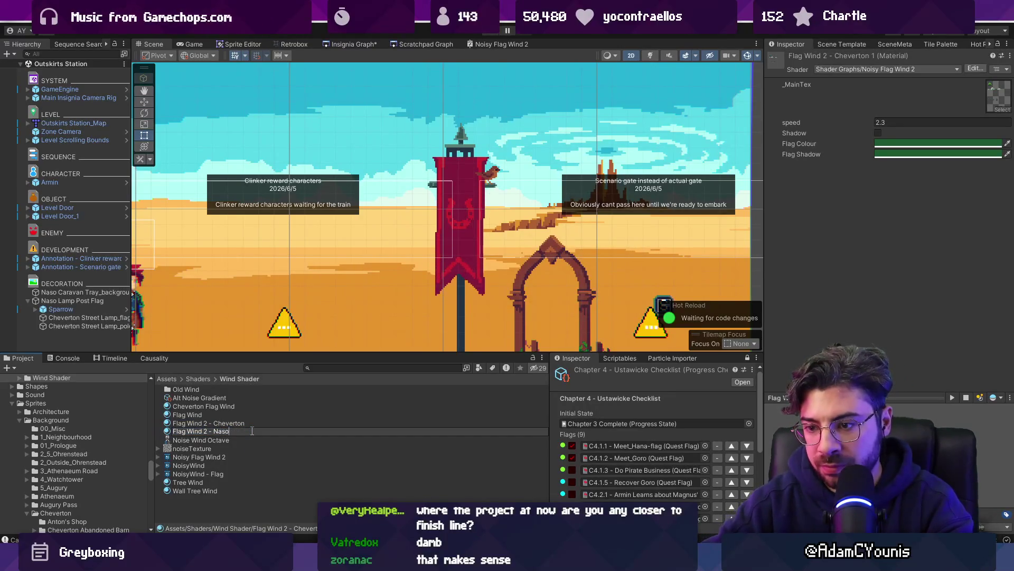
{"action": "key", "text": "Return"}
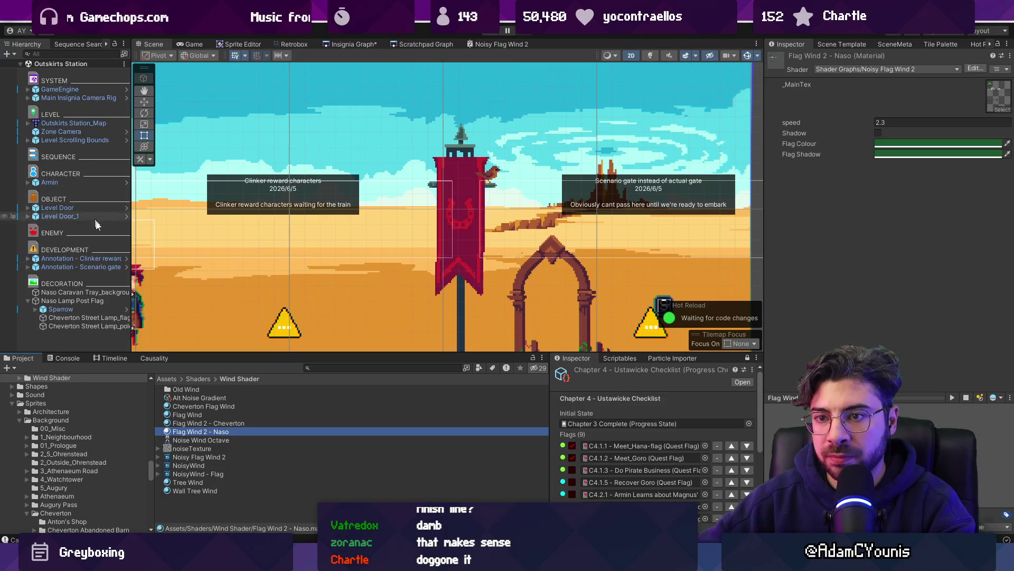
Assign the Flag Wind 2 - Naso material to the Cheverton Street Lamp_flag
{"action": "left_click", "coordinate": [103, 318]}
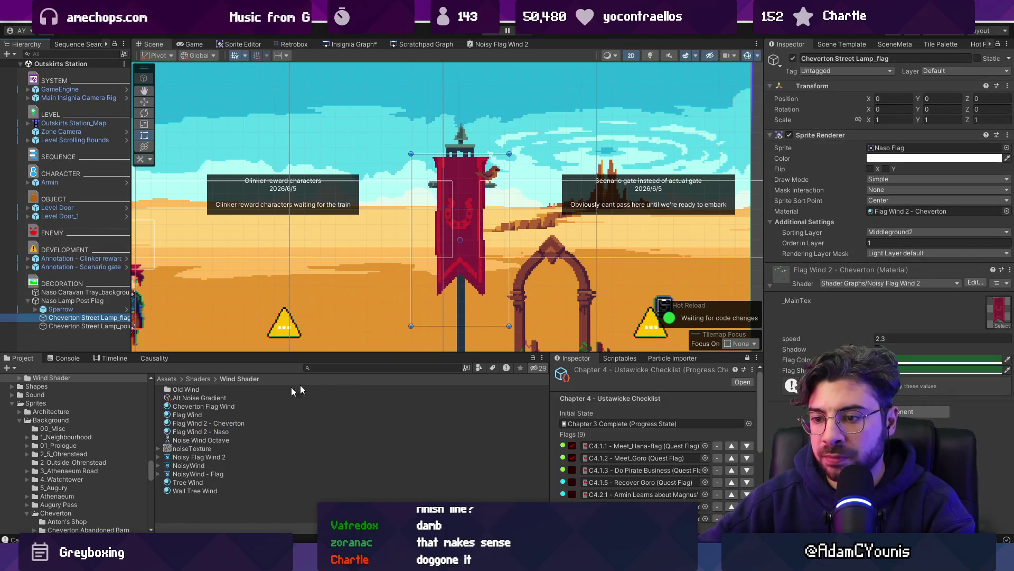
{"action": "left_click_drag", "start_coordinate": [205, 434], "coordinate": [935, 275]}
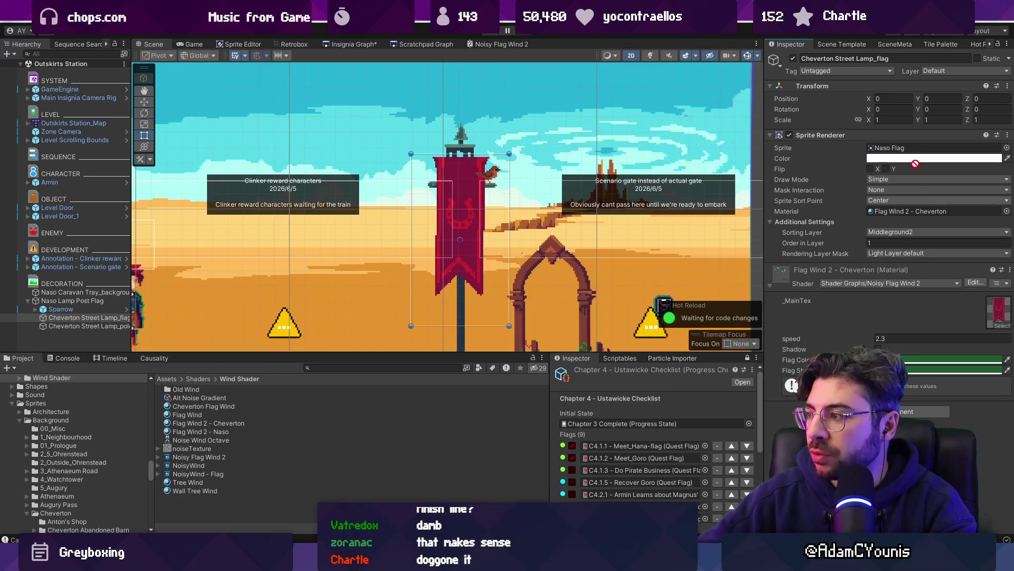
{"action": "left_click_drag", "start_coordinate": [899, 186], "coordinate": [899, 216]}
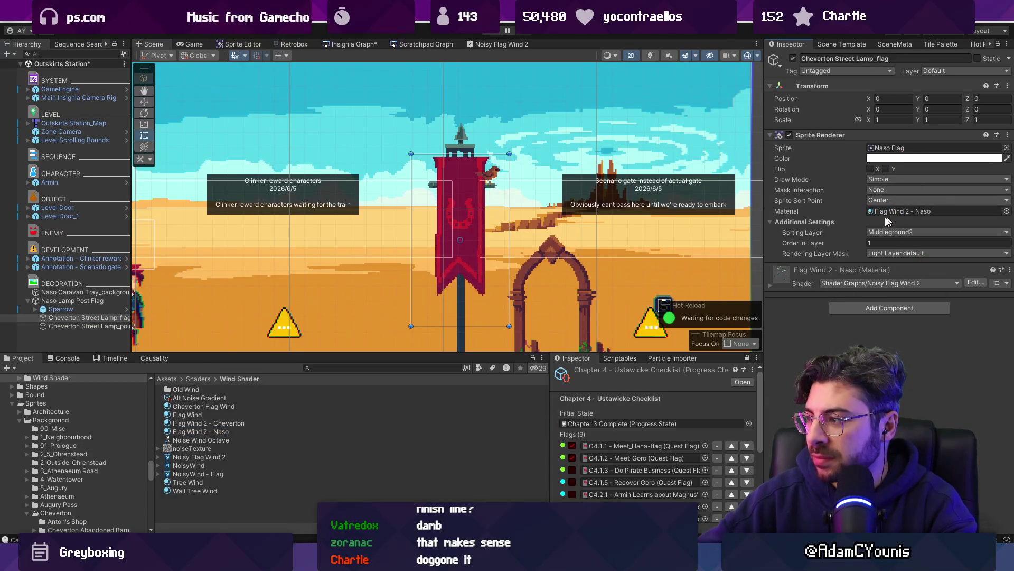
{"action": "left_click", "coordinate": [775, 286]}
Eyedropper crimson from the red banner into the material's Flag Colour
{"action": "left_click", "coordinate": [901, 361]}
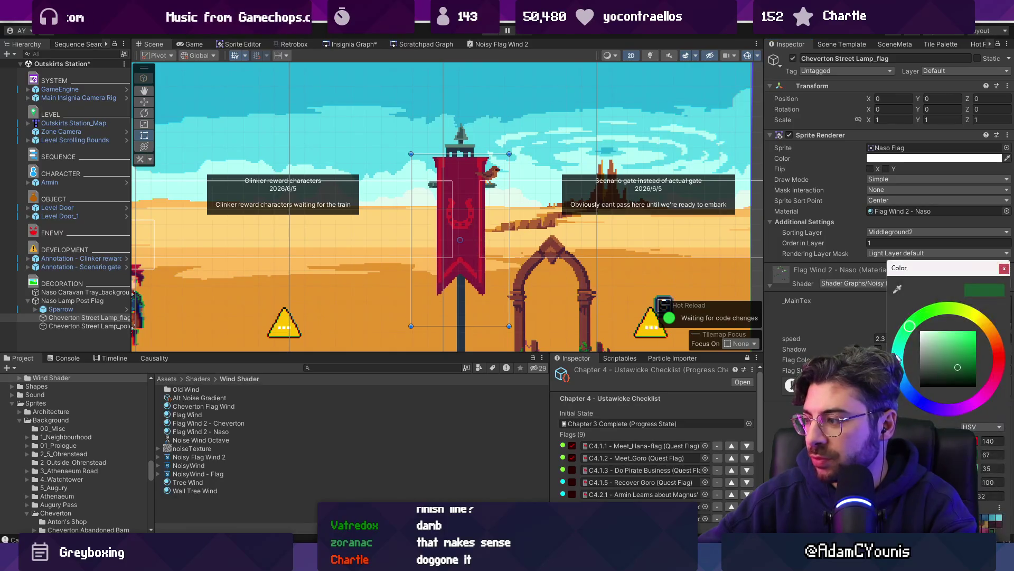
{"action": "left_click", "coordinate": [897, 290]}
{"action": "left_click", "coordinate": [468, 236]}
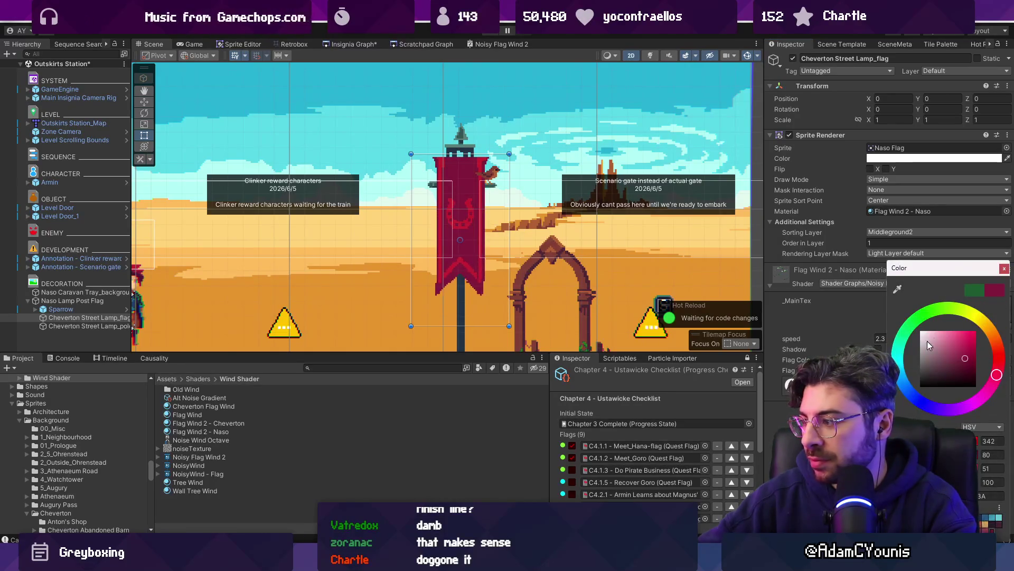
{"action": "left_click", "coordinate": [1004, 268]}
{"action": "left_click", "coordinate": [901, 361]}
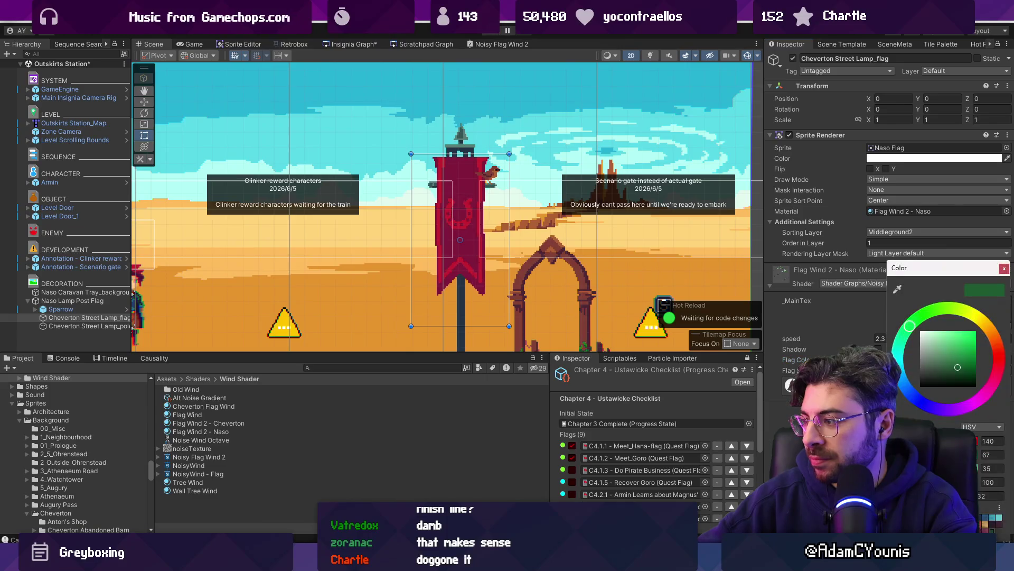
{"action": "left_click", "coordinate": [897, 289]}
{"action": "left_click", "coordinate": [459, 234]}
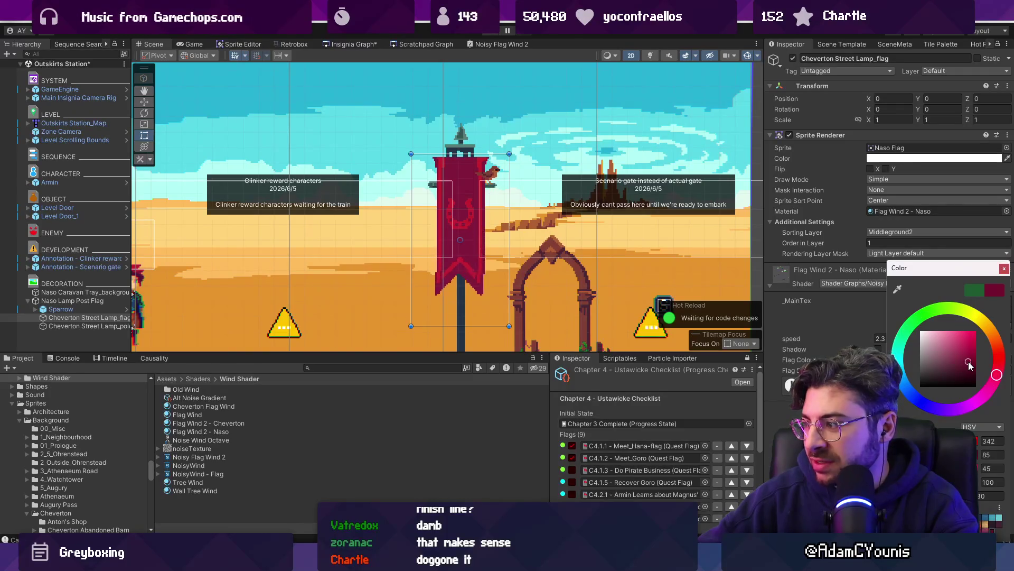
{"action": "left_click", "coordinate": [1004, 269]}
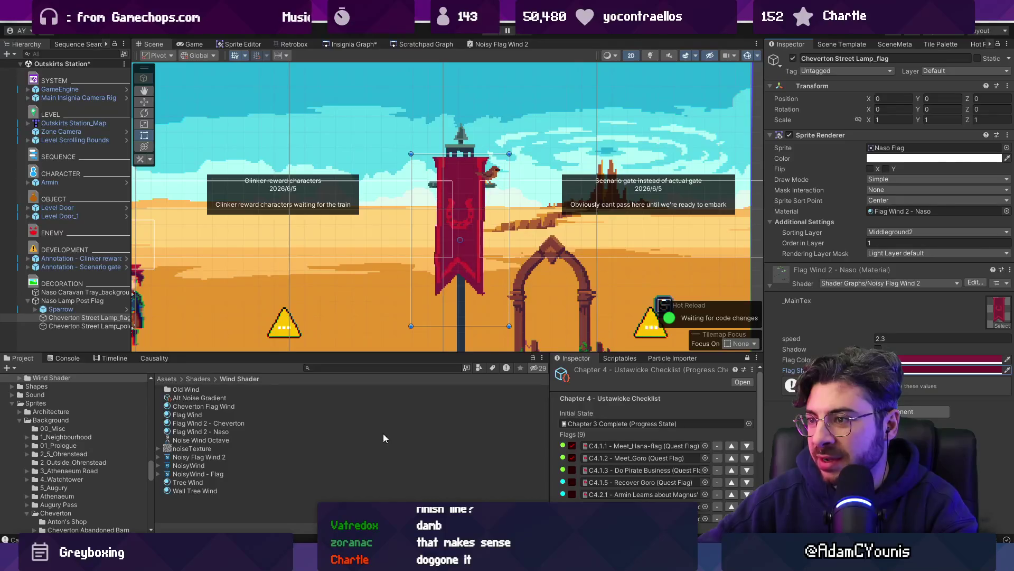
{"action": "scroll", "coordinate": [460, 241], "scroll_direction": "up", "scroll_amount": 5}
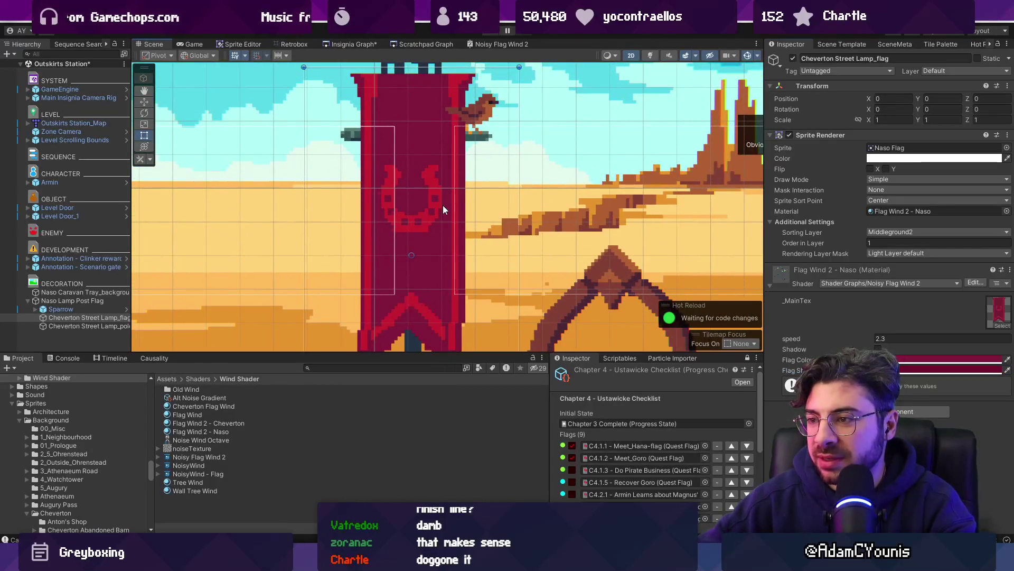
Save the scene, check the Naso Flag texture and flag colour, and briefly play-test
{"action": "key", "text": "ctrl+s"}
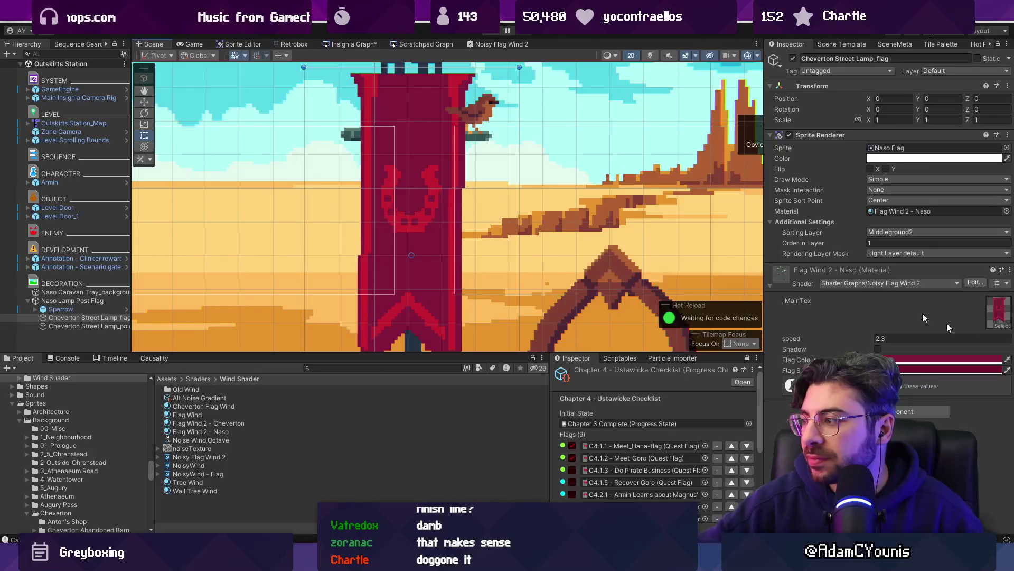
{"action": "left_click", "coordinate": [999, 312]}
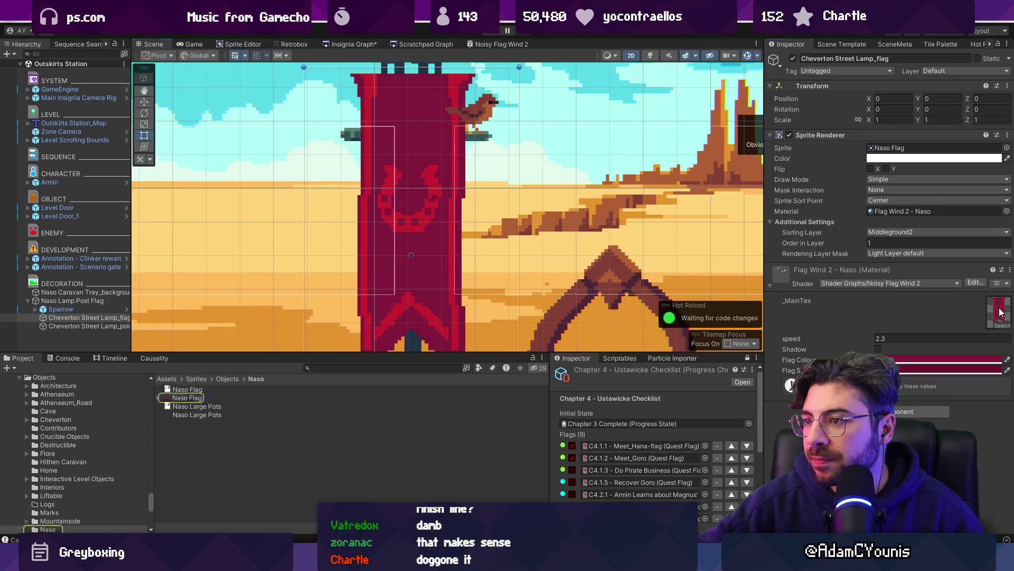
{"action": "left_click", "coordinate": [182, 399]}
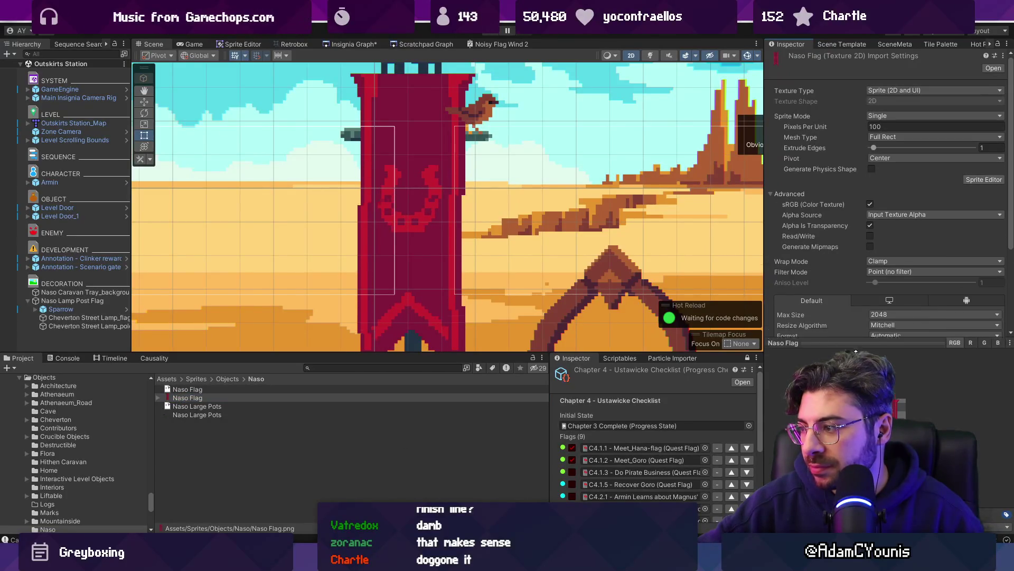
{"action": "left_click", "coordinate": [89, 317]}
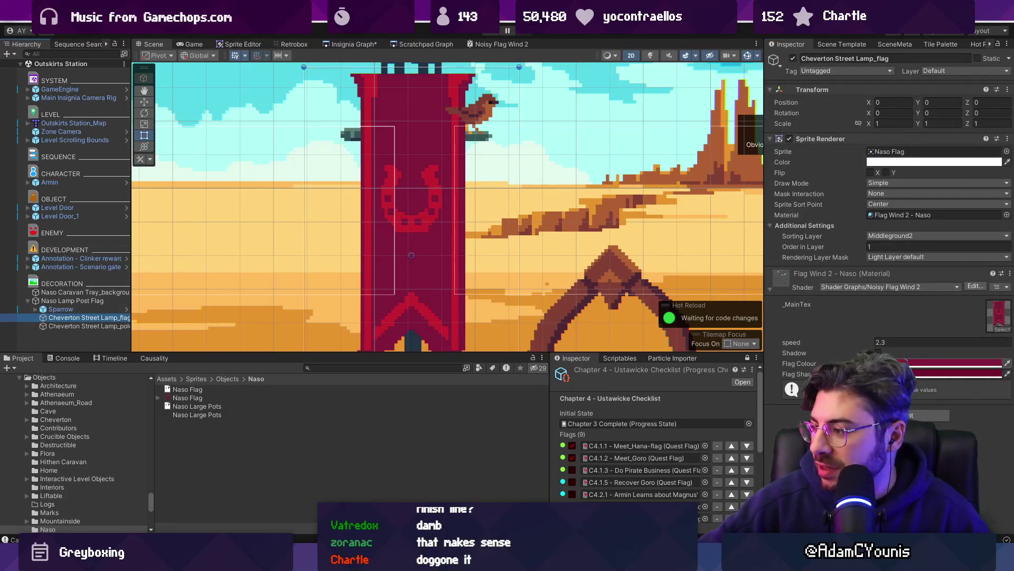
{"action": "left_click", "coordinate": [951, 363]}
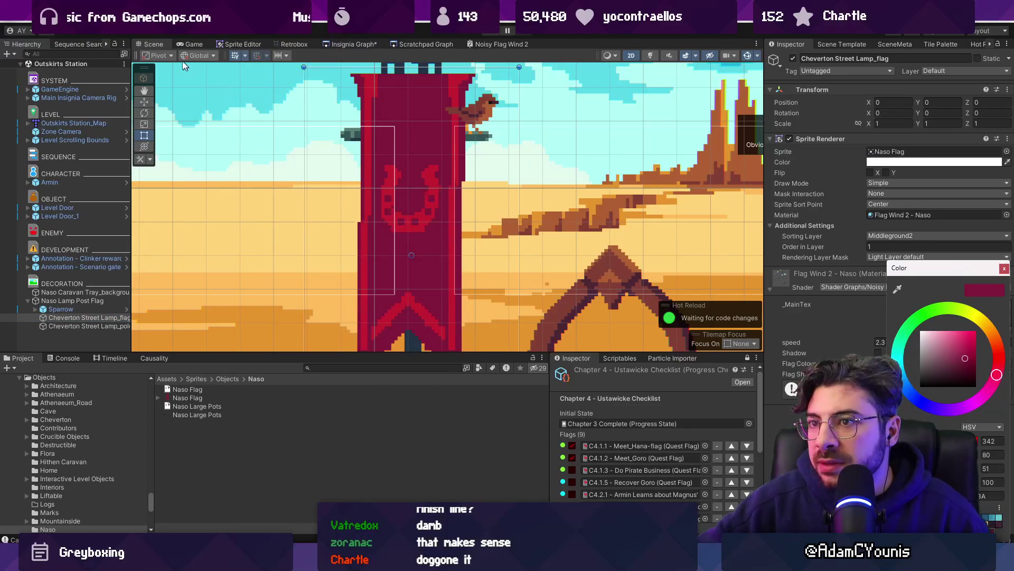
{"action": "left_click", "coordinate": [489, 35]}
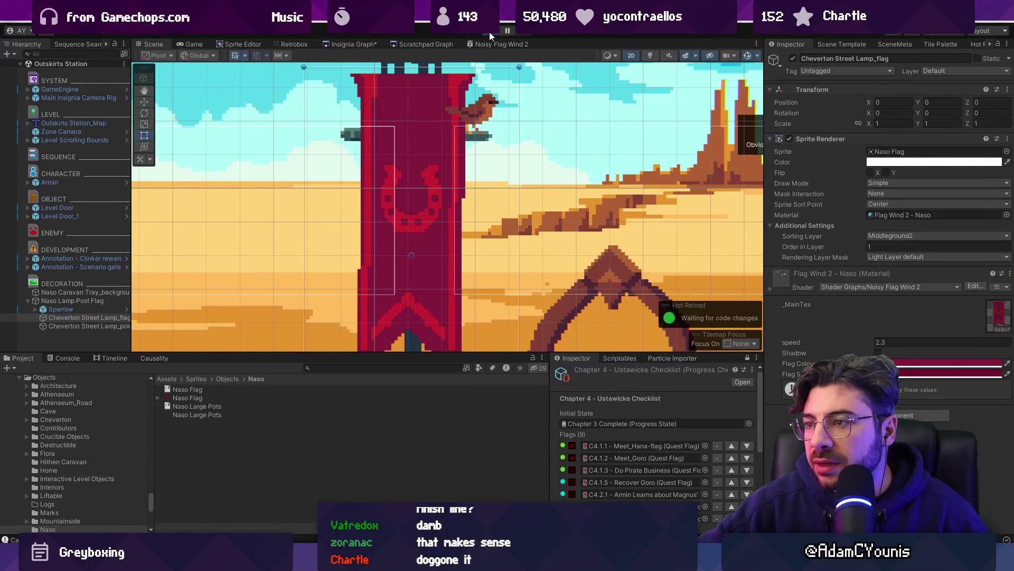
{"action": "left_click", "coordinate": [489, 31]}
{"action": "left_click", "coordinate": [489, 32]}
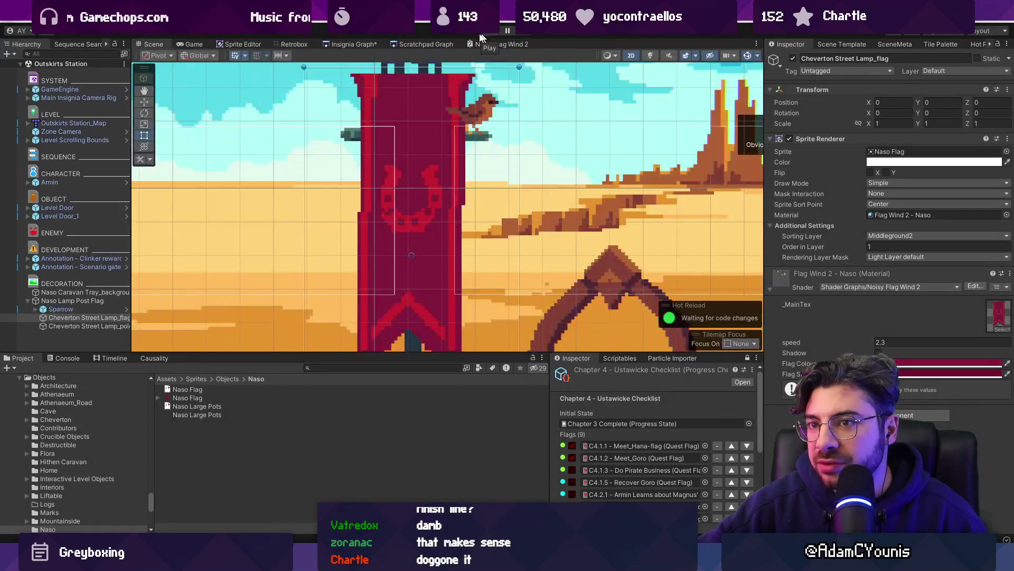
Turn off the post-processing Volume on the Main Insignia Camera Rig's Camera
{"action": "left_click", "coordinate": [73, 99]}
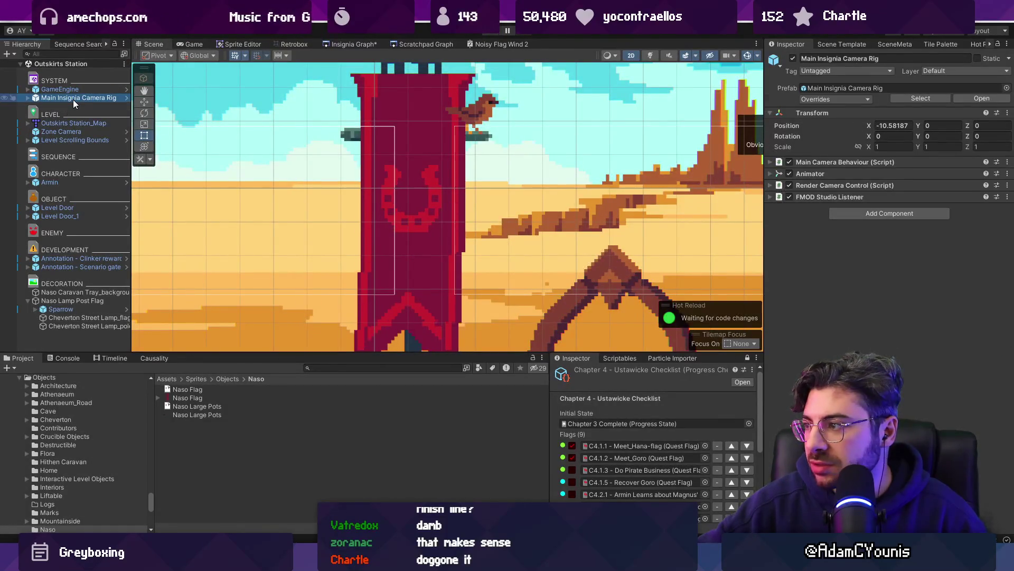
{"action": "left_click", "coordinate": [831, 160]}
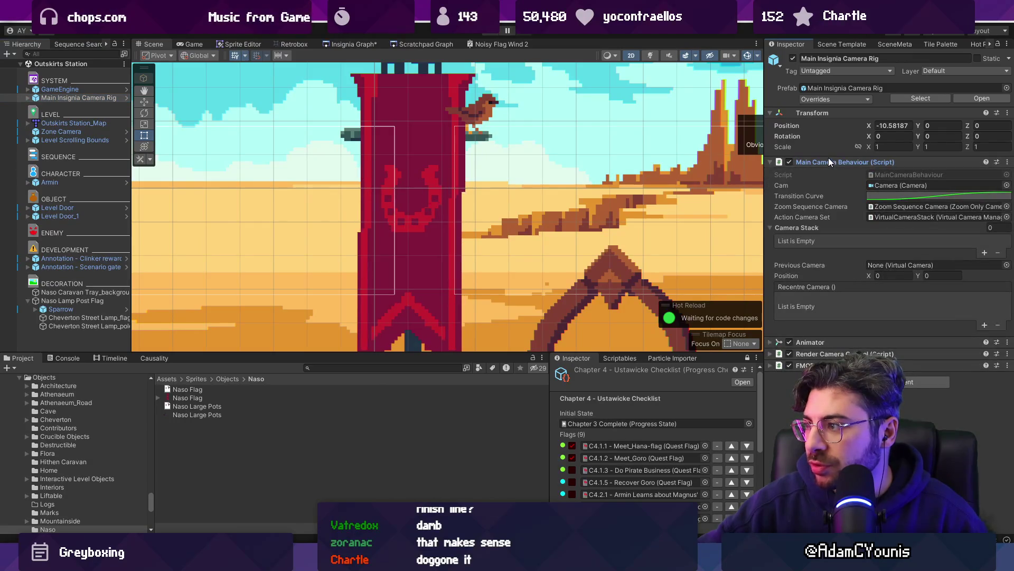
{"action": "left_click", "coordinate": [28, 98]}
{"action": "left_click", "coordinate": [44, 106]}
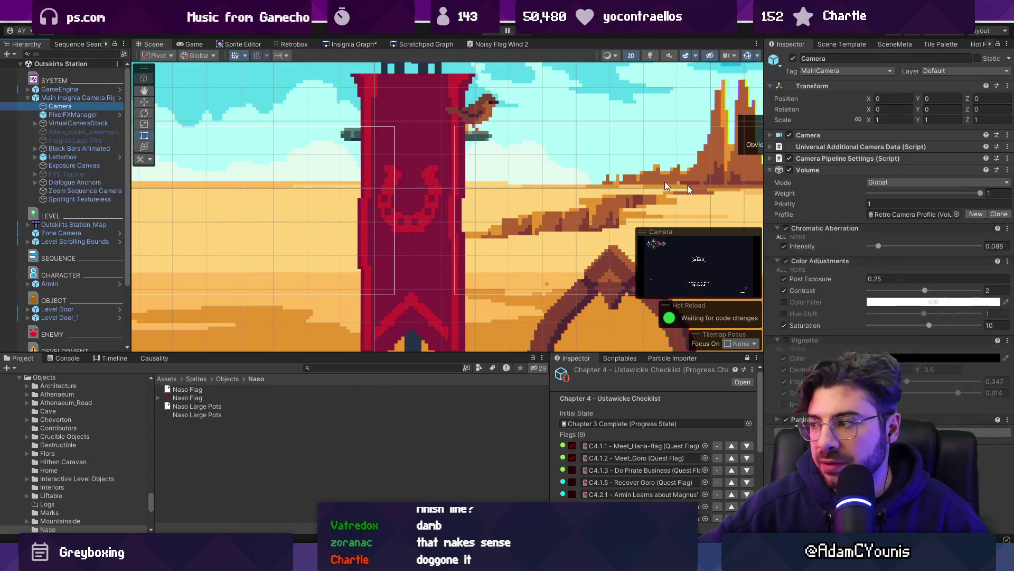
{"action": "left_click", "coordinate": [783, 230]}
{"action": "left_click", "coordinate": [789, 170]}
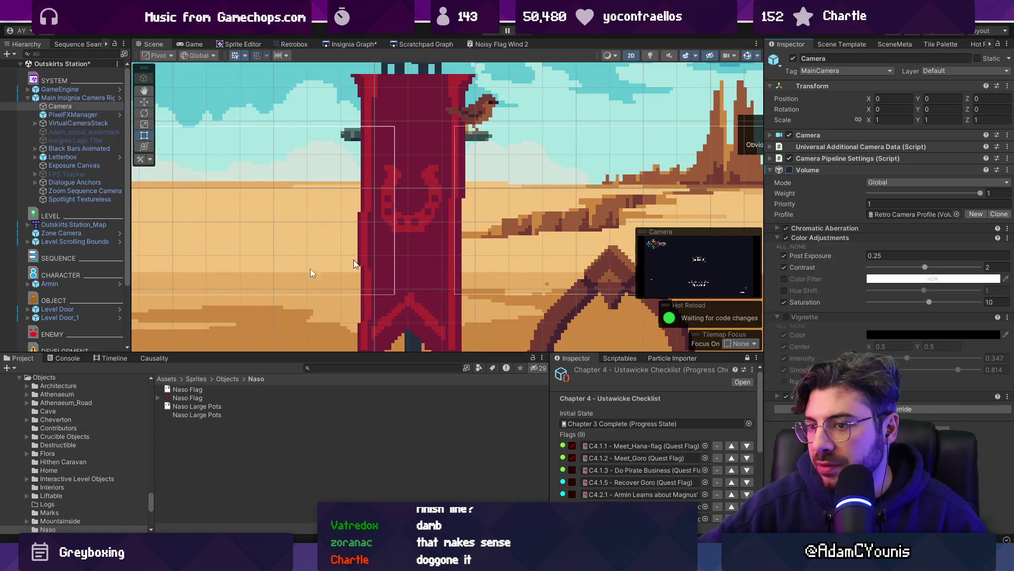
{"action": "scroll", "coordinate": [94, 313], "scroll_direction": "down", "scroll_amount": 3}
{"action": "left_click", "coordinate": [98, 338]}
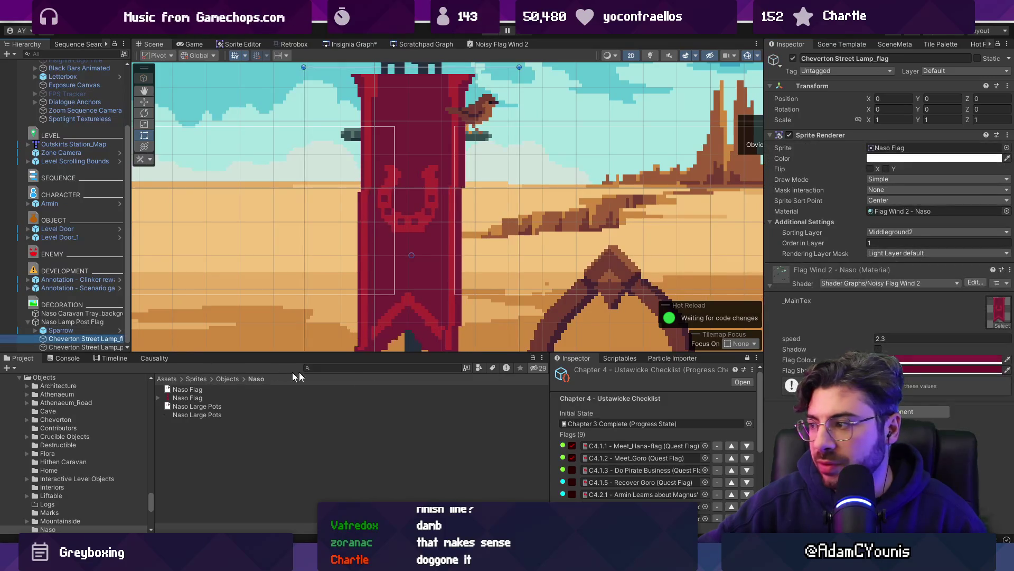
Resample Flag Colour from the red banner in the Scene view and enable Shadow
{"action": "left_click", "coordinate": [951, 359]}
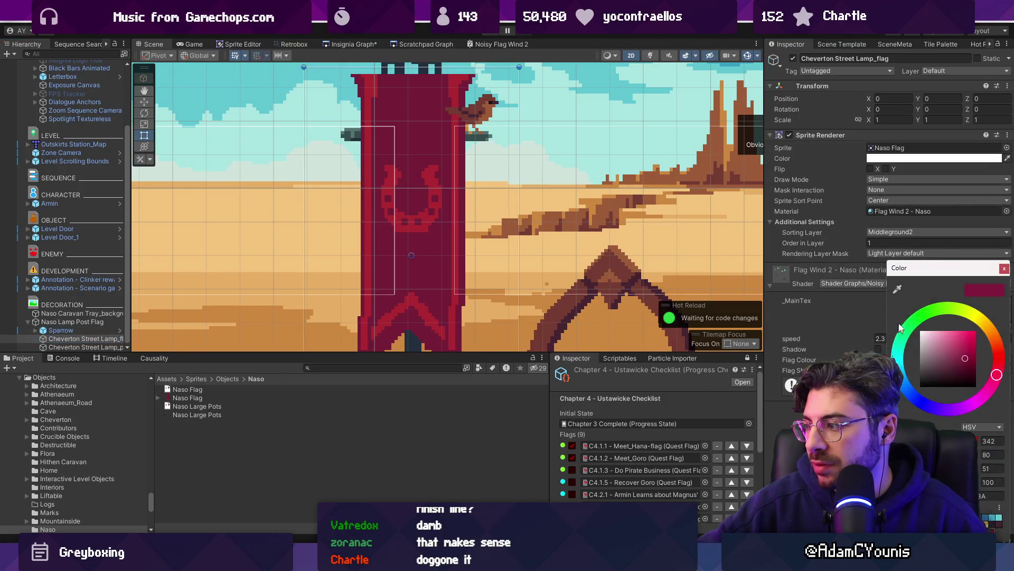
{"action": "left_click", "coordinate": [897, 289]}
{"action": "left_click", "coordinate": [420, 267]}
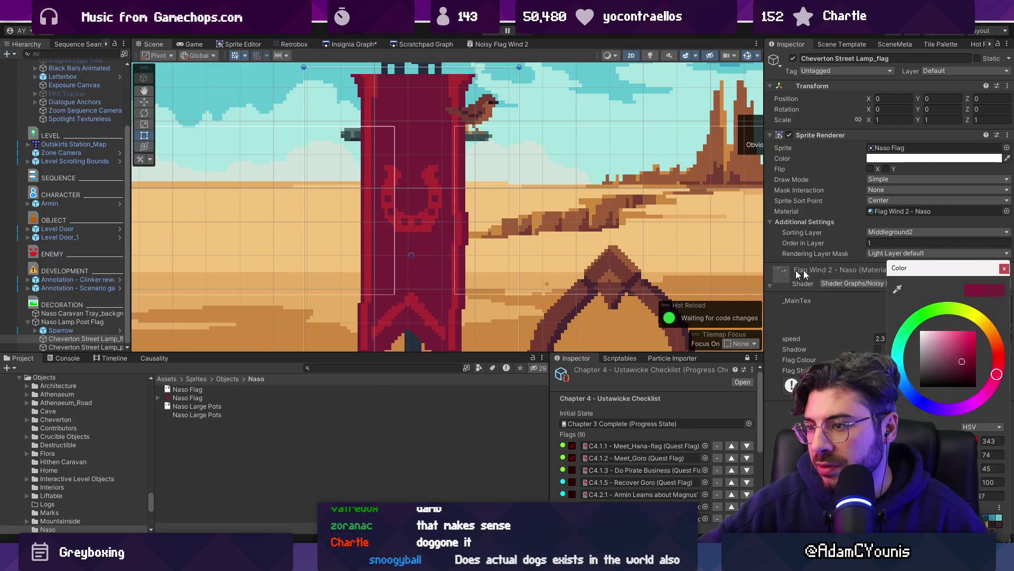
{"action": "left_click", "coordinate": [1003, 268]}
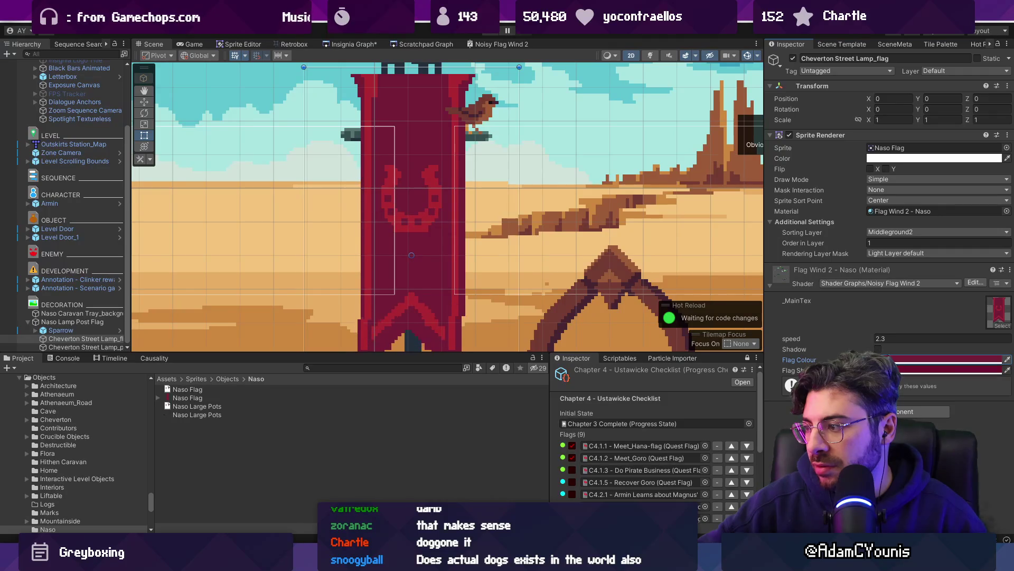
{"action": "left_click", "coordinate": [878, 348]}
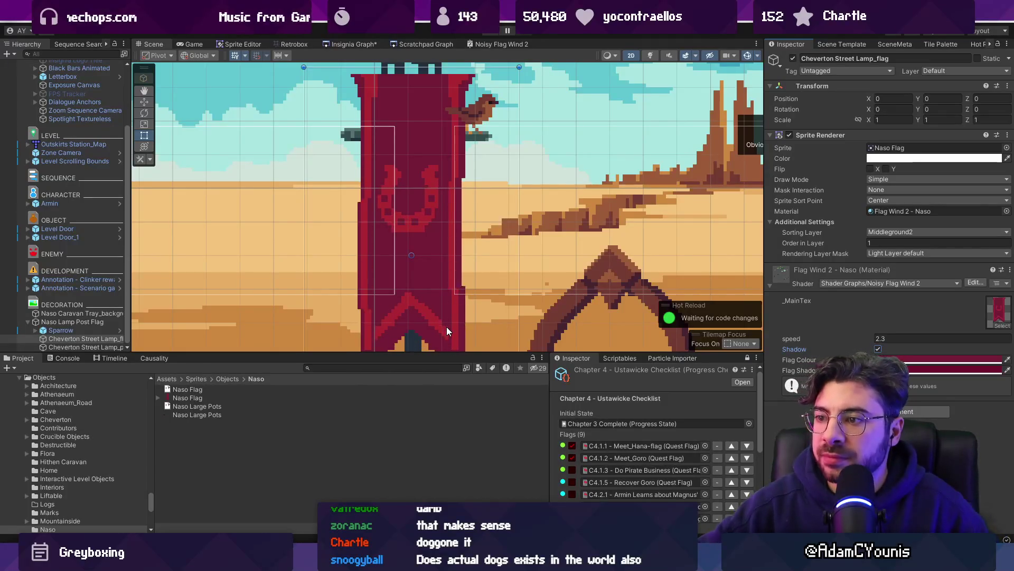
{"action": "scroll", "coordinate": [411, 230], "scroll_direction": "down", "scroll_amount": 3}
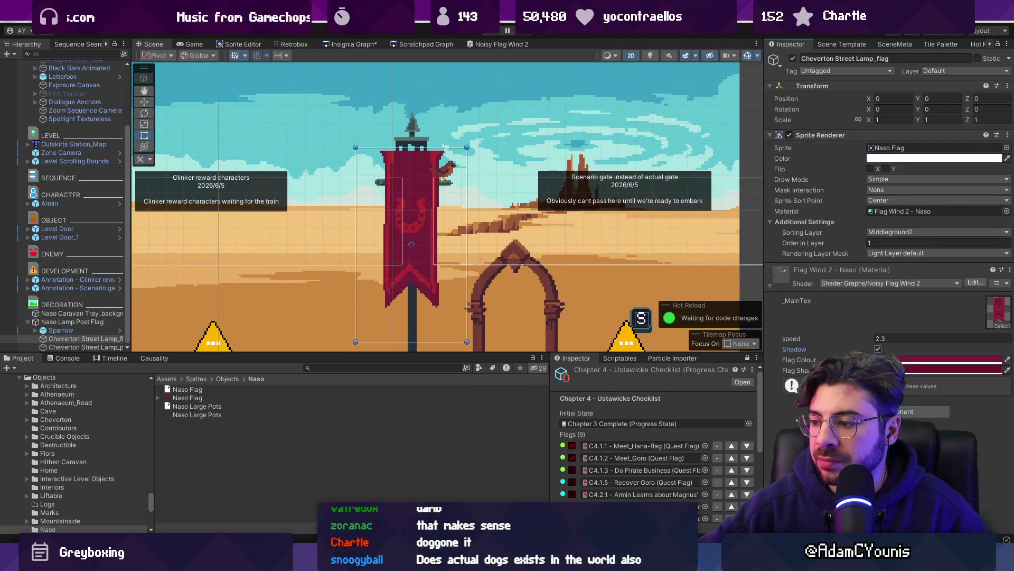
{"action": "key", "text": "alt+Tab"}
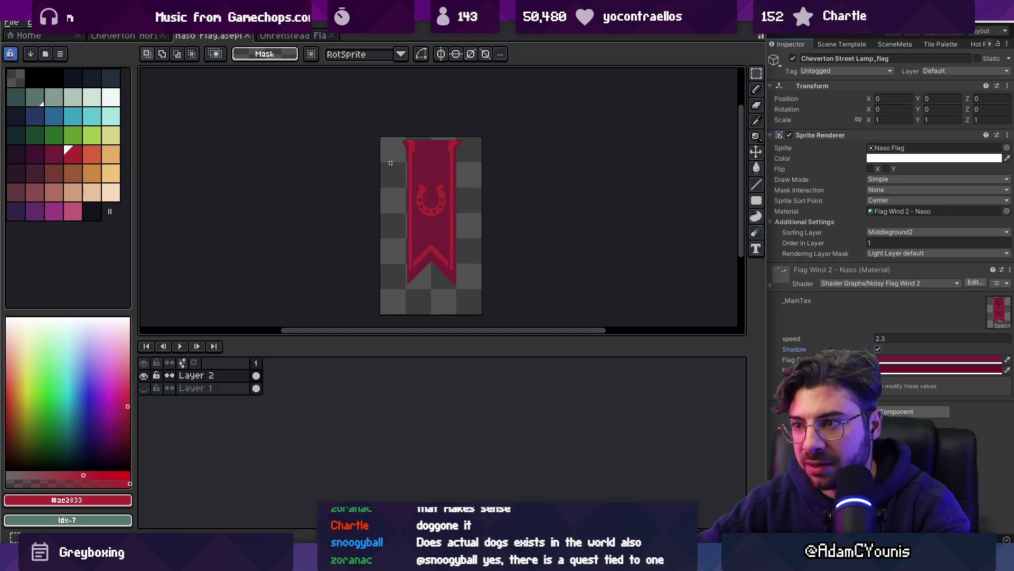
Crop the Naso Flag canvas tightly around the horseshoe banner in Aseprite
{"action": "mouse_move", "coordinate": [380, 137]}
{"action": "left_mouse_down"}
{"action": "mouse_move", "coordinate": [430, 185]}
{"action": "mouse_move", "coordinate": [484, 290]}
{"action": "left_mouse_up"}
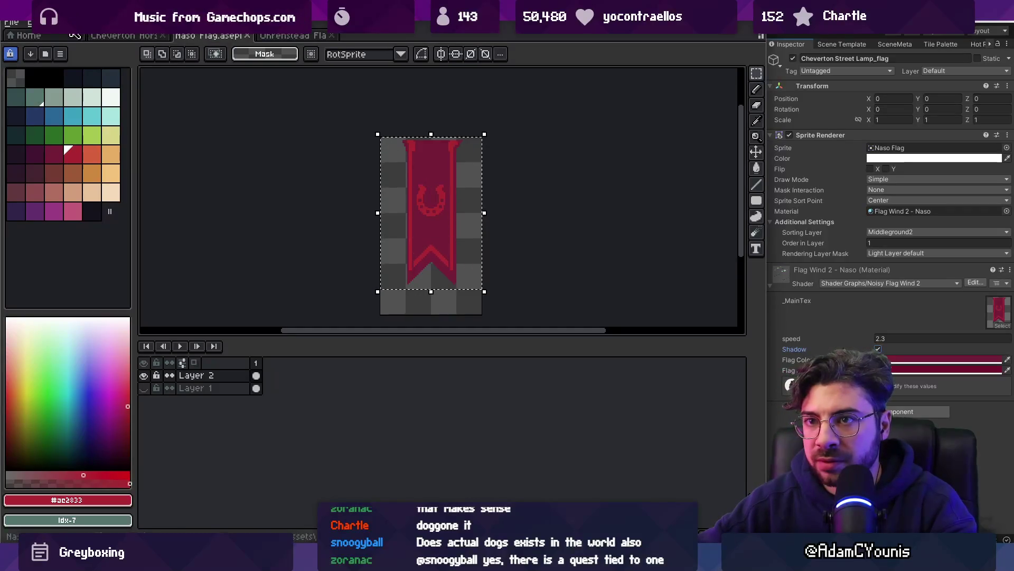
{"action": "left_click", "coordinate": [55, 23]}
{"action": "left_click", "coordinate": [79, 123]}
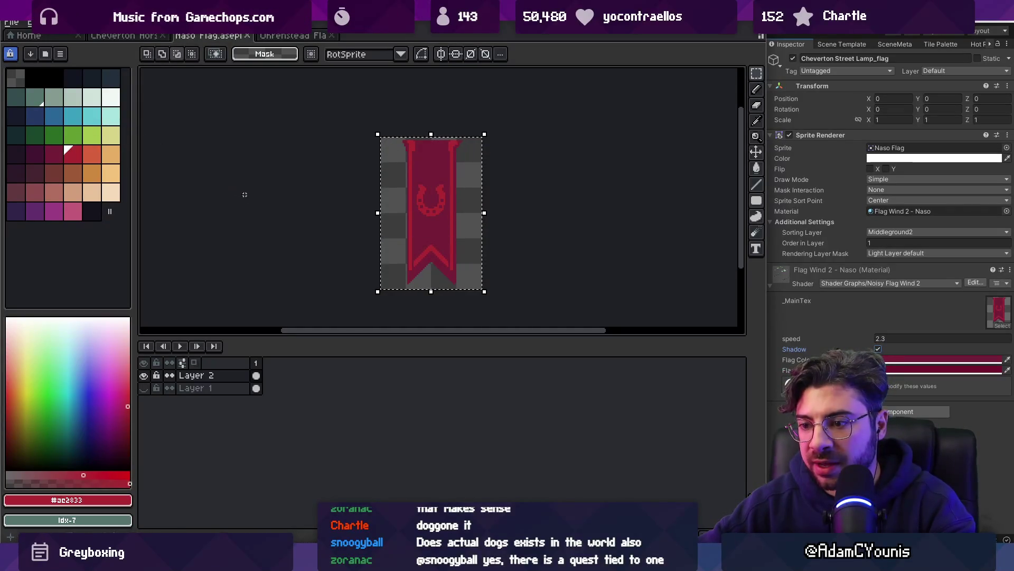
Re-export the cropped flag image and return to Unity
{"action": "key", "text": "ctrl+e"}
{"action": "left_click", "coordinate": [595, 274]}
{"action": "key", "text": "alt+Tab"}
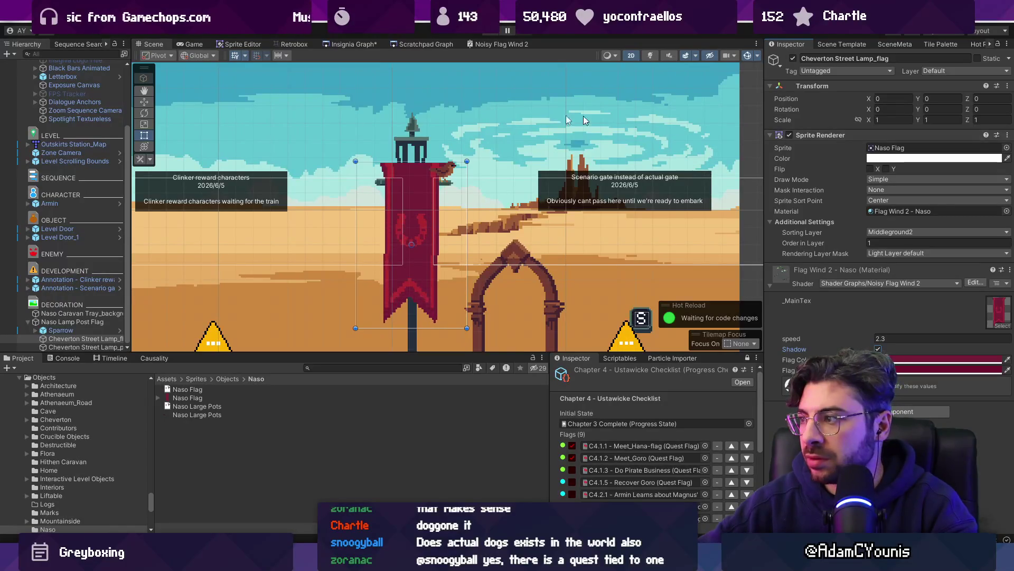
Re-enable the post-processing Volume on the camera rig's Camera
{"action": "scroll", "coordinate": [76, 111], "scroll_direction": "up", "scroll_amount": 3}
{"action": "left_click", "coordinate": [84, 105]}
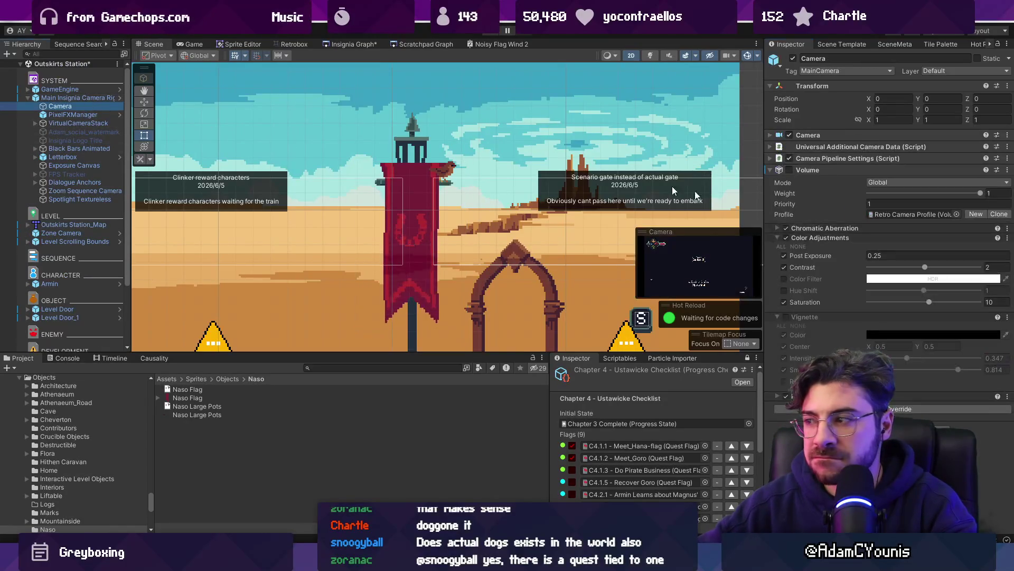
{"action": "right_click", "coordinate": [791, 173]}
{"action": "left_click", "coordinate": [816, 214]}
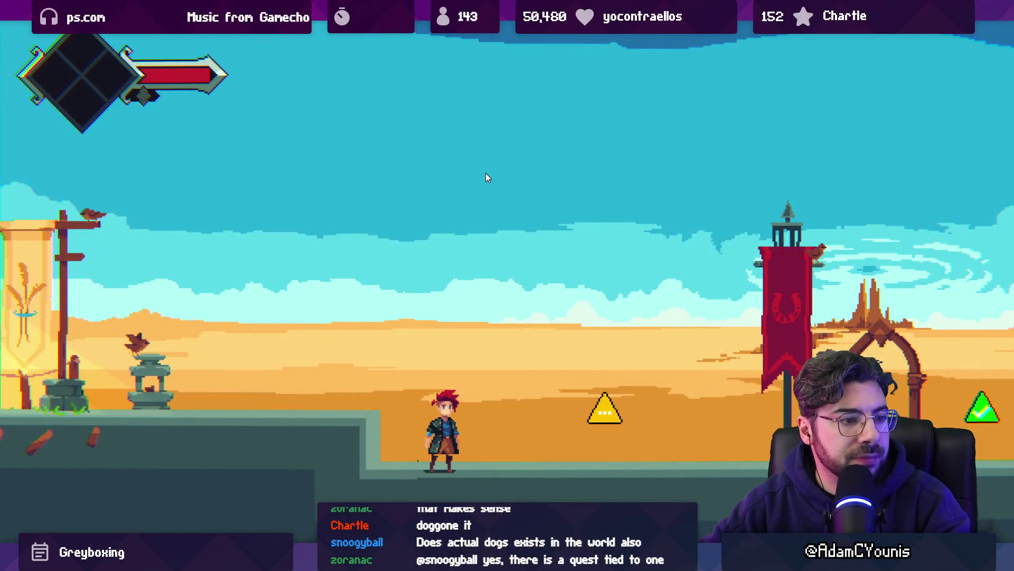
Run the character past the sign and the crimson banner pole to the archway
{"action": "key", "text": "Right"}
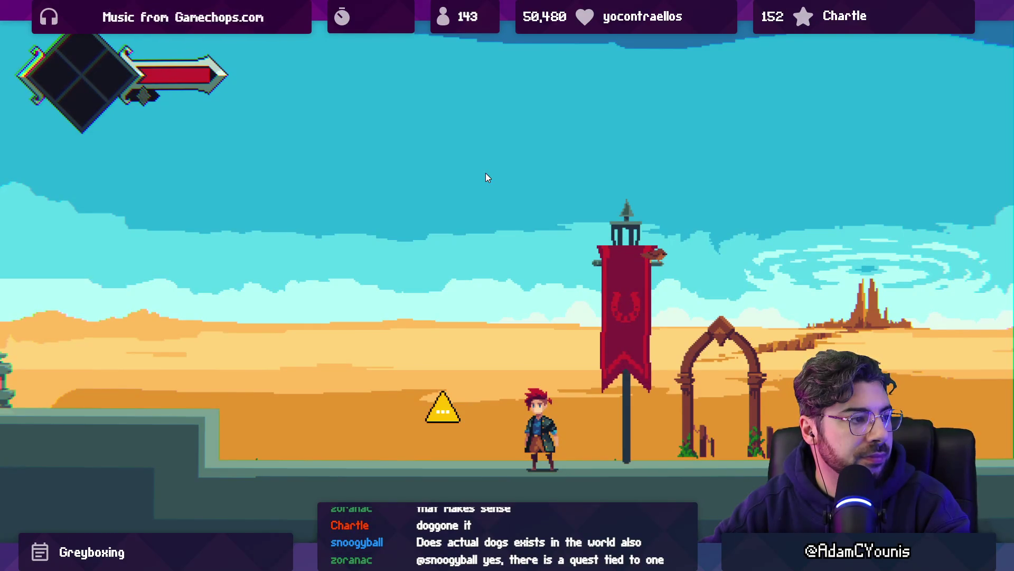
{"action": "key", "text": "Left"}
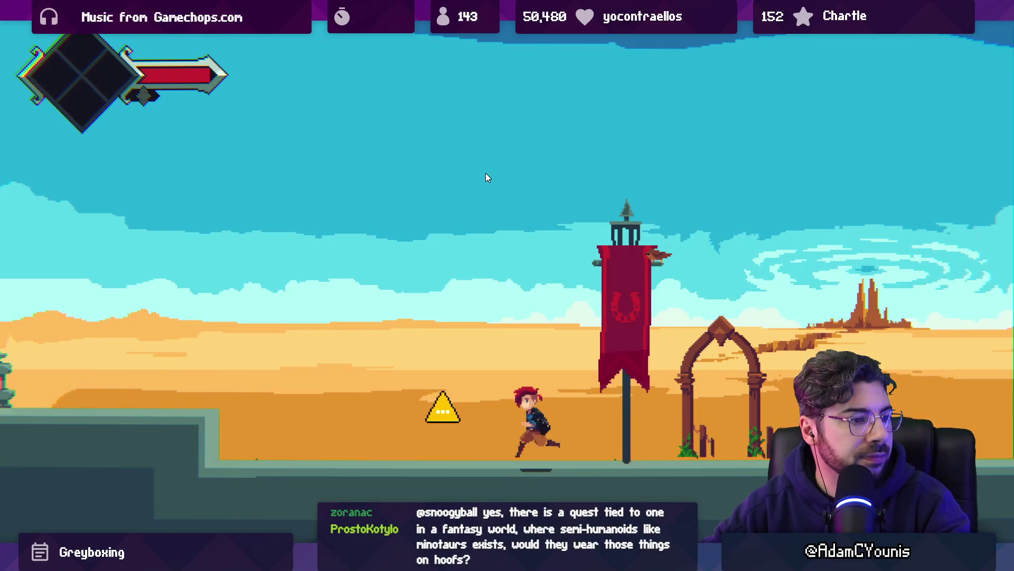
{"action": "key", "text": "Right"}
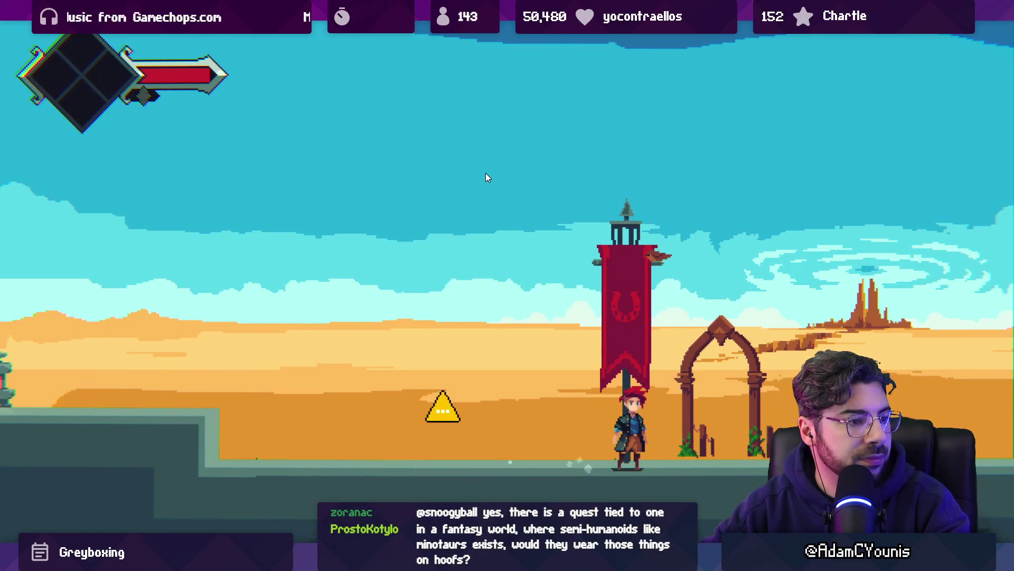
{"action": "key", "text": "Right"}
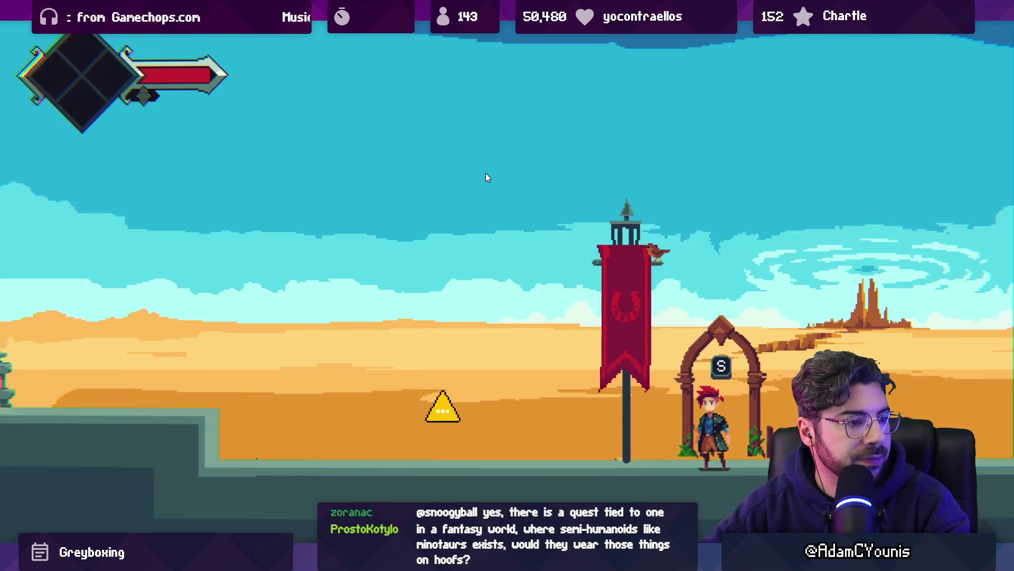
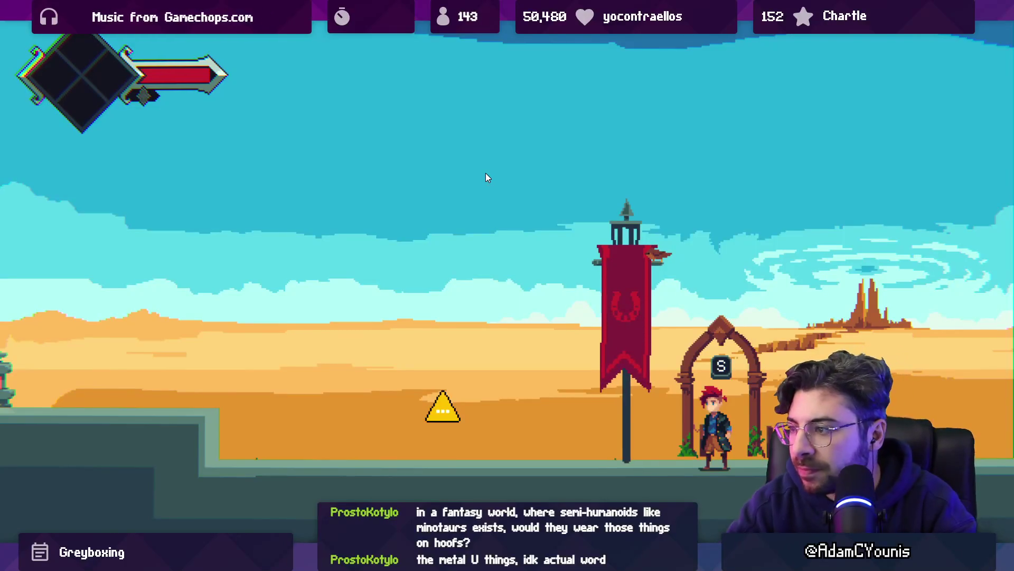
Leave the fullscreen Game view and lower the red banner to Position Y -0.0700001
{"action": "key", "text": "ctrl+p"}
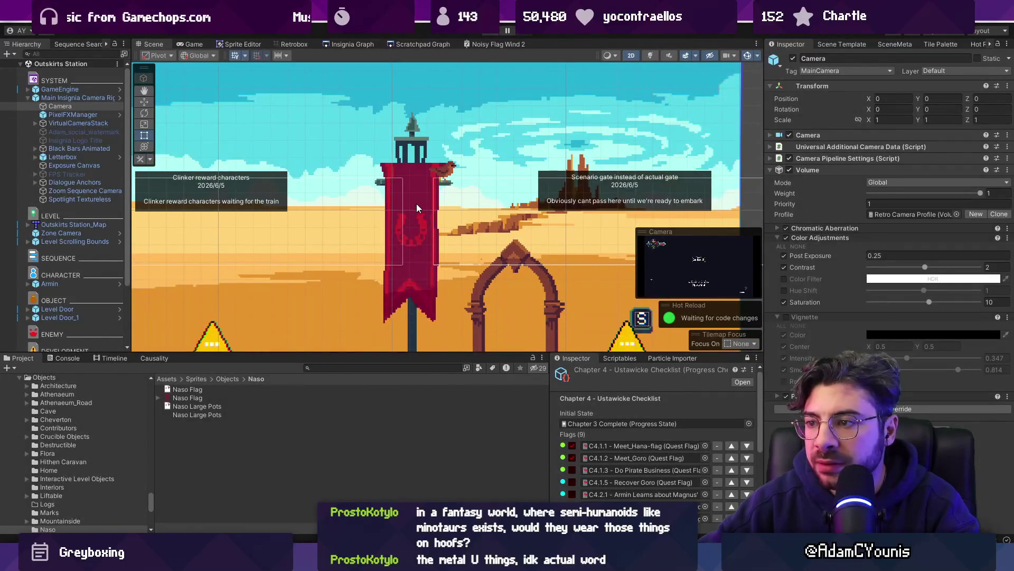
{"action": "left_click", "coordinate": [416, 207]}
{"action": "key", "text": "w"}
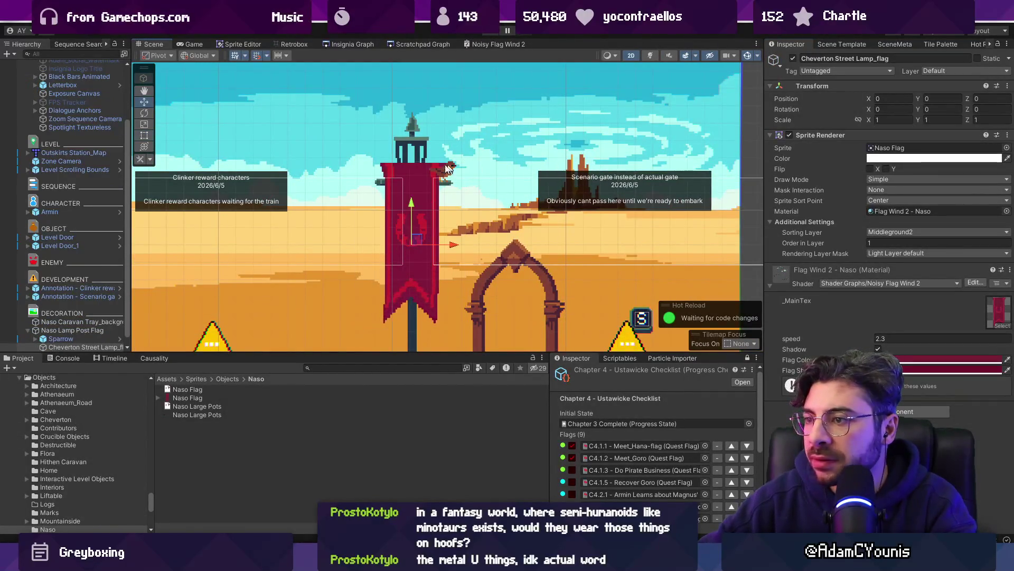
{"action": "left_click_drag", "start_coordinate": [410, 207], "coordinate": [419, 218]}
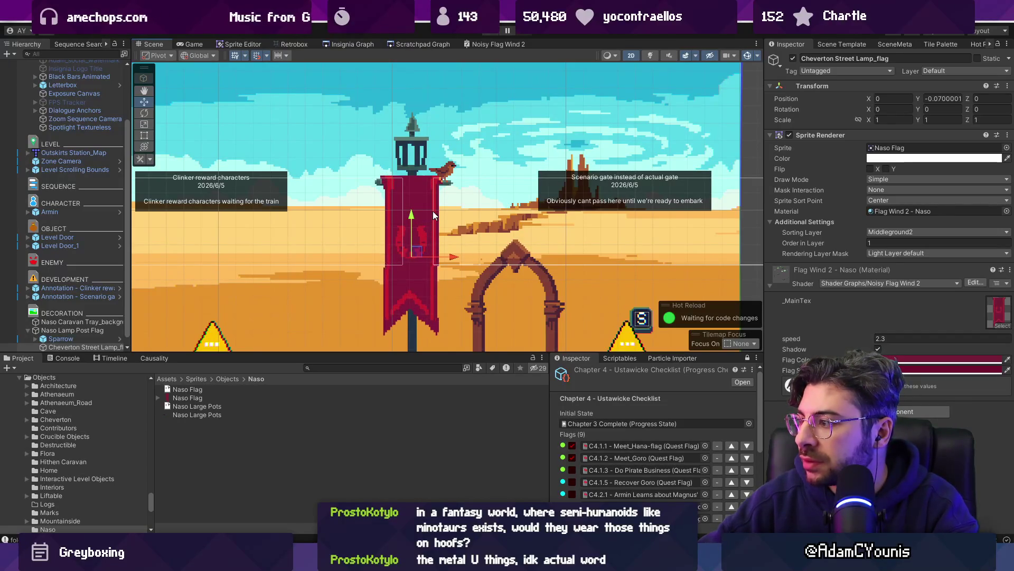
{"action": "left_click", "coordinate": [489, 45]}
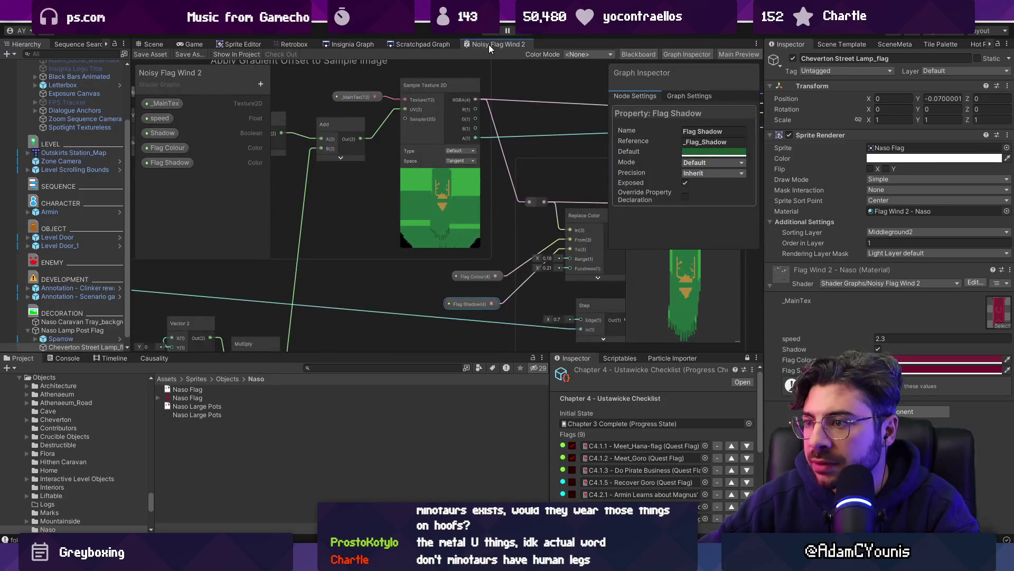
{"action": "scroll", "coordinate": [445, 199], "scroll_direction": "up", "scroll_amount": 5}
{"action": "scroll", "coordinate": [446, 200], "scroll_direction": "down", "scroll_amount": 3}
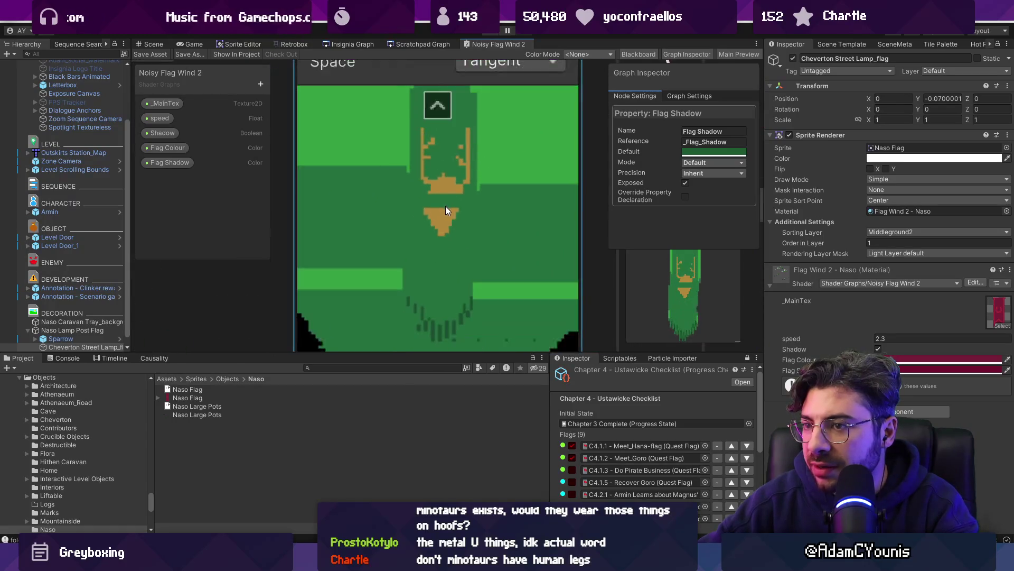
{"action": "scroll", "coordinate": [446, 195], "scroll_direction": "down", "scroll_amount": 4}
{"action": "left_click", "coordinate": [430, 134]}
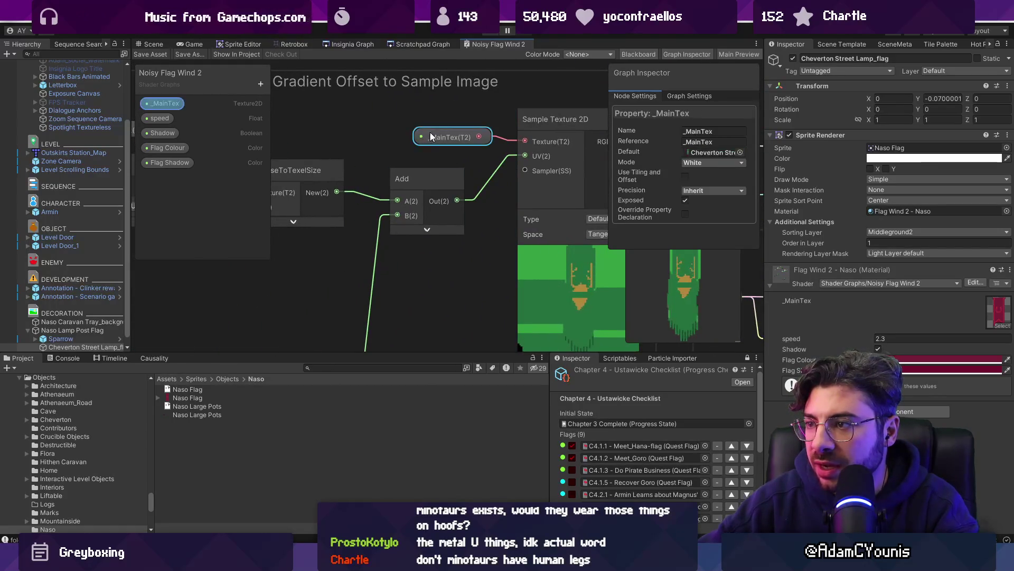
{"action": "scroll", "coordinate": [541, 233], "scroll_direction": "down", "scroll_amount": 2}
{"action": "scroll", "coordinate": [514, 228], "scroll_direction": "down", "scroll_amount": 2}
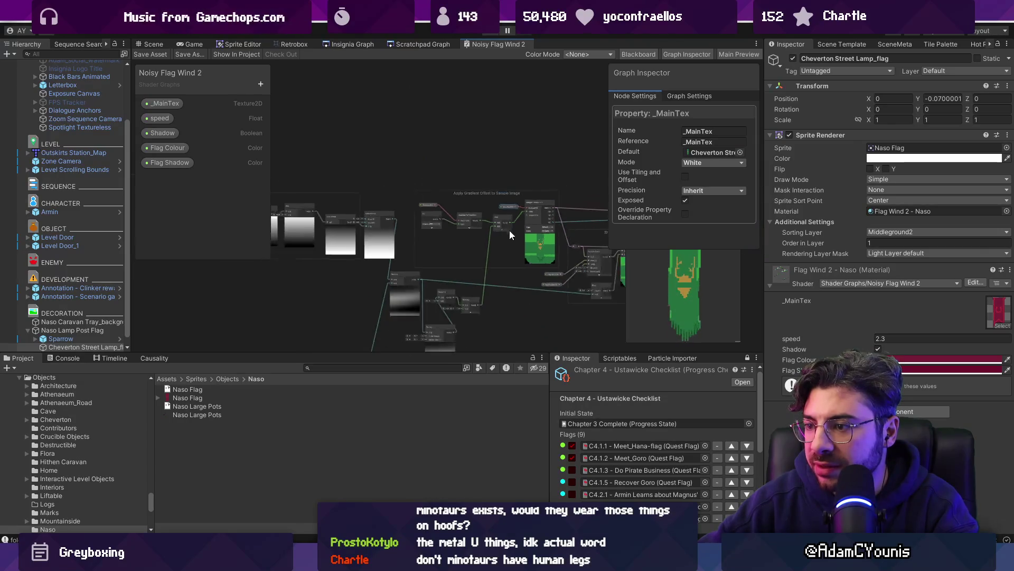
{"action": "key", "text": "a"}
{"action": "scroll", "coordinate": [394, 221], "scroll_direction": "up", "scroll_amount": 6}
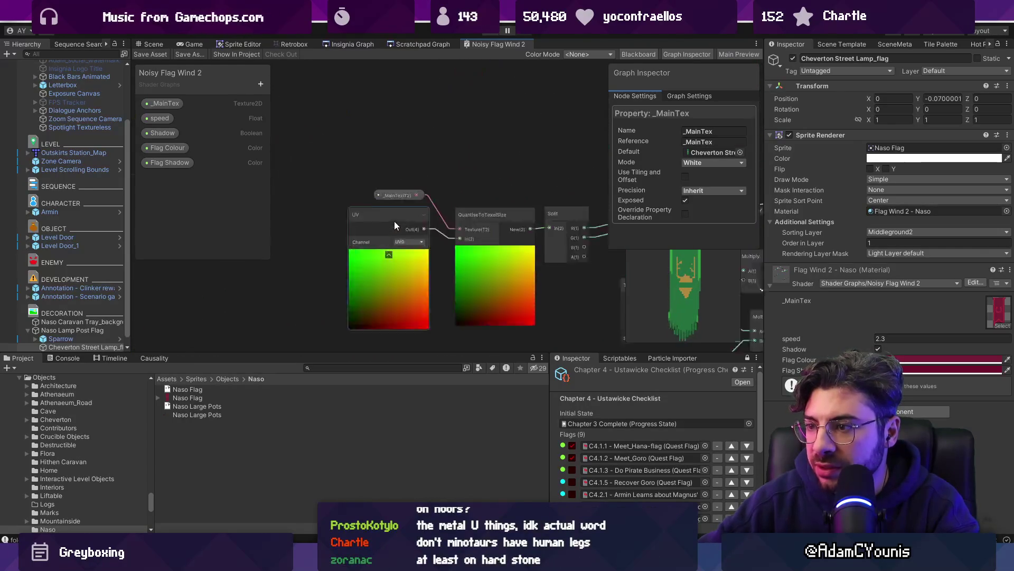
{"action": "left_click", "coordinate": [398, 188]}
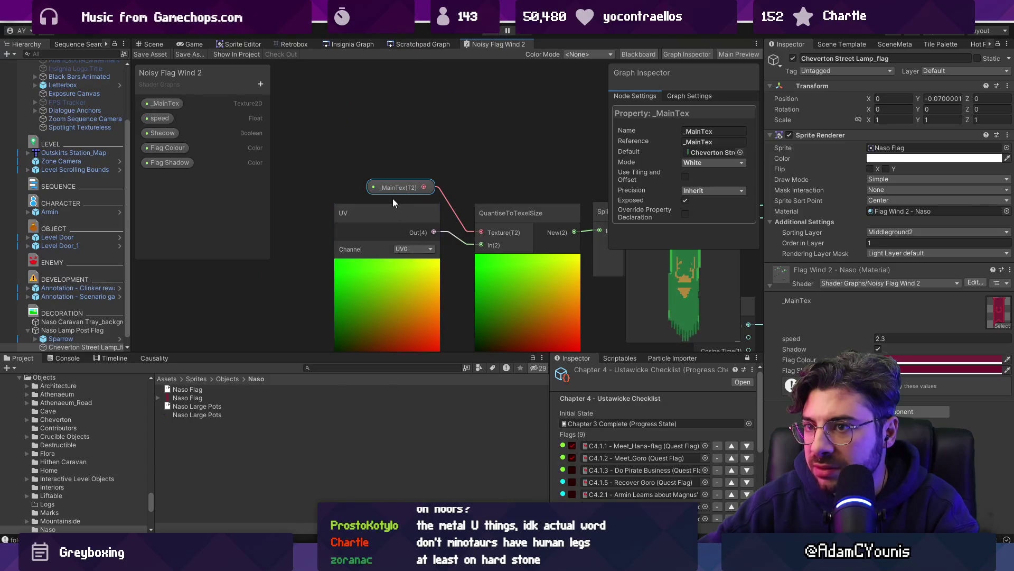
{"action": "scroll", "coordinate": [475, 240], "scroll_direction": "down", "scroll_amount": 4}
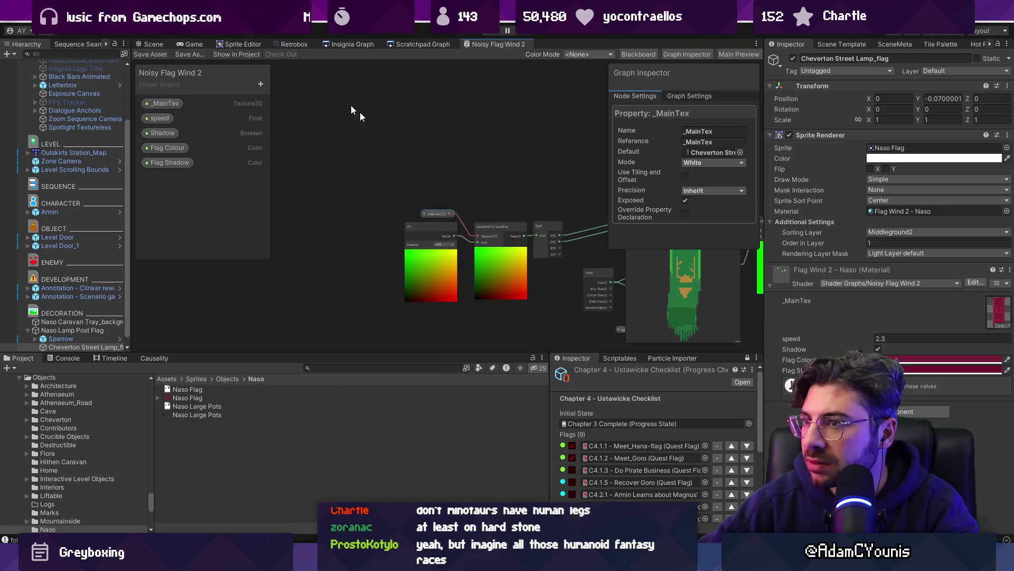
{"action": "left_click", "coordinate": [182, 45]}
{"action": "left_click", "coordinate": [155, 43]}
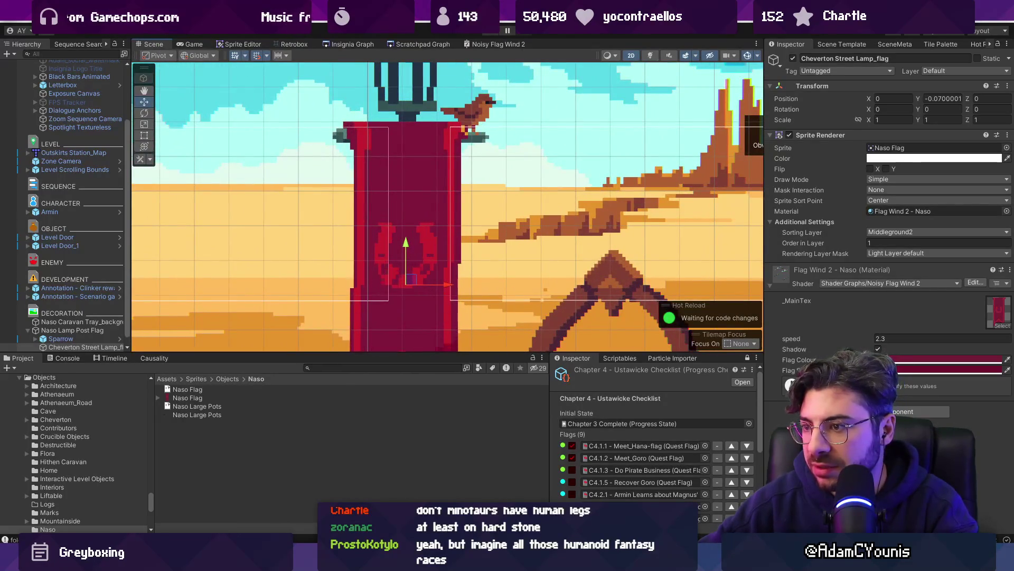
Open the Naso Flag sprite in Aseprite to look it over
{"action": "double_click", "coordinate": [597, 464]}
{"action": "scroll", "coordinate": [414, 201], "scroll_direction": "up", "scroll_amount": 3}
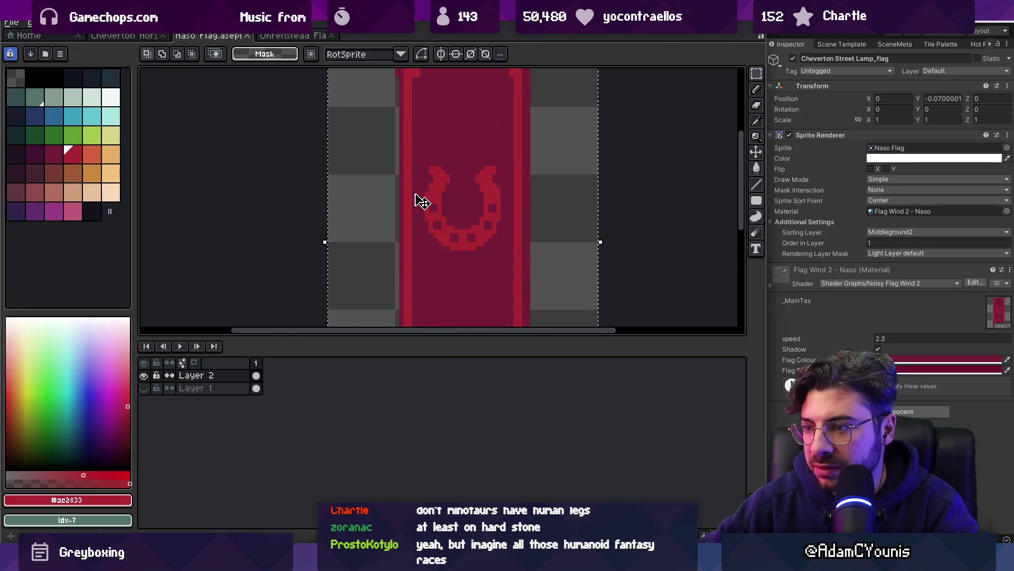
{"action": "key", "text": "alt+Tab"}
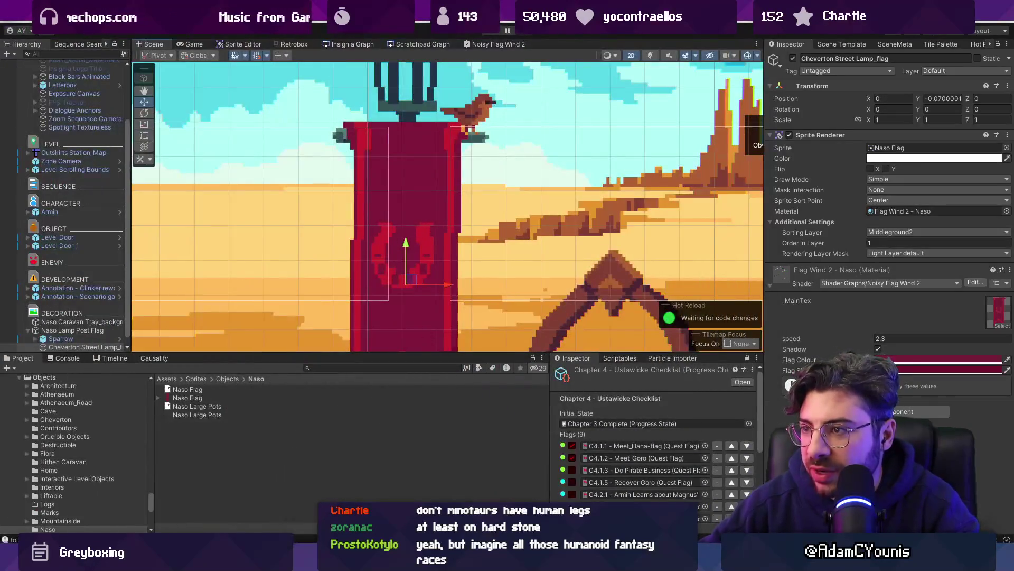
Frame the banner in Unity and set its Transform Position Y back to 0
{"action": "key", "text": "f"}
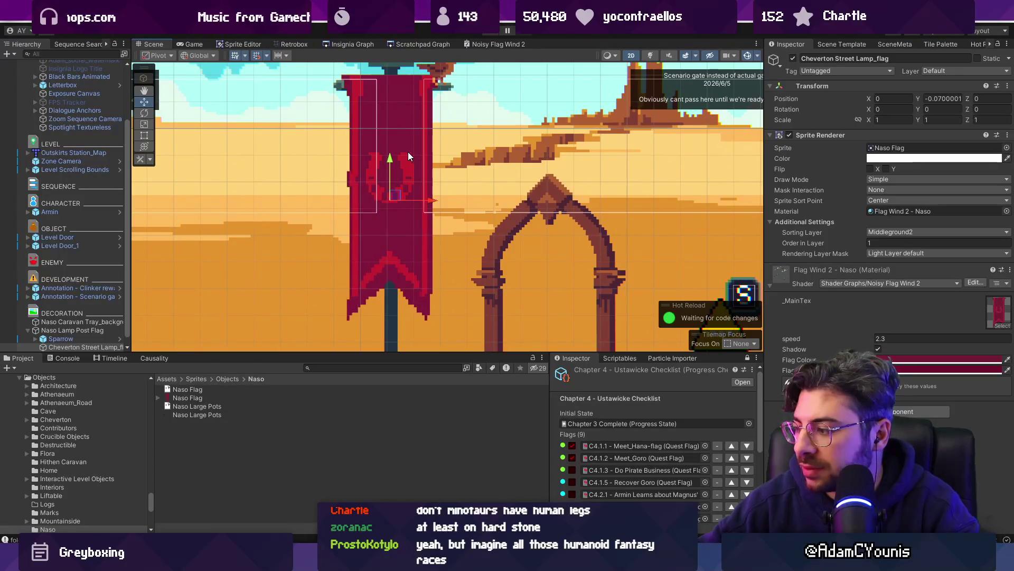
{"action": "scroll", "coordinate": [397, 194], "scroll_direction": "up", "scroll_amount": 1}
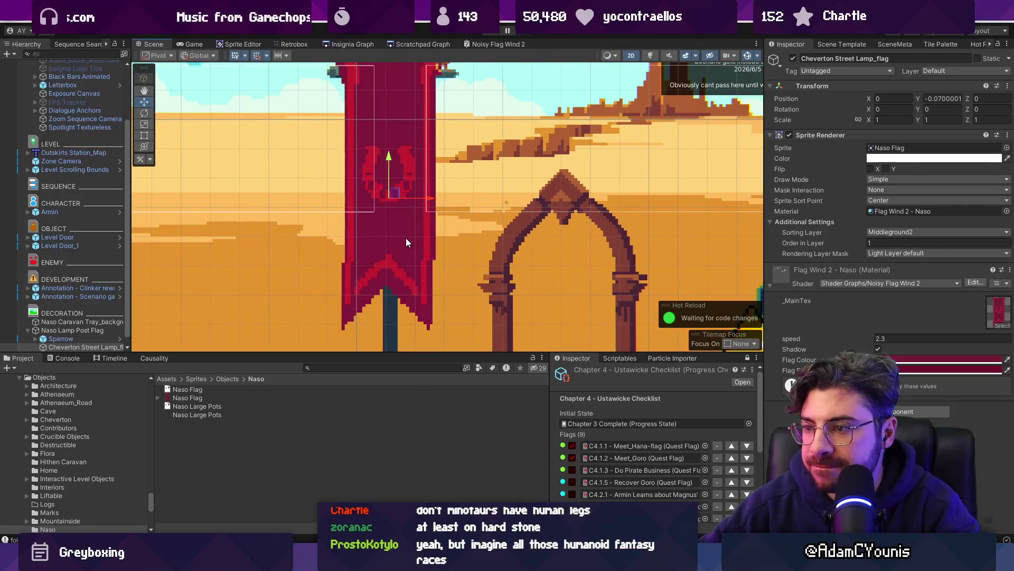
{"action": "left_click", "coordinate": [919, 101]}
{"action": "left_click", "coordinate": [937, 100]}
{"action": "type", "text": "0"}
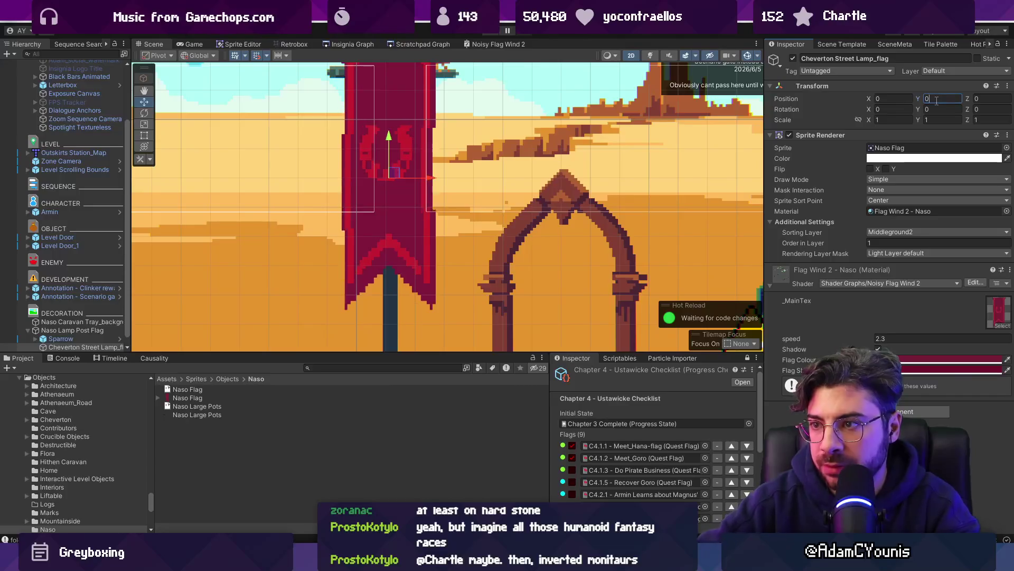
{"action": "scroll", "coordinate": [358, 214], "scroll_direction": "down", "scroll_amount": 1}
{"action": "scroll", "coordinate": [375, 209], "scroll_direction": "up", "scroll_amount": 2}
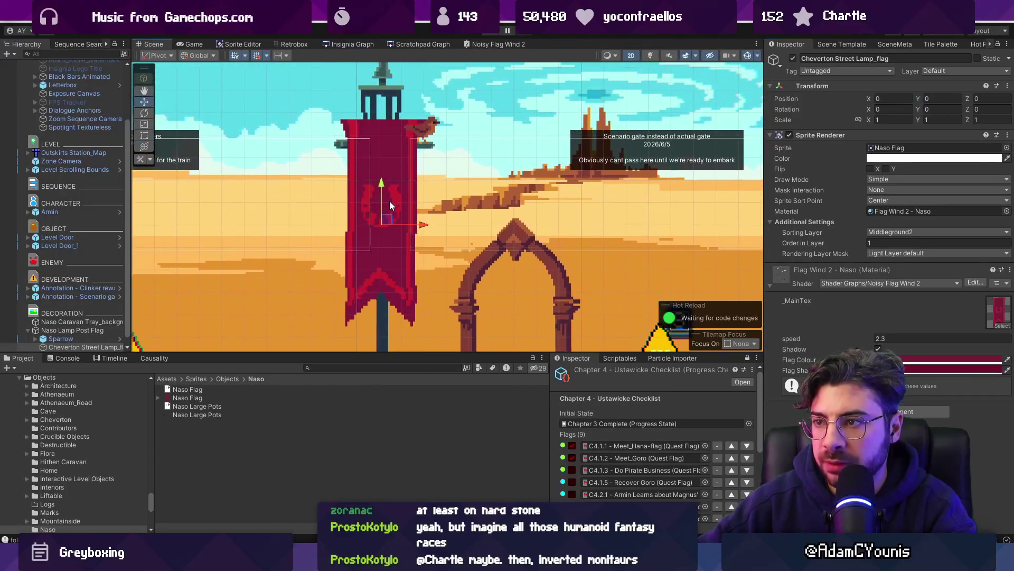
{"action": "key", "text": "alt+Tab"}
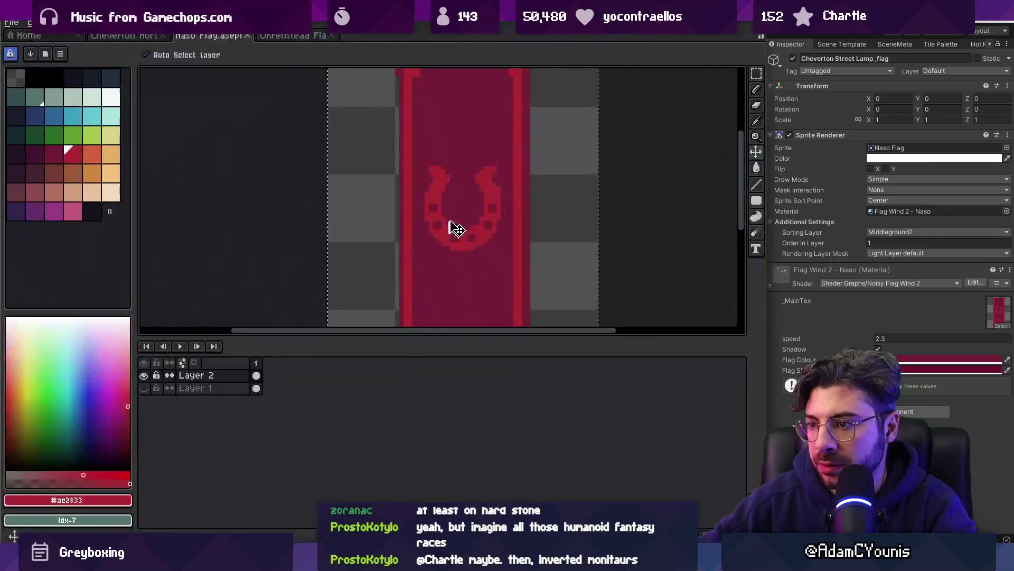
Re-export the Naso Flag sprite from Aseprite
{"action": "scroll", "coordinate": [453, 226], "scroll_direction": "down", "scroll_amount": 2}
{"action": "mouse_move", "coordinate": [417, 173]}
{"action": "left_mouse_down"}
{"action": "mouse_move", "coordinate": [420, 197]}
{"action": "mouse_move", "coordinate": [410, 118]}
{"action": "left_mouse_up"}
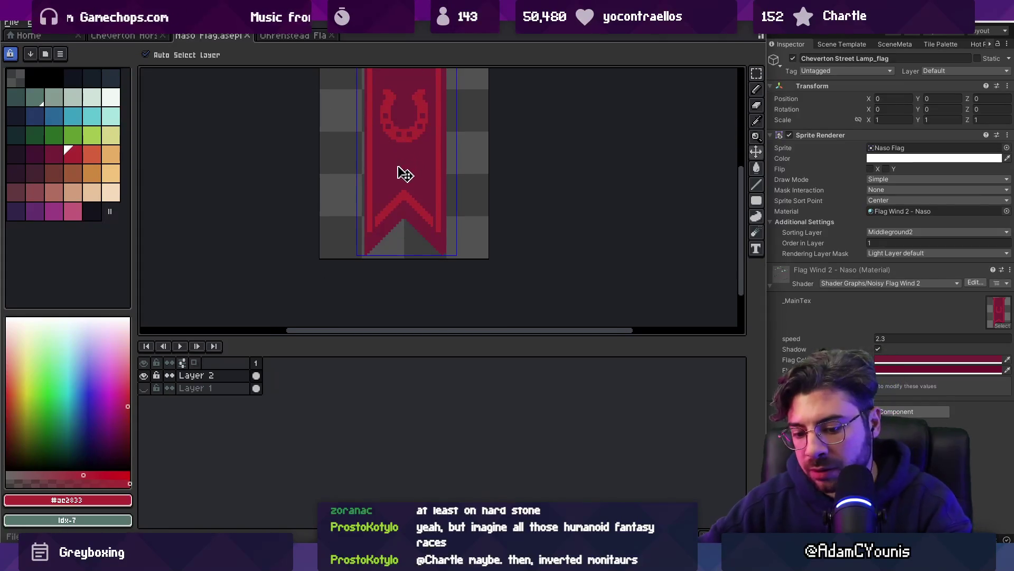
{"action": "key", "text": "ctrl+alt+shift+s"}
{"action": "left_click", "coordinate": [607, 283]}
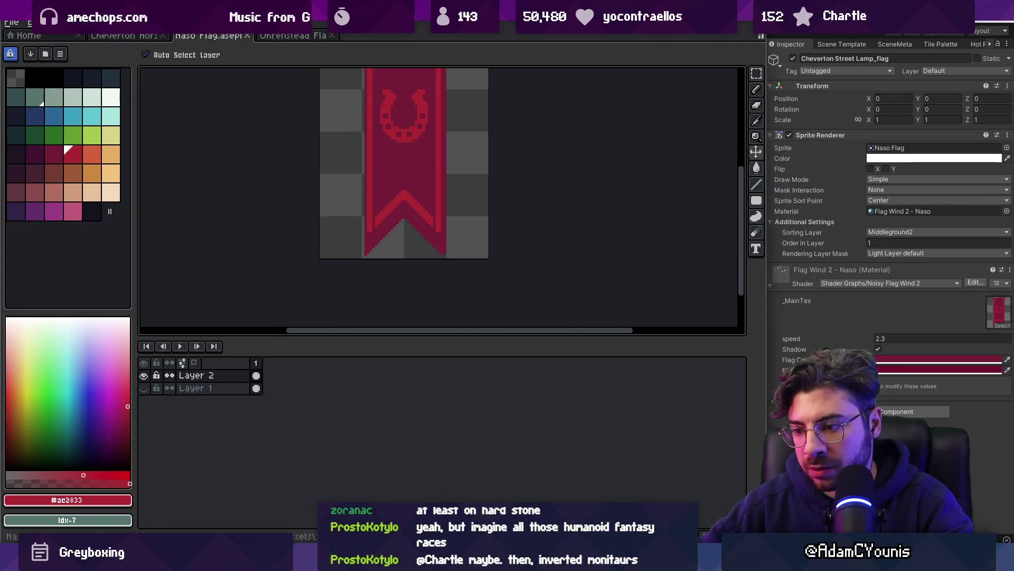
Move the banner slightly down and right to X 0.0100002, Y -0.0599999
{"action": "key", "text": "alt+Tab"}
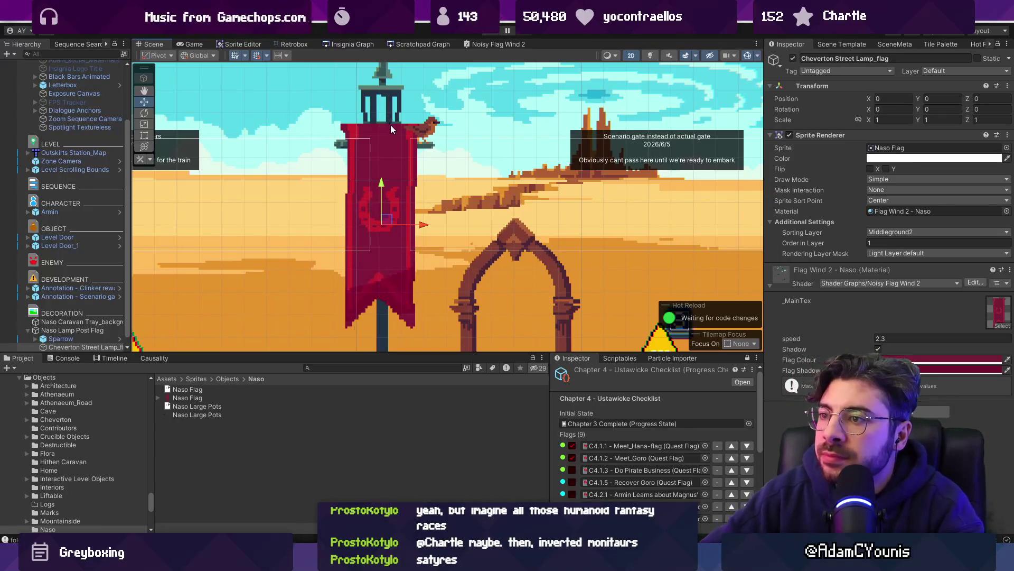
{"action": "left_click_drag", "start_coordinate": [390, 177], "coordinate": [387, 196]}
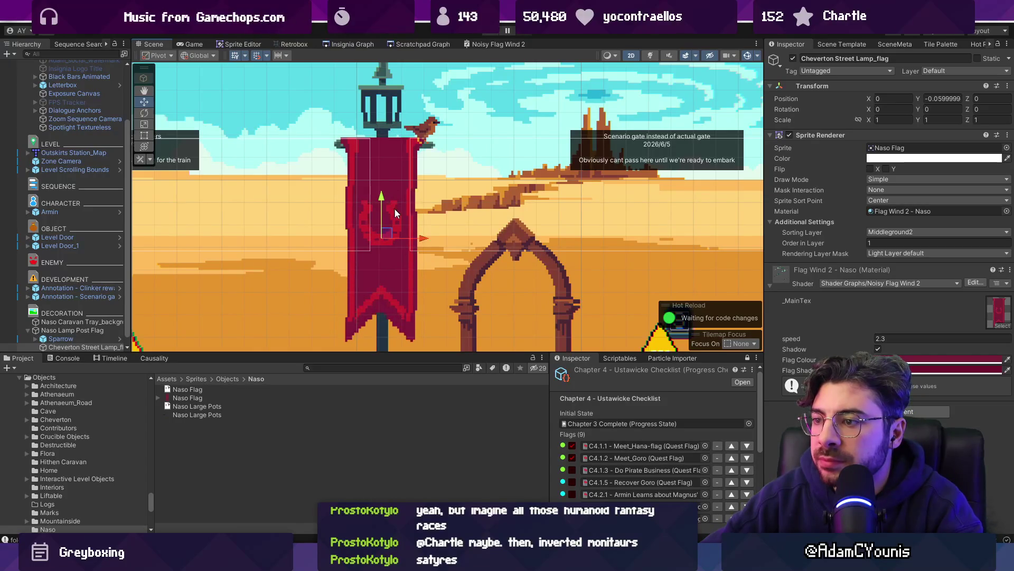
{"action": "left_click_drag", "start_coordinate": [422, 239], "coordinate": [426, 239]}
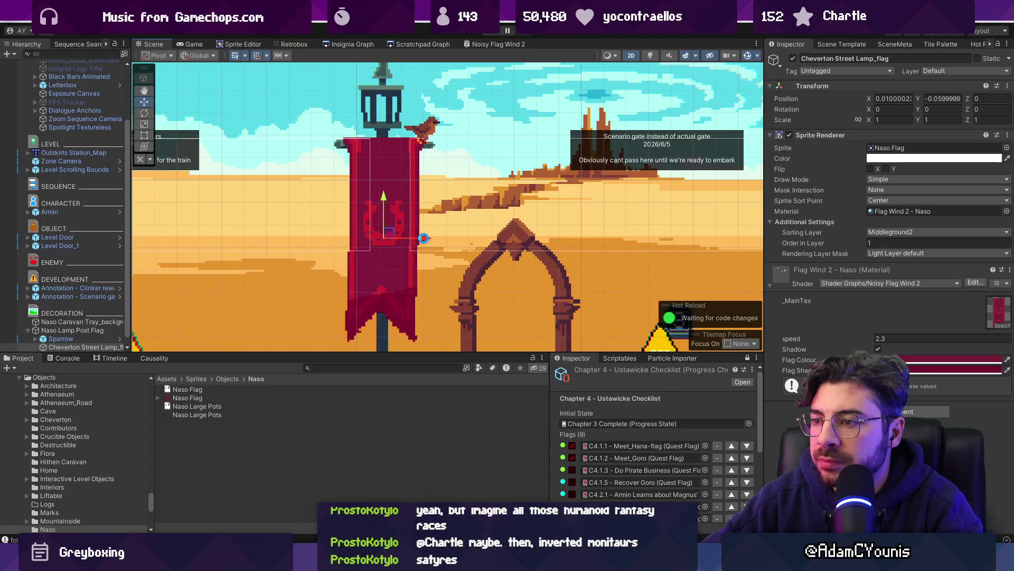
{"action": "left_click", "coordinate": [417, 45]}
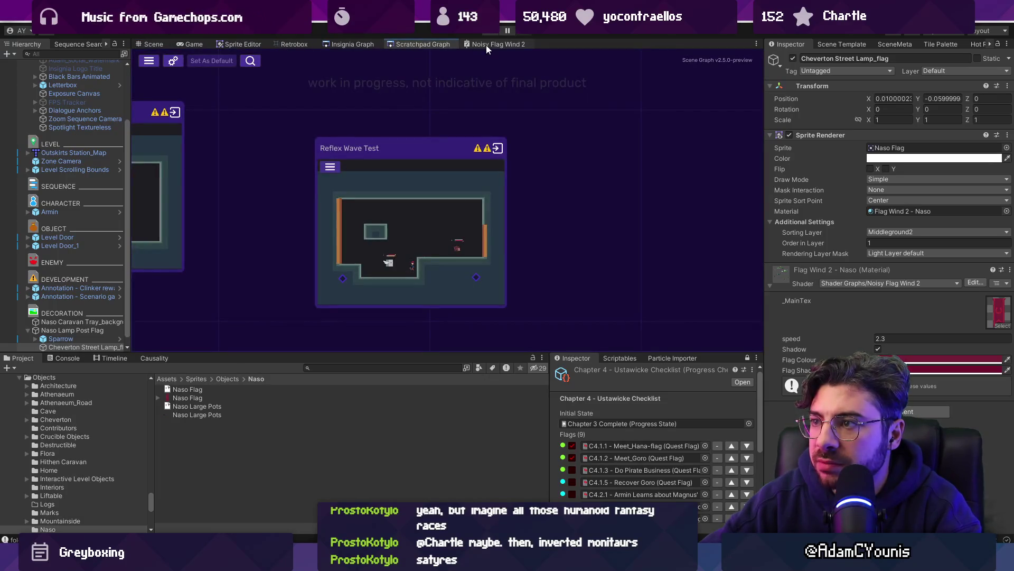
Maximize the Noisy Flag Wind 2 graph and pan to the UV and QuantiseToTexelSize nodes
{"action": "double_click", "coordinate": [486, 45]}
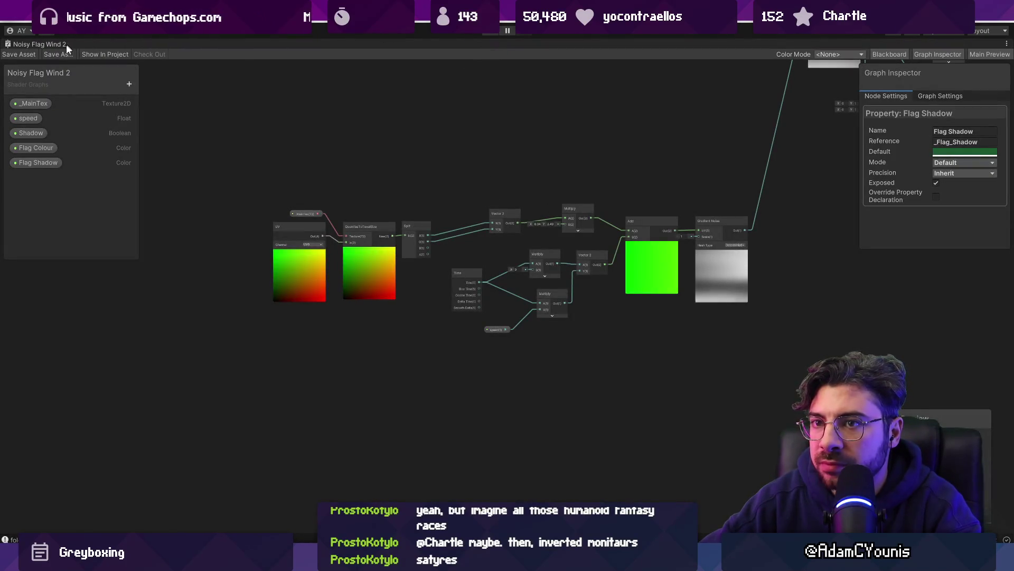
{"action": "scroll", "coordinate": [423, 216], "scroll_direction": "down", "scroll_amount": 5}
{"action": "left_click_drag", "start_coordinate": [528, 192], "coordinate": [405, 318]}
{"action": "scroll", "coordinate": [374, 254], "scroll_direction": "up", "scroll_amount": 10}
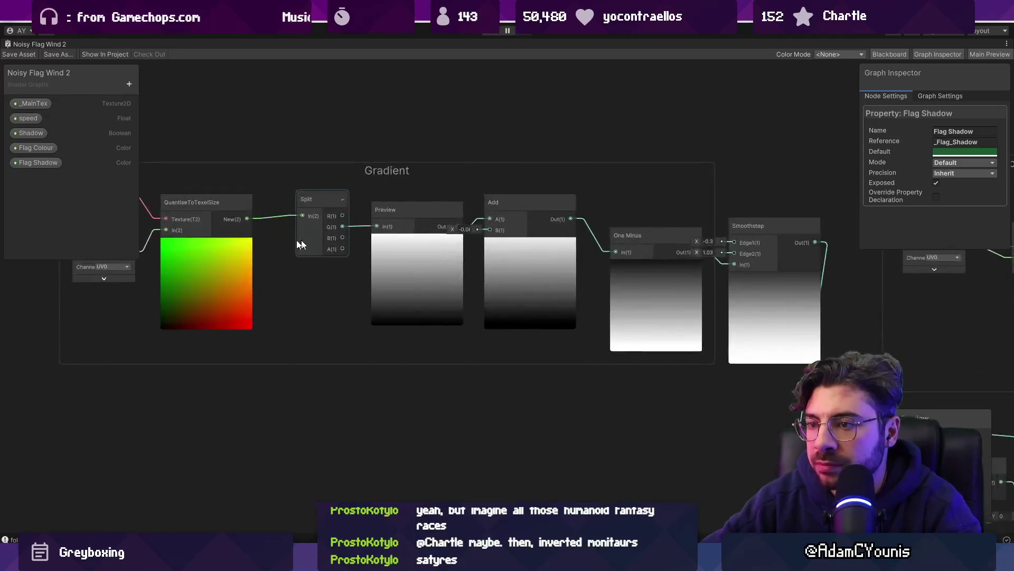
{"action": "scroll", "coordinate": [228, 280], "scroll_direction": "down", "scroll_amount": 2}
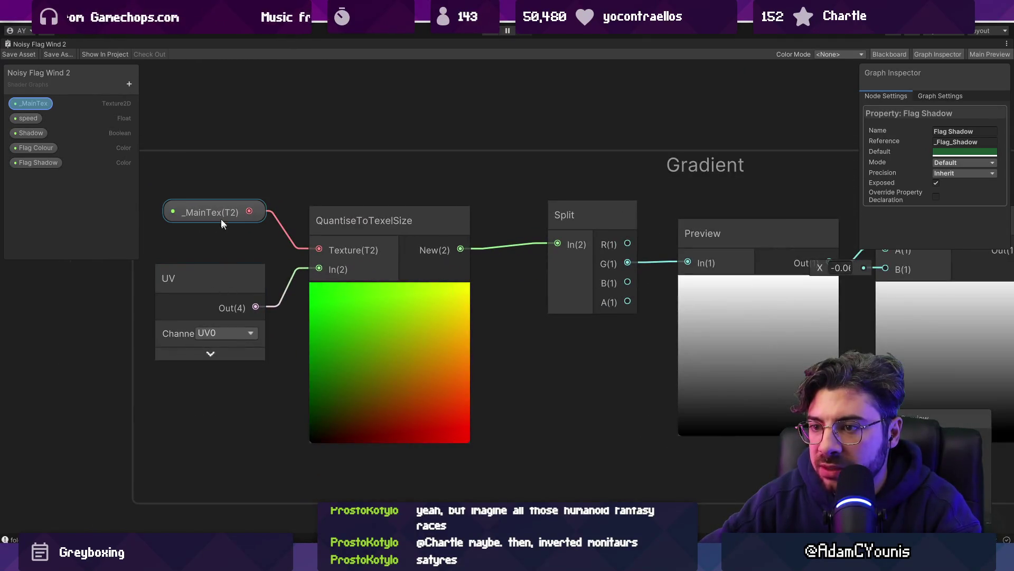
{"action": "scroll", "coordinate": [280, 229], "scroll_direction": "down", "scroll_amount": 2}
{"action": "scroll", "coordinate": [366, 254], "scroll_direction": "down", "scroll_amount": 2}
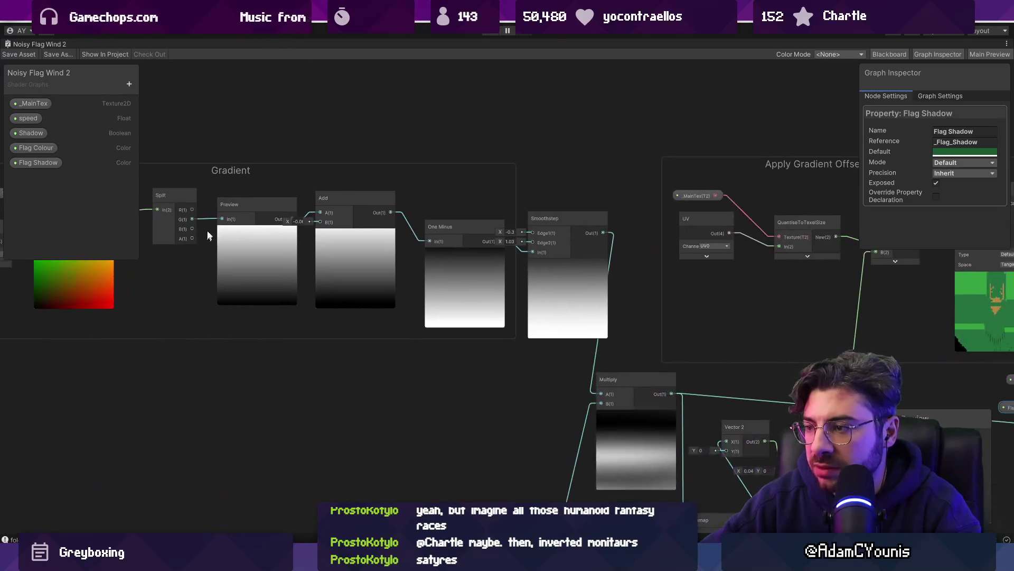
{"action": "scroll", "coordinate": [561, 271], "scroll_direction": "down", "scroll_amount": 2}
{"action": "scroll", "coordinate": [233, 427], "scroll_direction": "up", "scroll_amount": 3}
{"action": "left_click_drag", "start_coordinate": [232, 427], "coordinate": [443, 280]}
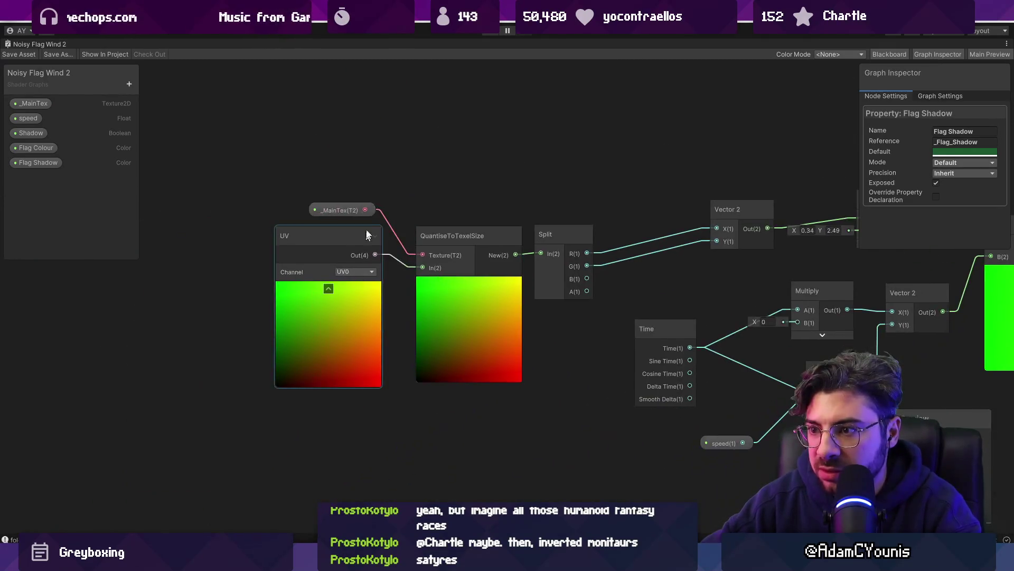
{"action": "scroll", "coordinate": [403, 279], "scroll_direction": "down", "scroll_amount": 3}
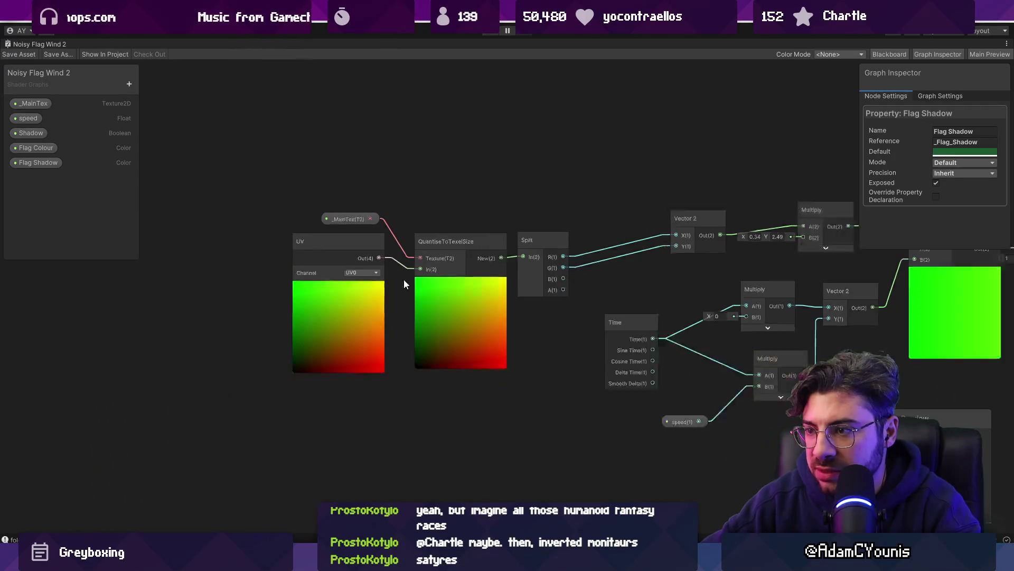
{"action": "scroll", "coordinate": [500, 211], "scroll_direction": "up", "scroll_amount": 4}
{"action": "scroll", "coordinate": [501, 189], "scroll_direction": "down", "scroll_amount": 3}
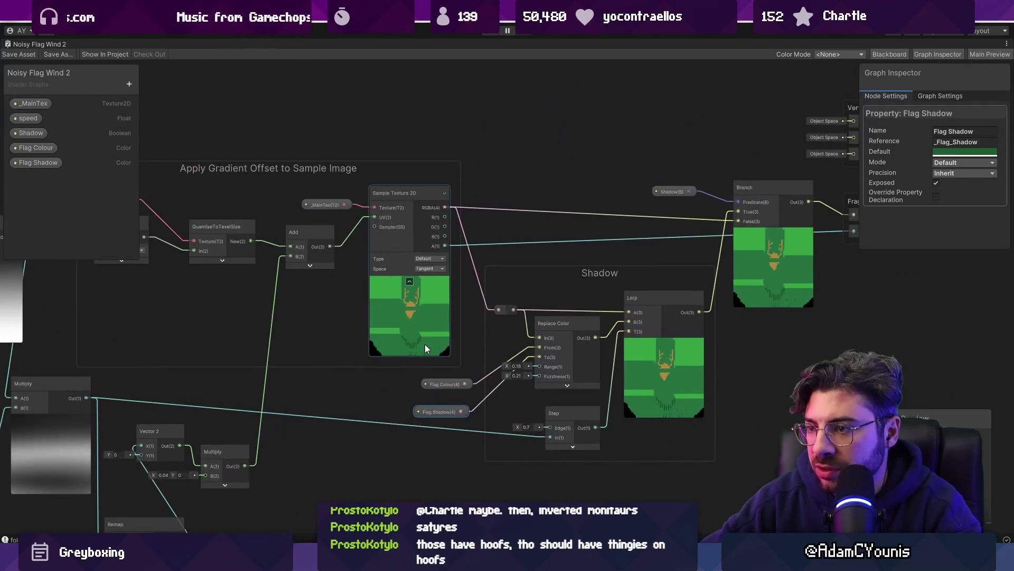
{"action": "scroll", "coordinate": [467, 257], "scroll_direction": "up", "scroll_amount": 3}
{"action": "scroll", "coordinate": [590, 360], "scroll_direction": "up", "scroll_amount": 4}
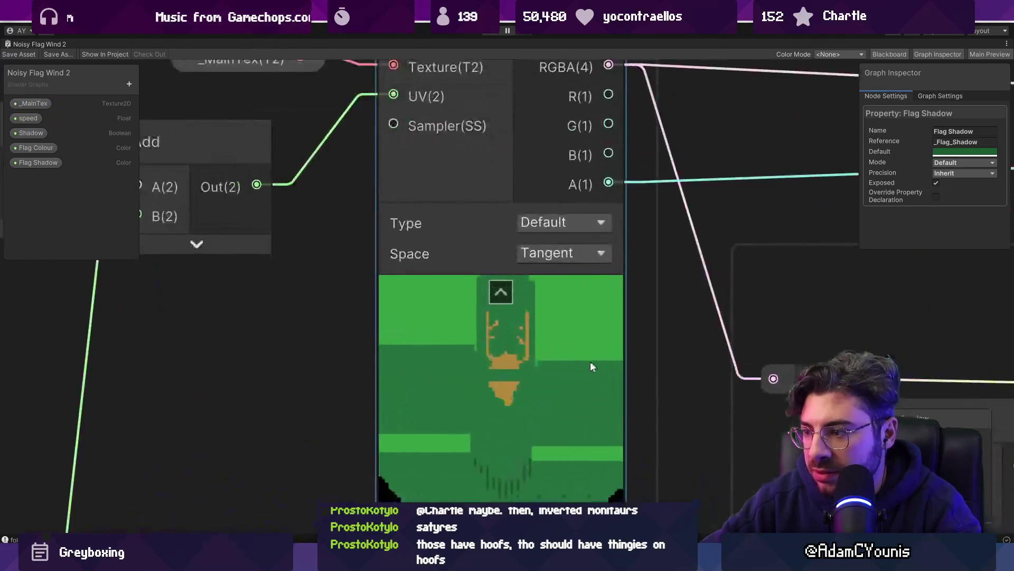
{"action": "scroll", "coordinate": [526, 373], "scroll_direction": "up", "scroll_amount": 2}
{"action": "scroll", "coordinate": [518, 378], "scroll_direction": "down", "scroll_amount": 2}
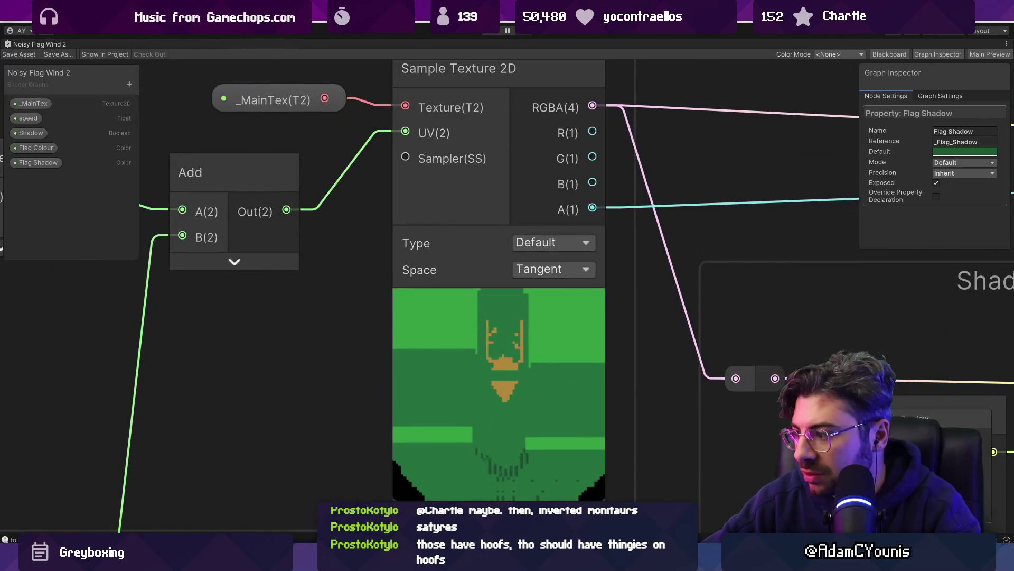
Move and enlarge the Main Preview to show the animated flag
{"action": "left_click_drag", "start_coordinate": [919, 417], "coordinate": [502, 176]}
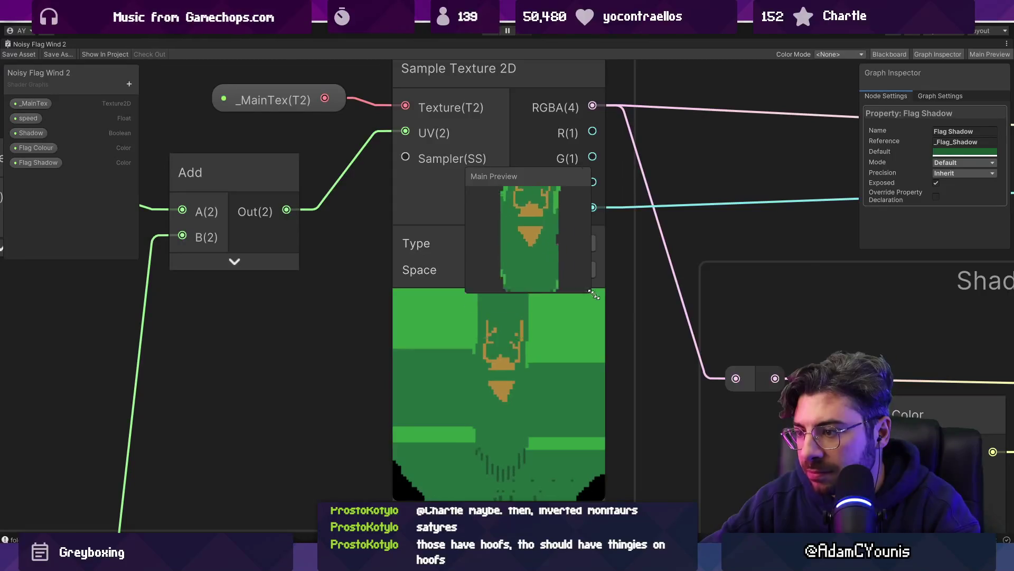
{"action": "left_click_drag", "start_coordinate": [578, 285], "coordinate": [811, 505]}
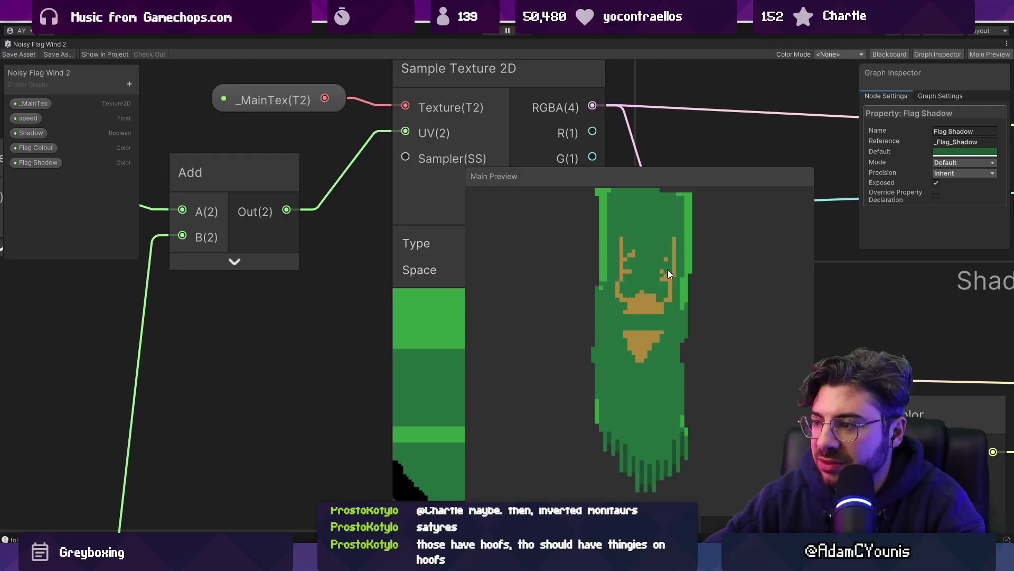
{"action": "left_click_drag", "start_coordinate": [623, 178], "coordinate": [806, 179]}
Open the QuantiseToTexelSize sub graph from its node
{"action": "scroll", "coordinate": [488, 199], "scroll_direction": "down", "scroll_amount": 5}
{"action": "scroll", "coordinate": [389, 194], "scroll_direction": "down", "scroll_amount": 6}
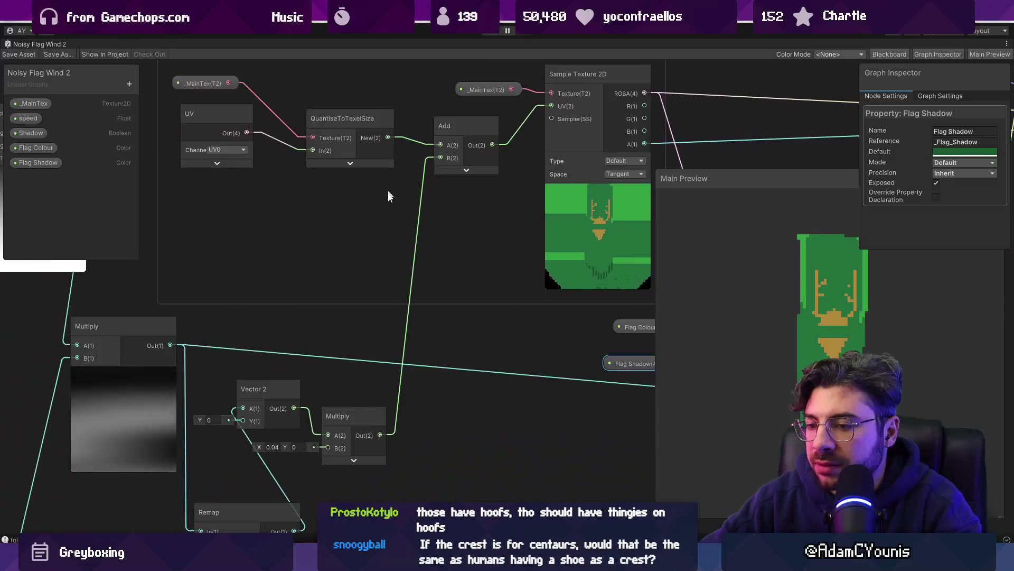
{"action": "scroll", "coordinate": [311, 291], "scroll_direction": "up", "scroll_amount": 6}
{"action": "double_click", "coordinate": [316, 289]}
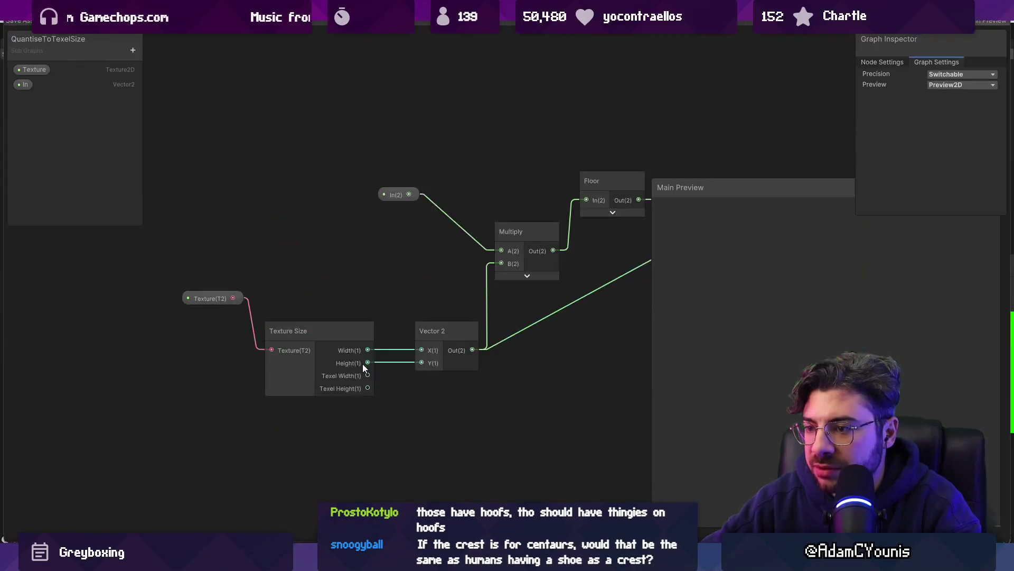
Shift the In property node right, select Texture Size, and save the sub graph
{"action": "left_click_drag", "start_coordinate": [349, 303], "coordinate": [303, 315]}
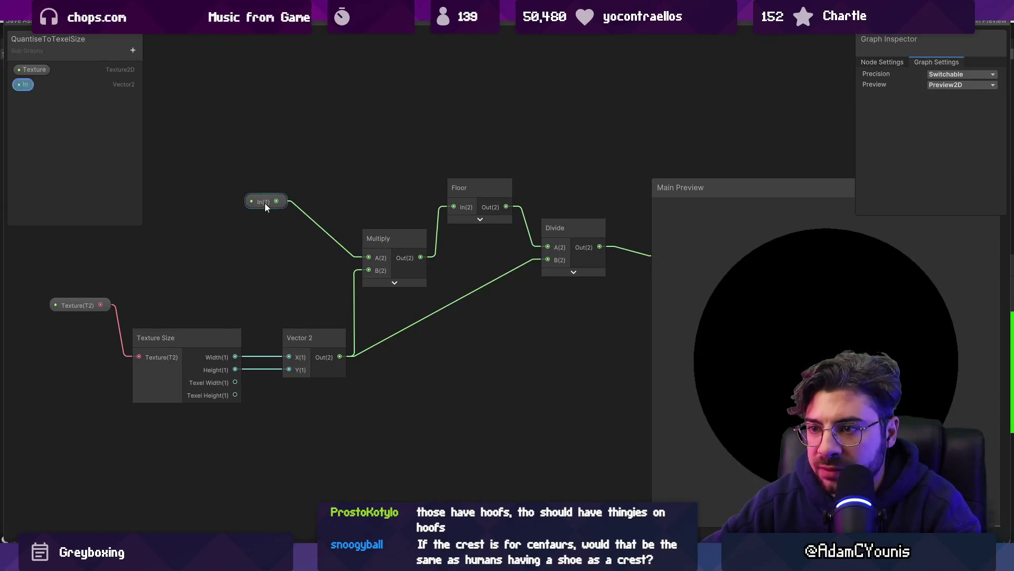
{"action": "left_click_drag", "start_coordinate": [265, 203], "coordinate": [303, 222]}
{"action": "scroll", "coordinate": [310, 302], "scroll_direction": "down", "scroll_amount": 2}
{"action": "scroll", "coordinate": [285, 265], "scroll_direction": "up", "scroll_amount": 2}
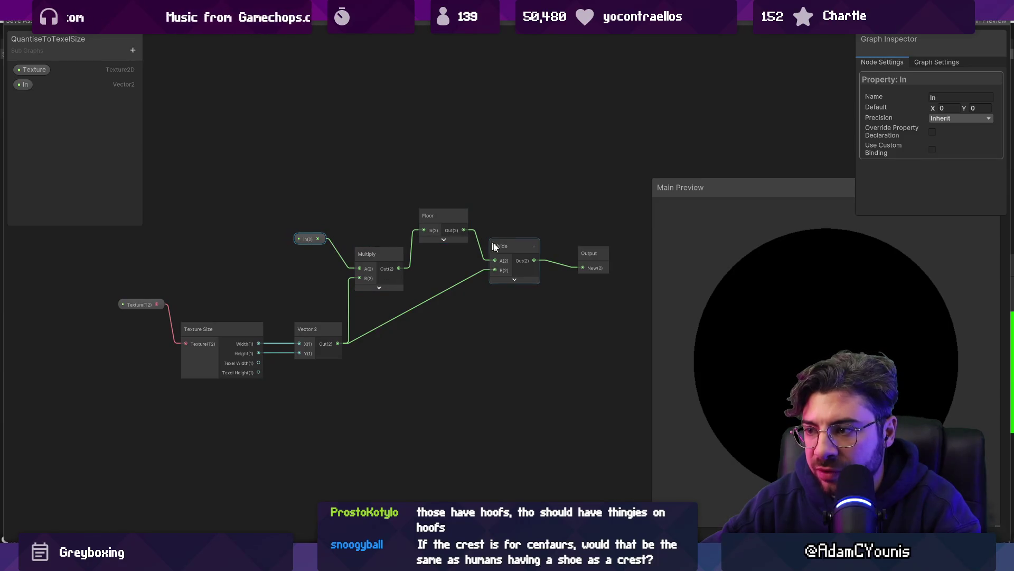
{"action": "scroll", "coordinate": [295, 337], "scroll_direction": "up", "scroll_amount": 2}
{"action": "left_click", "coordinate": [242, 337]}
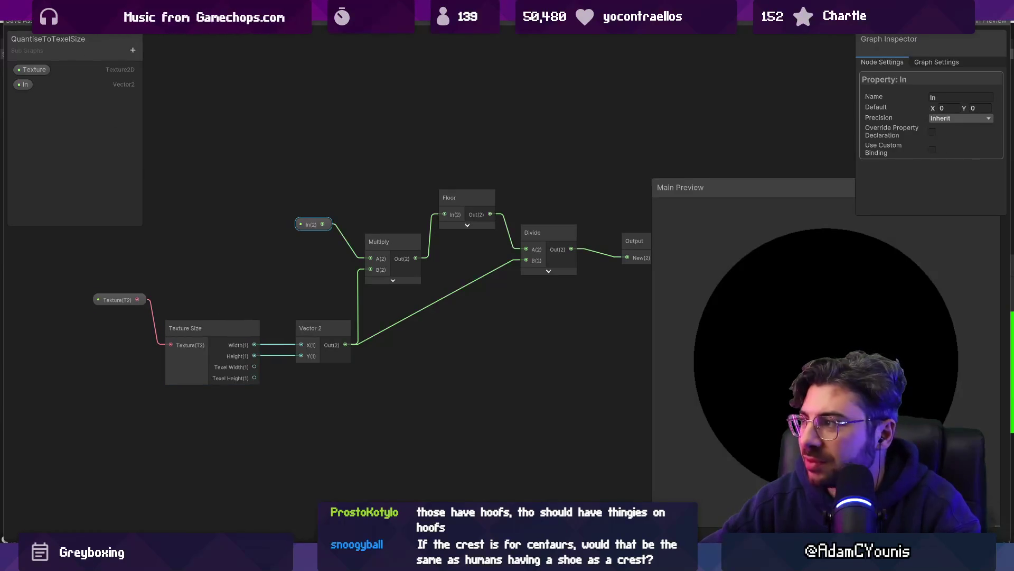
{"action": "key", "text": "ctrl+s"}
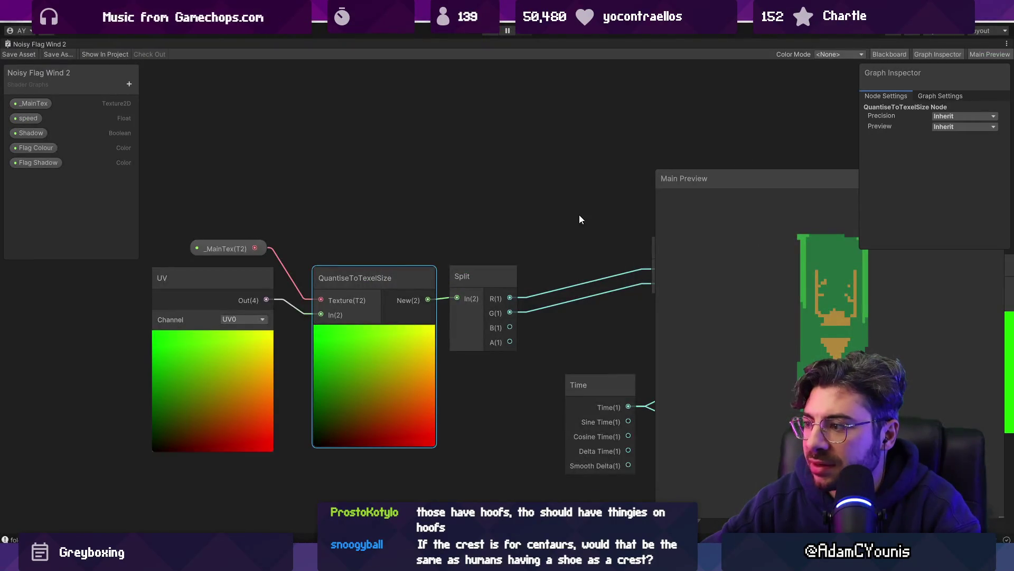
{"action": "scroll", "coordinate": [490, 208], "scroll_direction": "down", "scroll_amount": 5}
{"action": "left_click_drag", "start_coordinate": [471, 207], "coordinate": [379, 189]}
{"action": "scroll", "coordinate": [280, 220], "scroll_direction": "up", "scroll_amount": 5}
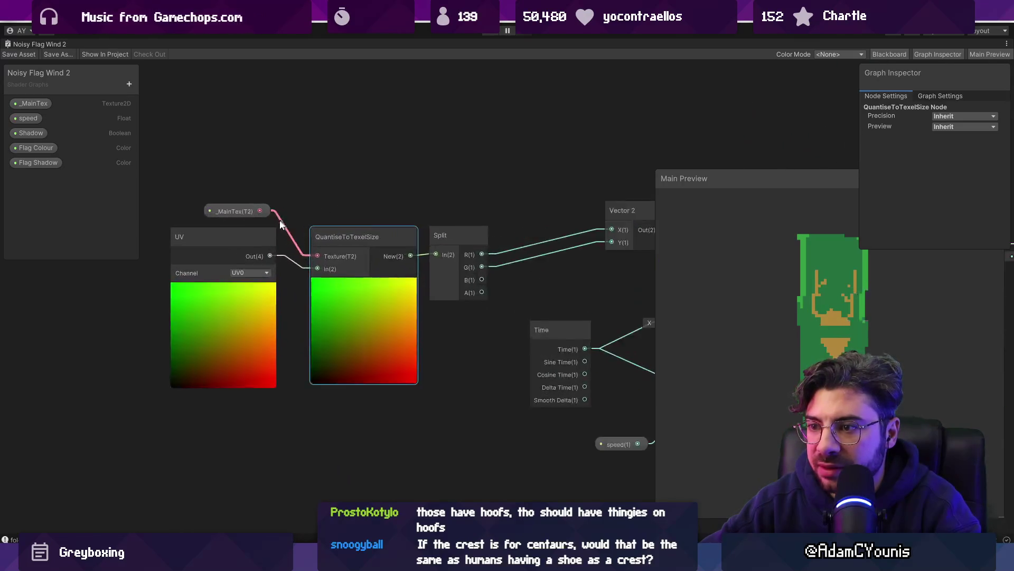
{"action": "left_click", "coordinate": [232, 214]}
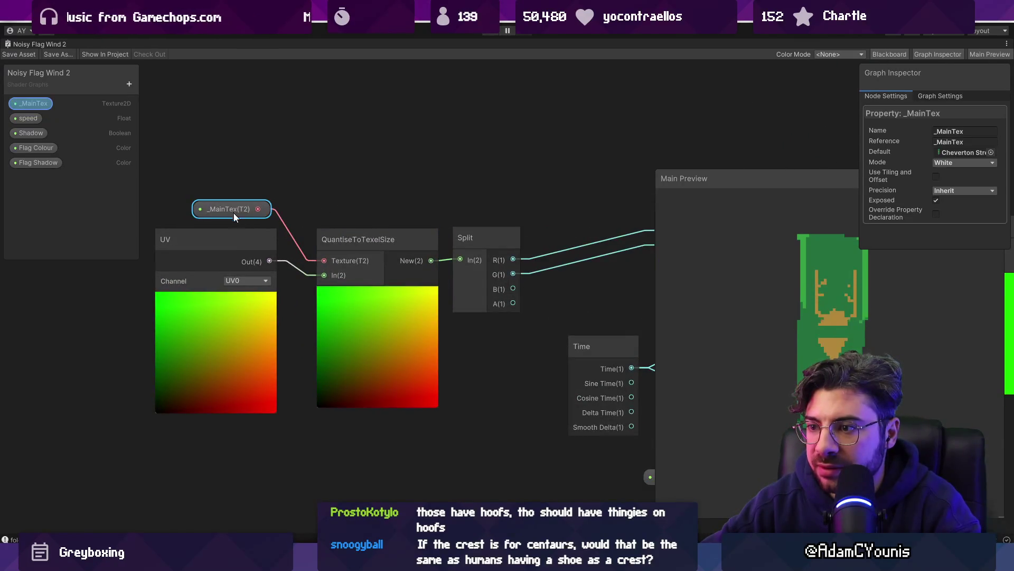
{"action": "scroll", "coordinate": [325, 351], "scroll_direction": "down", "scroll_amount": 3}
{"action": "right_click", "coordinate": [291, 322]}
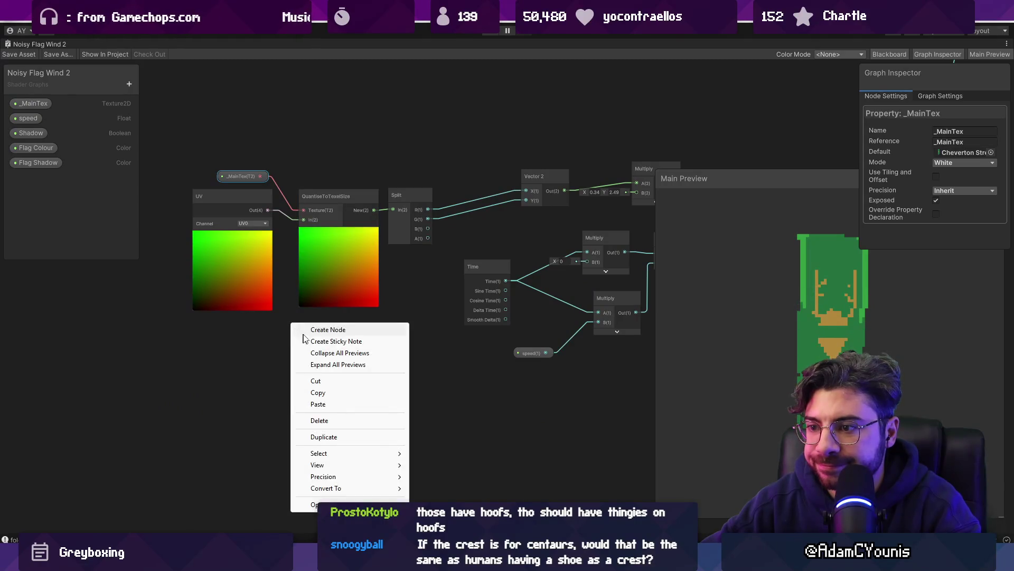
{"action": "left_click", "coordinate": [308, 330]}
{"action": "type", "text": "pixel"}
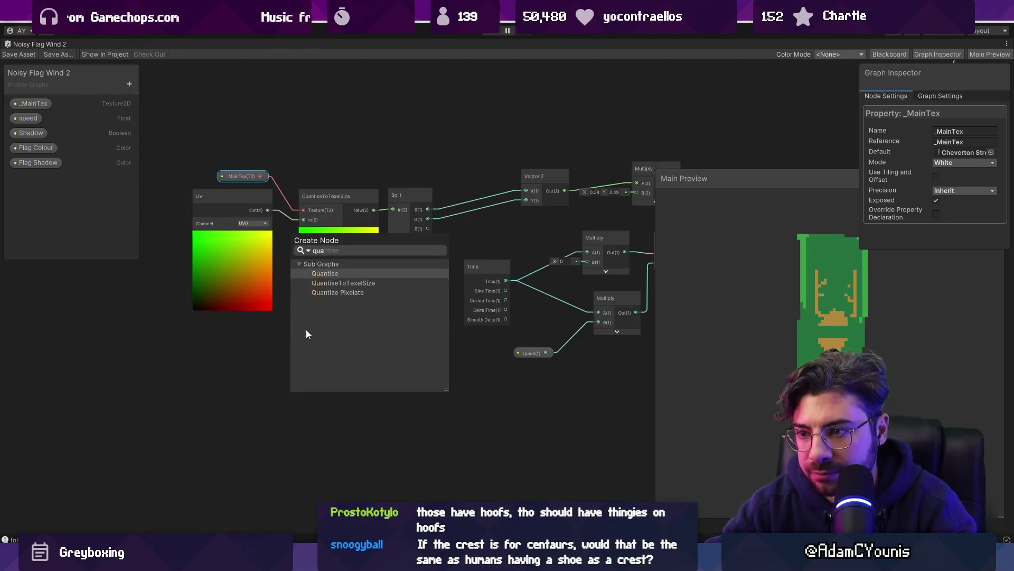
{"action": "key", "text": "Return"}
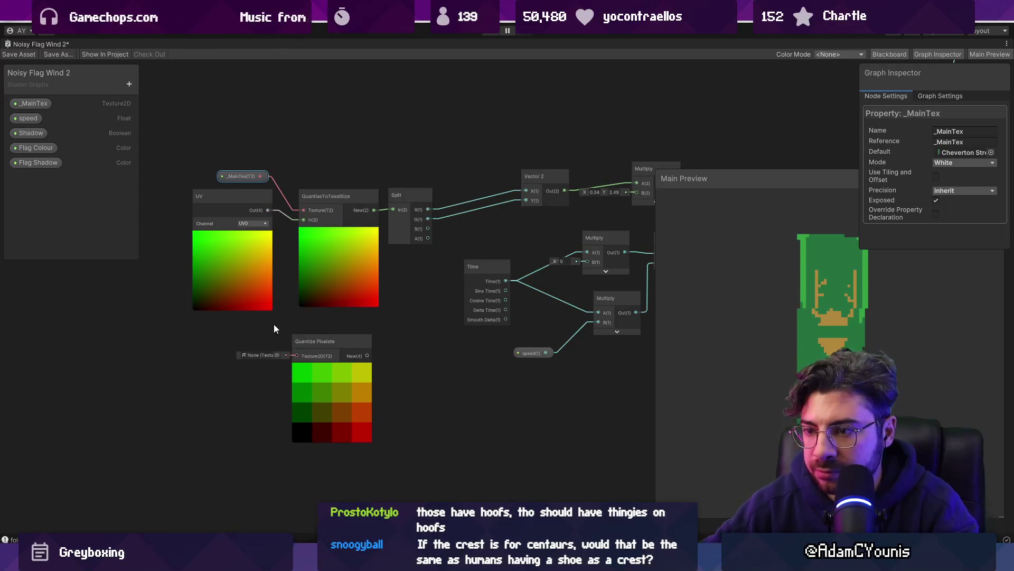
{"action": "left_click", "coordinate": [302, 338]}
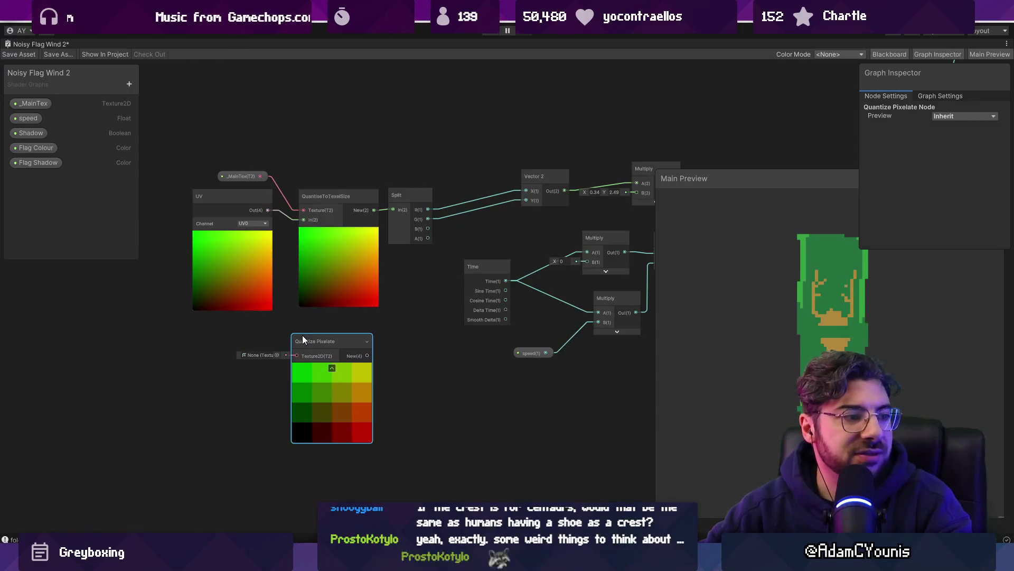
{"action": "key", "text": "Delete"}
{"action": "scroll", "coordinate": [299, 335], "scroll_direction": "down", "scroll_amount": 3}
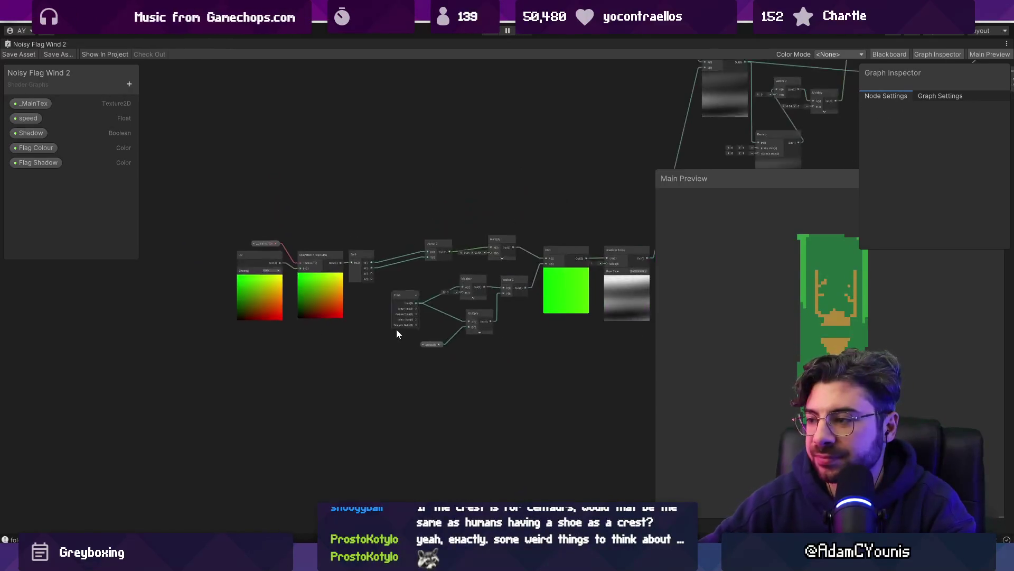
Save the graph, then test disconnecting the Add-to-UV link and undo it
{"action": "key", "text": "ctrl+s"}
{"action": "left_click_drag", "start_coordinate": [444, 332], "coordinate": [401, 372]}
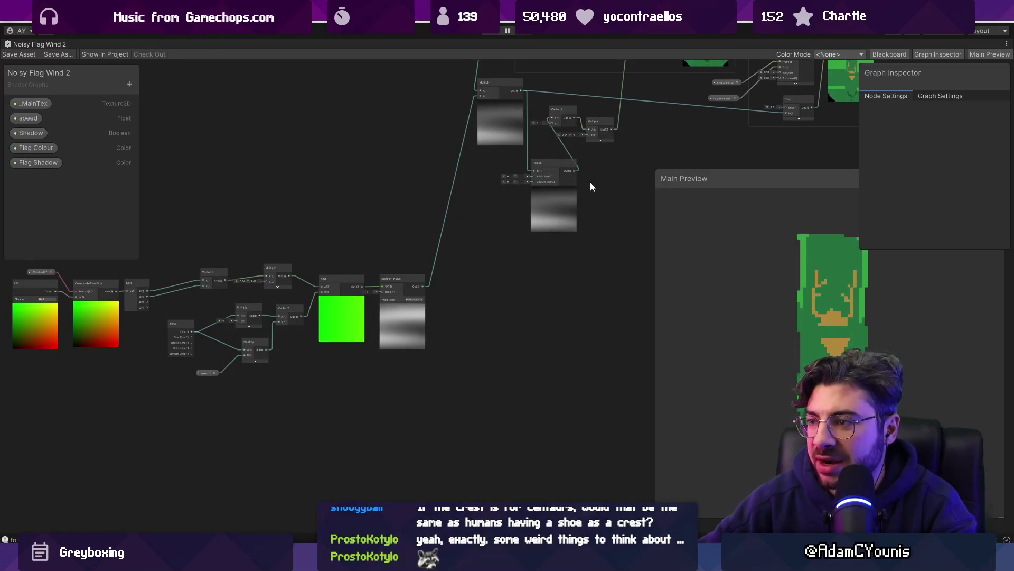
{"action": "mouse_move", "coordinate": [594, 186]}
{"action": "left_mouse_down"}
{"action": "mouse_move", "coordinate": [441, 366]}
{"action": "mouse_move", "coordinate": [303, 428]}
{"action": "left_mouse_up"}
{"action": "scroll", "coordinate": [397, 275], "scroll_direction": "up", "scroll_amount": 5}
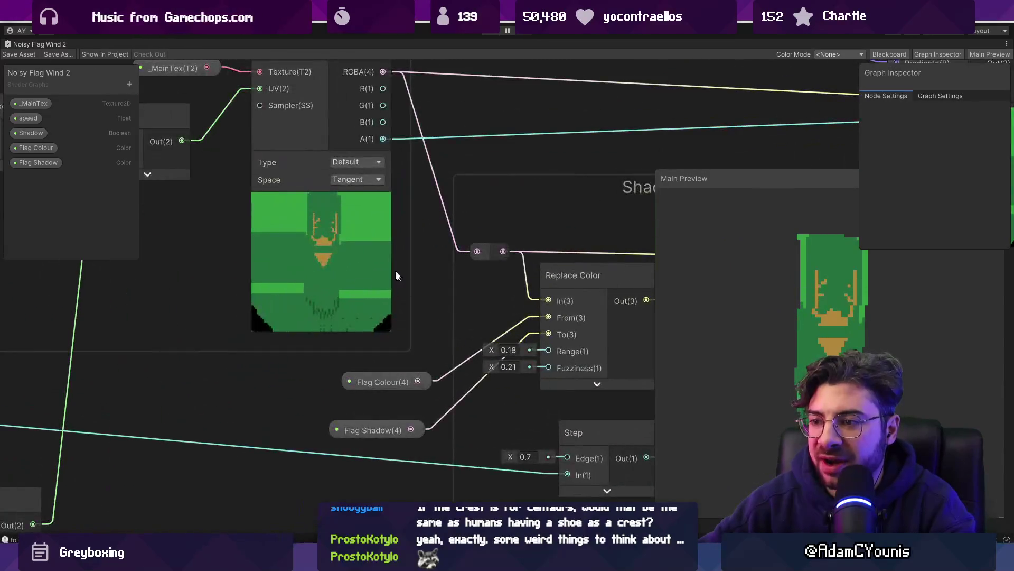
{"action": "left_click_drag", "start_coordinate": [362, 230], "coordinate": [457, 300]}
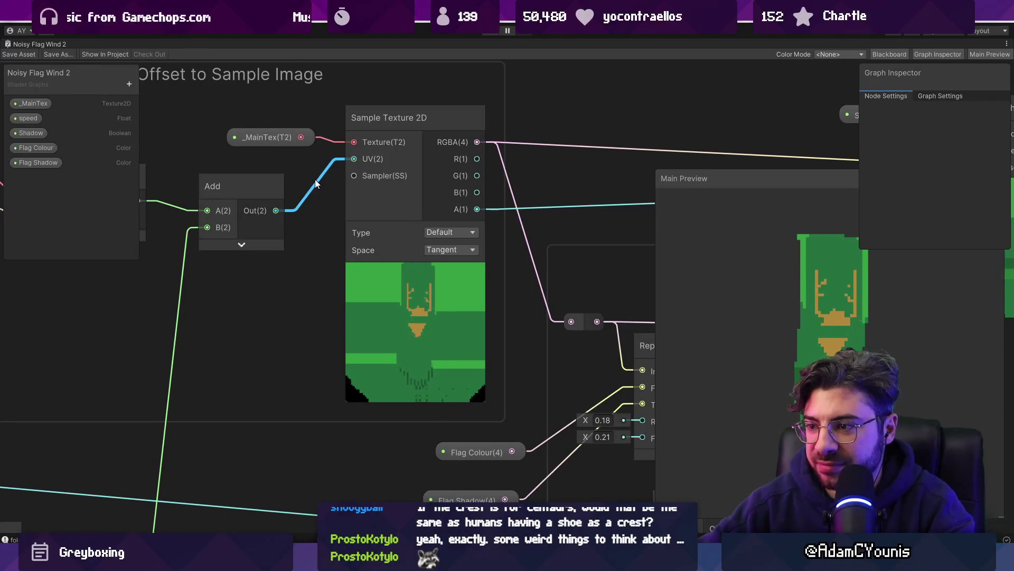
{"action": "key", "text": "Delete"}
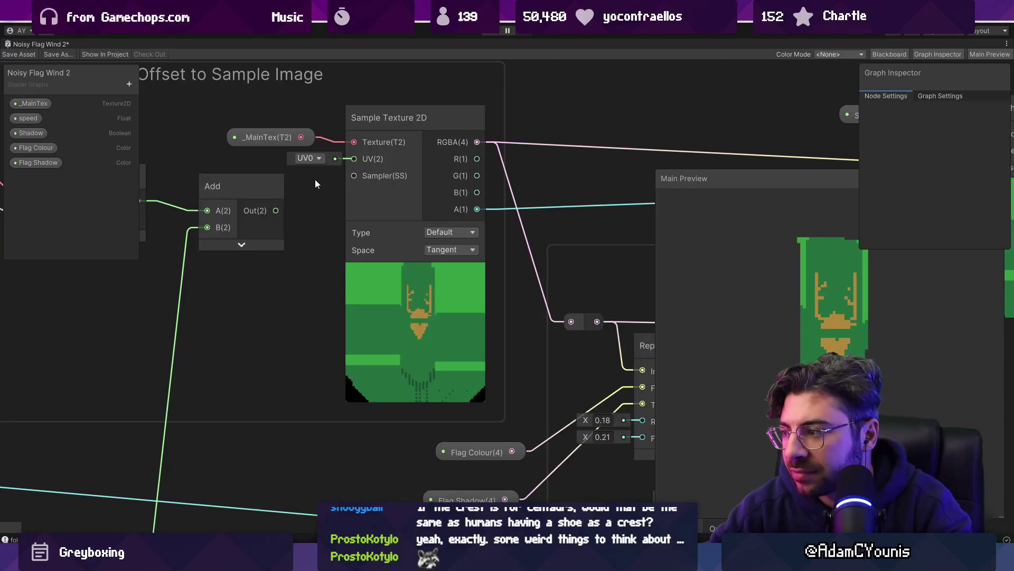
{"action": "key", "text": "ctrl+z"}
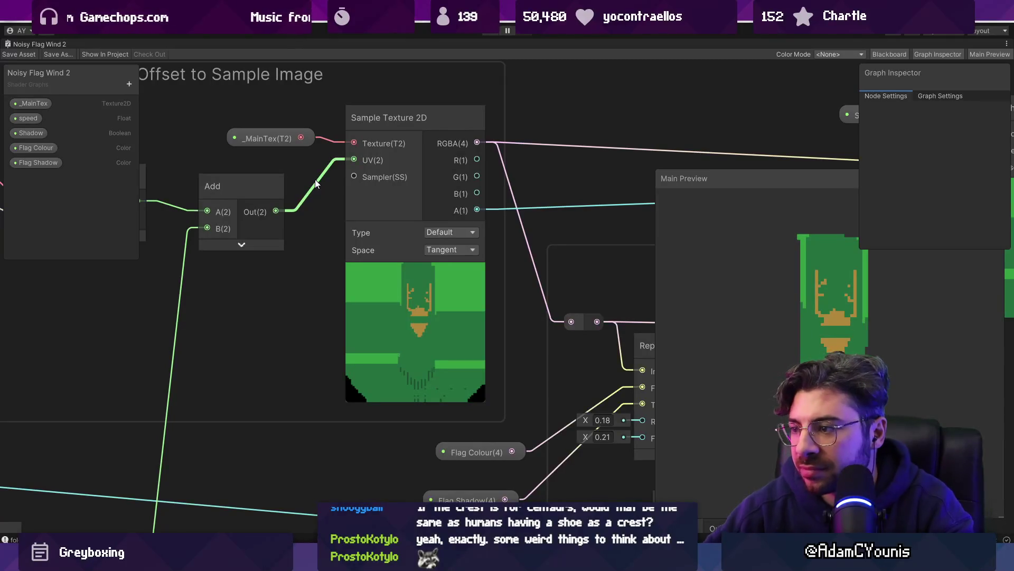
Delete the link from the Add node to Sample Texture 2D's UV input
{"action": "scroll", "coordinate": [381, 225], "scroll_direction": "down", "scroll_amount": 3}
{"action": "mouse_move", "coordinate": [390, 231]}
{"action": "left_mouse_down"}
{"action": "mouse_move", "coordinate": [217, 218]}
{"action": "mouse_move", "coordinate": [399, 237]}
{"action": "left_mouse_up"}
{"action": "scroll", "coordinate": [312, 222], "scroll_direction": "up", "scroll_amount": 2}
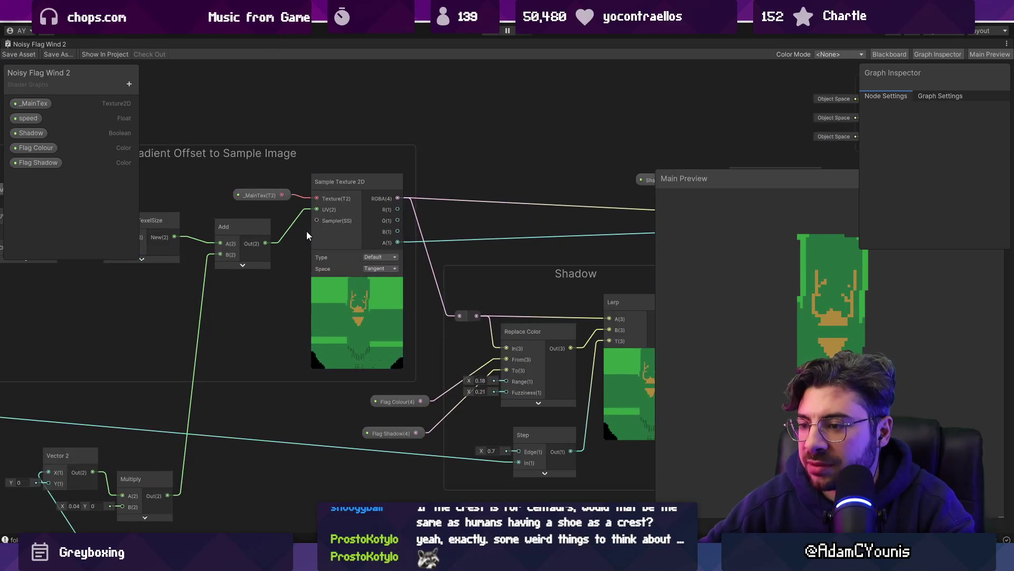
{"action": "mouse_move", "coordinate": [324, 240]}
{"action": "left_mouse_down"}
{"action": "mouse_move", "coordinate": [179, 235]}
{"action": "mouse_move", "coordinate": [360, 255]}
{"action": "left_mouse_up"}
{"action": "scroll", "coordinate": [359, 254], "scroll_direction": "up", "scroll_amount": 3}
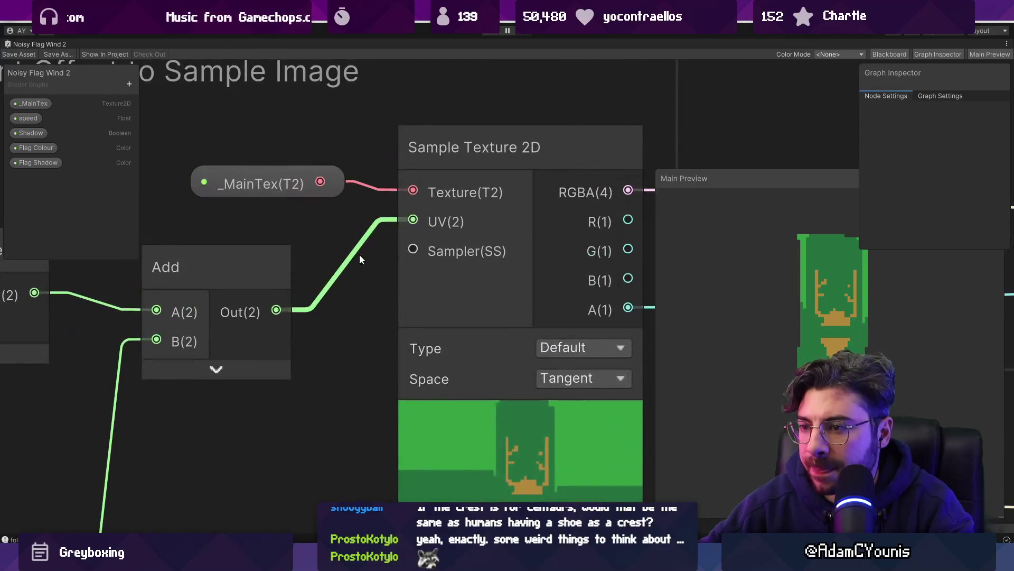
{"action": "left_click", "coordinate": [354, 252]}
{"action": "key", "text": "Delete"}
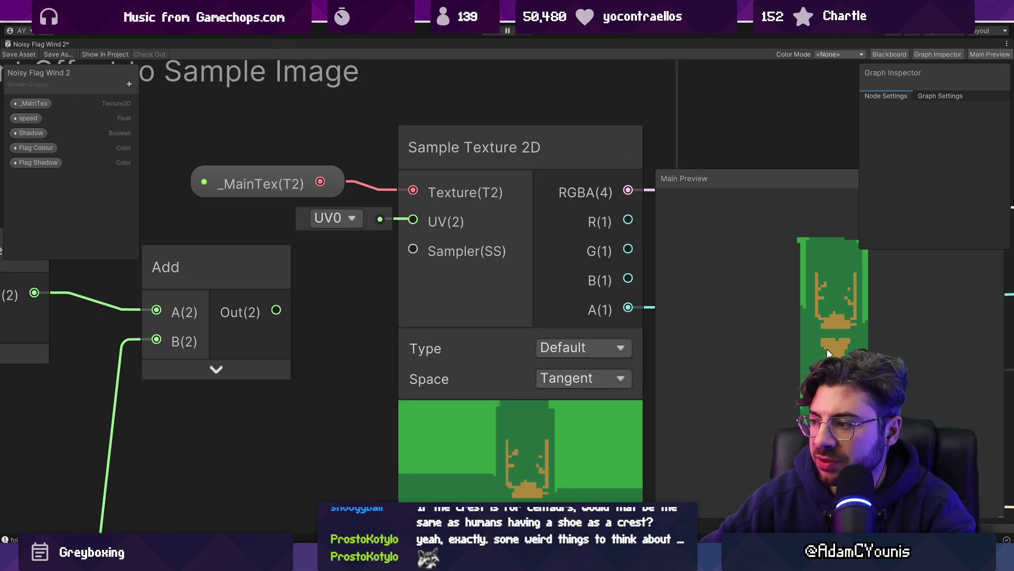
Wire the Add node's Out(2) back into Sample Texture 2D's UV(2) input
{"action": "scroll", "coordinate": [499, 331], "scroll_direction": "down", "scroll_amount": 3}
{"action": "left_click", "coordinate": [499, 332]}
{"action": "scroll", "coordinate": [440, 331], "scroll_direction": "up", "scroll_amount": 4}
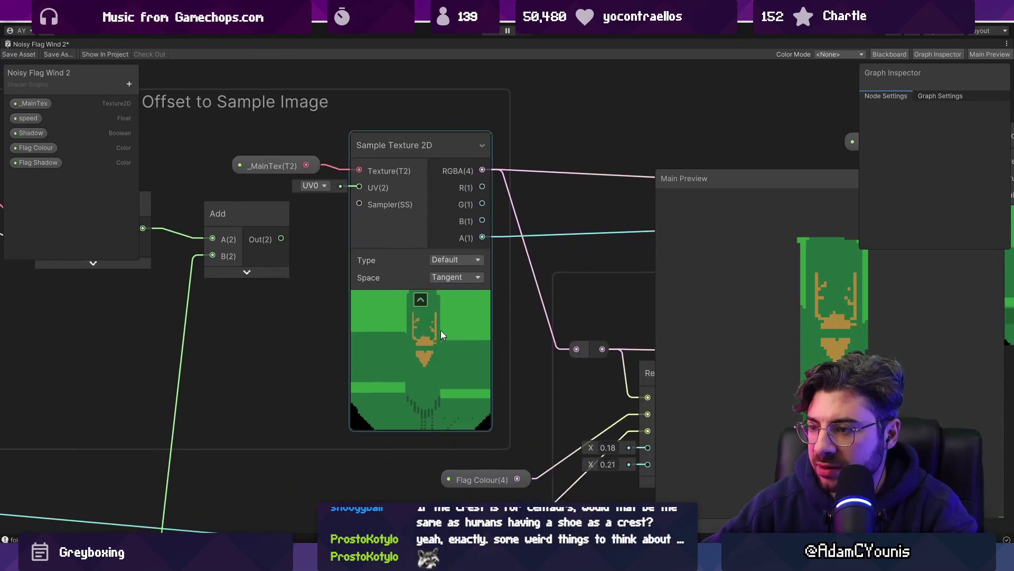
{"action": "left_click", "coordinate": [298, 138]}
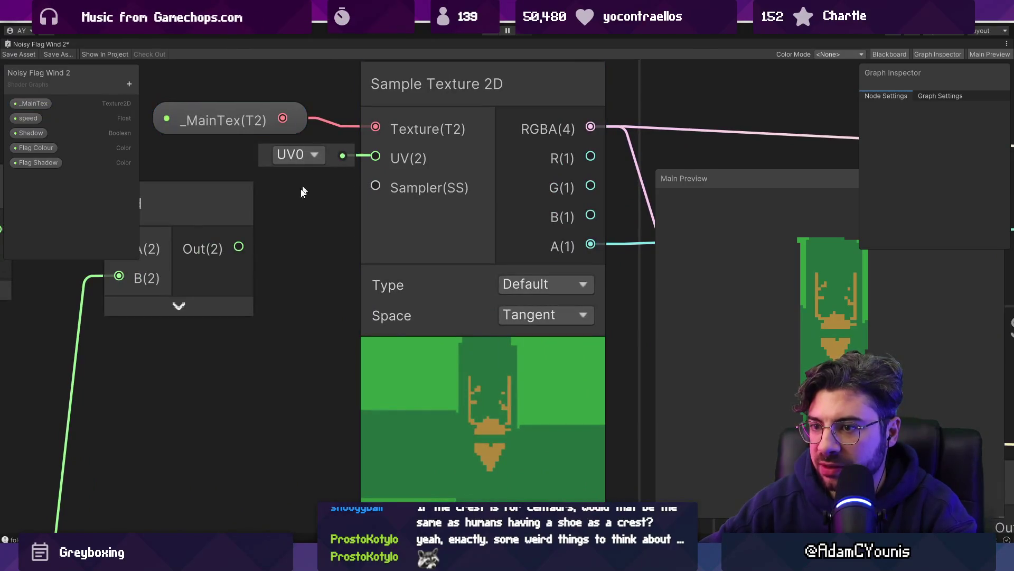
{"action": "left_click_drag", "start_coordinate": [239, 247], "coordinate": [248, 250]}
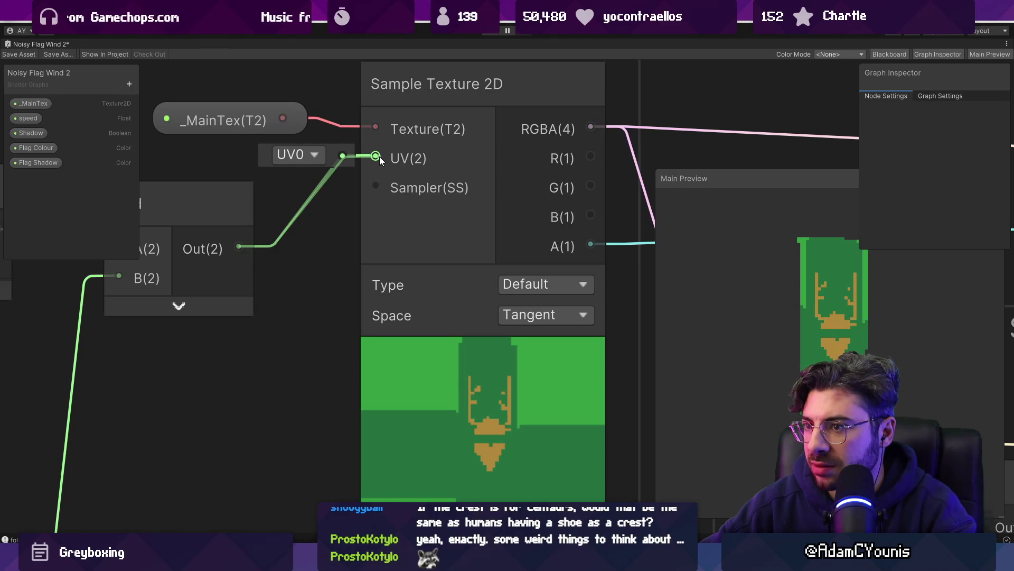
{"action": "left_click_drag", "start_coordinate": [379, 156], "coordinate": [316, 190]}
Make the Shadow boolean property default to on in the Graph Inspector
{"action": "left_click", "coordinate": [31, 132]}
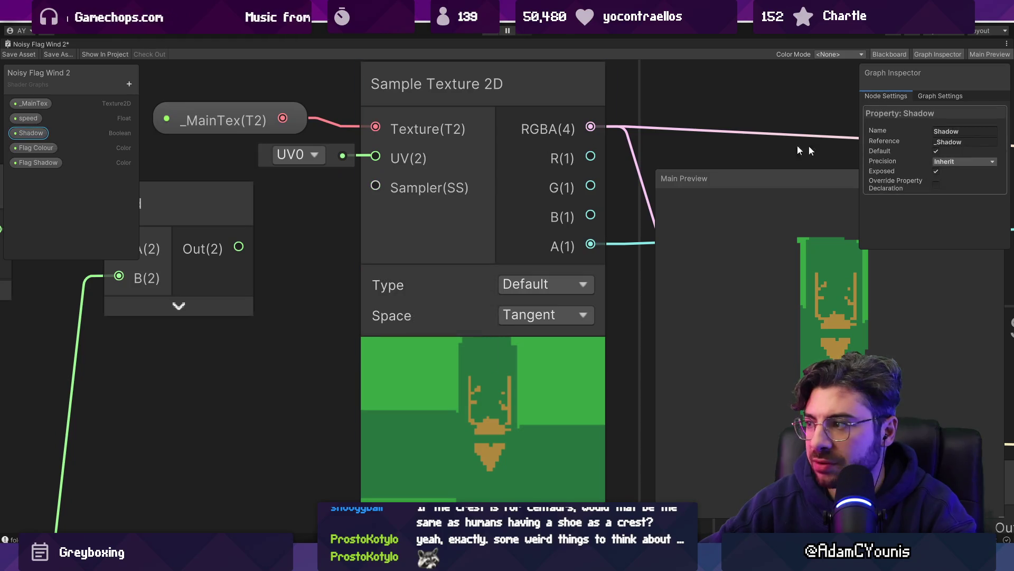
{"action": "type", "text": "_"}
{"action": "left_click", "coordinate": [935, 152]}
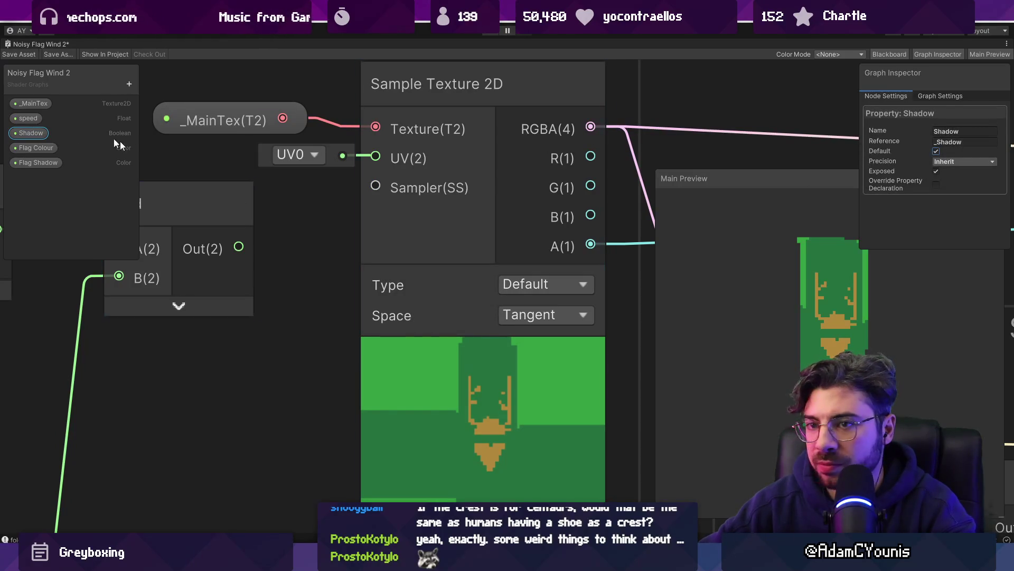
{"action": "left_click_drag", "start_coordinate": [239, 246], "coordinate": [311, 207]}
Save the shader graph and restore the normal editor layout
{"action": "key", "text": "ctrl+s"}
{"action": "scroll", "coordinate": [297, 278], "scroll_direction": "down", "scroll_amount": 6}
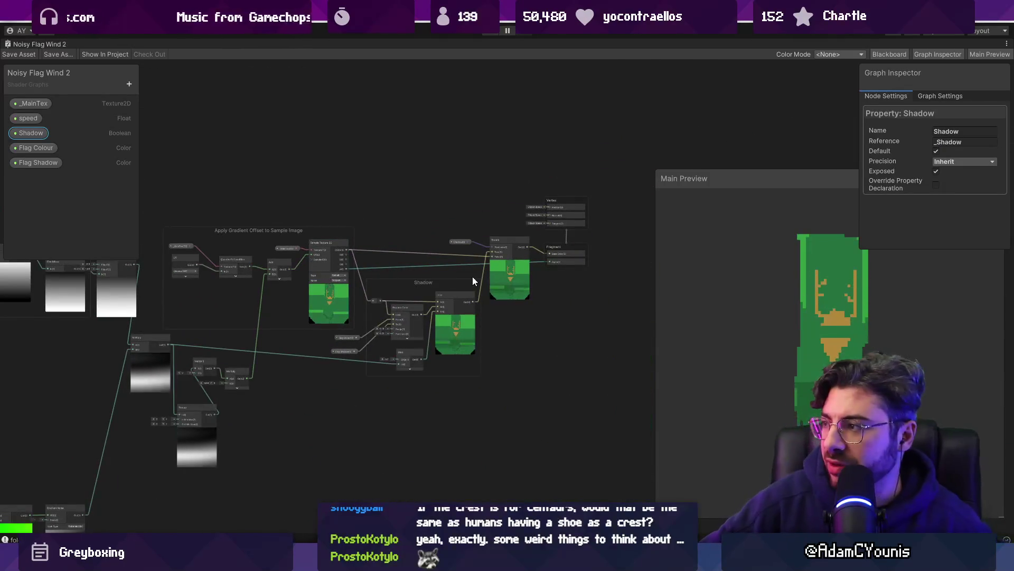
{"action": "scroll", "coordinate": [532, 300], "scroll_direction": "up", "scroll_amount": 6}
{"action": "scroll", "coordinate": [506, 218], "scroll_direction": "down", "scroll_amount": 5}
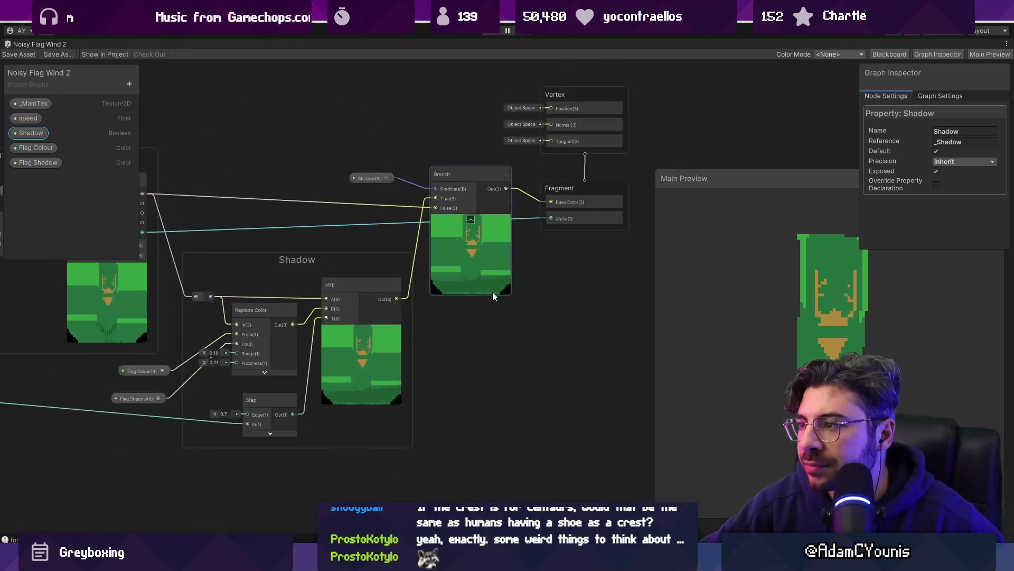
{"action": "double_click", "coordinate": [24, 42]}
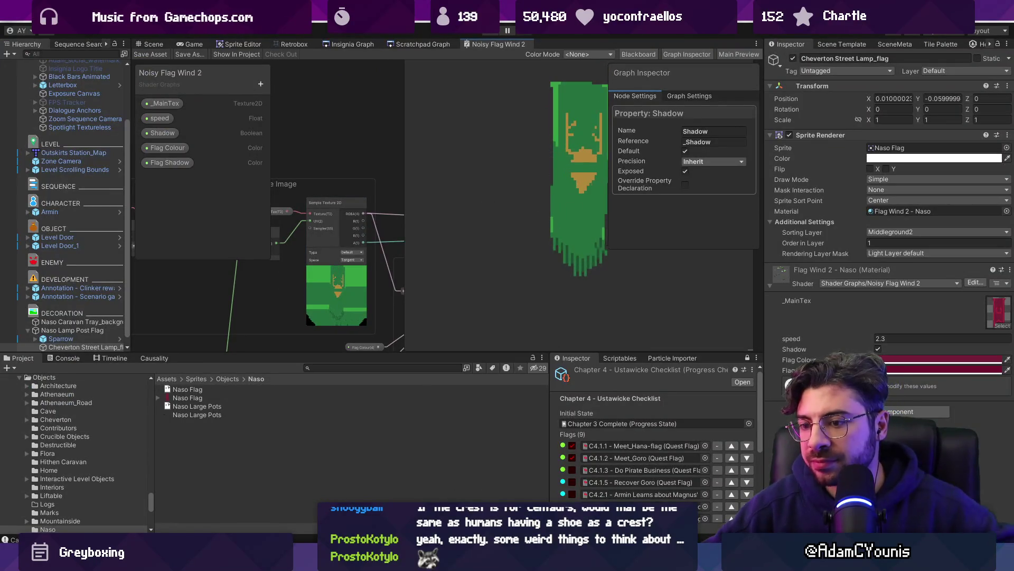
Open the Cheverton Street Lamp Flag sprite in Aseprite from the recent files
{"action": "key", "text": "alt+Tab"}
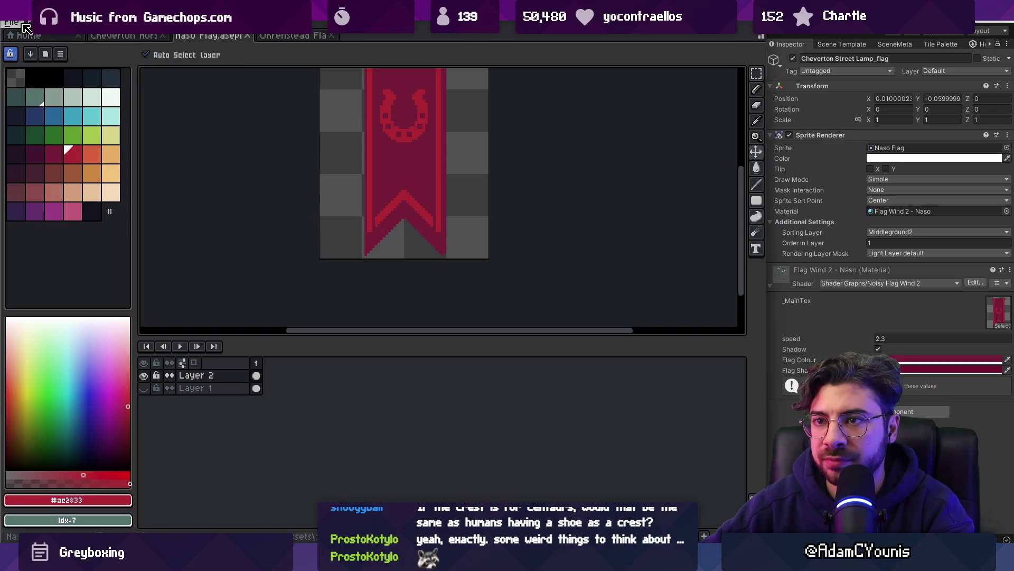
{"action": "left_click", "coordinate": [23, 24]}
{"action": "mouse_move", "coordinate": [114, 60]}
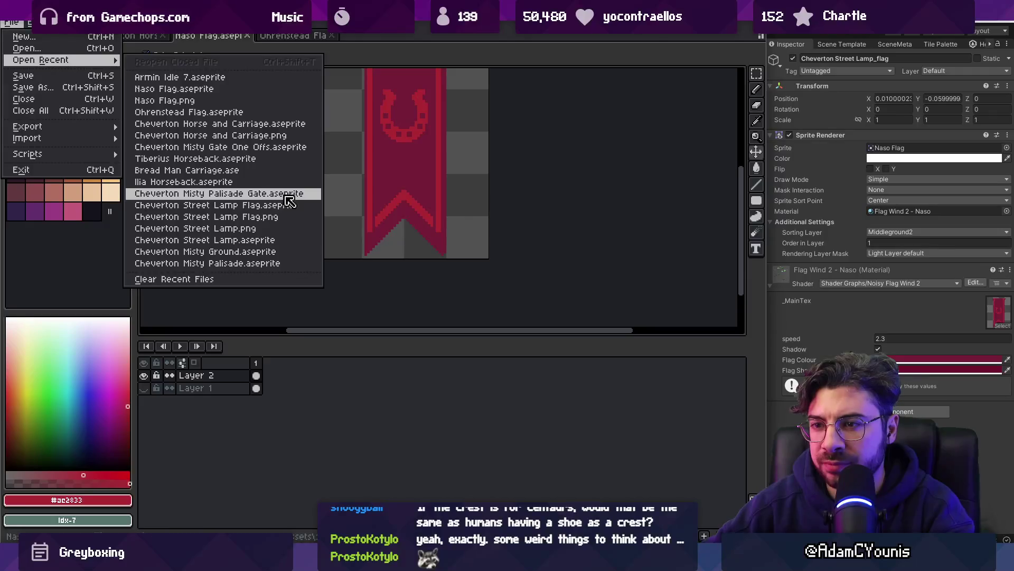
{"action": "left_click", "coordinate": [298, 205]}
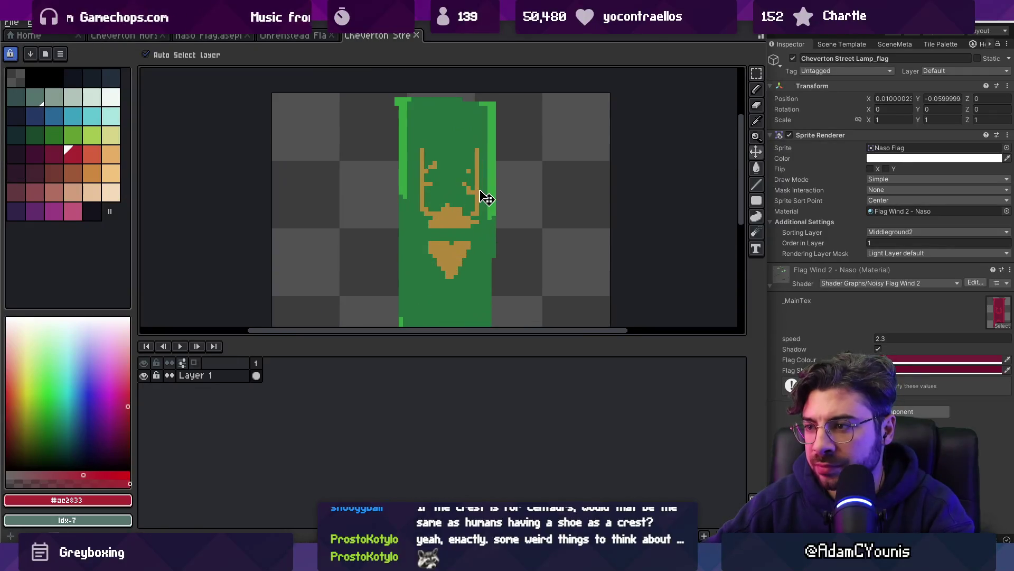
Repaint a stray tan crest pixel with the flag's green
{"action": "key", "text": "i"}
{"action": "scroll", "coordinate": [485, 190], "scroll_direction": "up", "scroll_amount": 1}
{"action": "left_click", "coordinate": [470, 170]}
{"action": "key", "text": "b"}
{"action": "scroll", "coordinate": [467, 151], "scroll_direction": "down", "scroll_amount": 2}
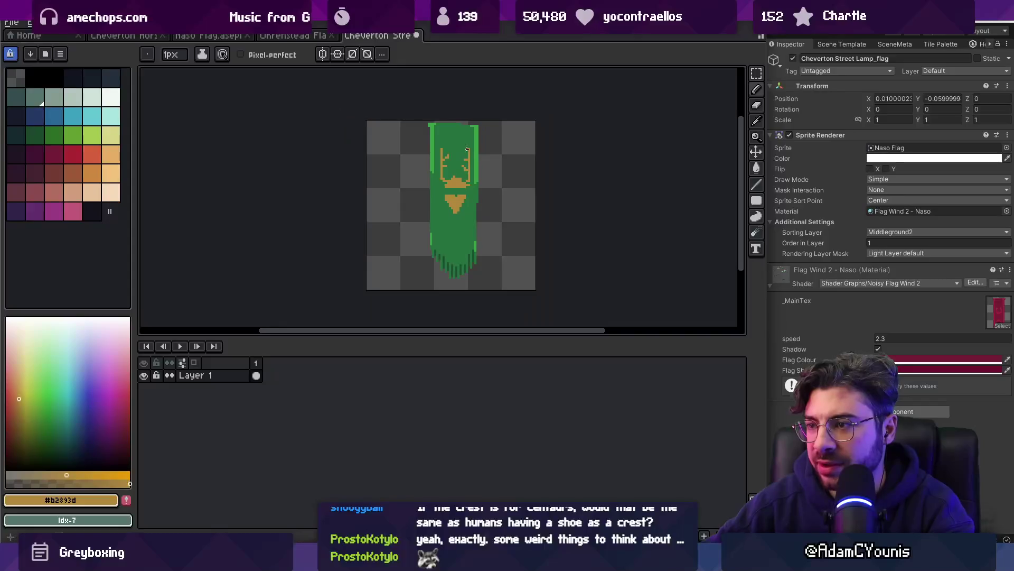
{"action": "scroll", "coordinate": [478, 158], "scroll_direction": "up", "scroll_amount": 3}
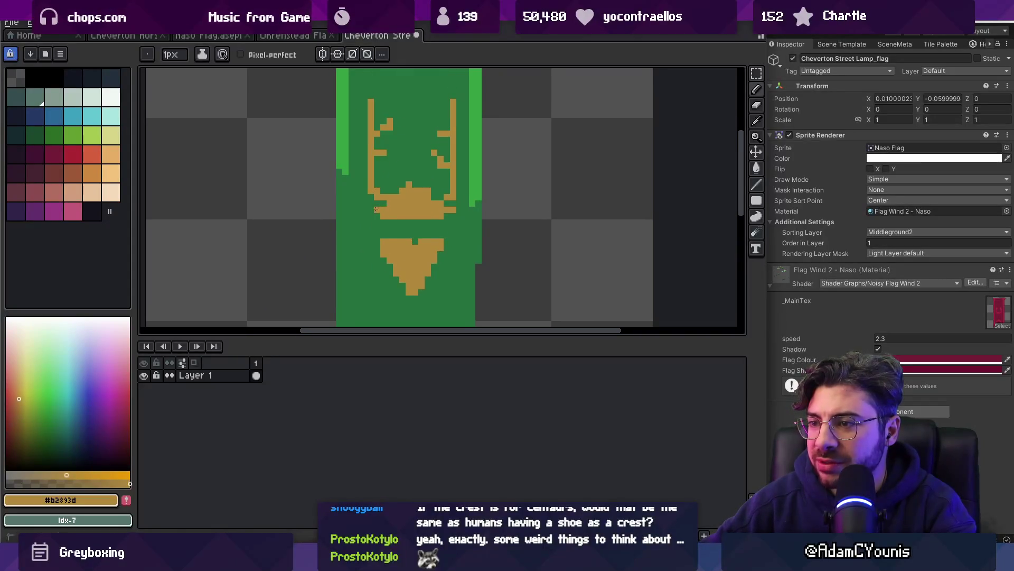
{"action": "left_click", "coordinate": [391, 125], "text": "alt"}
{"action": "left_click", "coordinate": [392, 123]}
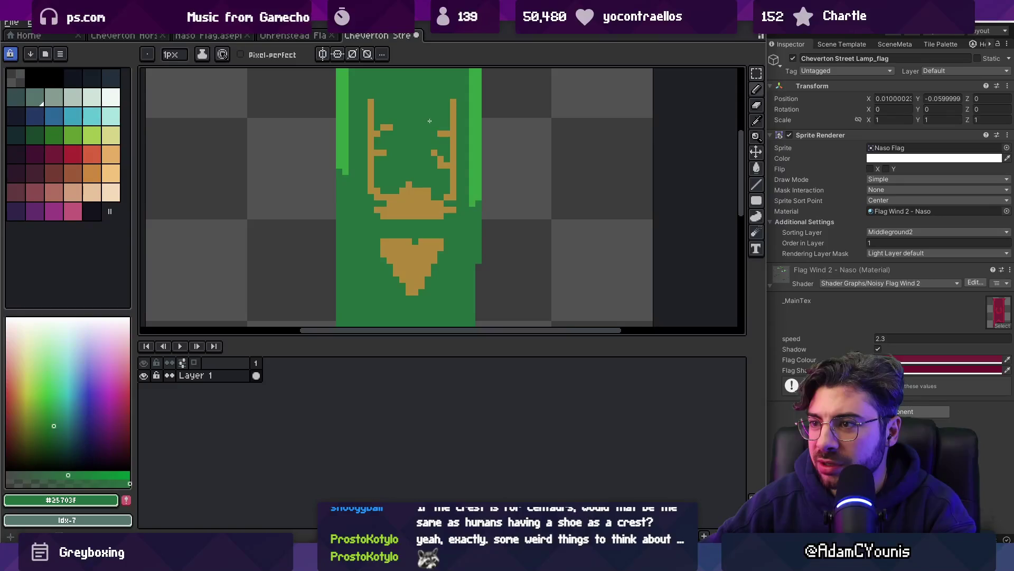
{"action": "left_click", "coordinate": [384, 152], "text": "alt"}
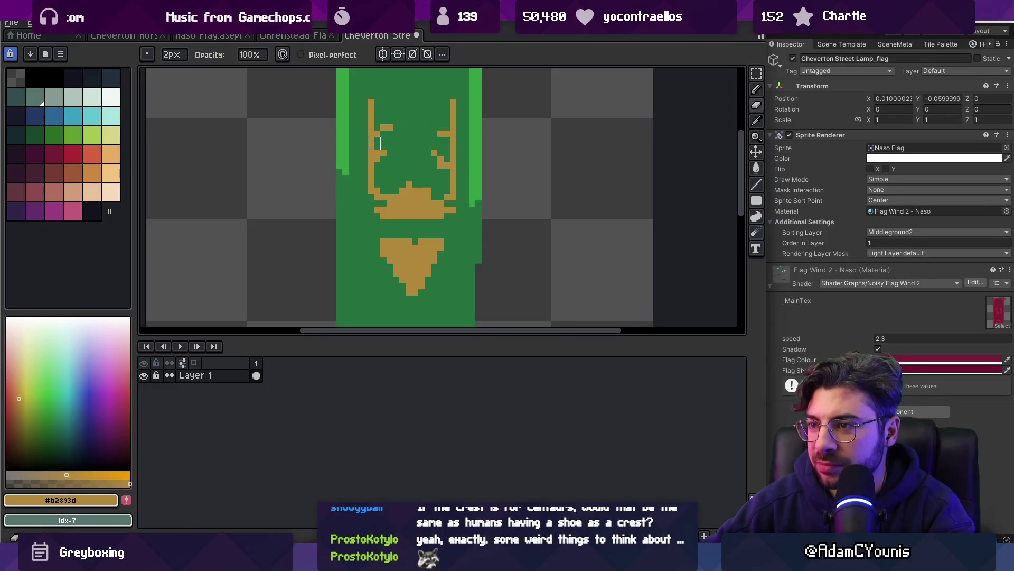
{"action": "key", "text": "e"}
{"action": "key", "text": "b"}
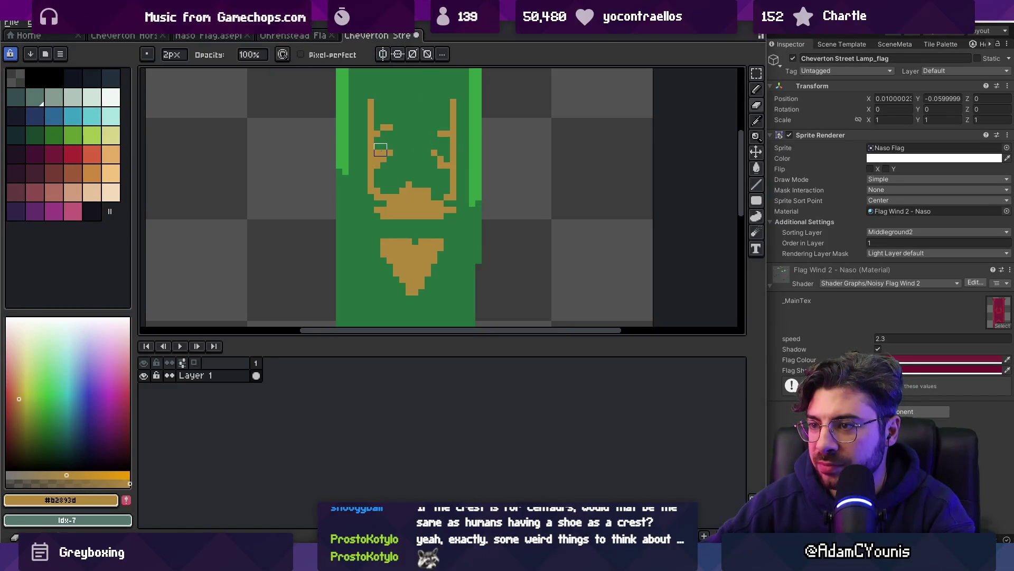
Sample green and tan colours around the crest edge and save the sprite
{"action": "left_click", "coordinate": [379, 146], "text": "alt"}
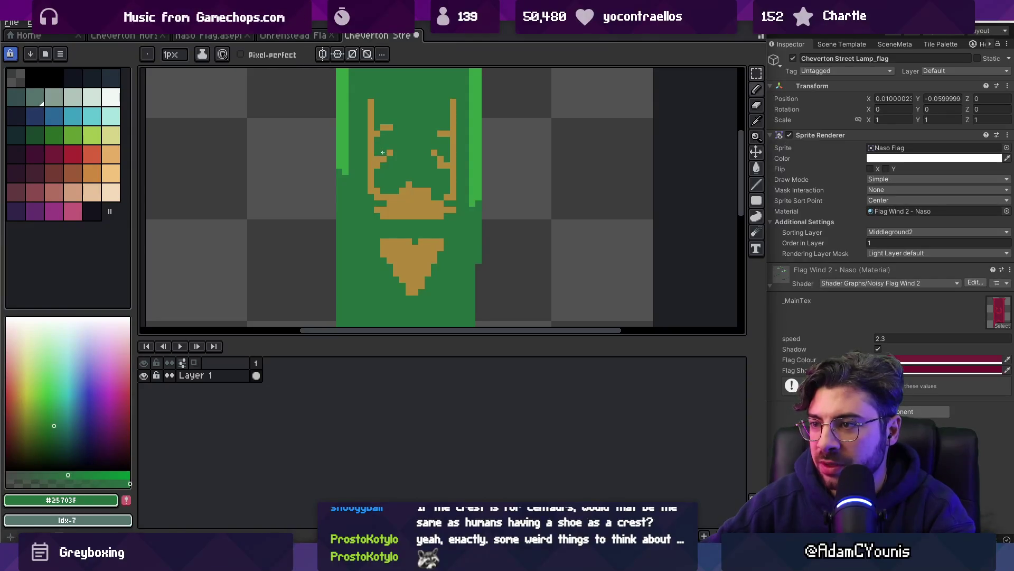
{"action": "left_click", "coordinate": [432, 144], "text": "alt"}
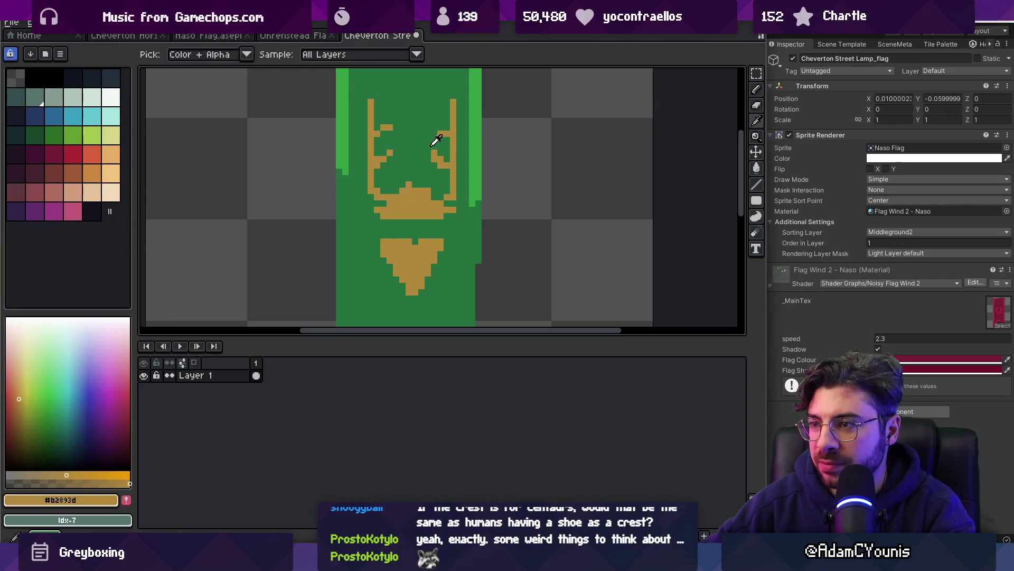
{"action": "key", "text": "b"}
{"action": "scroll", "coordinate": [420, 172], "scroll_direction": "down", "scroll_amount": 3}
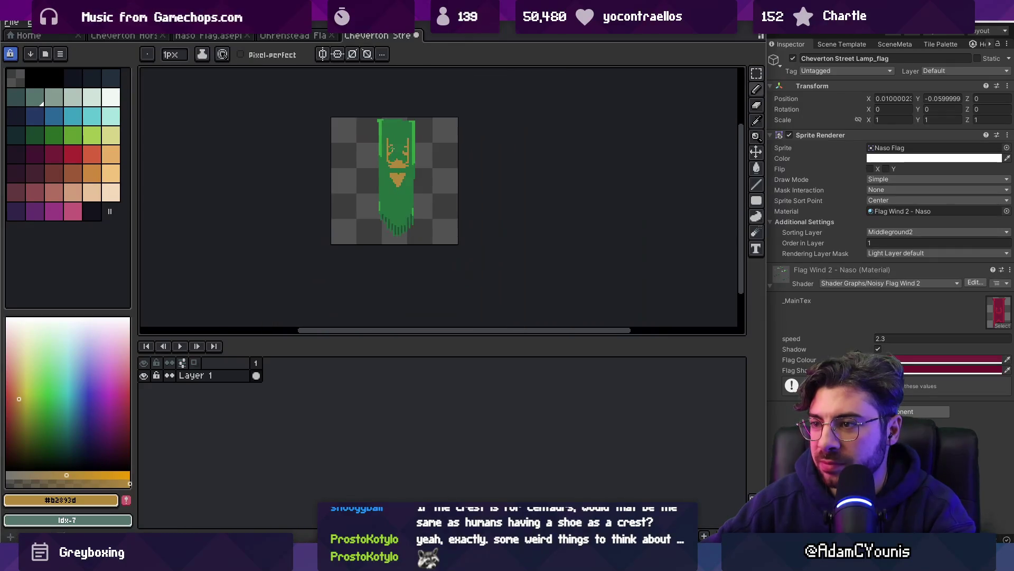
{"action": "scroll", "coordinate": [420, 171], "scroll_direction": "up", "scroll_amount": 3}
{"action": "left_click", "coordinate": [408, 141], "text": "alt"}
{"action": "left_click", "coordinate": [410, 165], "text": "alt"}
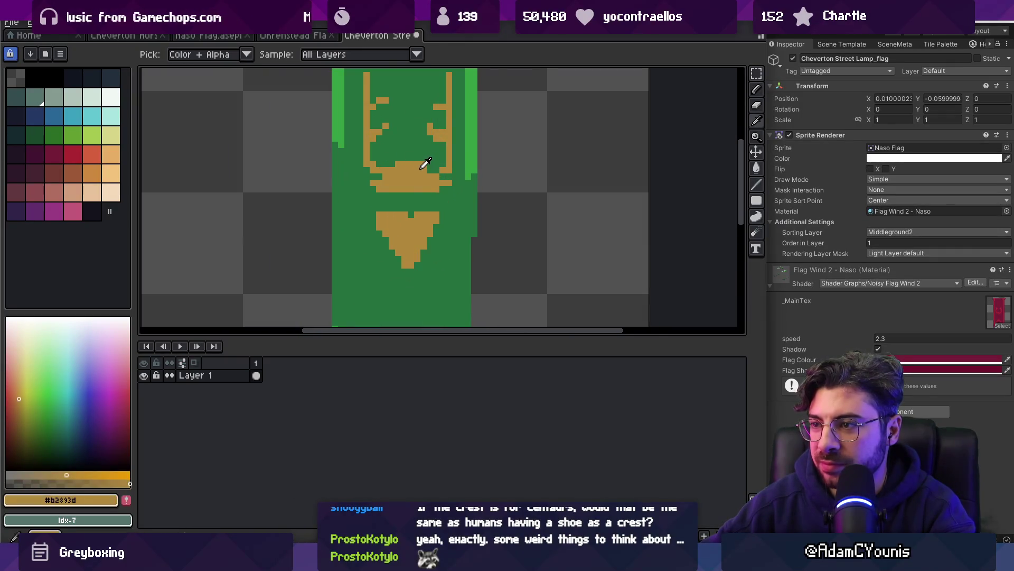
{"action": "left_click", "coordinate": [414, 152], "text": "alt"}
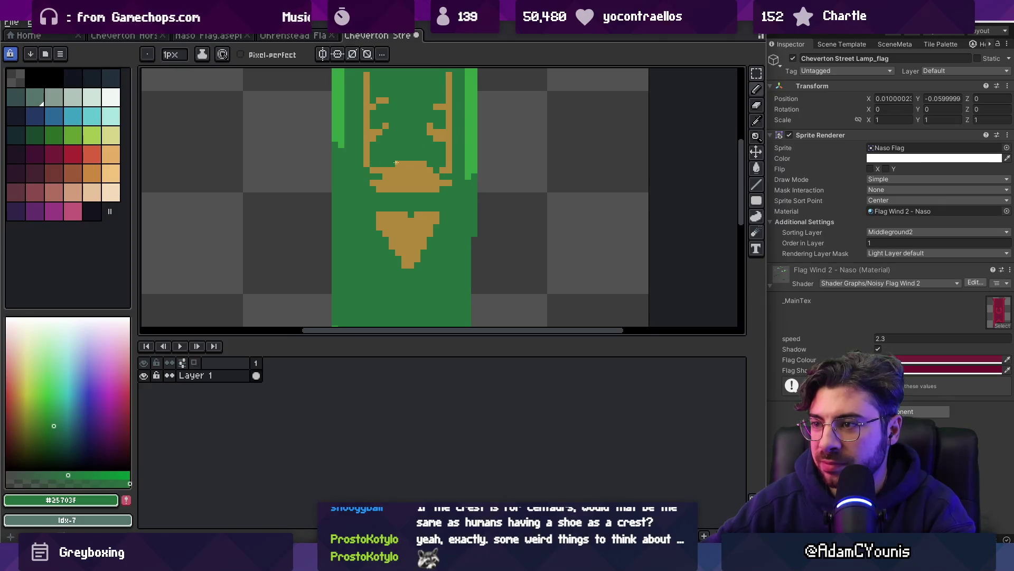
{"action": "scroll", "coordinate": [396, 163], "scroll_direction": "down", "scroll_amount": 3}
{"action": "scroll", "coordinate": [442, 159], "scroll_direction": "up", "scroll_amount": 4}
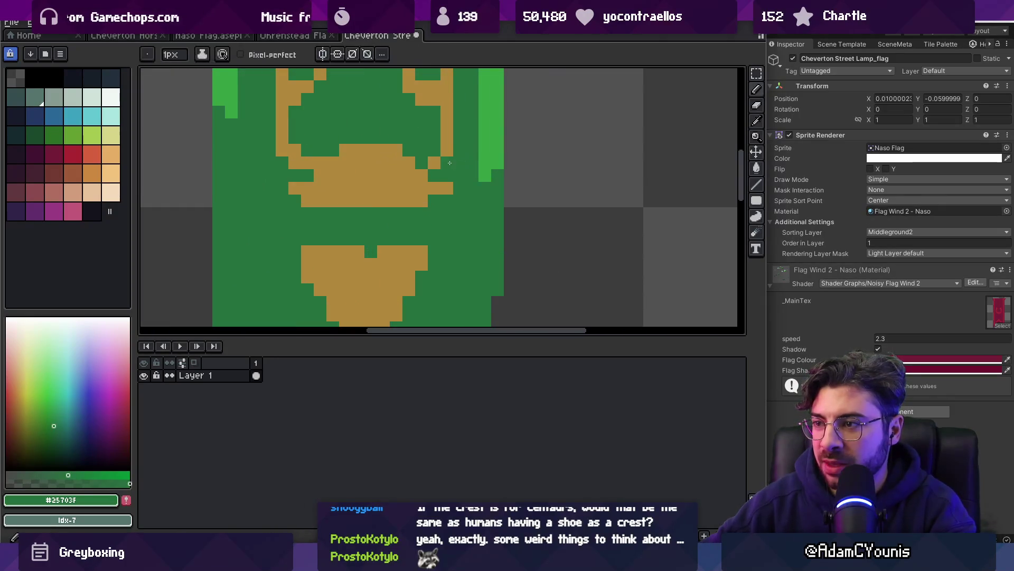
{"action": "left_click", "coordinate": [430, 158], "text": "alt"}
{"action": "scroll", "coordinate": [378, 127], "scroll_direction": "down", "scroll_amount": 1}
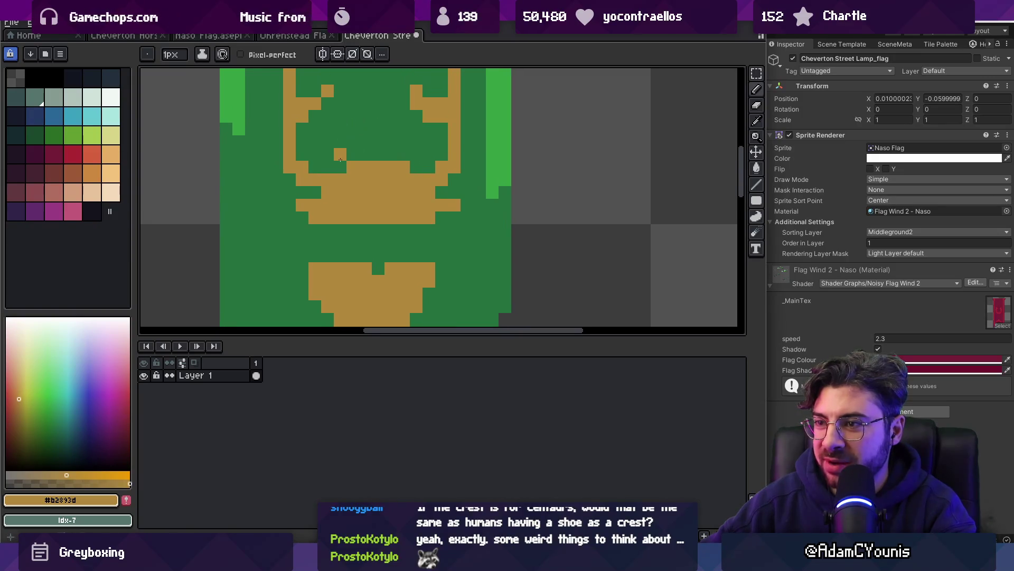
{"action": "scroll", "coordinate": [374, 145], "scroll_direction": "down", "scroll_amount": 4}
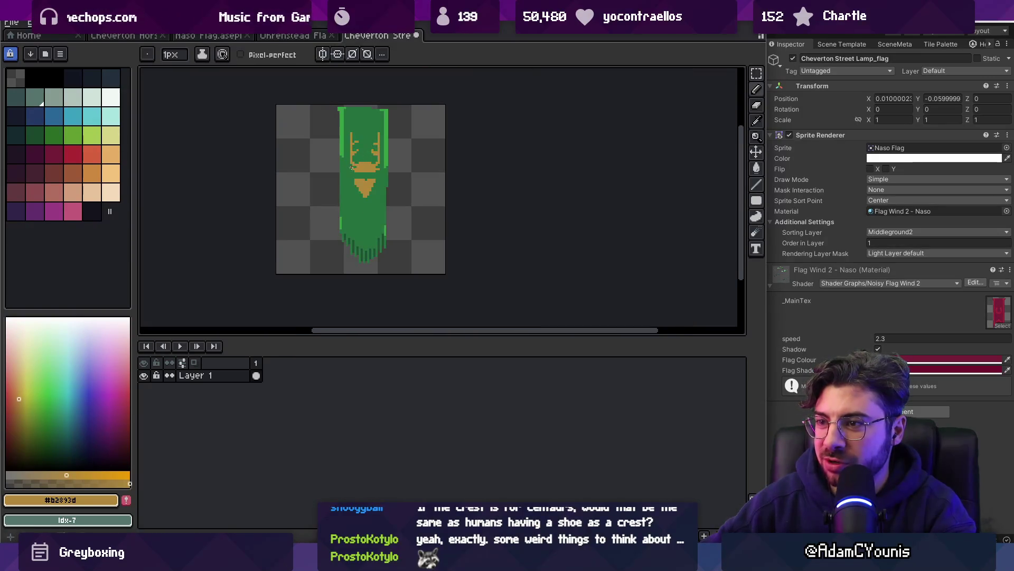
{"action": "scroll", "coordinate": [351, 167], "scroll_direction": "up", "scroll_amount": 4}
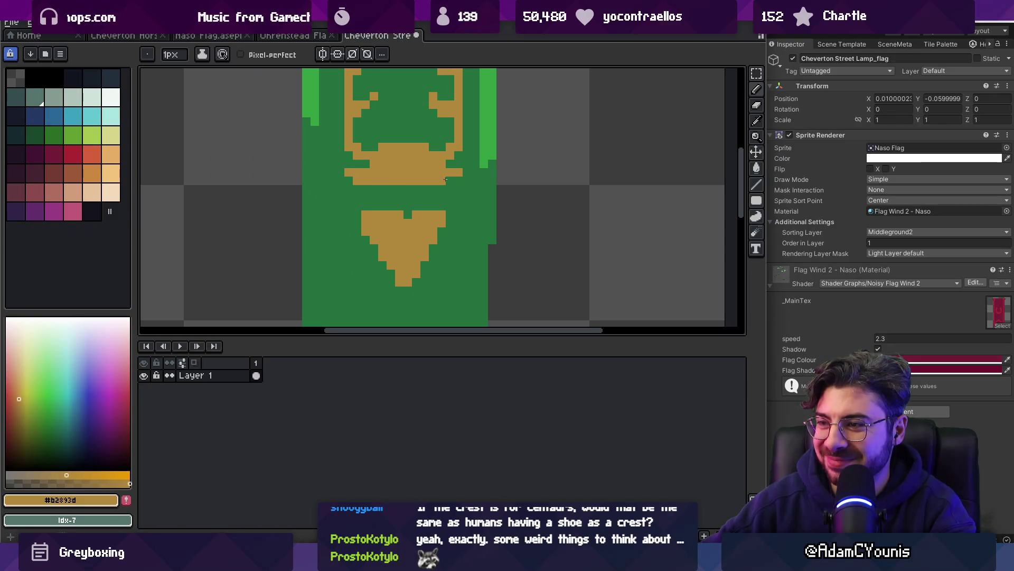
{"action": "left_click", "coordinate": [394, 193], "text": "alt"}
{"action": "scroll", "coordinate": [406, 197], "scroll_direction": "down", "scroll_amount": 4}
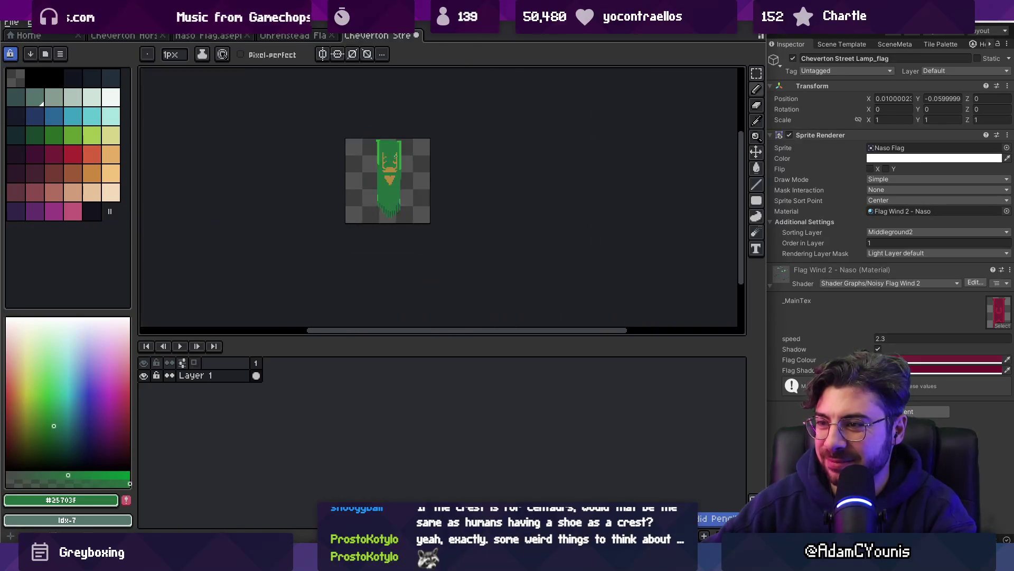
{"action": "scroll", "coordinate": [398, 169], "scroll_direction": "up", "scroll_amount": 4}
{"action": "key", "text": "ctrl+s"}
Try recolouring a crest-edge pixel green, undo it, and save again
{"action": "left_click", "coordinate": [401, 188], "text": "alt"}
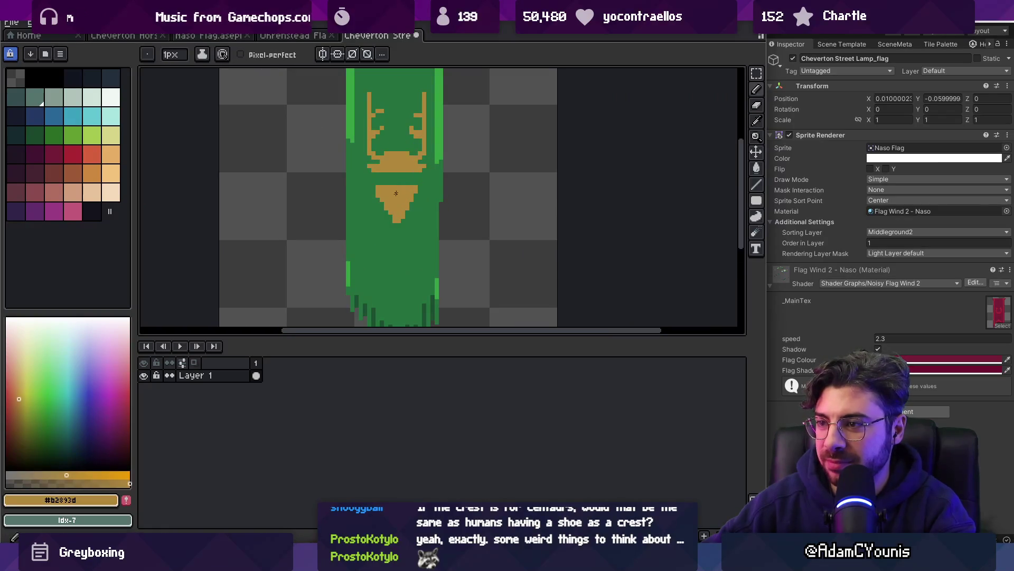
{"action": "scroll", "coordinate": [396, 193], "scroll_direction": "up", "scroll_amount": 3}
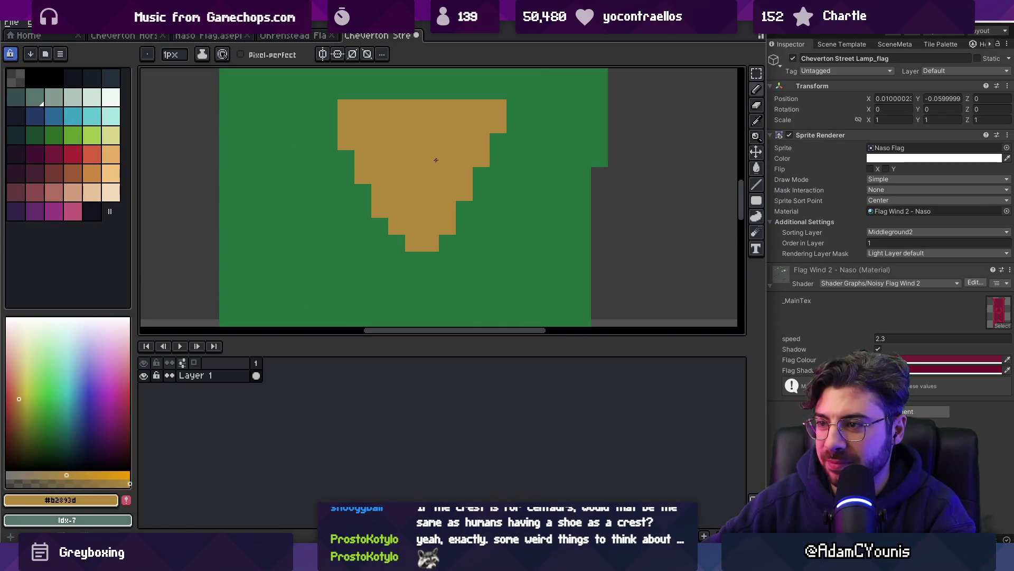
{"action": "left_click", "coordinate": [356, 213], "text": "alt"}
{"action": "left_click", "coordinate": [375, 210]}
{"action": "key", "text": "ctrl+z"}
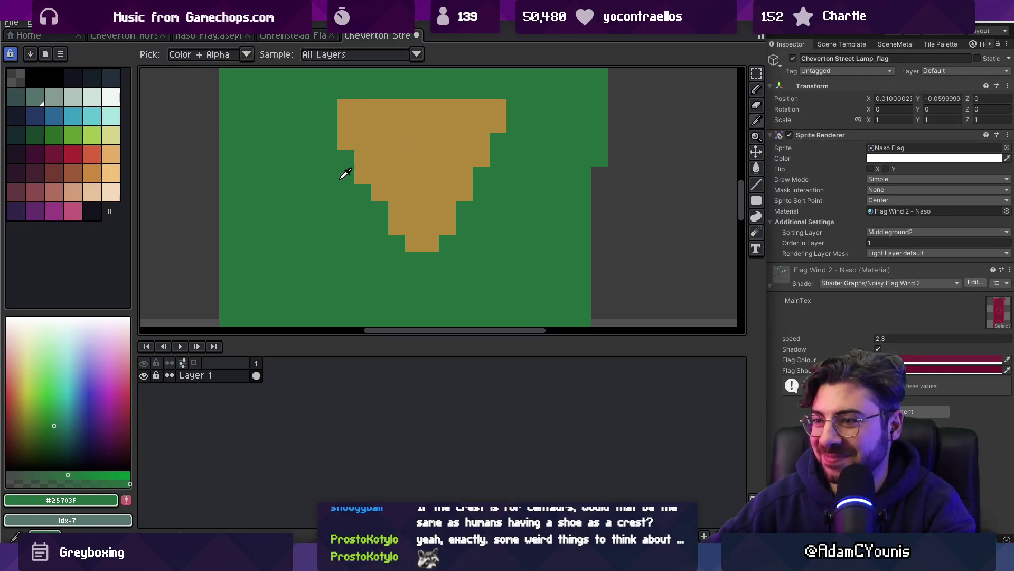
{"action": "scroll", "coordinate": [431, 140], "scroll_direction": "down", "scroll_amount": 3}
{"action": "scroll", "coordinate": [417, 148], "scroll_direction": "up", "scroll_amount": 5}
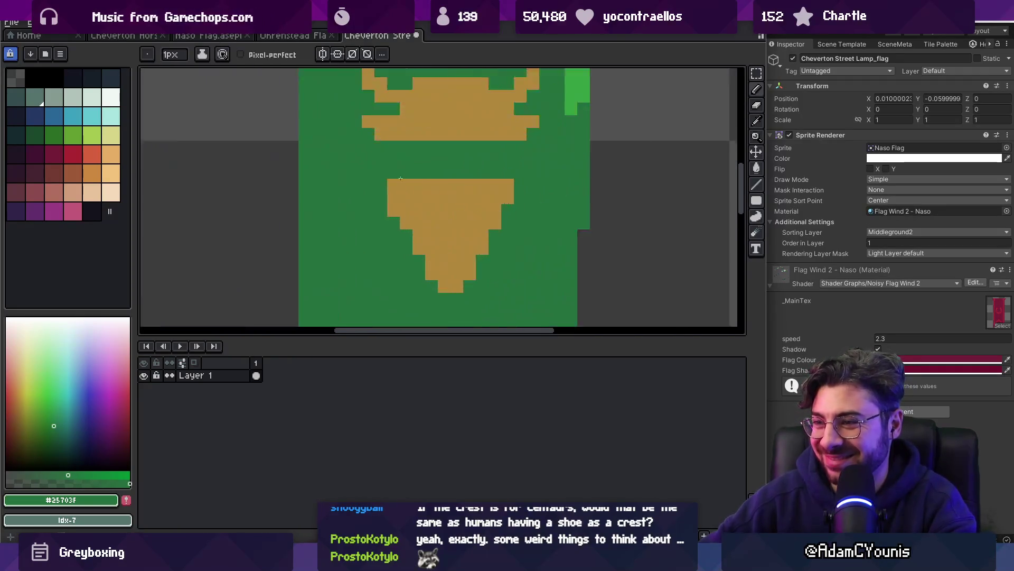
{"action": "scroll", "coordinate": [430, 180], "scroll_direction": "down", "scroll_amount": 5}
{"action": "key", "text": "ctrl+s"}
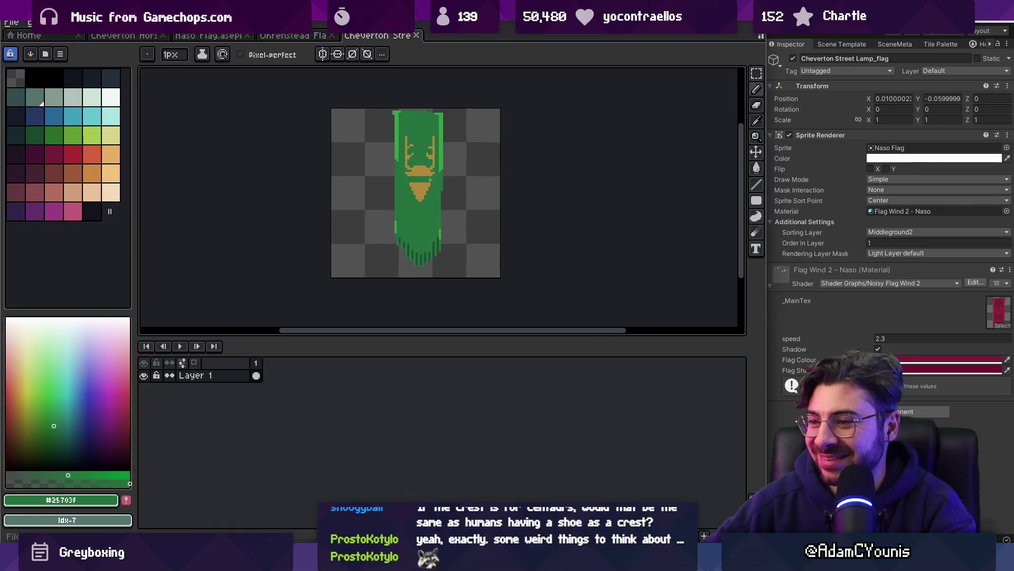
Export the sprite as Cheverton Street Lamp Flag.png, ignoring empty frames
{"action": "key", "text": "ctrl+alt+shift+s"}
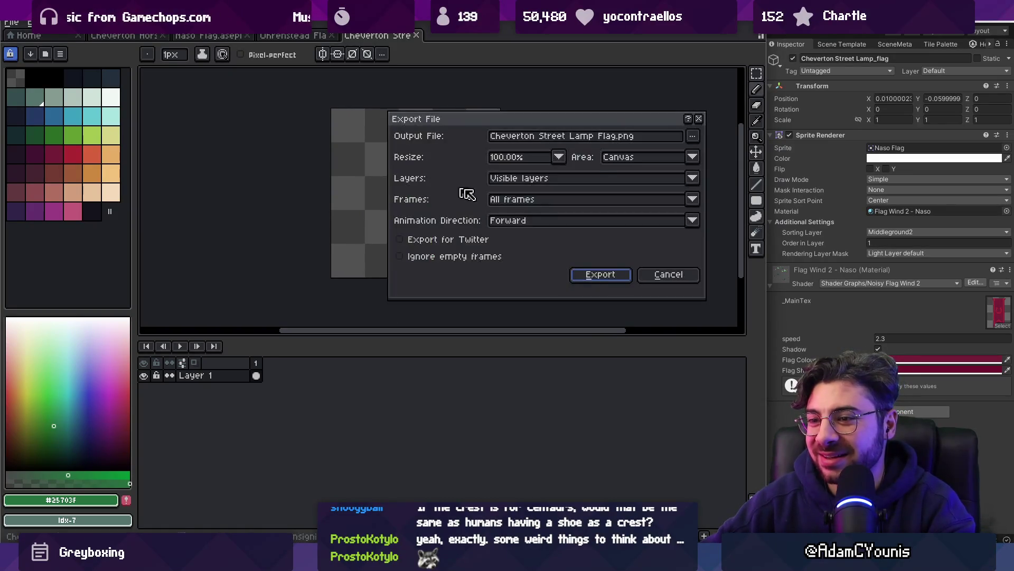
{"action": "left_click", "coordinate": [588, 270]}
{"action": "key", "text": "ctrl+alt+shift+s"}
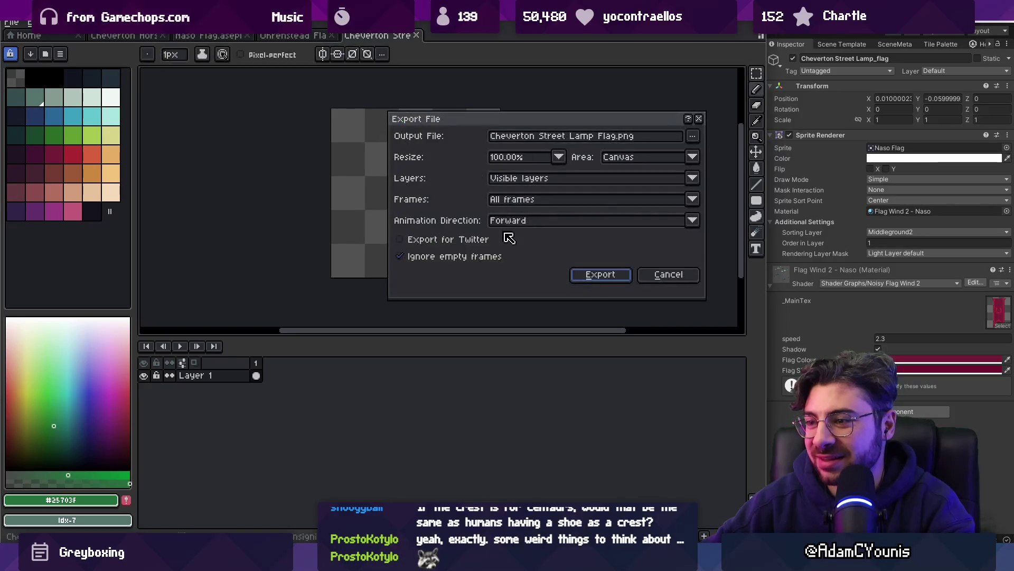
{"action": "left_click", "coordinate": [588, 272]}
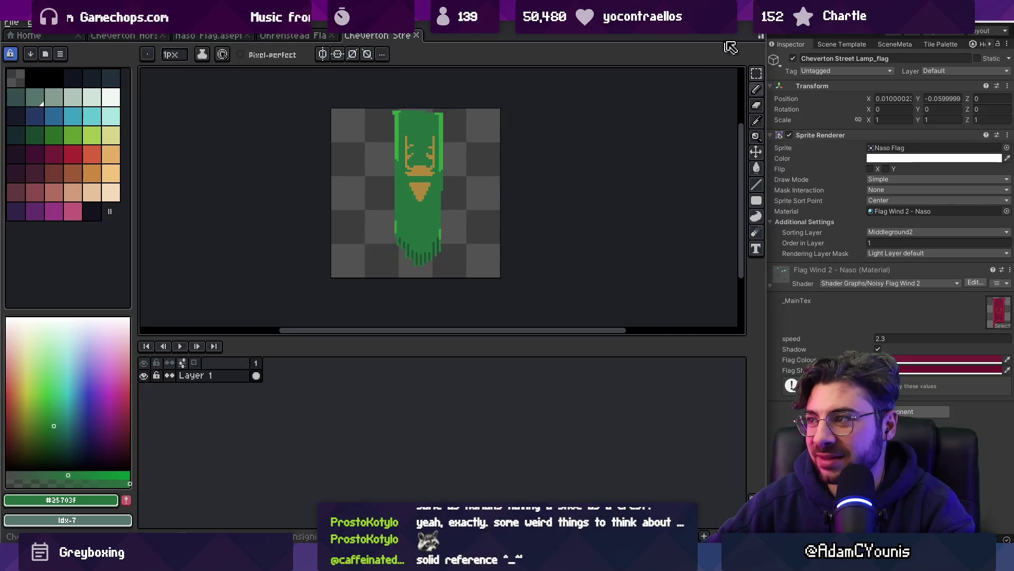
{"action": "key", "text": "alt+Tab"}
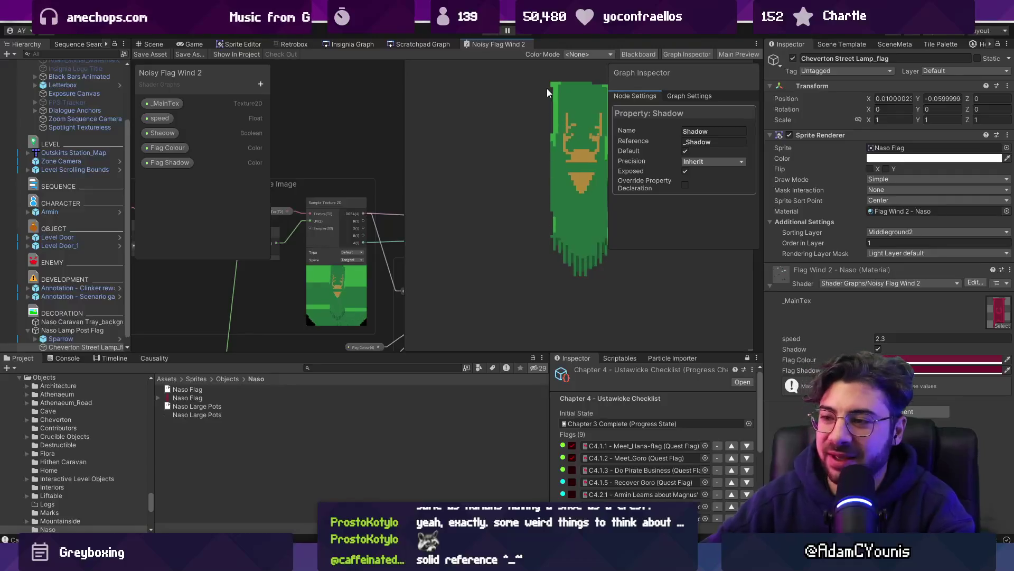
Switch from the Game view to the Scene view and check the material's main texture picker without changes
{"action": "left_click", "coordinate": [182, 45]}
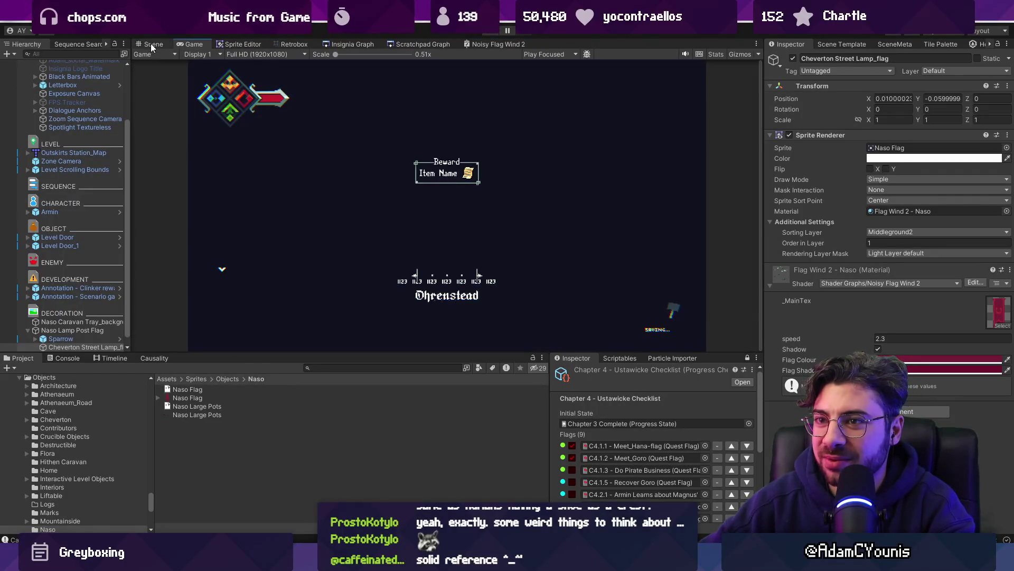
{"action": "left_click", "coordinate": [152, 45]}
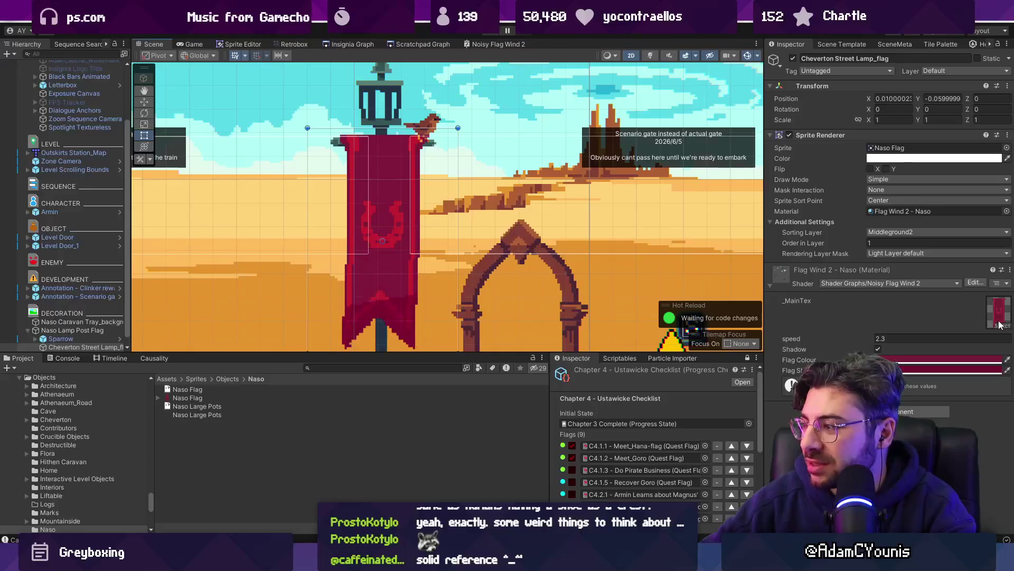
{"action": "left_click", "coordinate": [999, 324]}
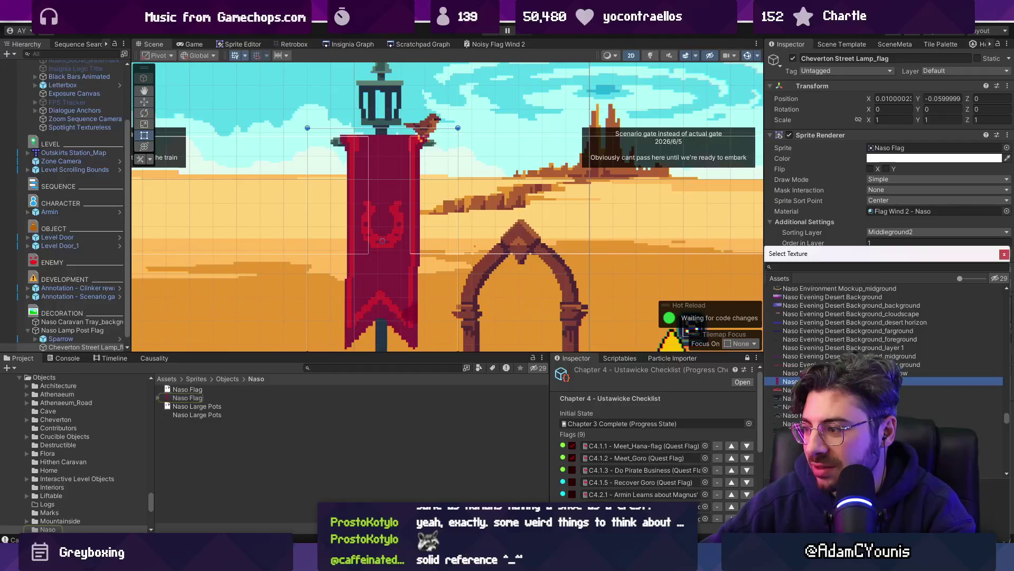
{"action": "key", "text": "Escape"}
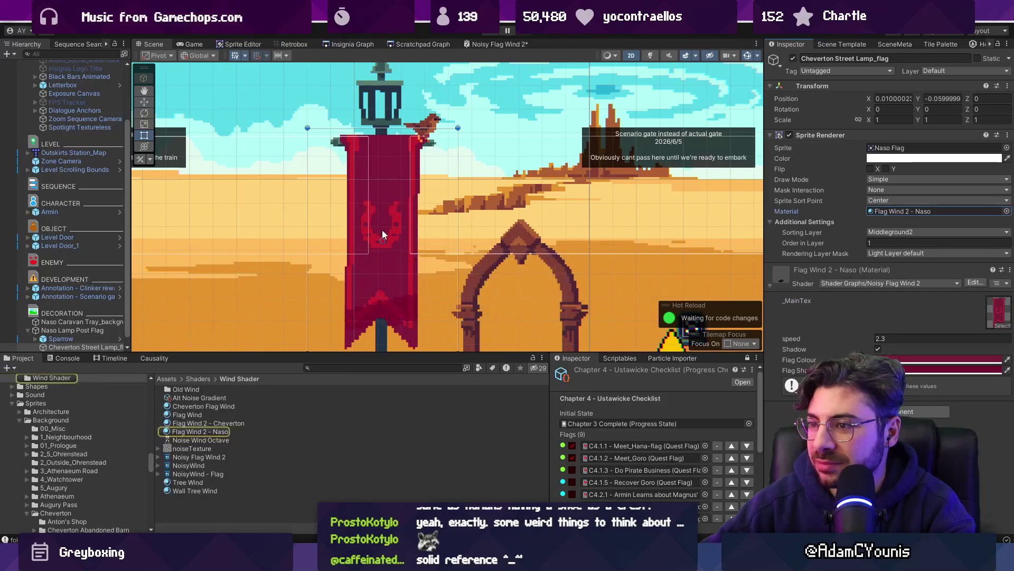
Preview other sprites on the flag, then put the Naso Flag sprite back
{"action": "left_click", "coordinate": [1007, 148]}
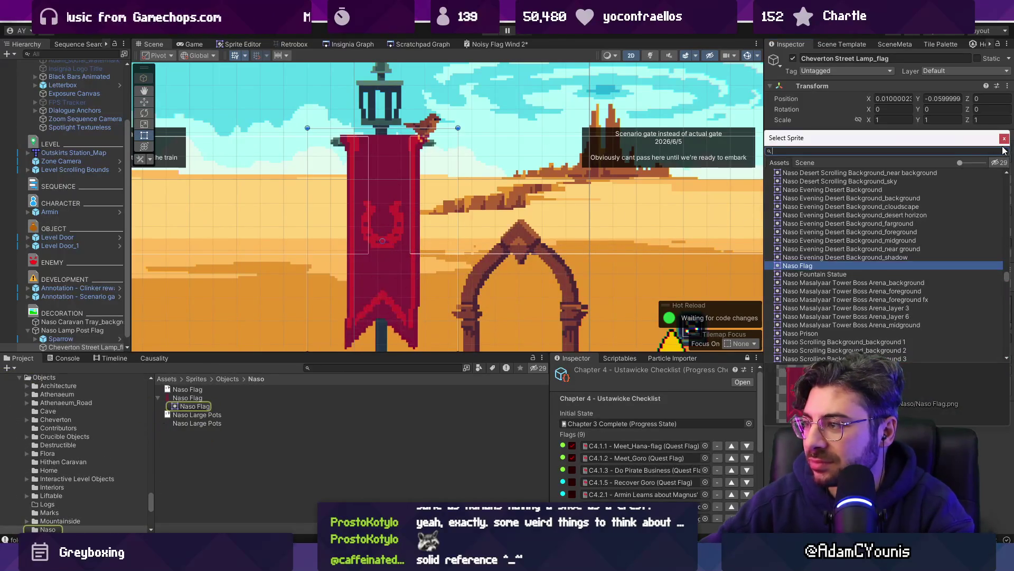
{"action": "key", "text": "Down"}
{"action": "key", "text": "Up"}
{"action": "key", "text": "Up"}
{"action": "key", "text": "Up"}
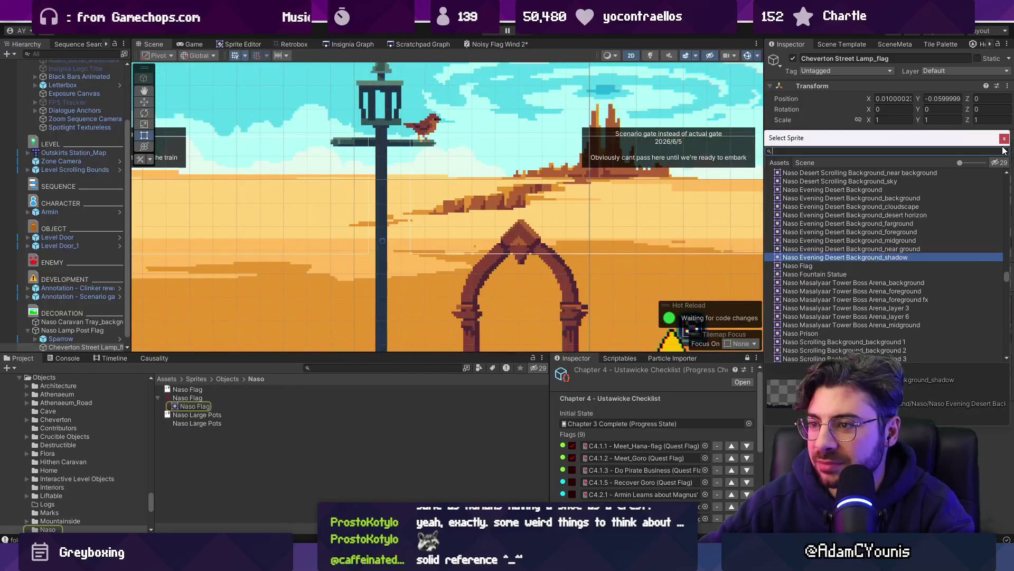
{"action": "key", "text": "Down"}
{"action": "key", "text": "Down"}
{"action": "key", "text": "Down"}
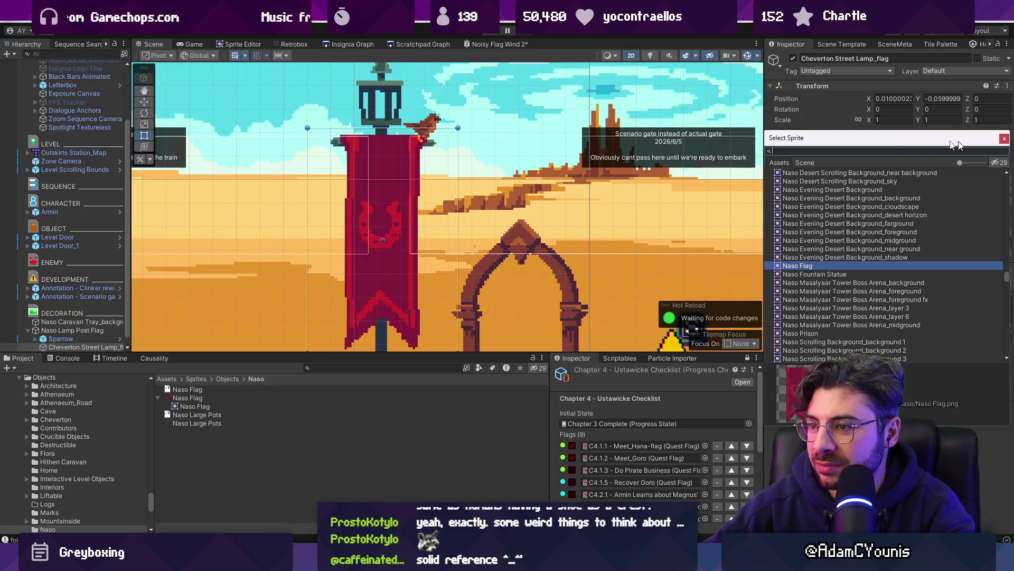
{"action": "scroll", "coordinate": [826, 218], "scroll_direction": "up", "scroll_amount": 10}
Compare the tan wheat banner and red horseshoe Naso Flag sprites in Aseprite, then return to Unity
{"action": "key", "text": "alt+Tab"}
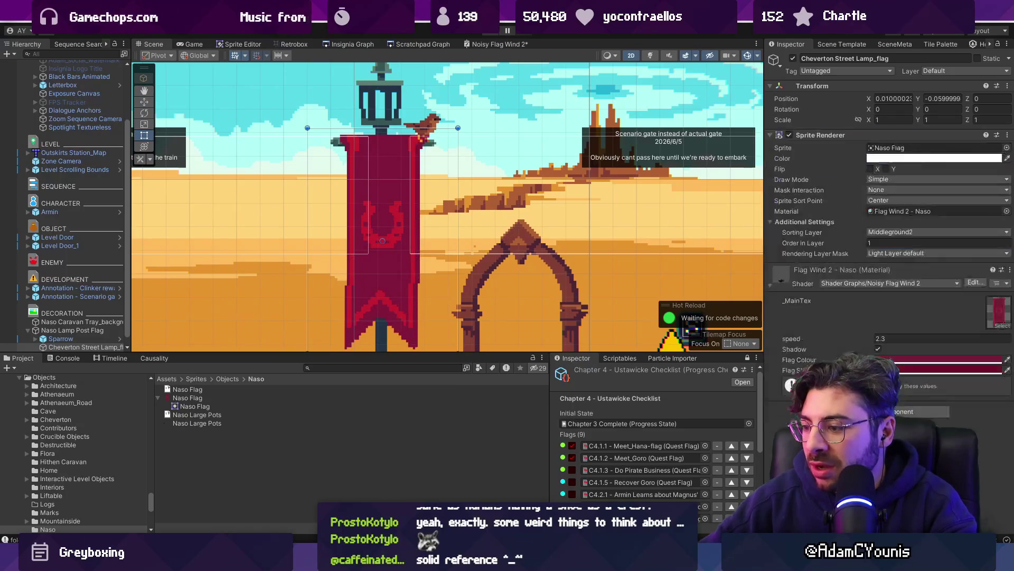
{"action": "left_click", "coordinate": [283, 35]}
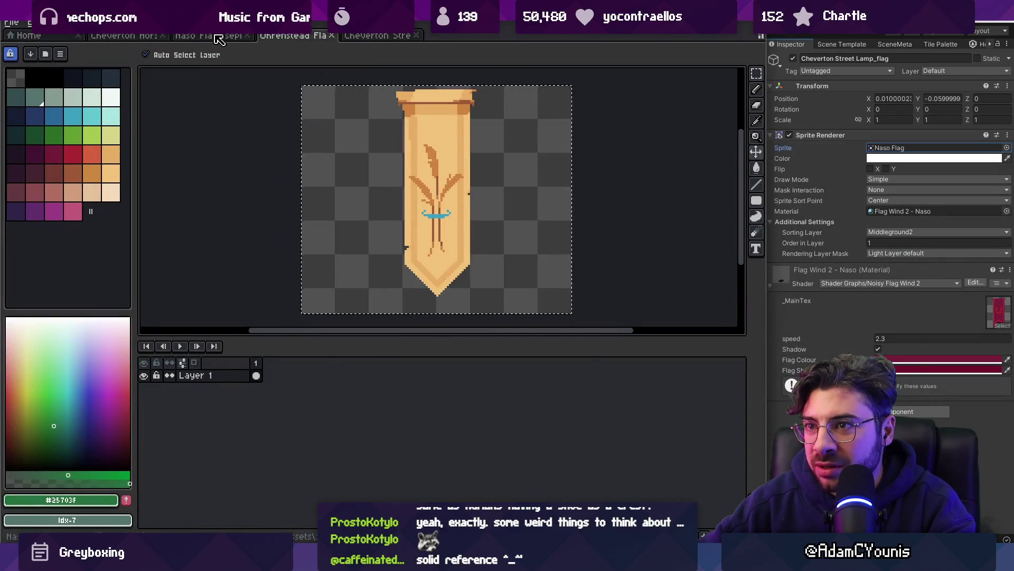
{"action": "left_click", "coordinate": [215, 36]}
{"action": "scroll", "coordinate": [386, 185], "scroll_direction": "up", "scroll_amount": 1}
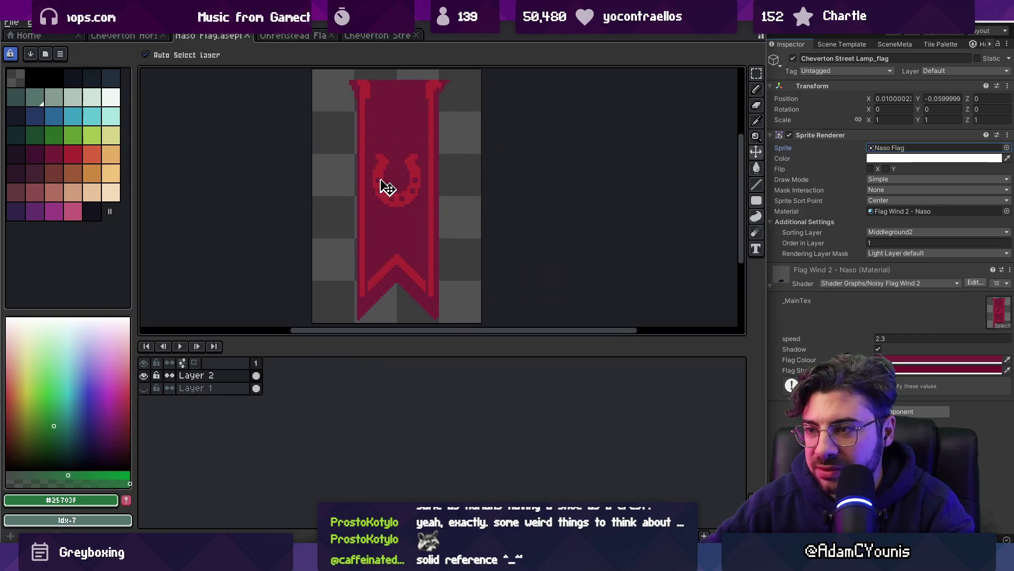
{"action": "scroll", "coordinate": [385, 186], "scroll_direction": "down", "scroll_amount": 2}
{"action": "key", "text": "alt+Tab"}
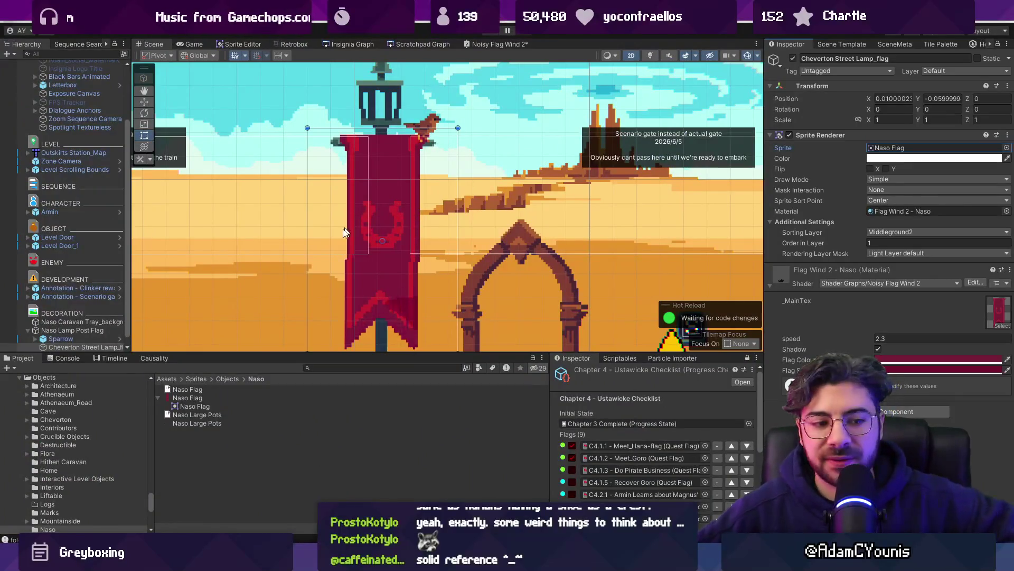
Glance at the Aseprite flag, then frame the flag in the Scene and select the lamp flag object
{"action": "scroll", "coordinate": [324, 182], "scroll_direction": "down", "scroll_amount": 2}
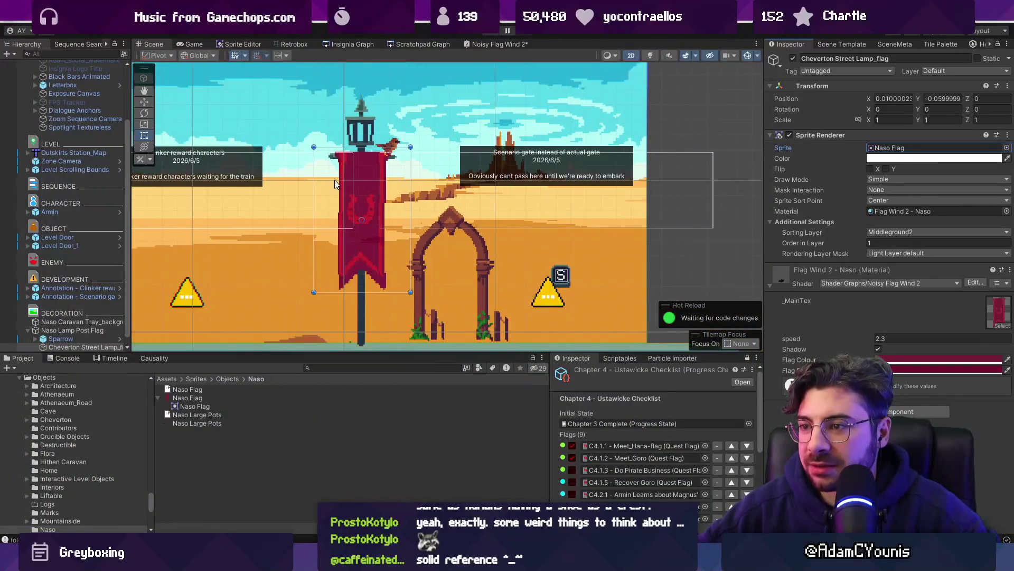
{"action": "key", "text": "alt+Tab"}
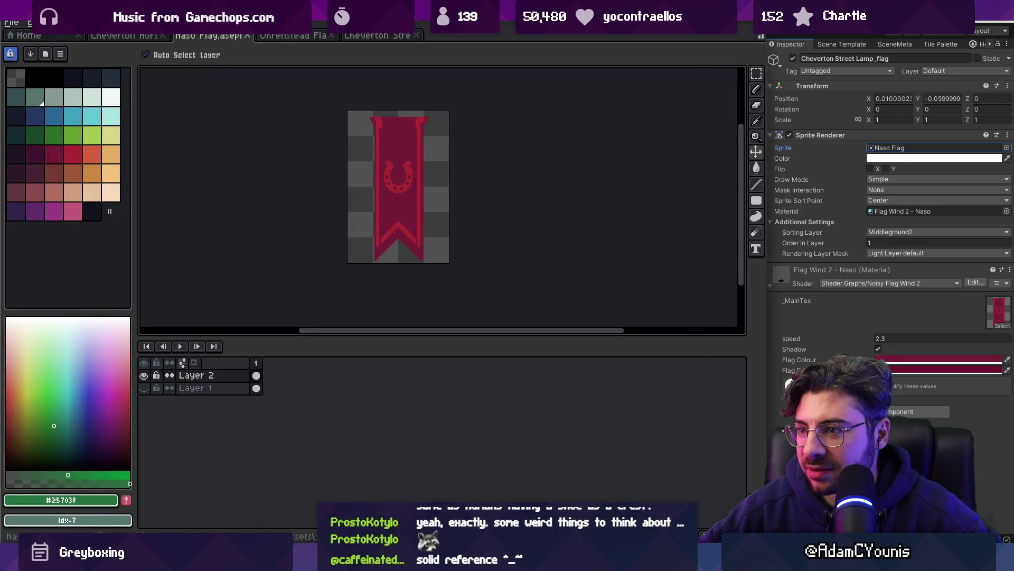
{"action": "key", "text": "alt+Tab"}
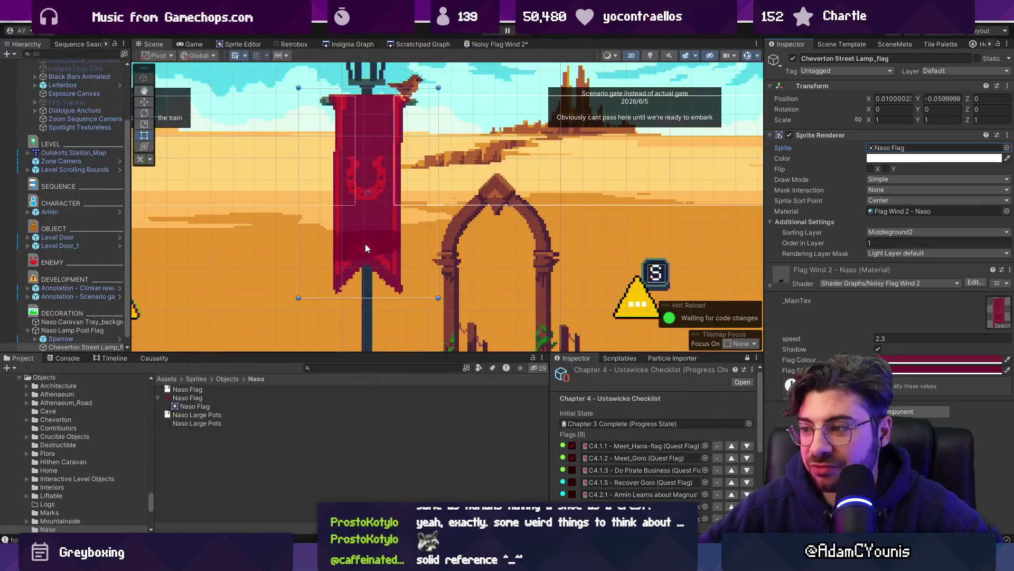
{"action": "key", "text": "f"}
{"action": "left_click", "coordinate": [452, 326]}
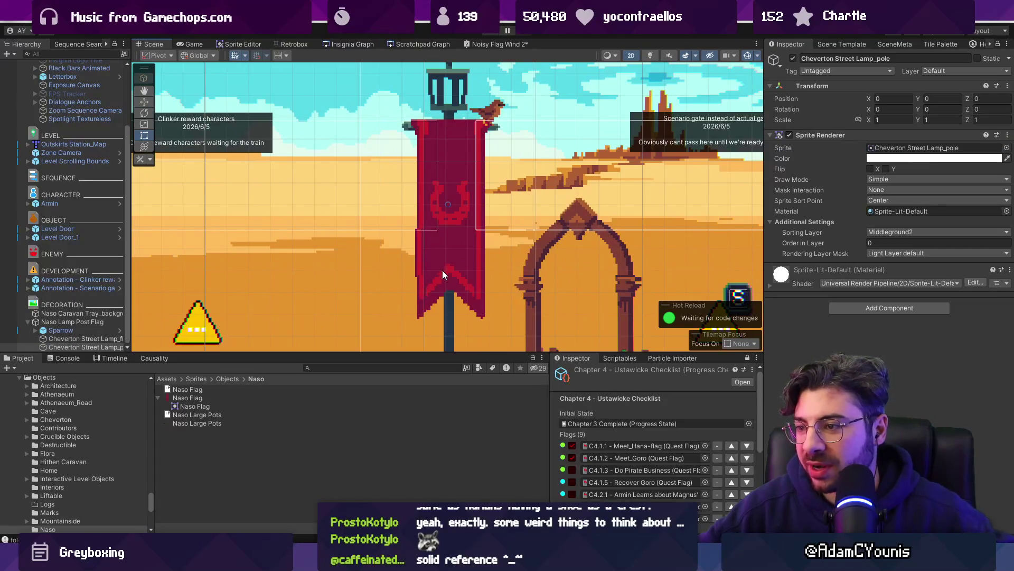
{"action": "left_click", "coordinate": [442, 270]}
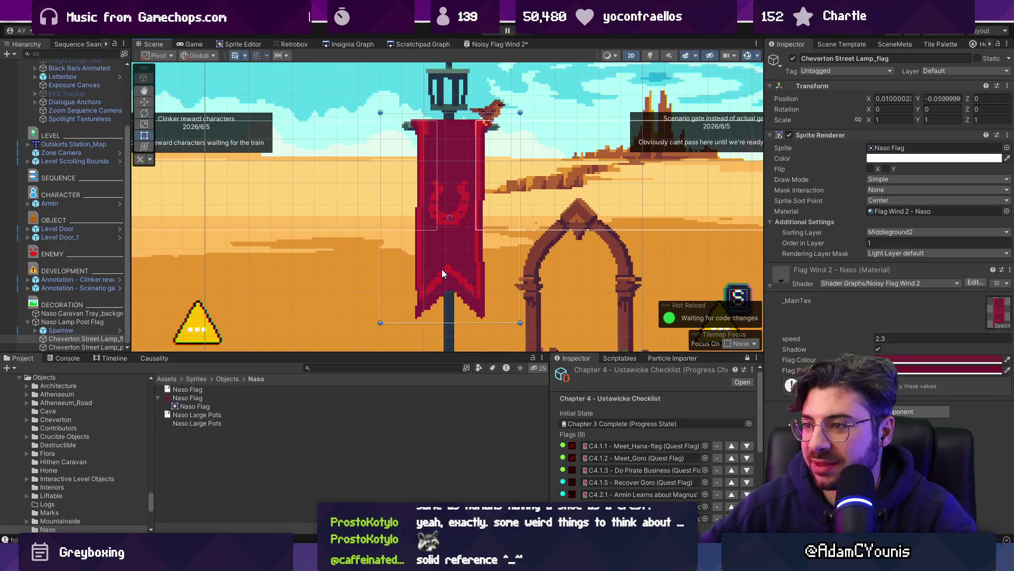
Ping the flag's Naso Flag texture, inspect it in the Sprite Editor, then return to Noisy Flag Wind 2
{"action": "left_click", "coordinate": [900, 149]}
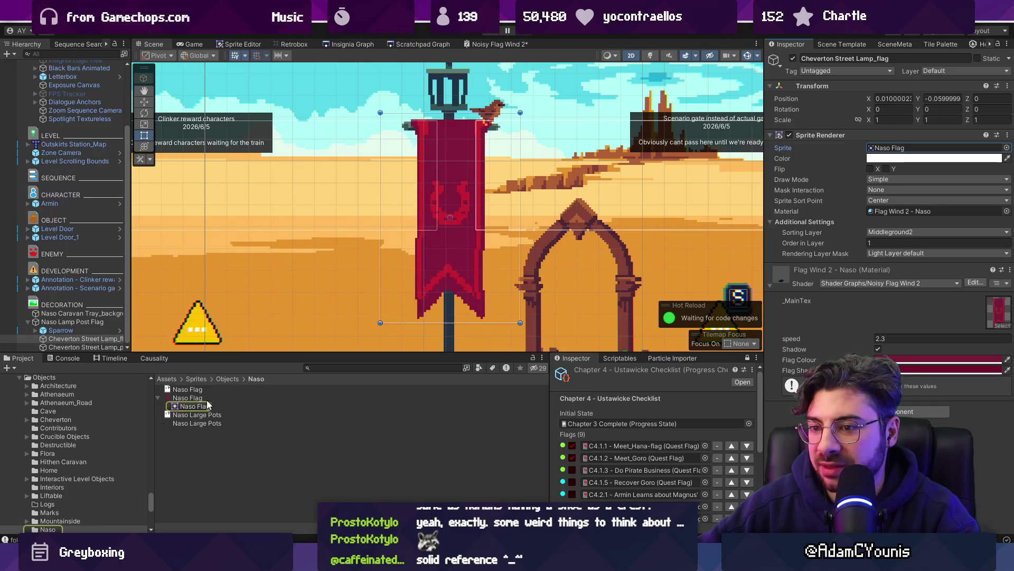
{"action": "left_click", "coordinate": [188, 398]}
{"action": "left_click", "coordinate": [235, 44]}
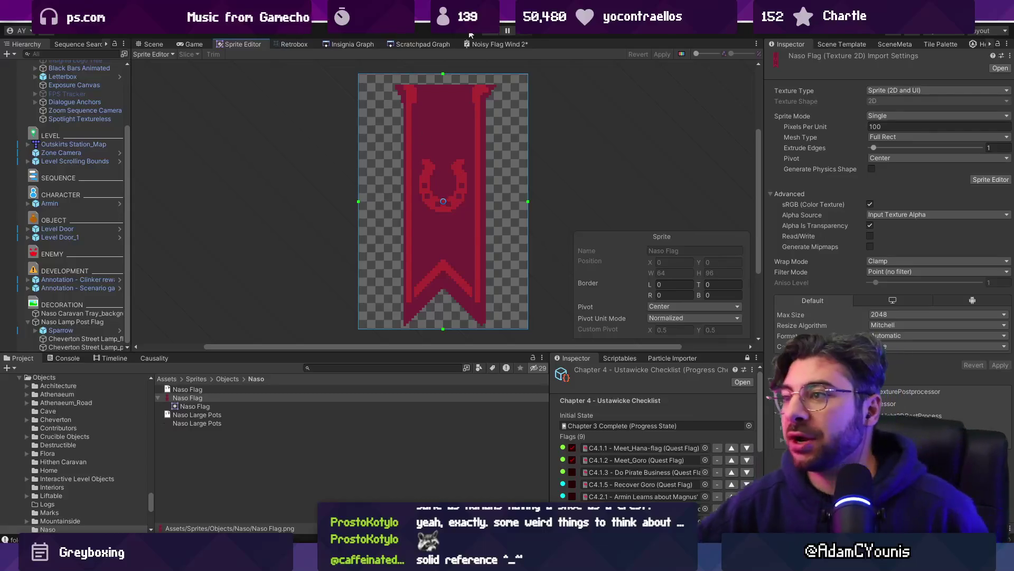
{"action": "left_click", "coordinate": [486, 43]}
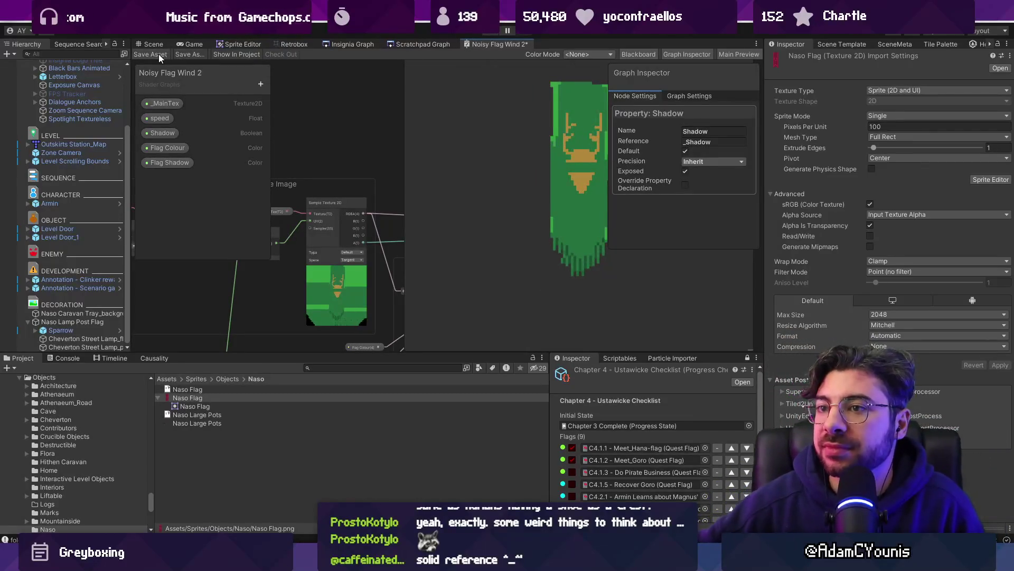
Save the Noisy Flag Wind 2 graph and set the _MainTex default texture to Naso Flag
{"action": "left_click", "coordinate": [150, 54]}
{"action": "scroll", "coordinate": [320, 106], "scroll_direction": "down", "scroll_amount": 3}
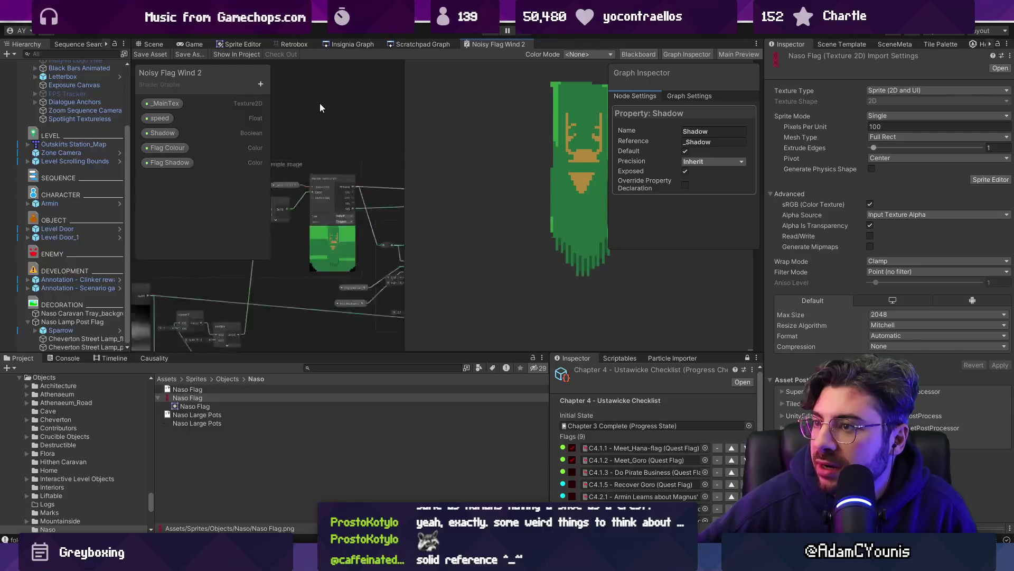
{"action": "left_click", "coordinate": [152, 104]}
{"action": "left_click", "coordinate": [738, 152]}
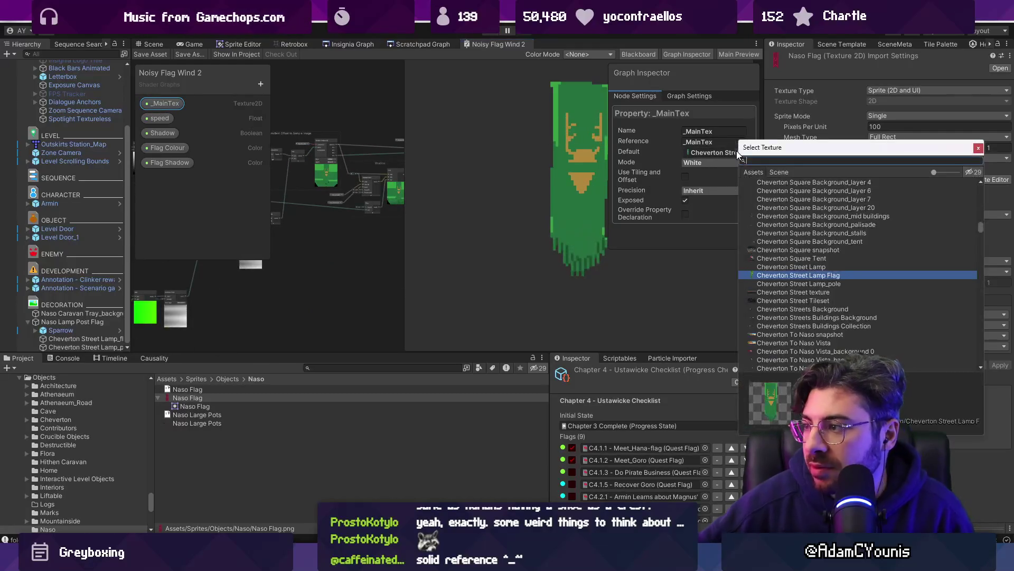
{"action": "type", "text": "naso la"}
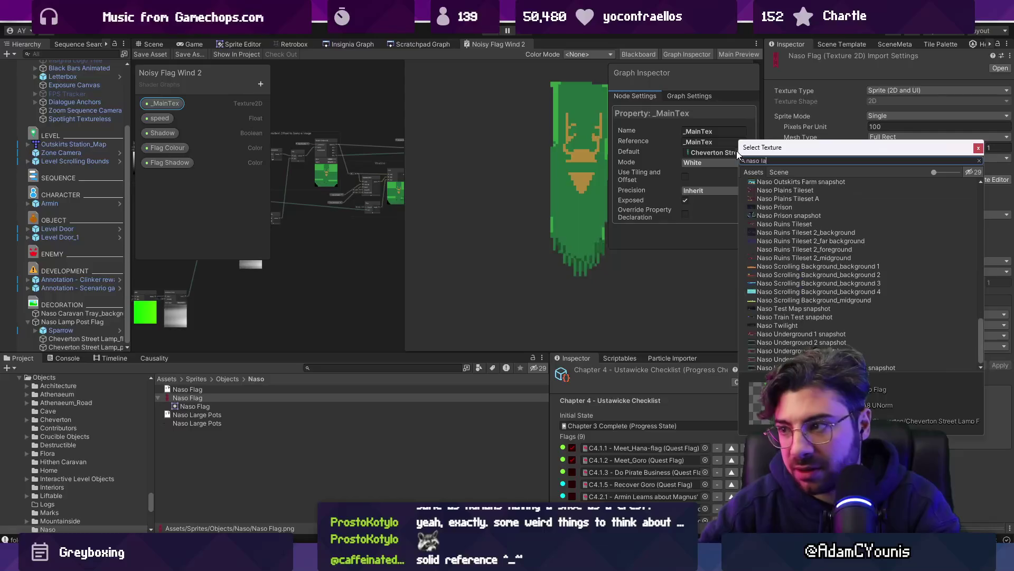
{"action": "type", "text": " flag"}
{"action": "key", "text": "Down"}
{"action": "key", "text": "Return"}
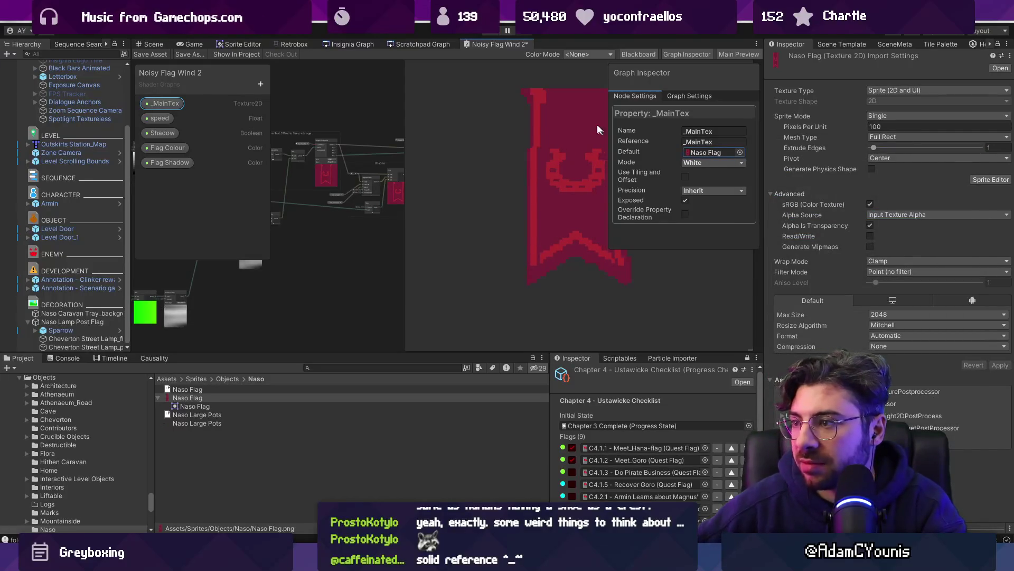